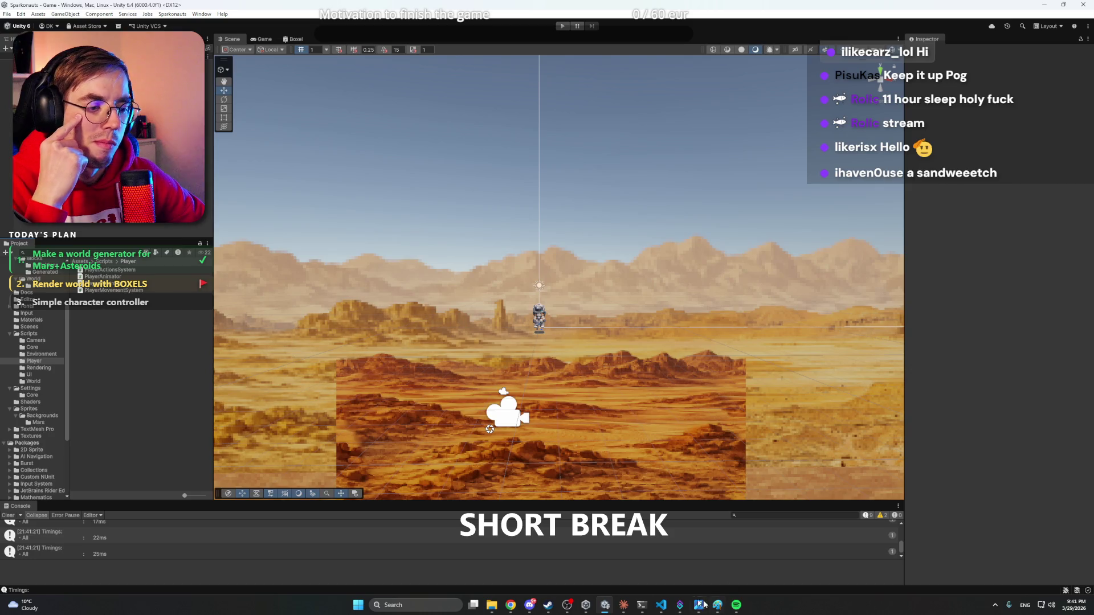
- Attach the Player Movement System, Player Actions System and Player Controller scripts to Player
{"action": "left_click", "coordinate": [624, 605]}
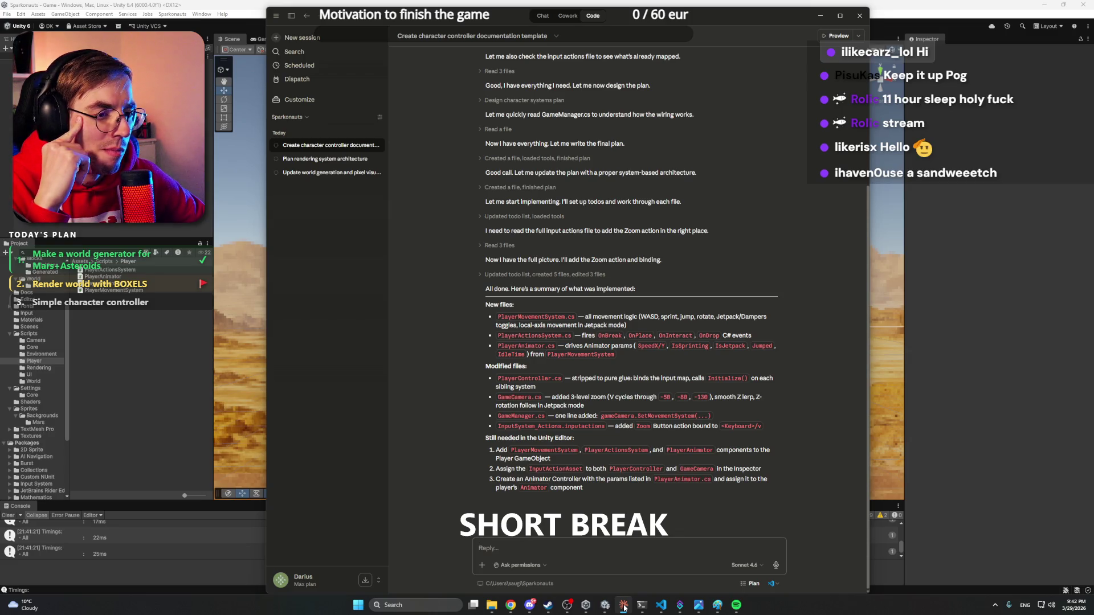
{"action": "left_click", "coordinate": [624, 608]}
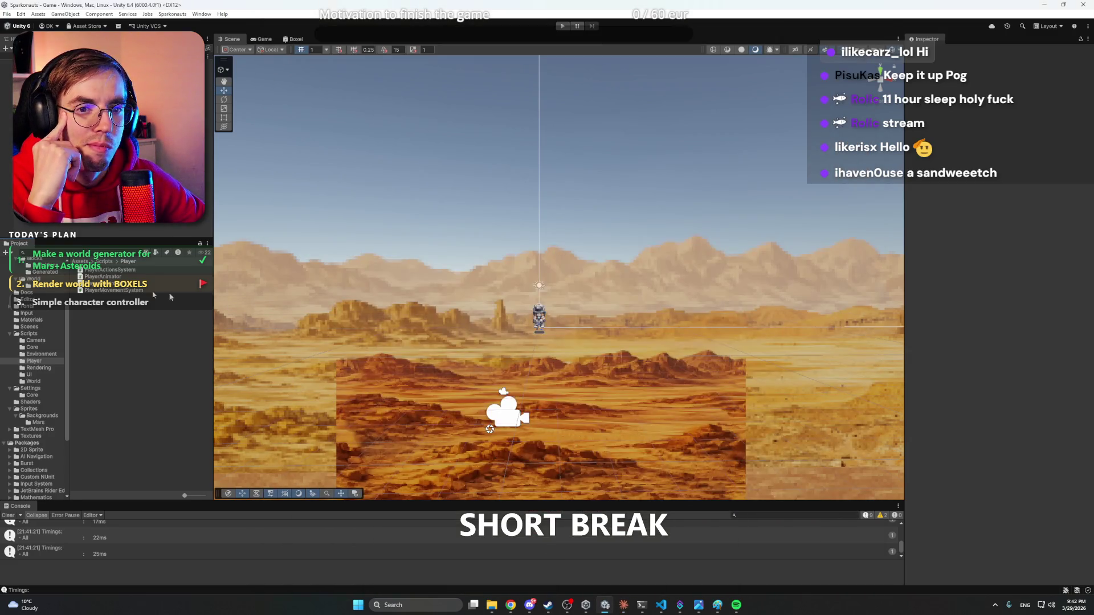
{"action": "left_click", "coordinate": [103, 152]}
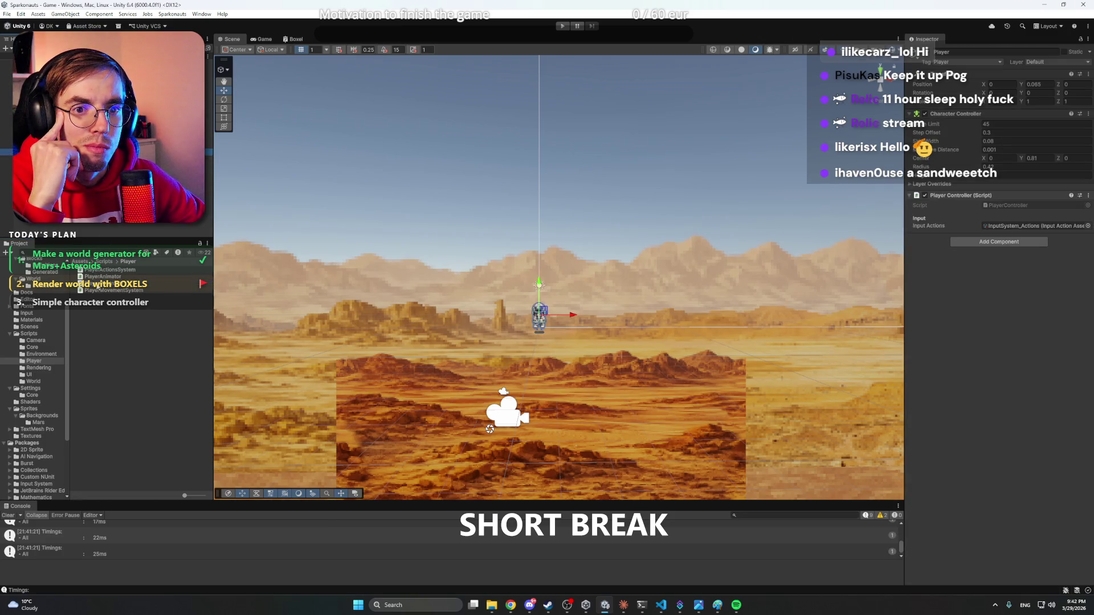
{"action": "mouse_move", "coordinate": [98, 288]}
{"action": "left_mouse_down"}
{"action": "mouse_move", "coordinate": [621, 299]}
{"action": "mouse_move", "coordinate": [963, 240]}
{"action": "left_mouse_up"}
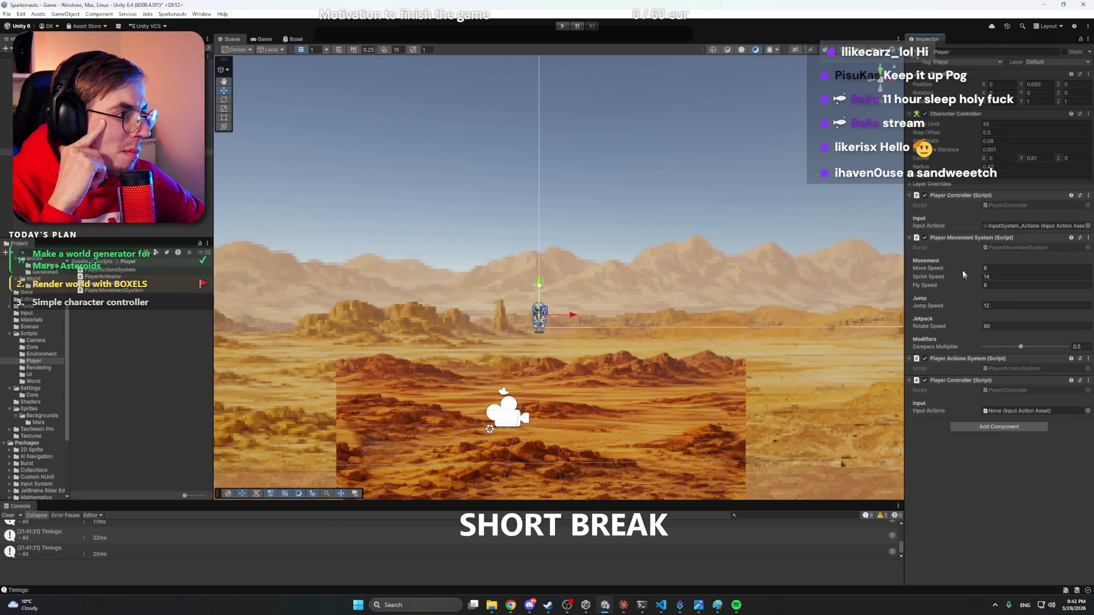
- Set the Player Controller's Move Speed to 8
{"action": "mouse_move", "coordinate": [954, 269]}
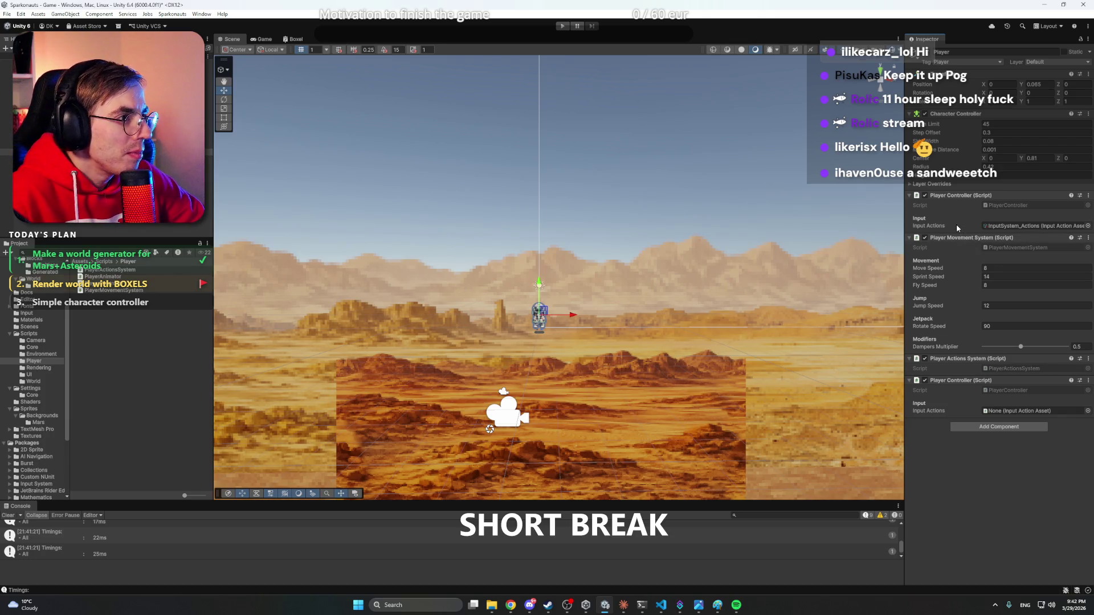
{"action": "left_click", "coordinate": [982, 268]}
{"action": "type", "text": "8"}
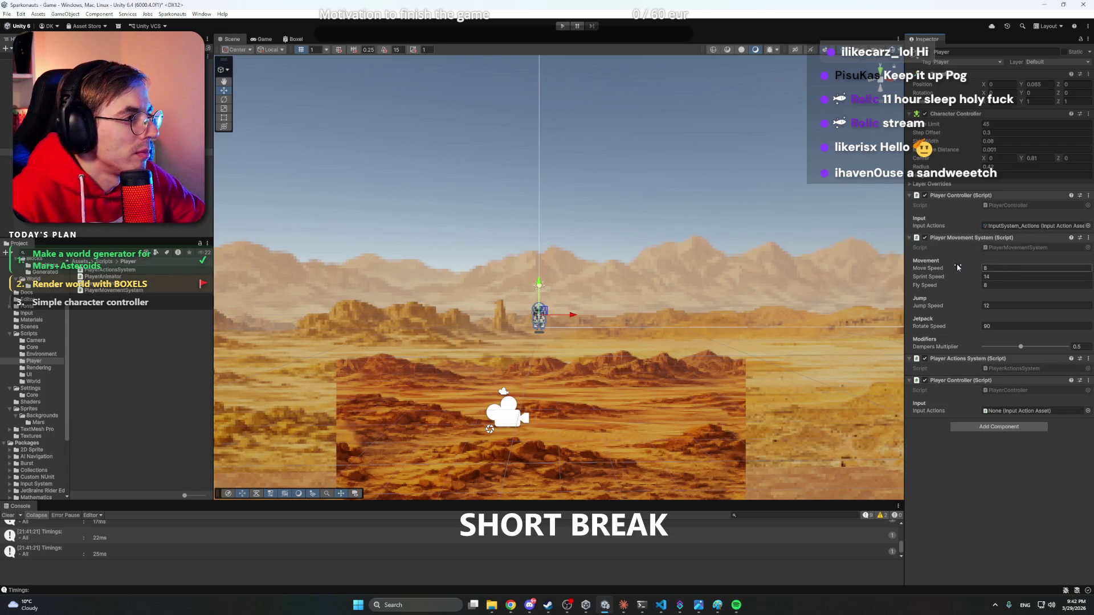
{"action": "key", "text": "Return"}
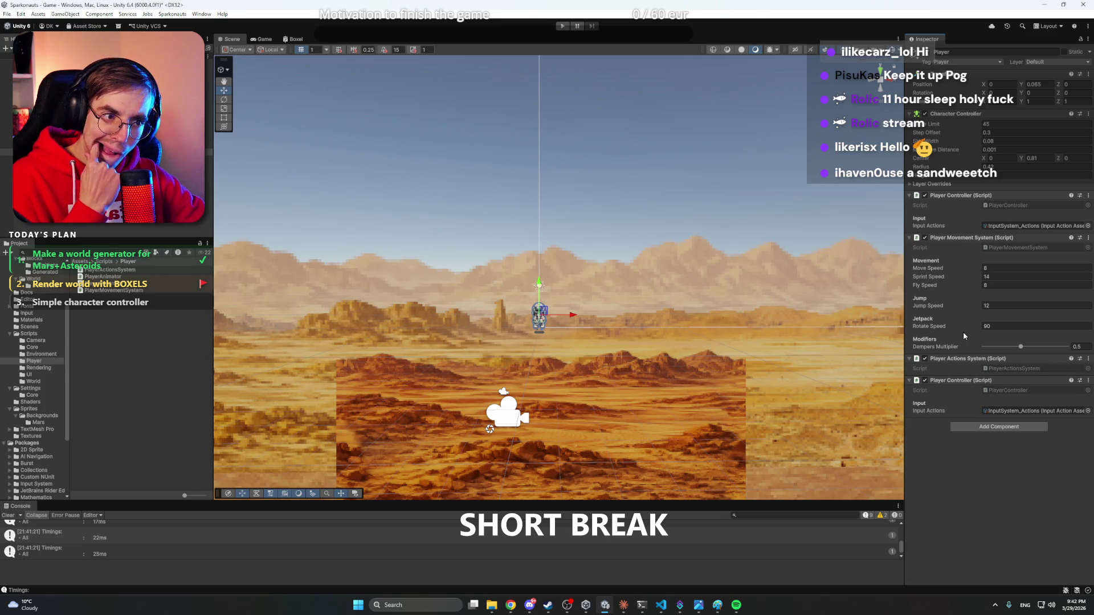
- Run and stop a play-mode test, then deselect Player and start play mode again
{"action": "left_click", "coordinate": [563, 27]}
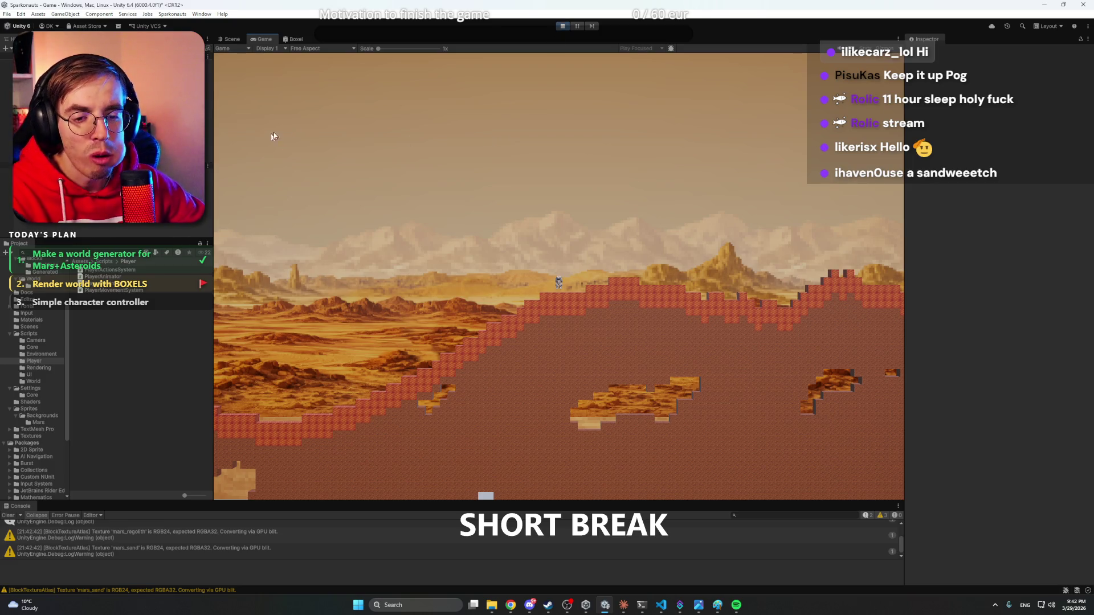
{"action": "left_click", "coordinate": [560, 25]}
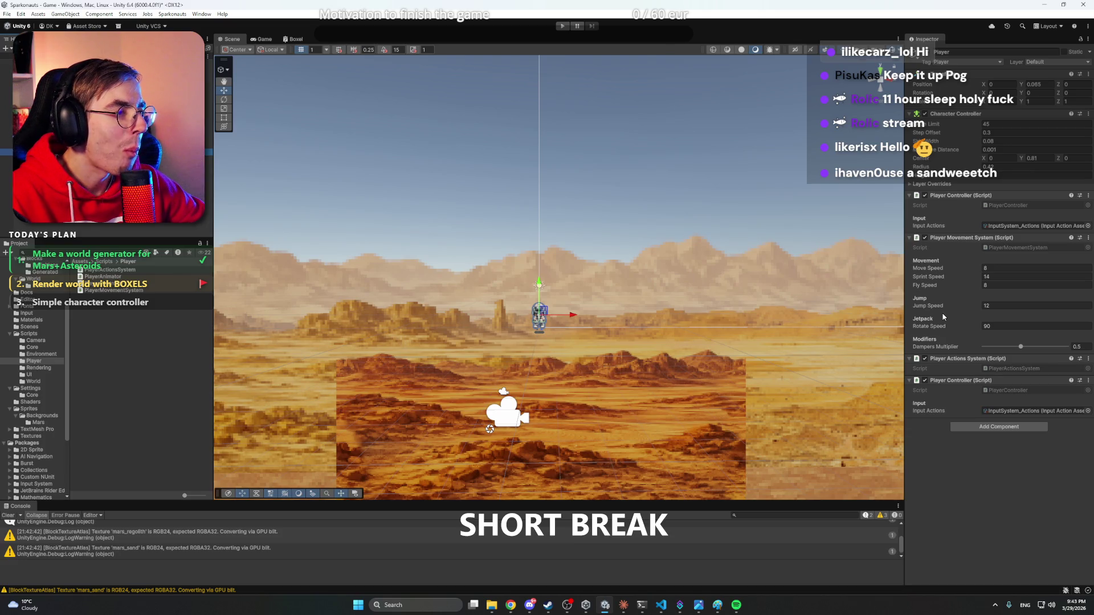
{"action": "left_click", "coordinate": [353, 208]}
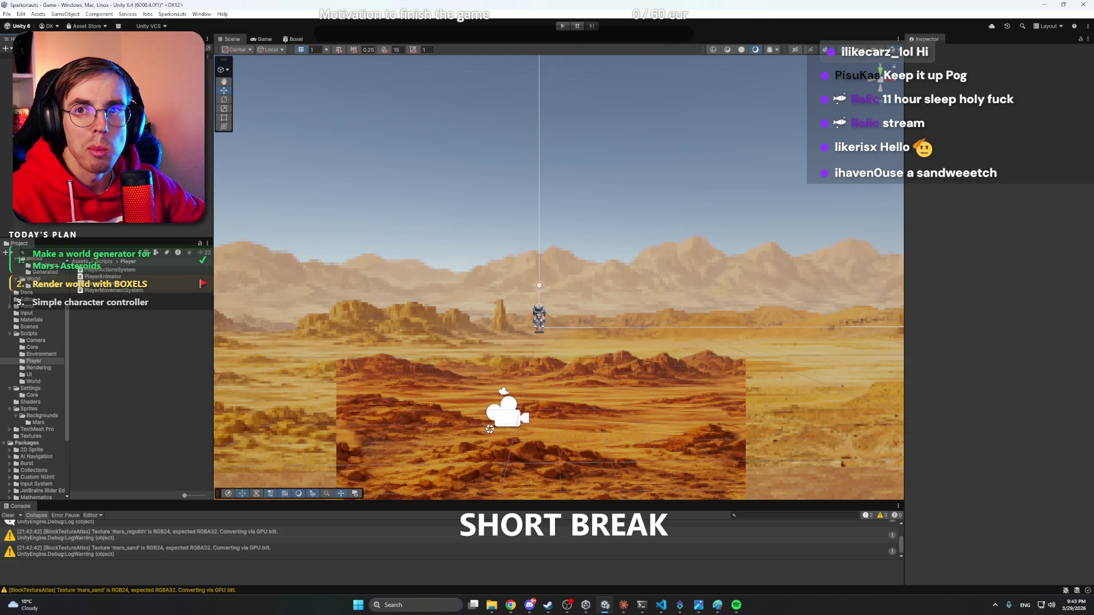
{"action": "key", "text": "ctrl+p"}
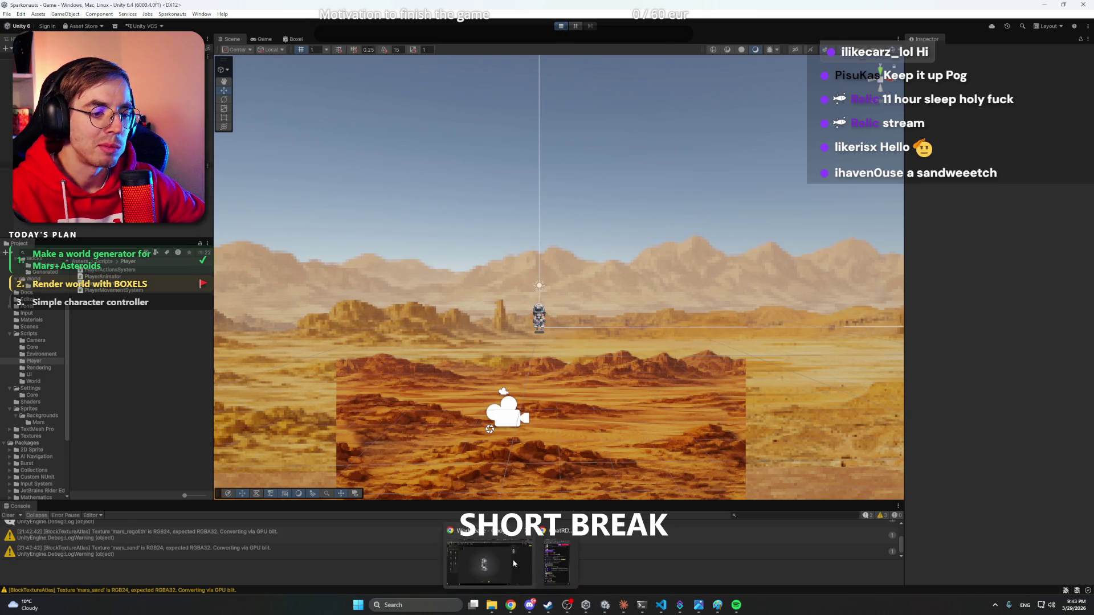
- In the Plan Editor, check off 'Render world with BOXELS' and flag 'Simple character controller' as current
{"action": "left_click", "coordinate": [510, 605]}
{"action": "left_click", "coordinate": [167, 6]}
{"action": "left_click", "coordinate": [623, 144]}
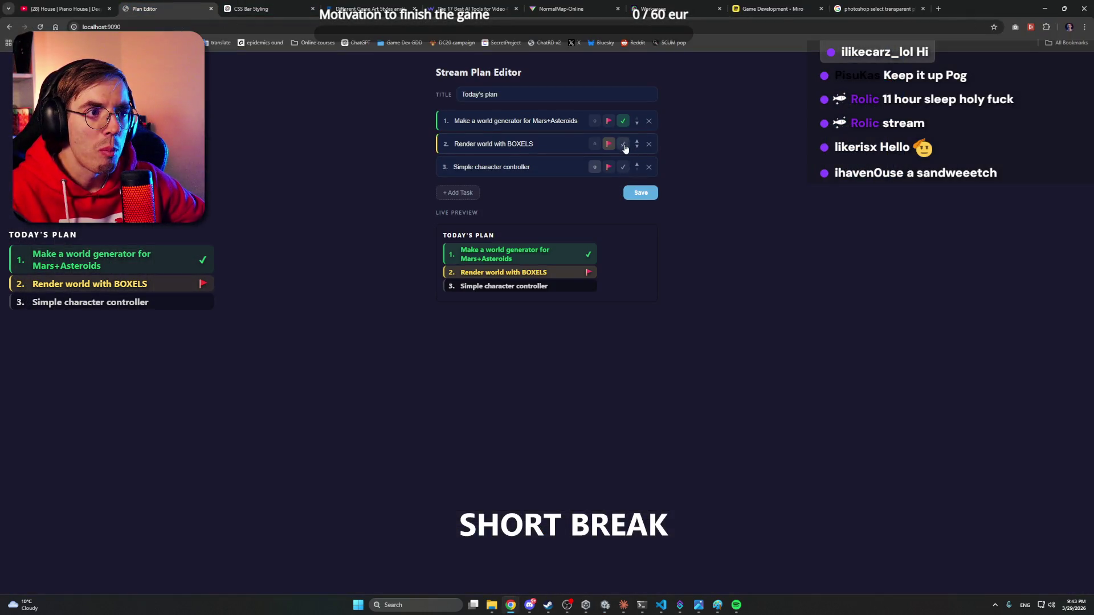
{"action": "left_click", "coordinate": [608, 167]}
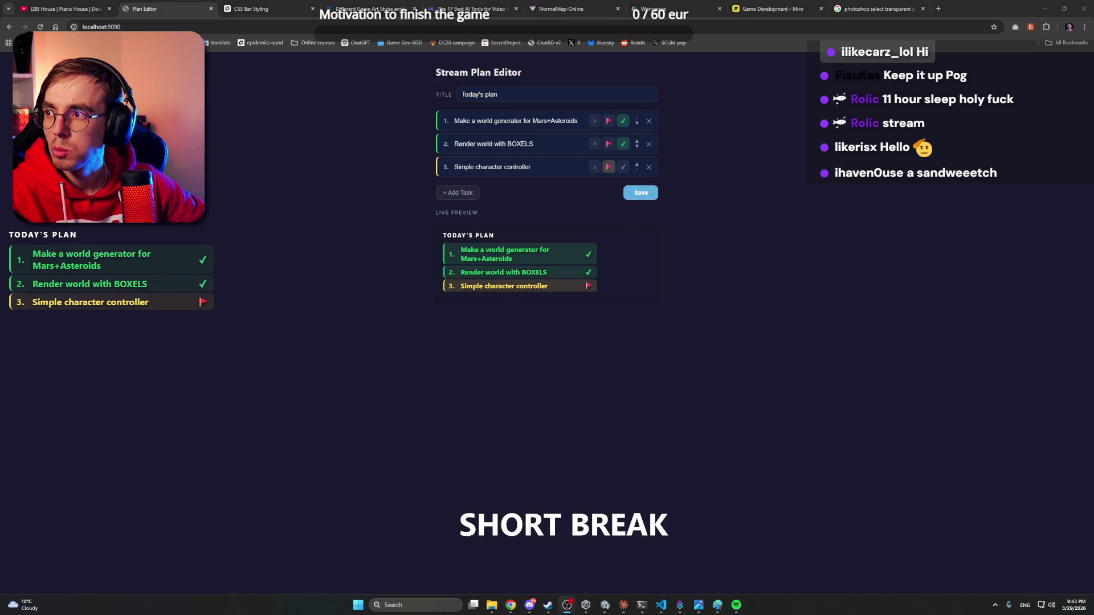
{"action": "key", "text": "alt+Tab"}
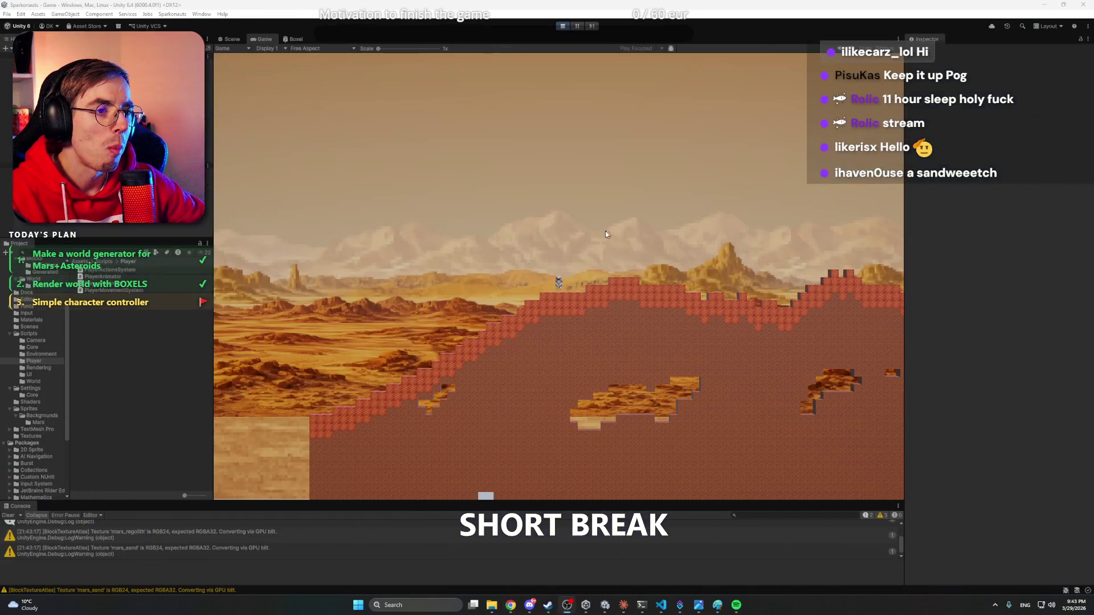
- Walk, jump and fly the astronaut left and right across the slopes, then stop play mode
{"action": "key", "text": "a"}
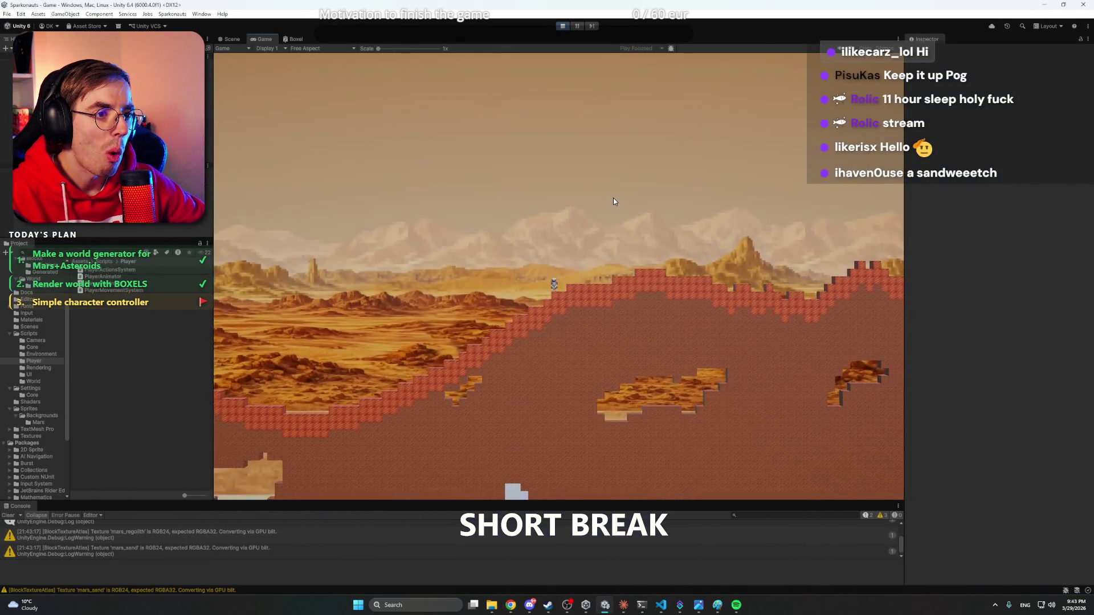
{"action": "key", "text": "space"}
{"action": "key", "text": "d"}
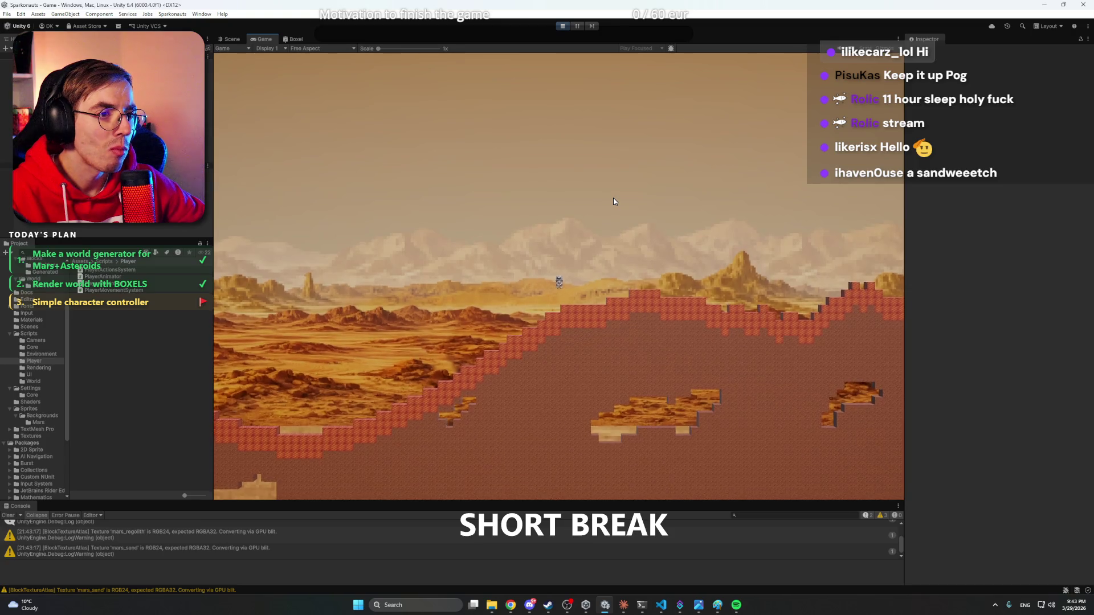
{"action": "key", "text": "d"}
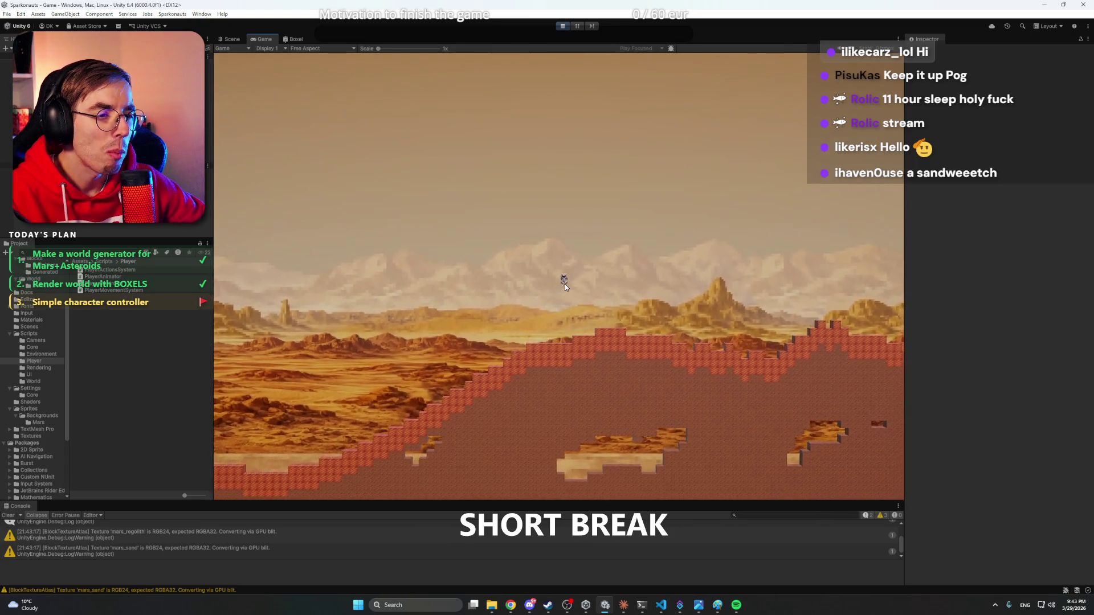
{"action": "key", "text": "d"}
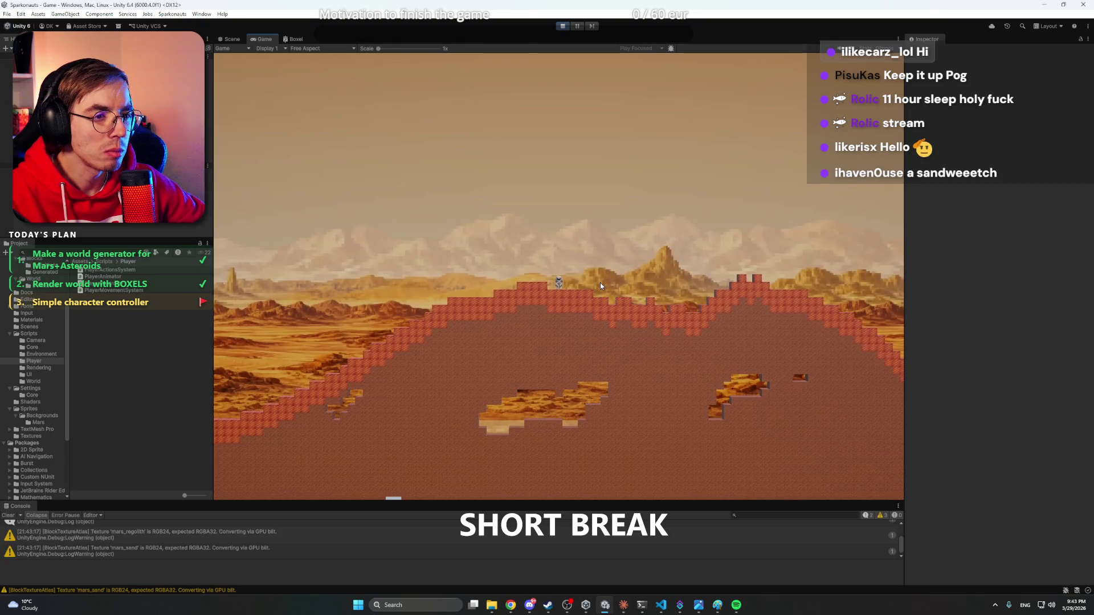
{"action": "key", "text": "a"}
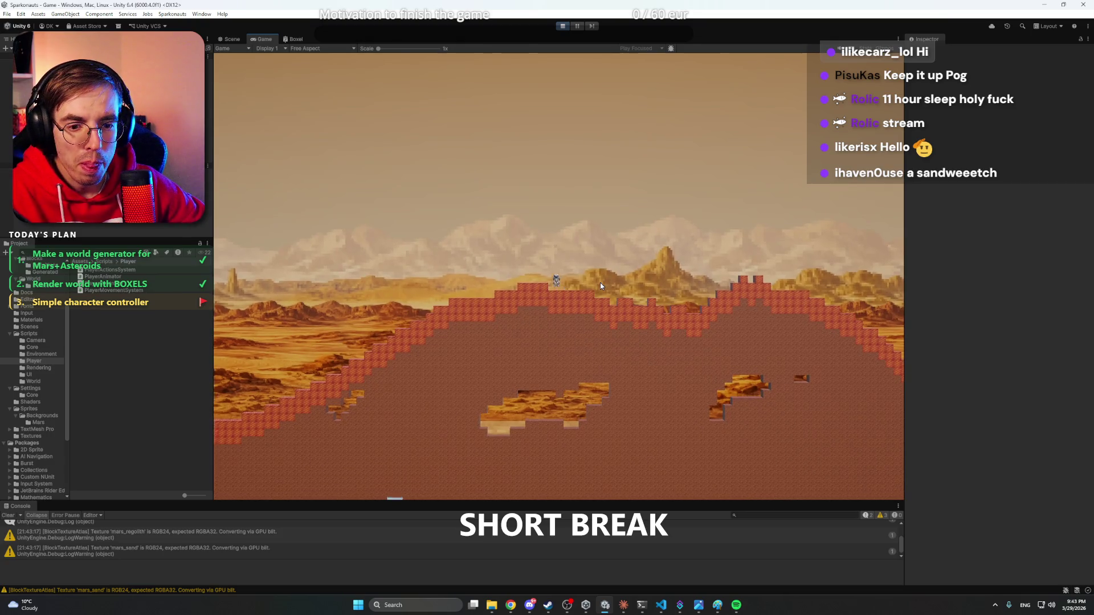
{"action": "key", "text": "space"}
{"action": "key", "text": "a"}
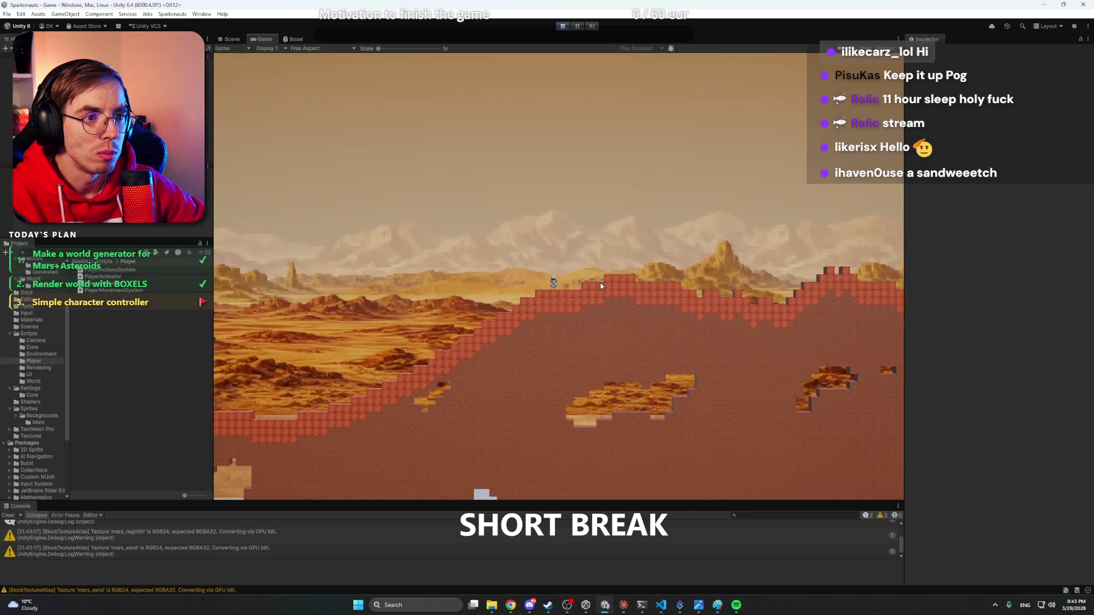
{"action": "key", "text": "a"}
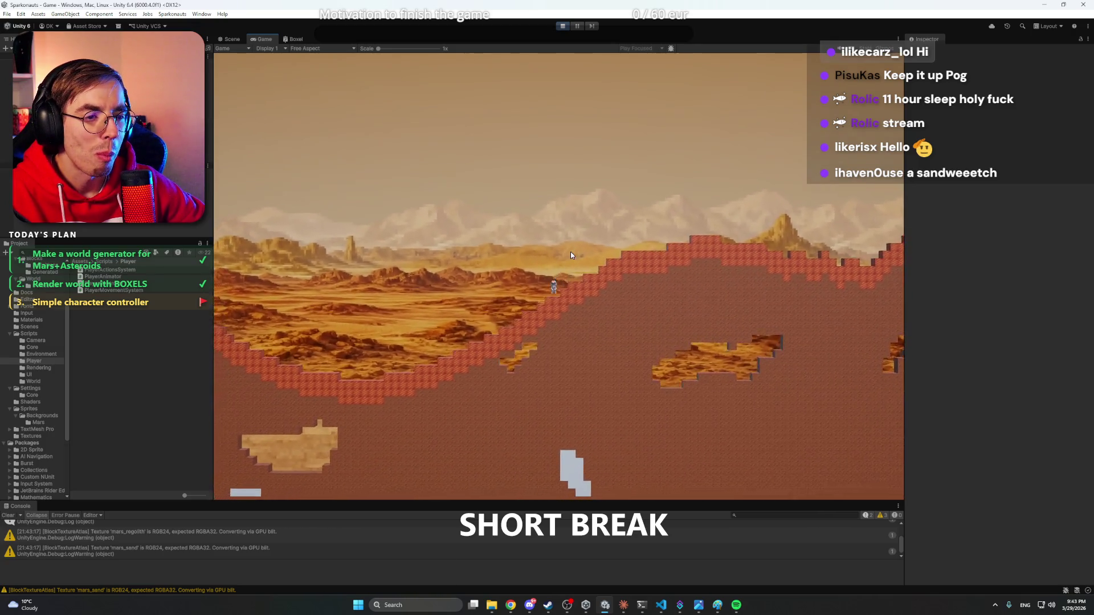
{"action": "key", "text": "d"}
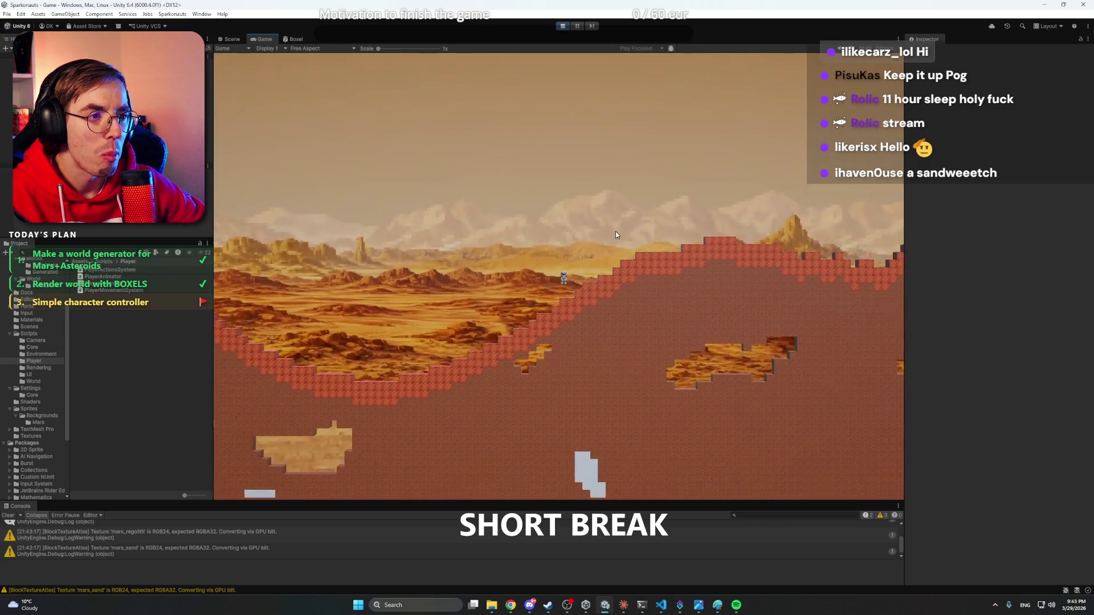
{"action": "key", "text": "d"}
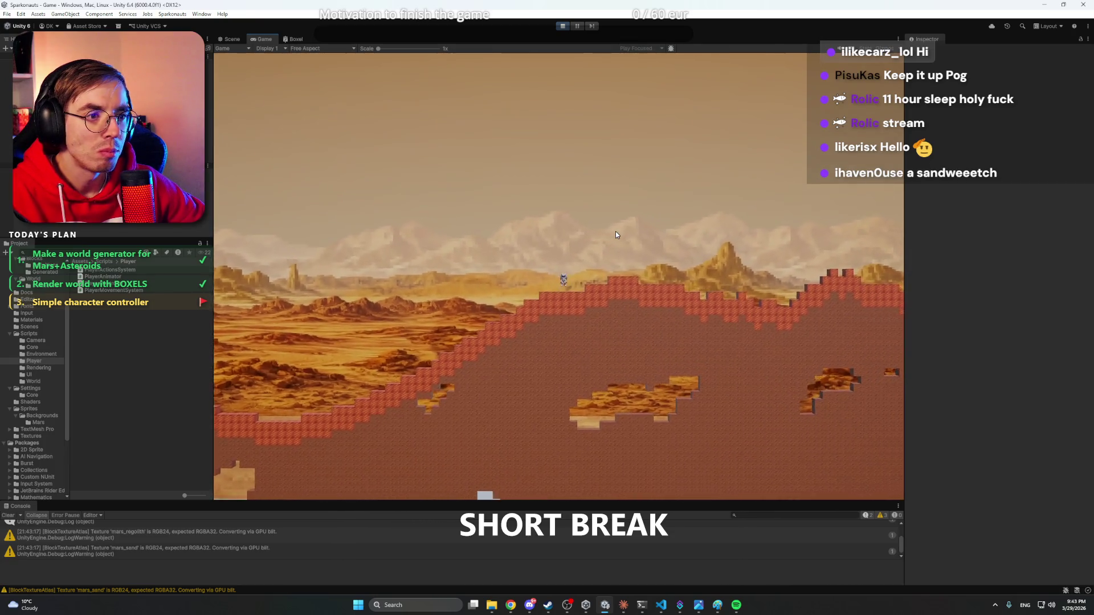
{"action": "key", "text": "space"}
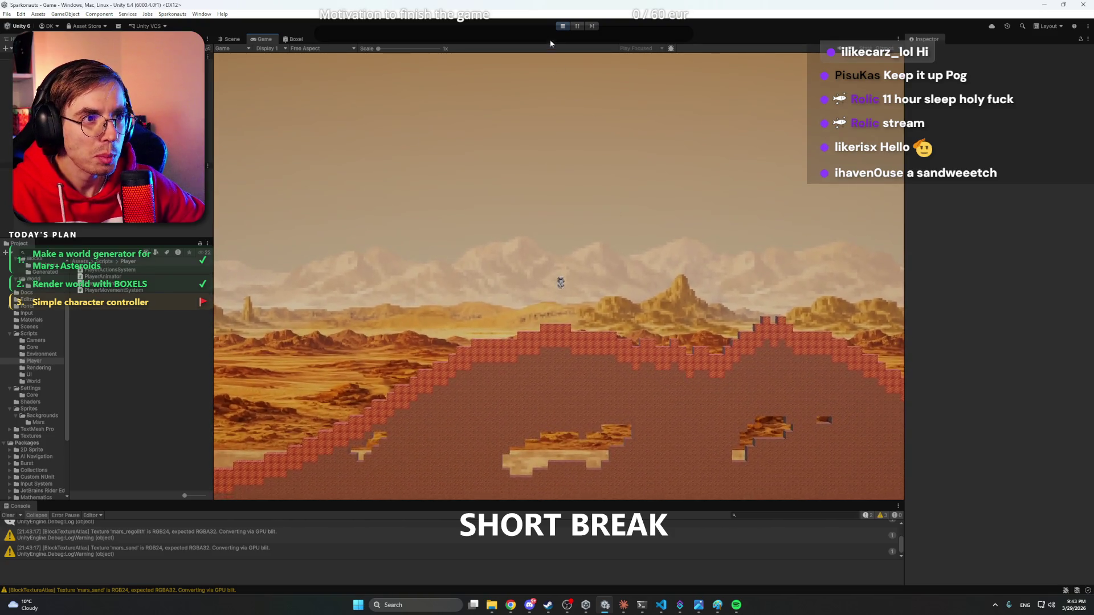
{"action": "left_click", "coordinate": [563, 26]}
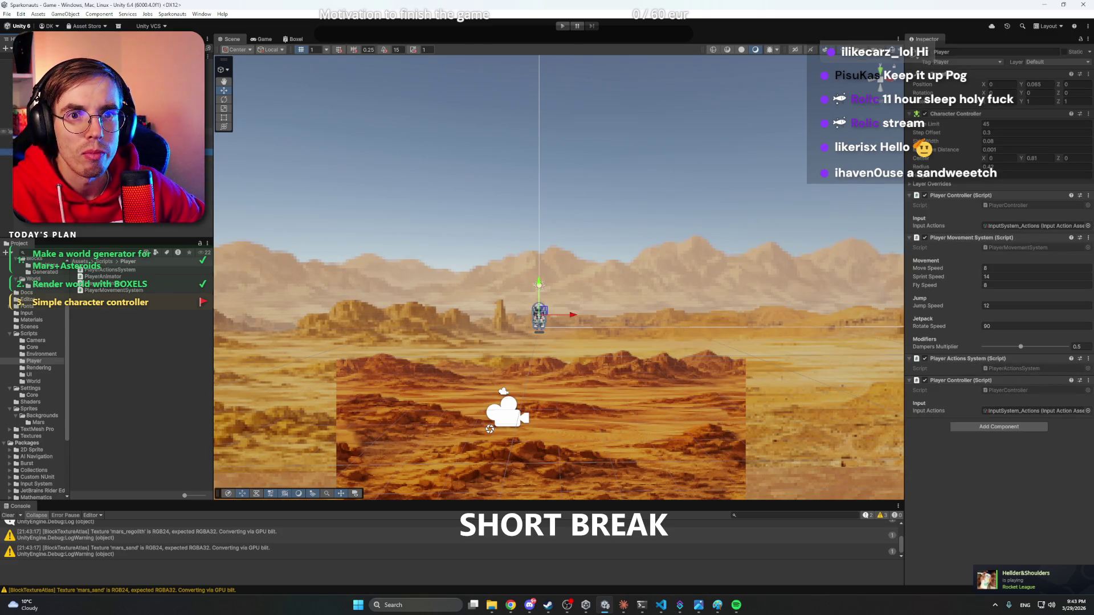
- Give the Main Camera's Game Camera the InputSystem_Actions asset, then start the game
{"action": "left_click", "coordinate": [34, 144]}
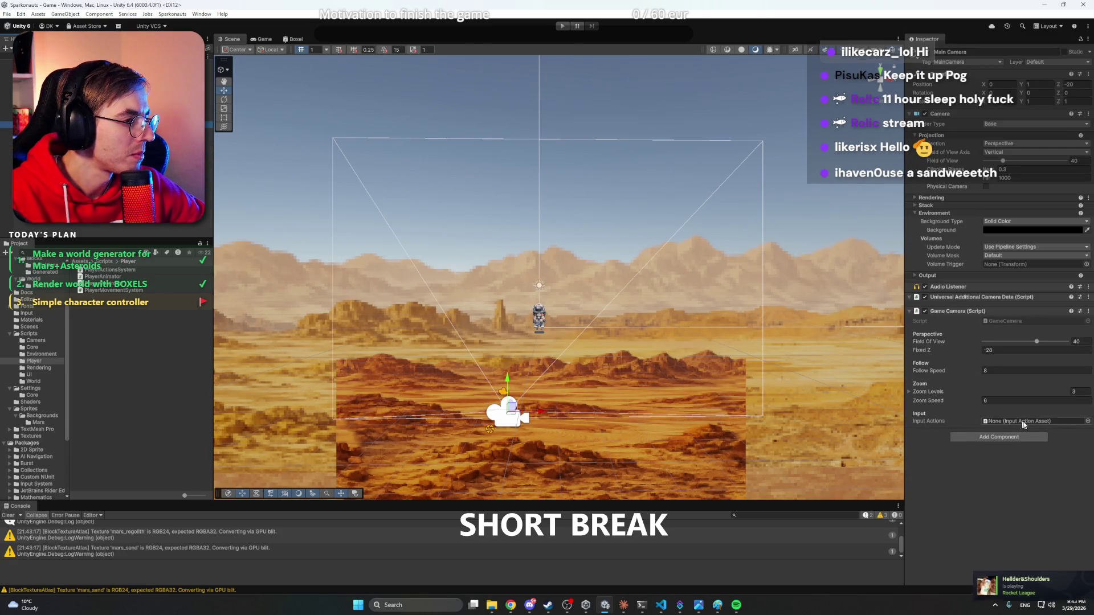
{"action": "left_click", "coordinate": [1089, 423]}
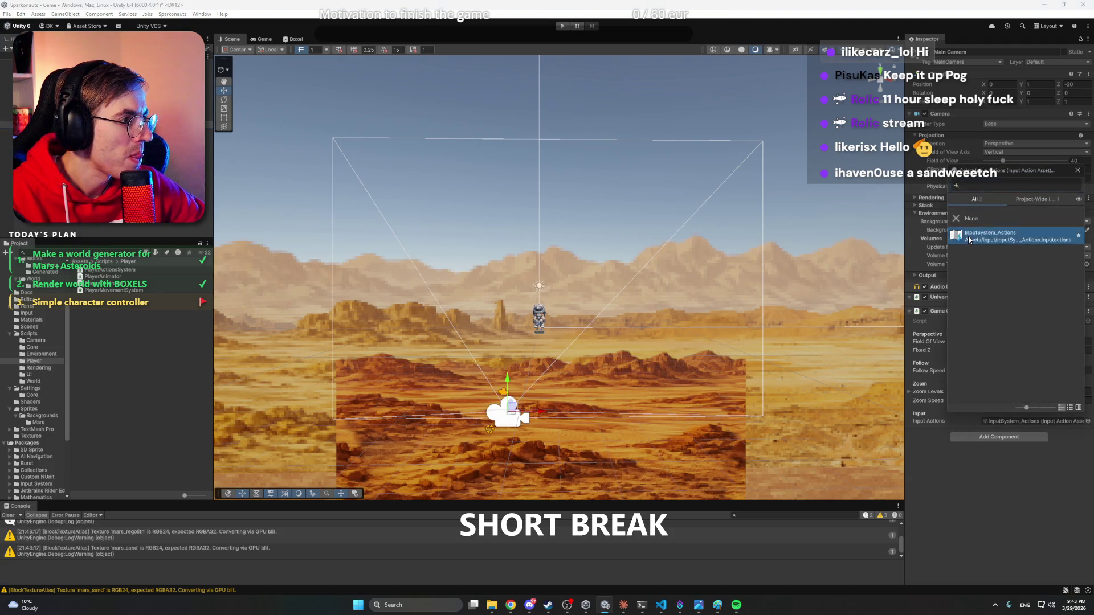
{"action": "double_click", "coordinate": [1020, 235]}
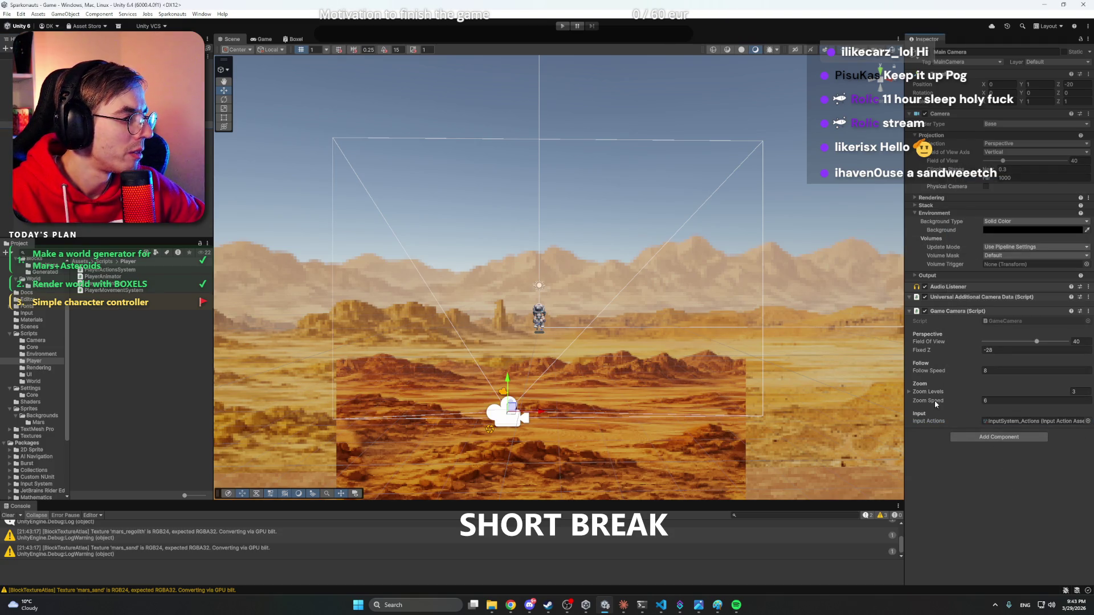
{"action": "left_click", "coordinate": [924, 393]}
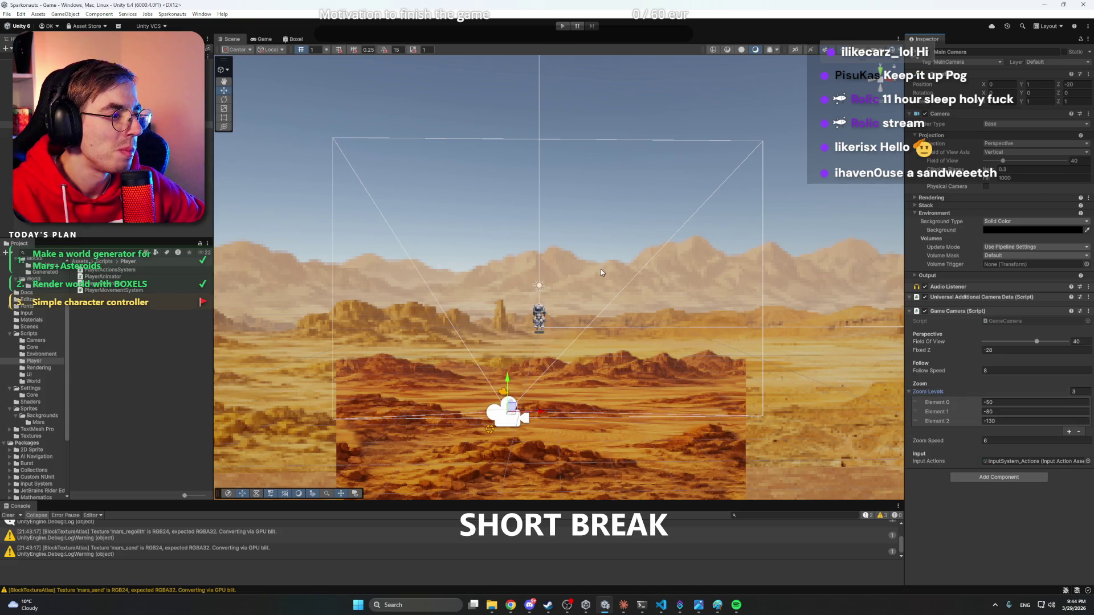
{"action": "key", "text": "ctrl+p"}
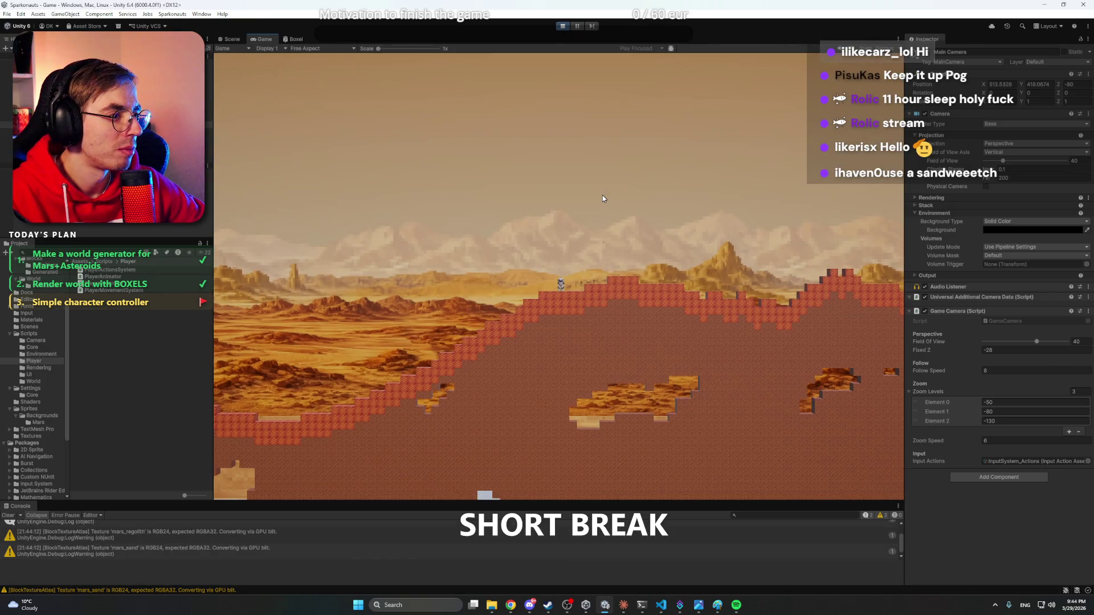
- Test scroll zoom in-game, then change the first zoom level from -50 to -34.2
{"action": "scroll", "coordinate": [603, 198], "scroll_direction": "down", "scroll_amount": 1}
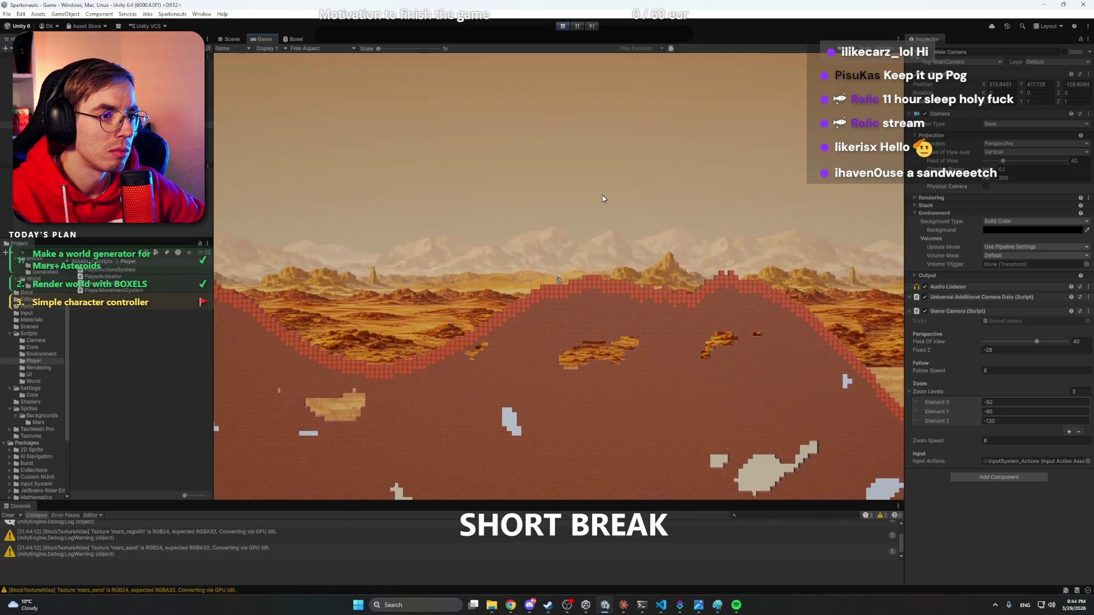
{"action": "scroll", "coordinate": [602, 195], "scroll_direction": "up", "scroll_amount": 2}
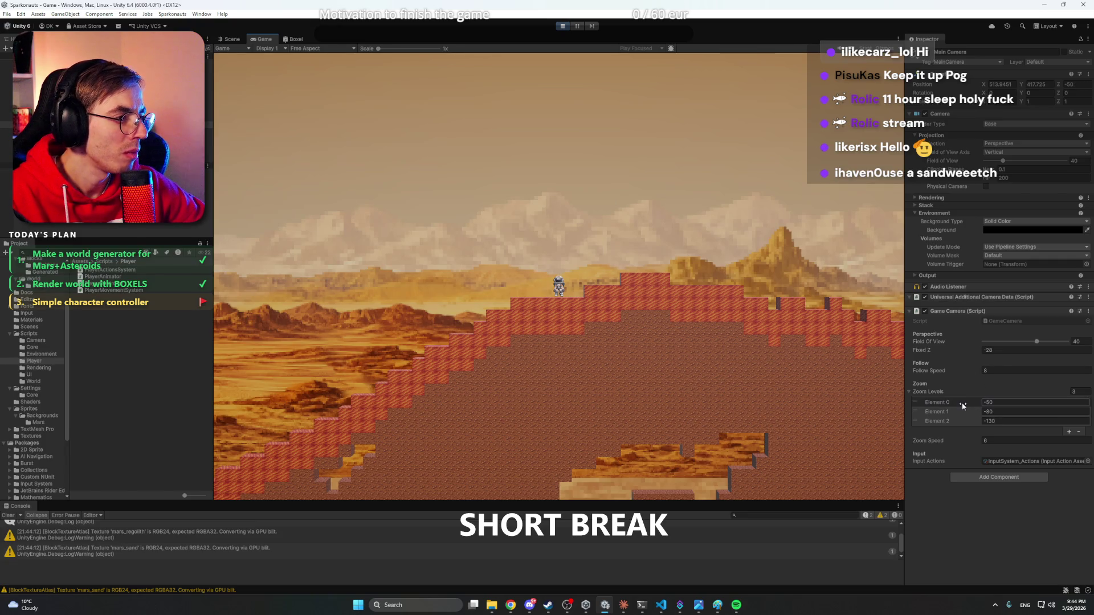
{"action": "left_click_drag", "start_coordinate": [962, 403], "coordinate": [990, 407]}
{"action": "key", "text": "Return"}
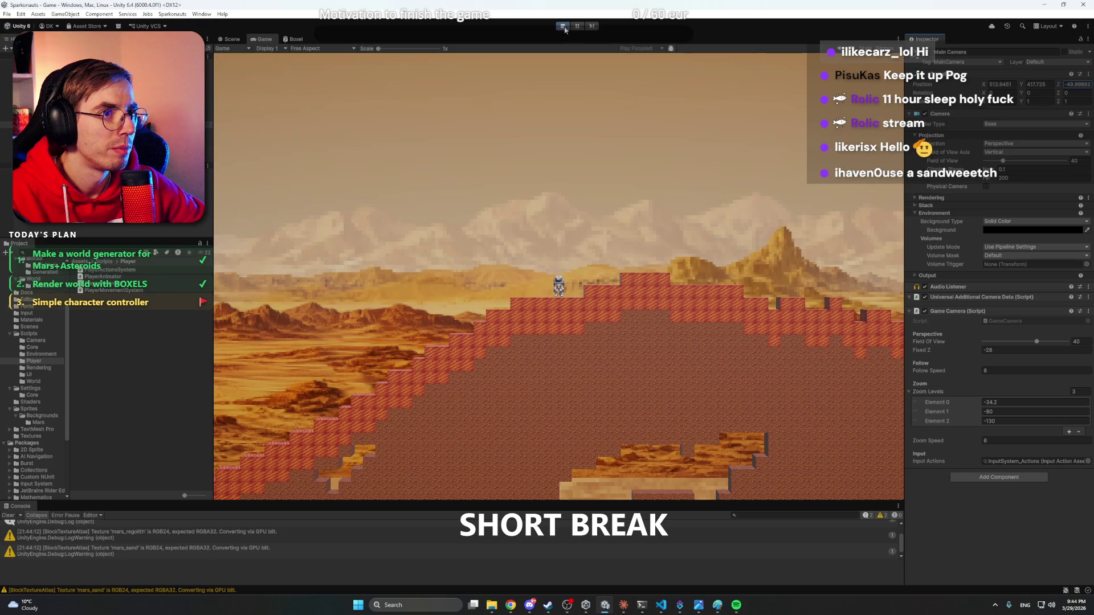
{"action": "left_click", "coordinate": [1011, 401]}
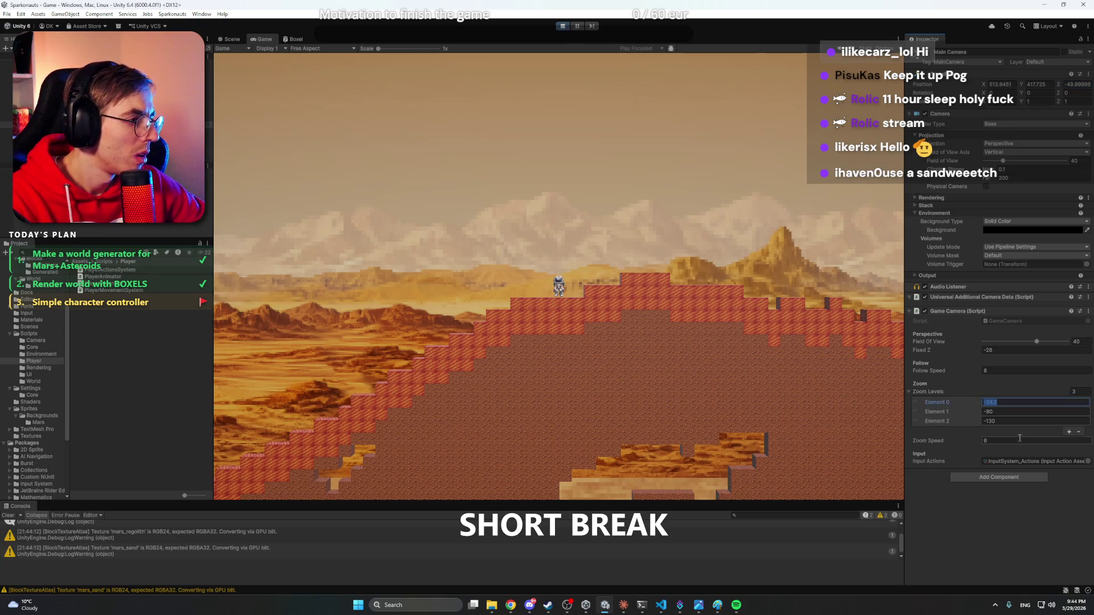
- Stop the game and set the camera zoom levels to -10, -25 and -50
{"action": "left_click", "coordinate": [563, 26]}
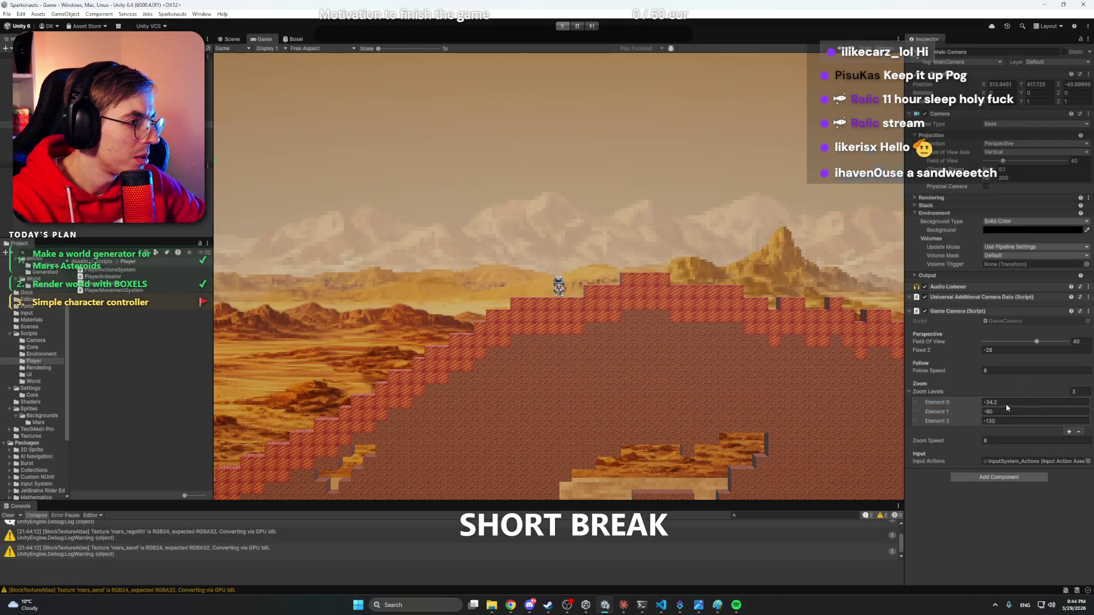
{"action": "left_click", "coordinate": [1006, 403]}
{"action": "left_click", "coordinate": [1004, 422]}
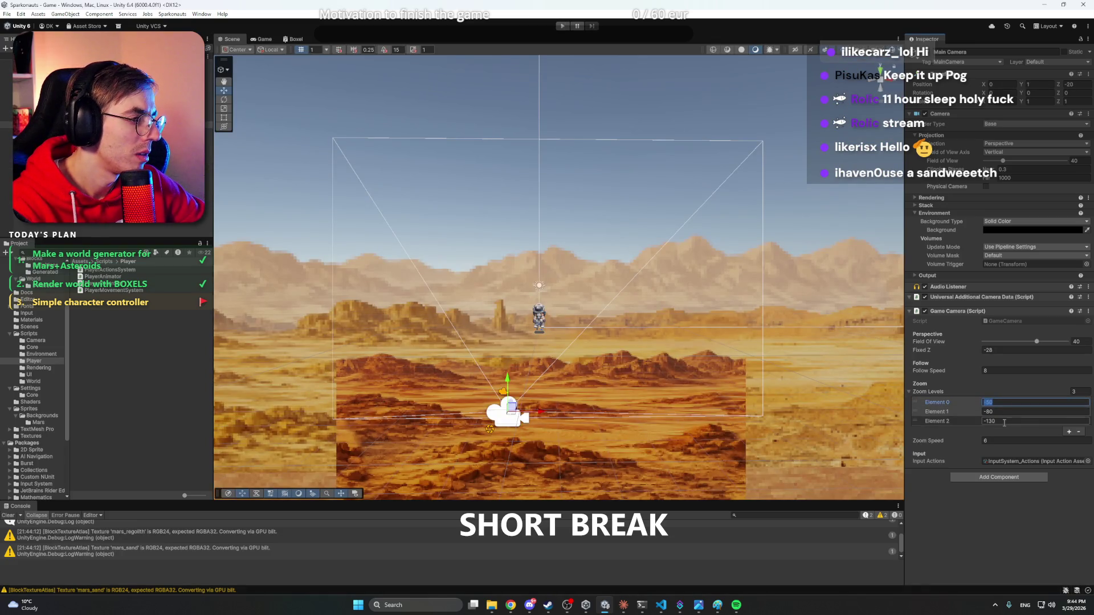
{"action": "type", "text": "50"}
{"action": "left_click", "coordinate": [1003, 403]}
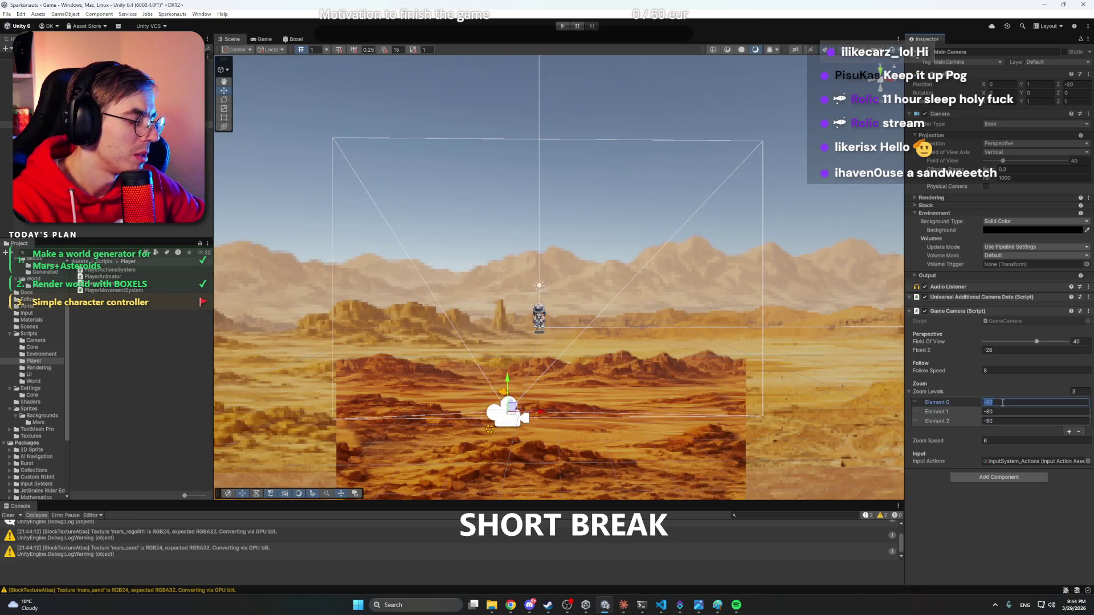
{"action": "type", "text": "-10"}
{"action": "left_click", "coordinate": [999, 411]}
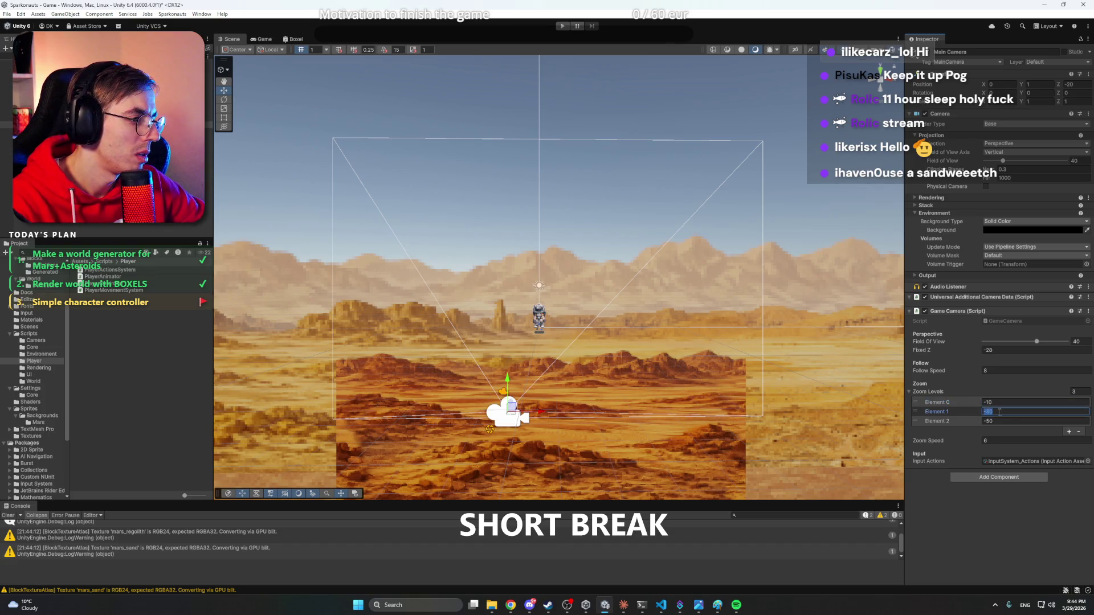
{"action": "type", "text": "-25"}
{"action": "key", "text": "Return"}
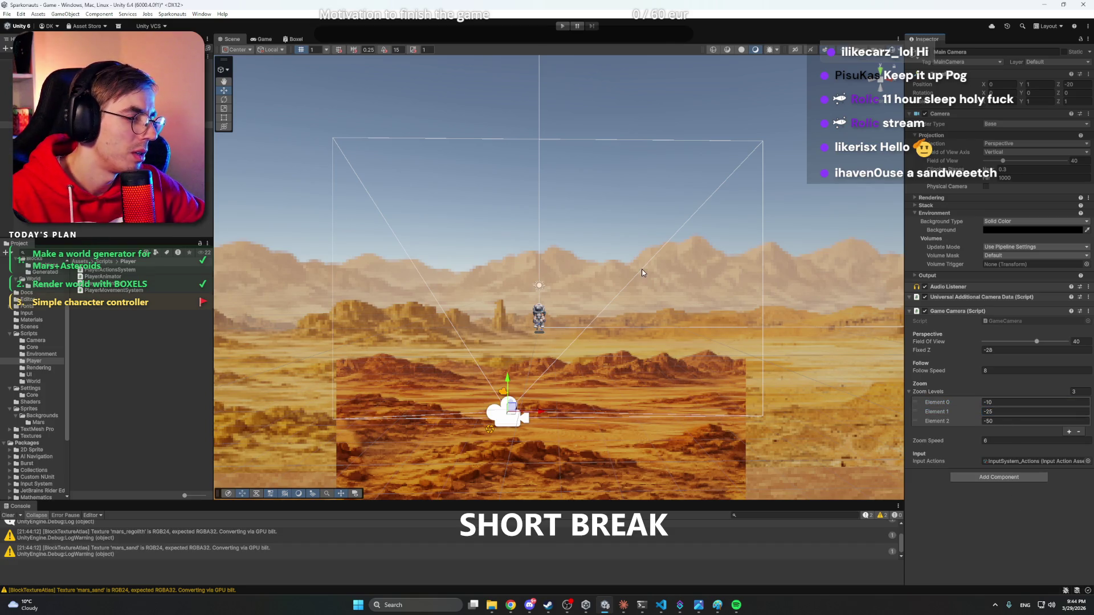
- Test the new zoom levels by running and jumping the astronaut across ledges, then stop
{"action": "key", "text": "ctrl+p"}
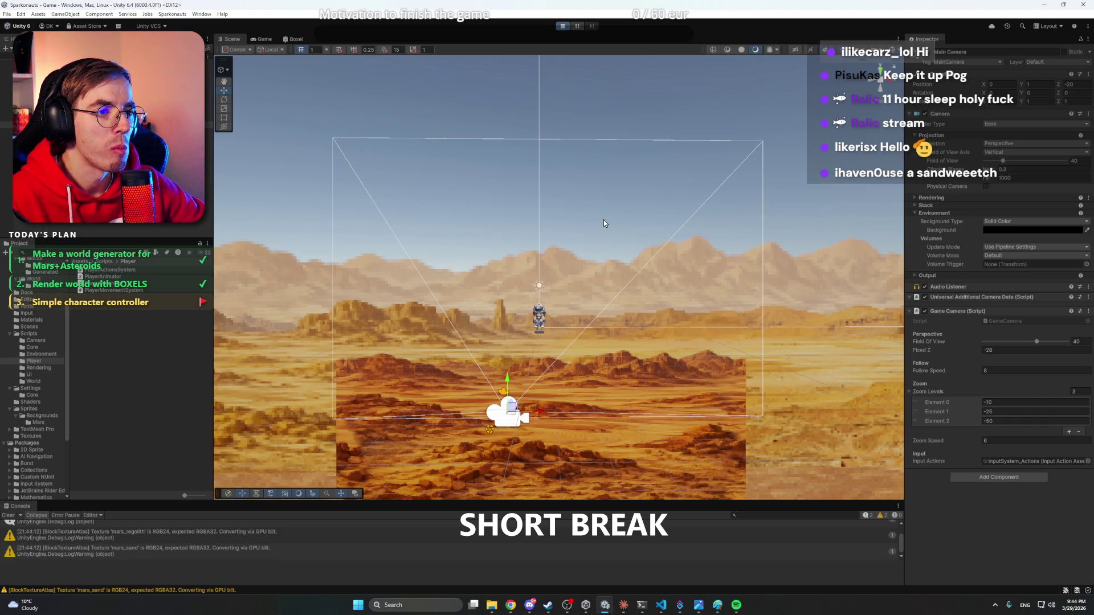
{"action": "key", "text": "ctrl+p"}
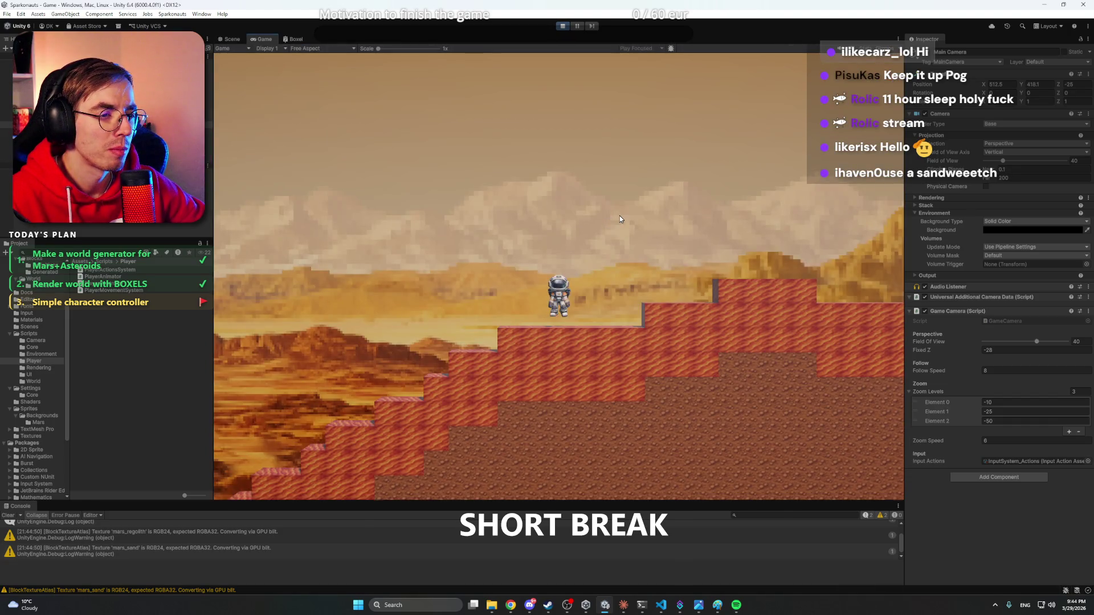
{"action": "key", "text": "d"}
{"action": "scroll", "coordinate": [620, 215], "scroll_direction": "down", "scroll_amount": 1}
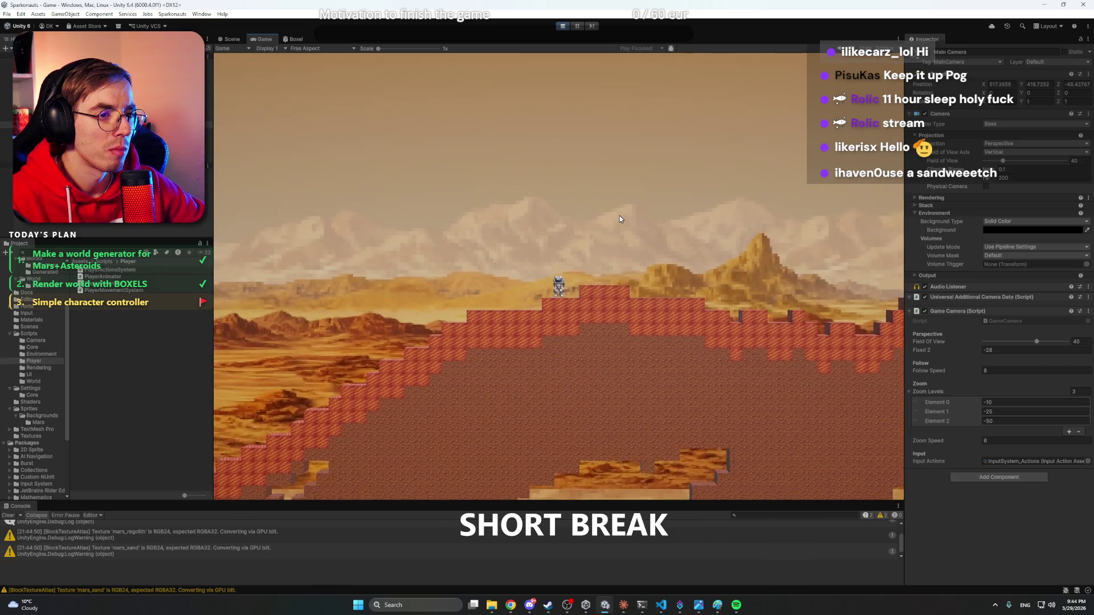
{"action": "scroll", "coordinate": [621, 215], "scroll_direction": "up", "scroll_amount": 2}
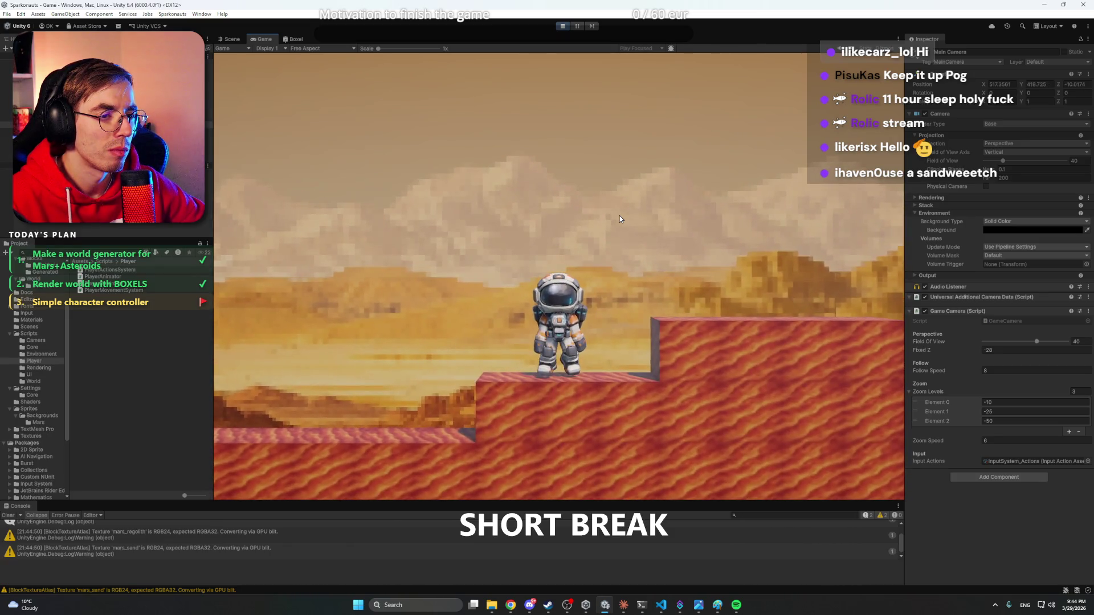
{"action": "key", "text": "d"}
{"action": "key", "text": "space"}
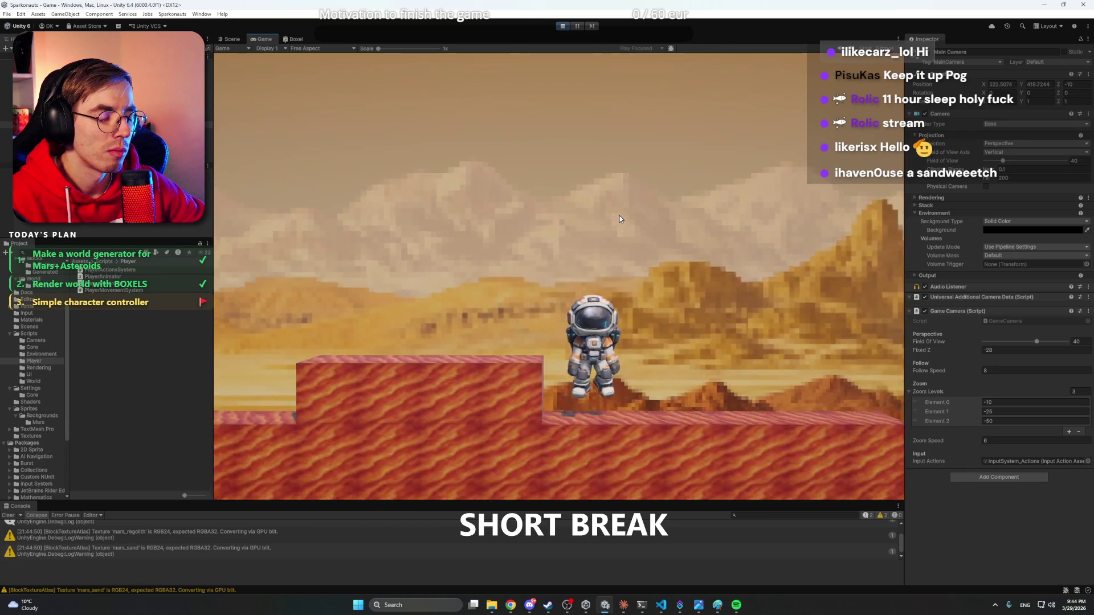
{"action": "key", "text": "a"}
{"action": "key", "text": "space"}
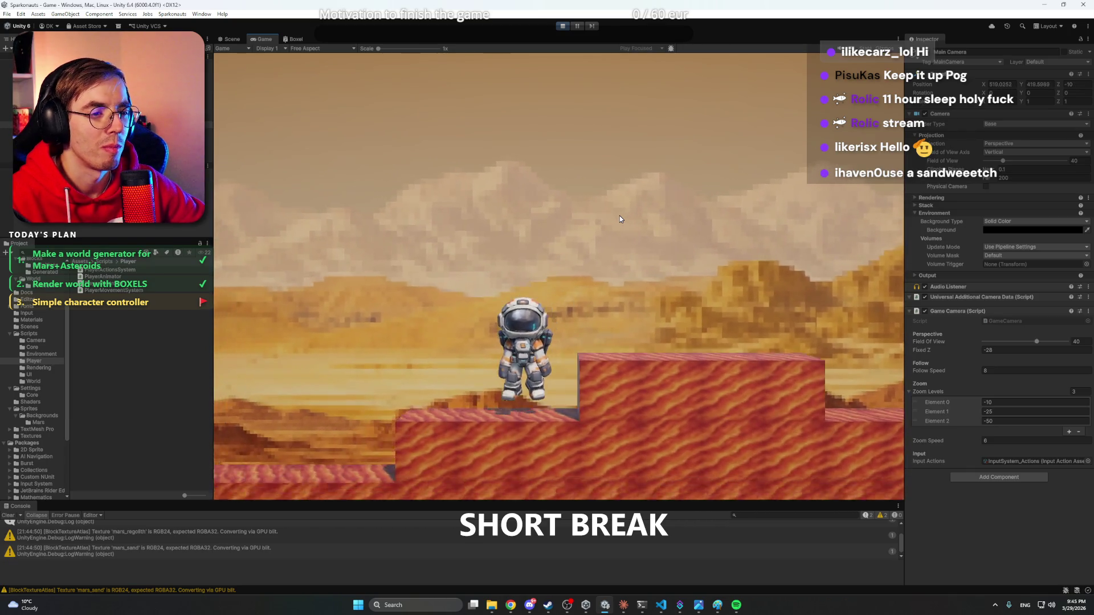
{"action": "key", "text": "d"}
{"action": "key", "text": "space"}
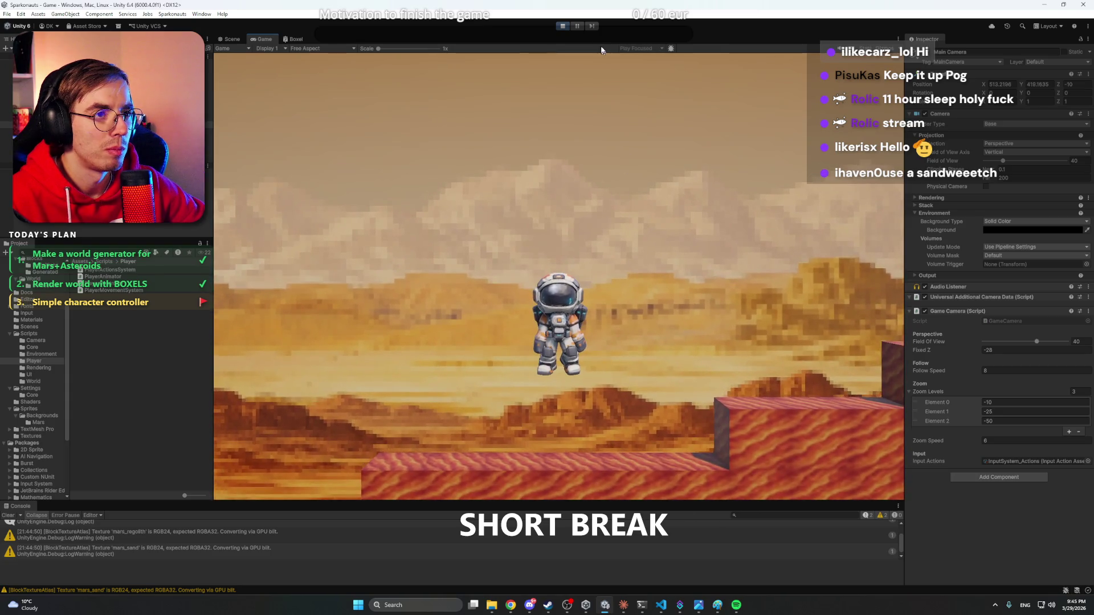
{"action": "key", "text": "a"}
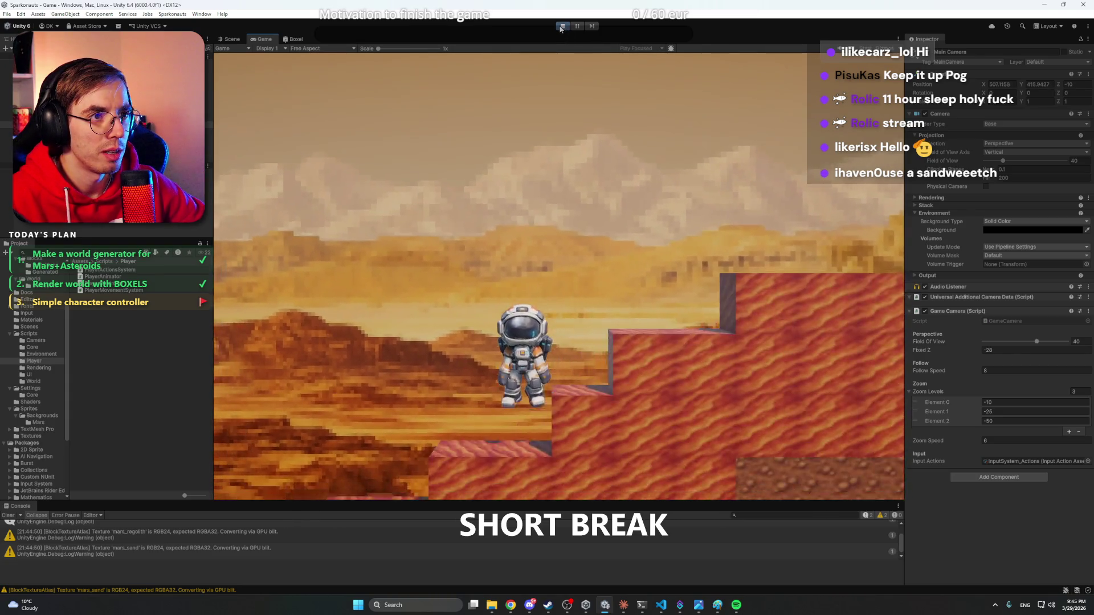
{"action": "key", "text": "d"}
{"action": "key", "text": "space"}
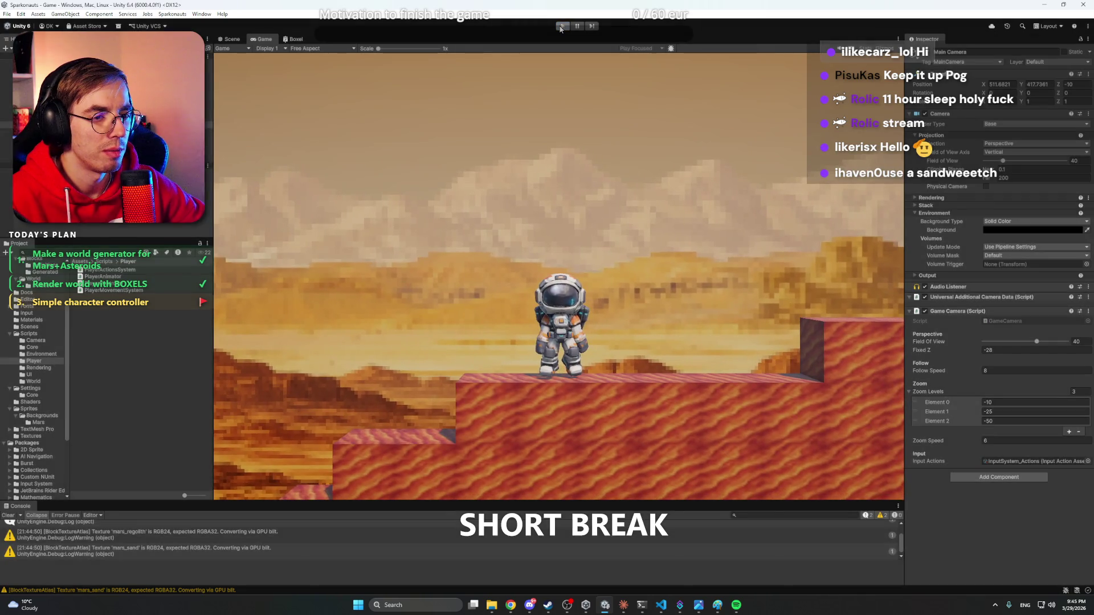
{"action": "left_click", "coordinate": [562, 27]}
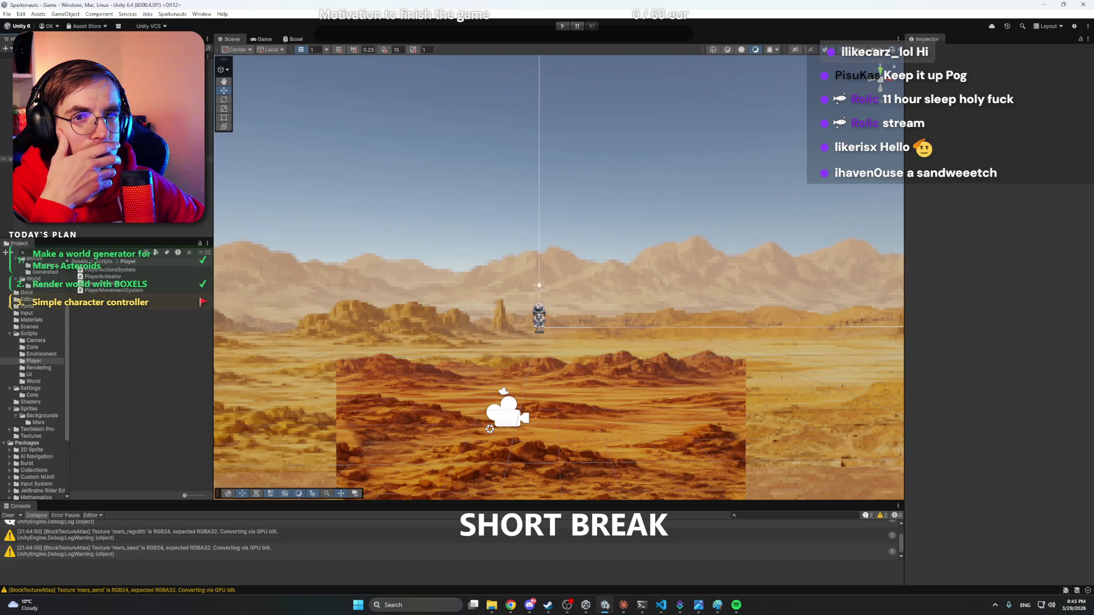
- Select Player to review its components, then run and stop another play-mode test
{"action": "left_click", "coordinate": [34, 152]}
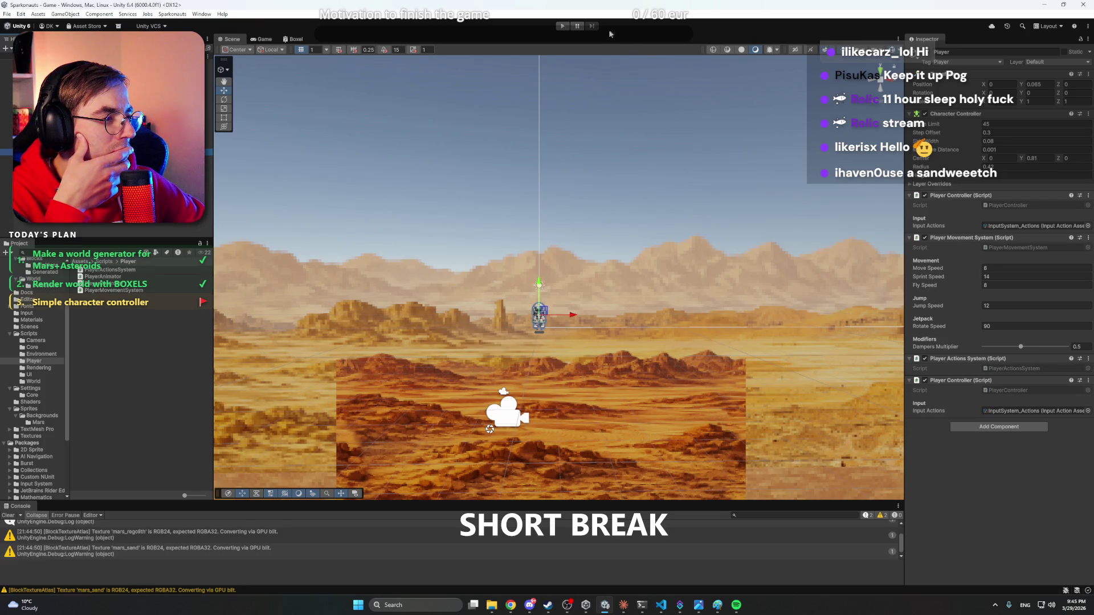
{"action": "left_click", "coordinate": [564, 27]}
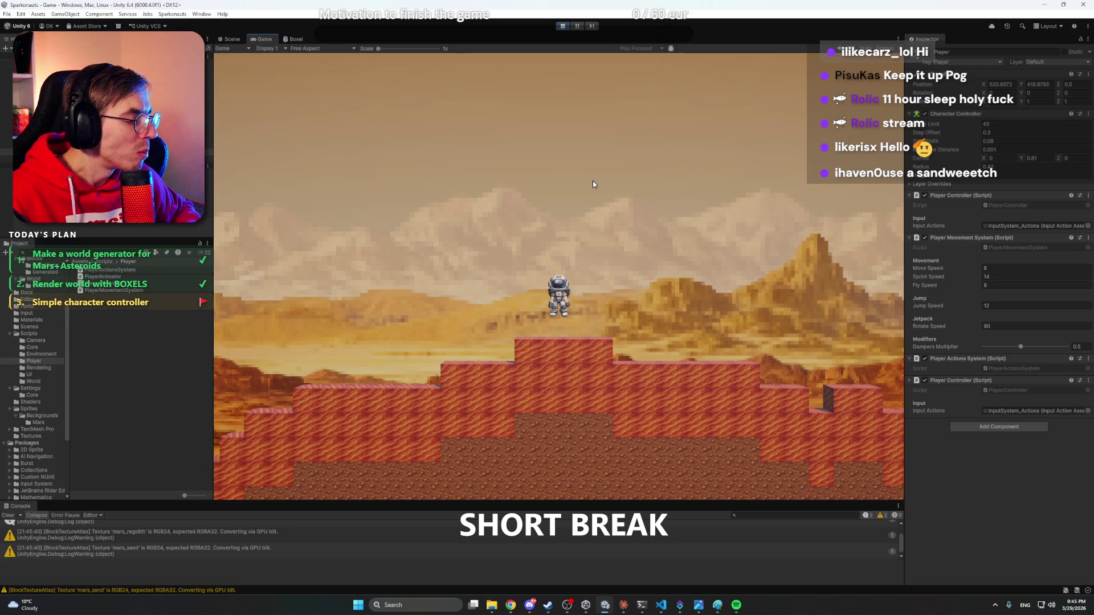
{"action": "left_click", "coordinate": [563, 26]}
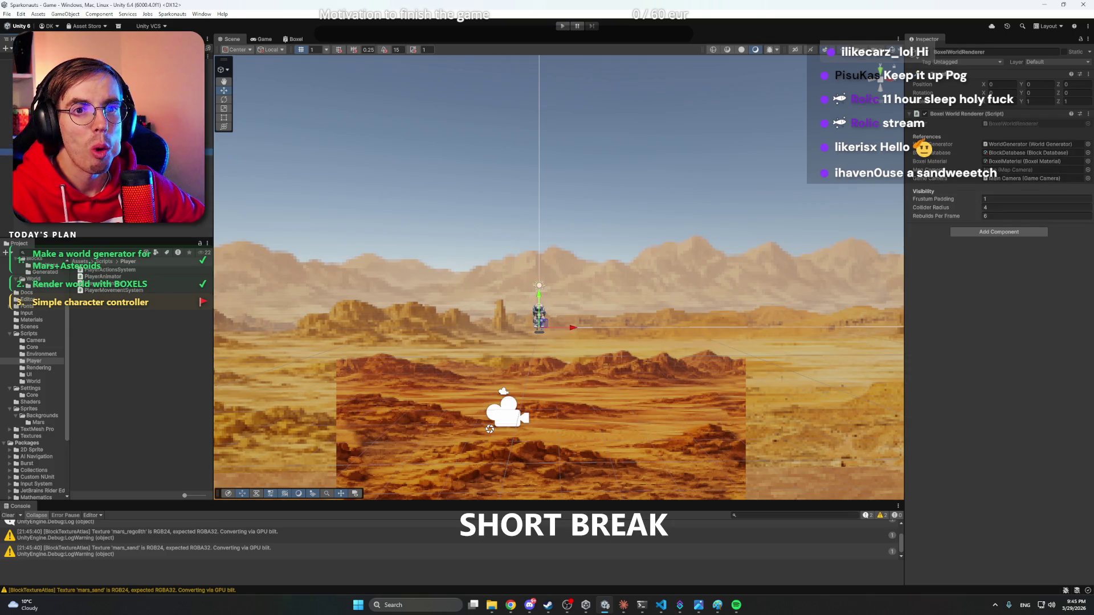
{"action": "left_click", "coordinate": [624, 606]}
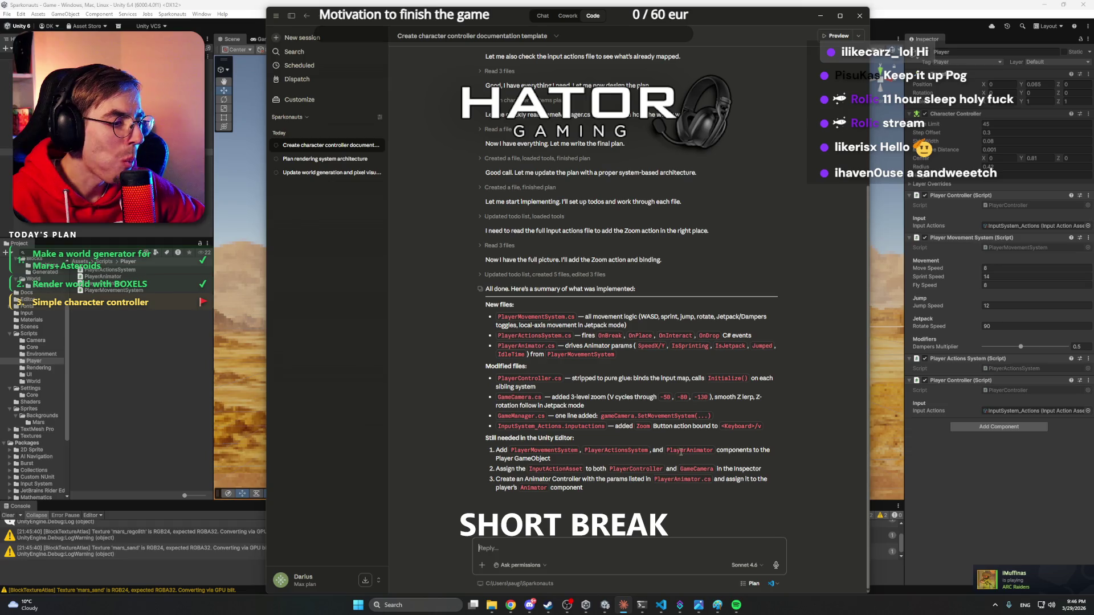
{"action": "left_click", "coordinate": [939, 442]}
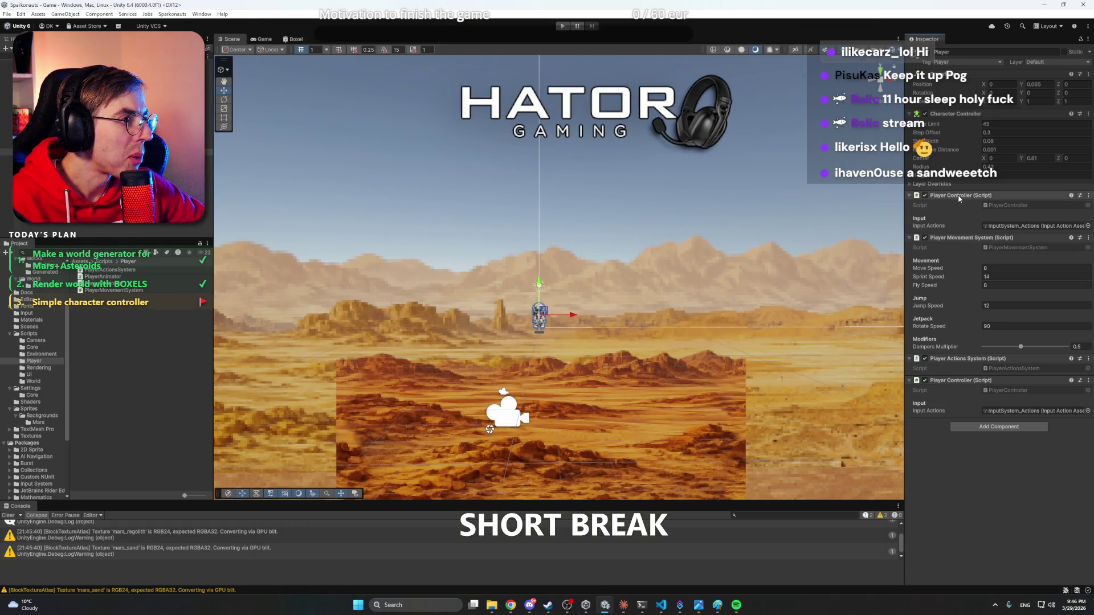
- Remove the duplicate Player Controller, then undo to restore the Animator and Player Animator
{"action": "right_click", "coordinate": [956, 381]}
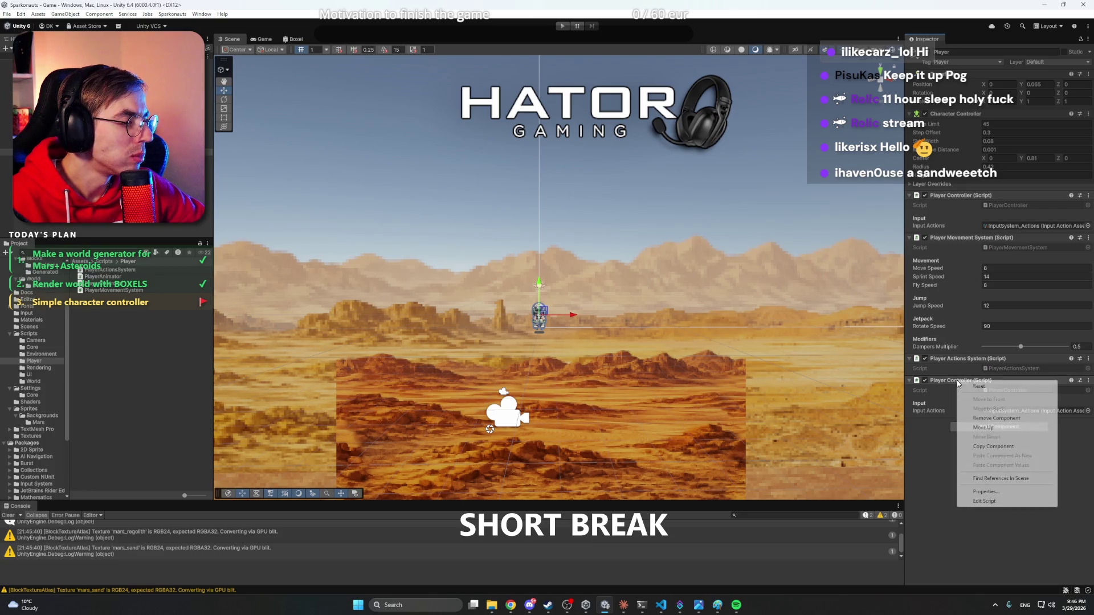
{"action": "left_click", "coordinate": [995, 419]}
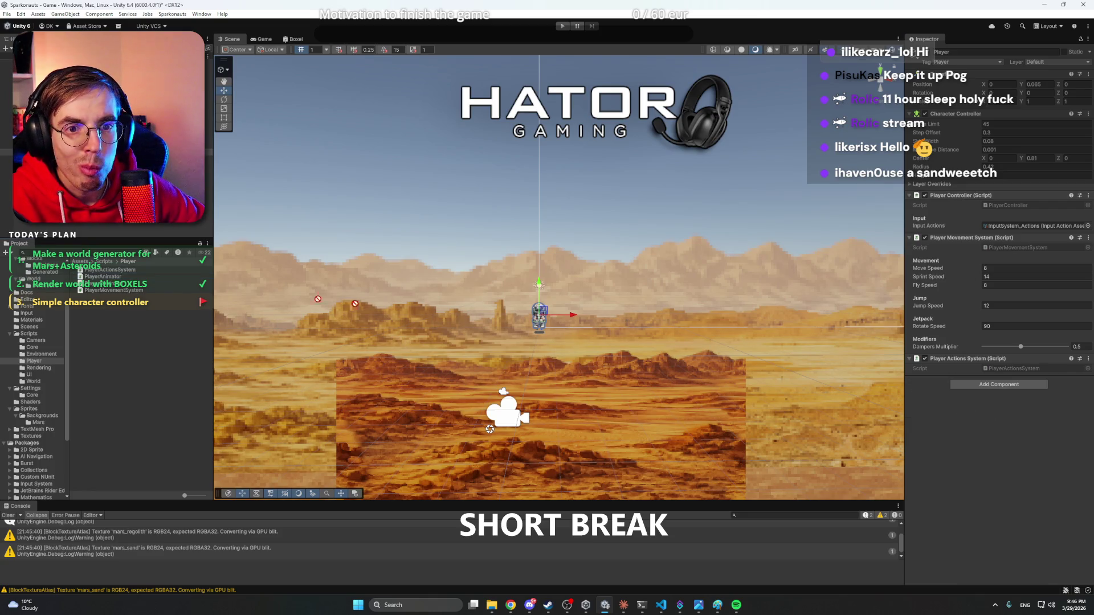
{"action": "key", "text": "ctrl+z"}
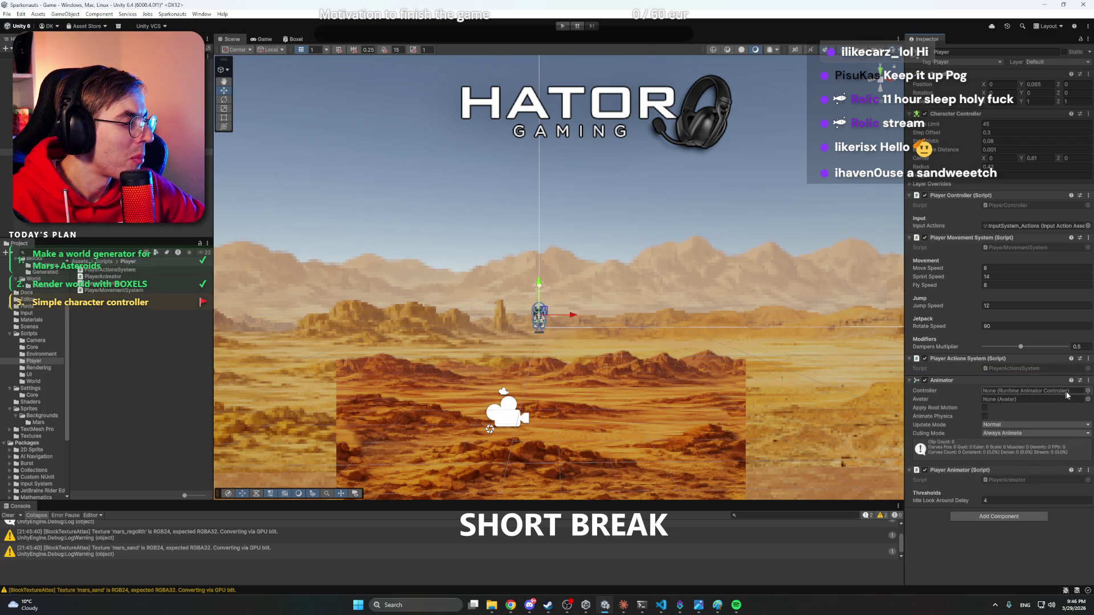
- Leave the Animator's controller as None, check its Avatar field, and deselect Player
{"action": "left_click", "coordinate": [1088, 391]}
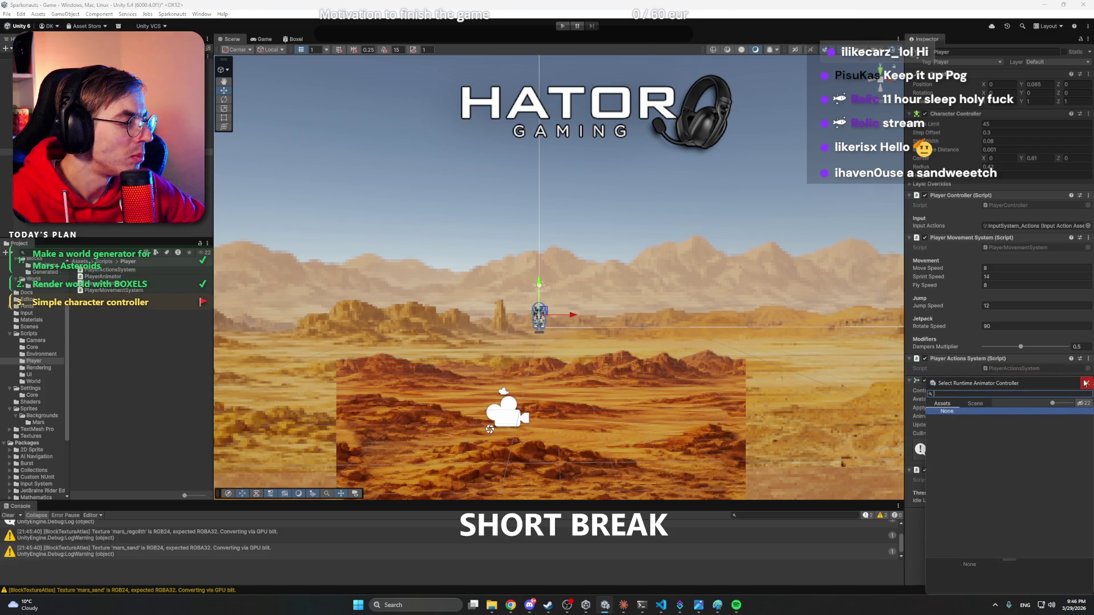
{"action": "double_click", "coordinate": [963, 413]}
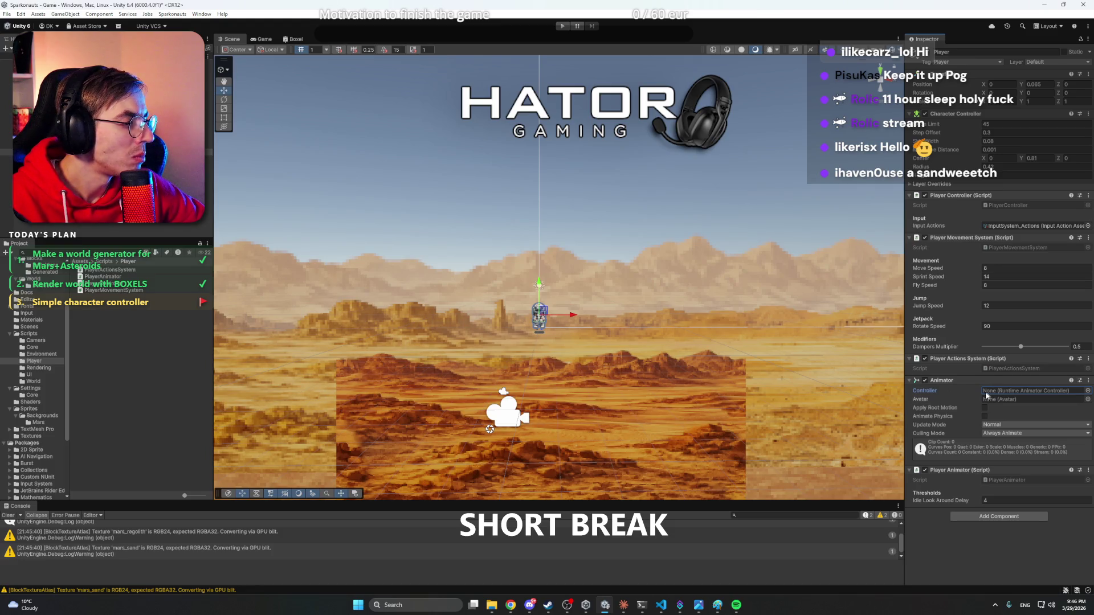
{"action": "left_click", "coordinate": [1006, 400]}
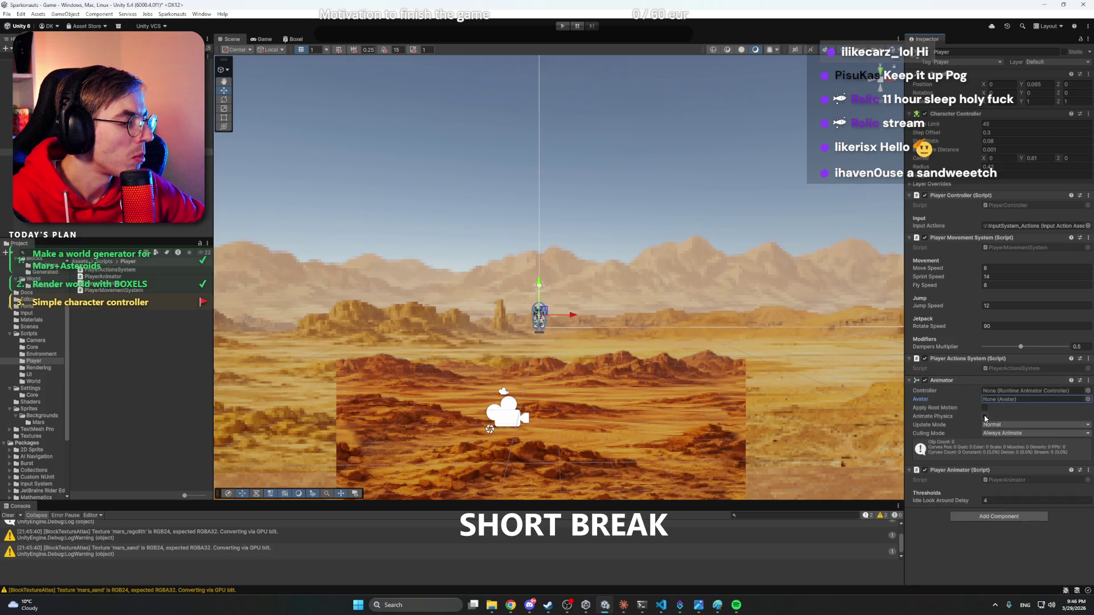
{"action": "left_click", "coordinate": [112, 341]}
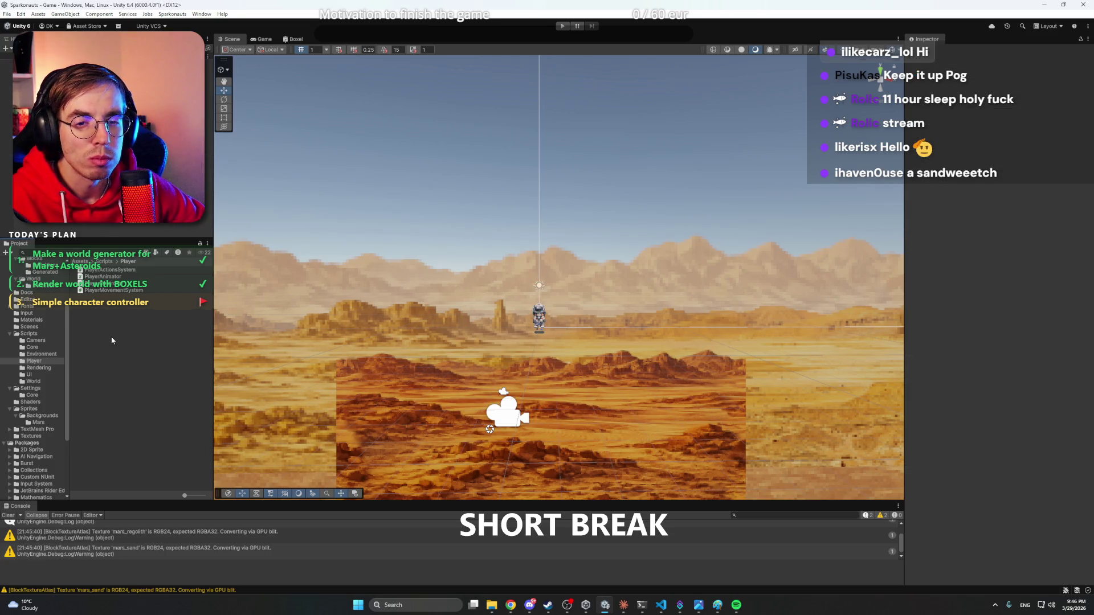
- Browse the 3D models Player folder assets, reselect Player, then bring up the folder's asset actions
{"action": "scroll", "coordinate": [34, 346], "scroll_direction": "up", "scroll_amount": 3}
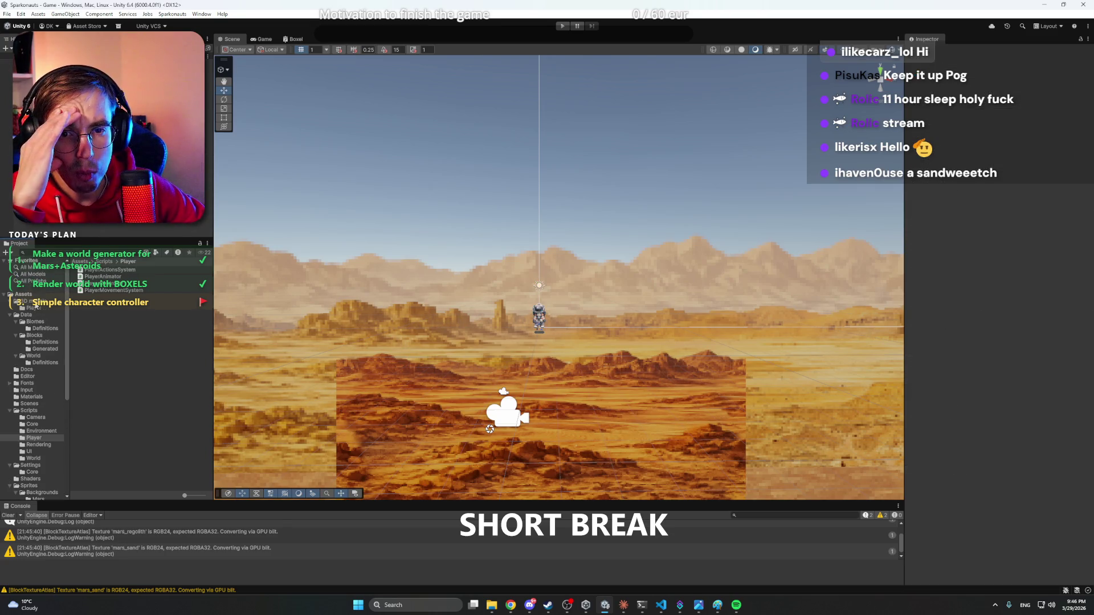
{"action": "left_click", "coordinate": [34, 308]}
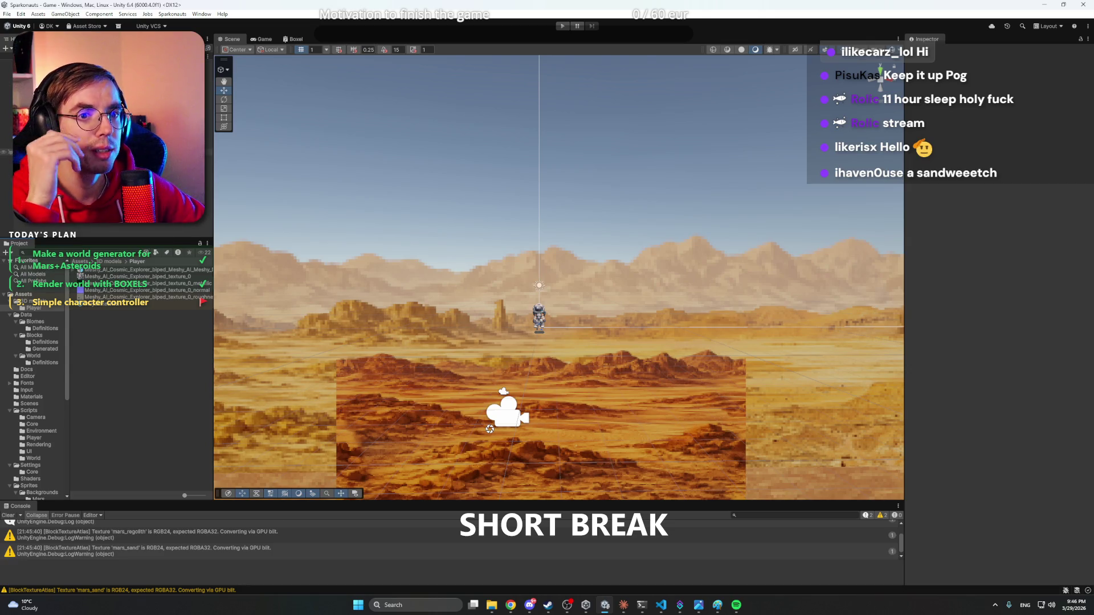
{"action": "left_click", "coordinate": [57, 152]}
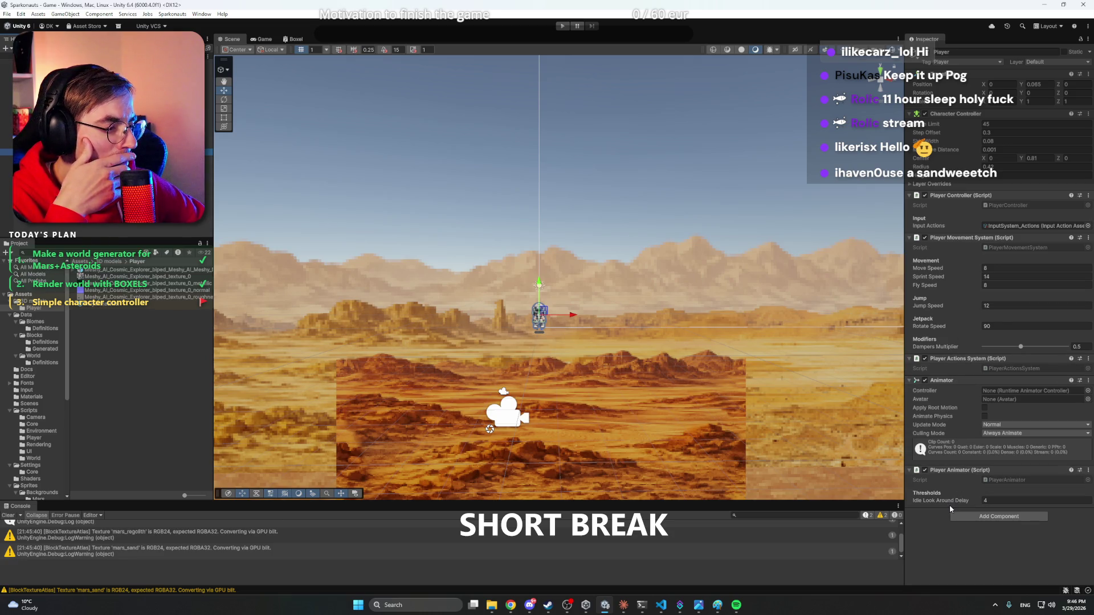
{"action": "mouse_move", "coordinate": [956, 502]}
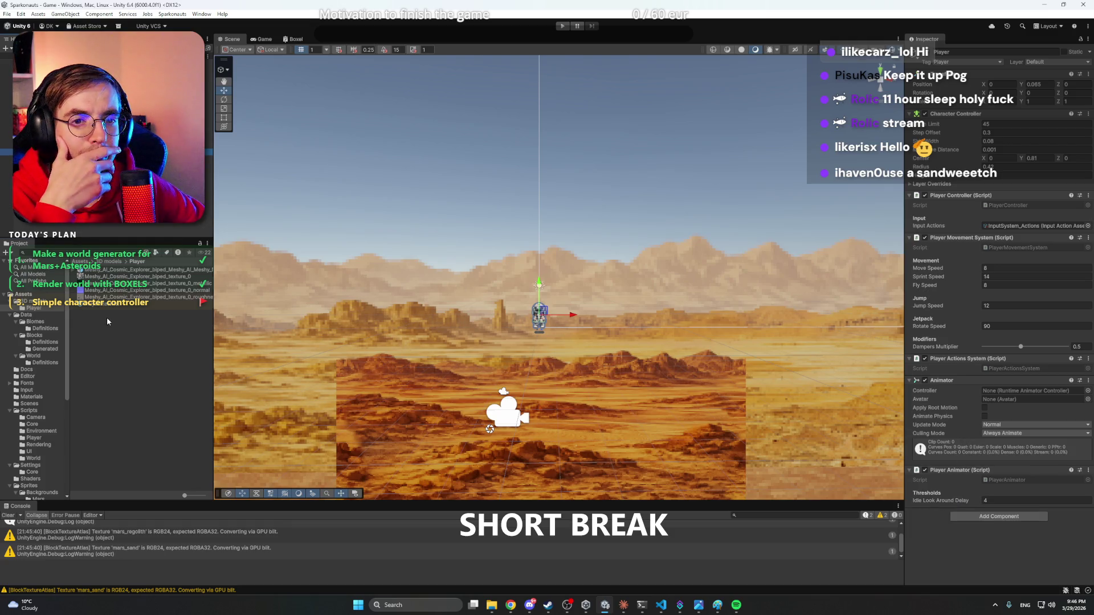
{"action": "right_click", "coordinate": [117, 329]}
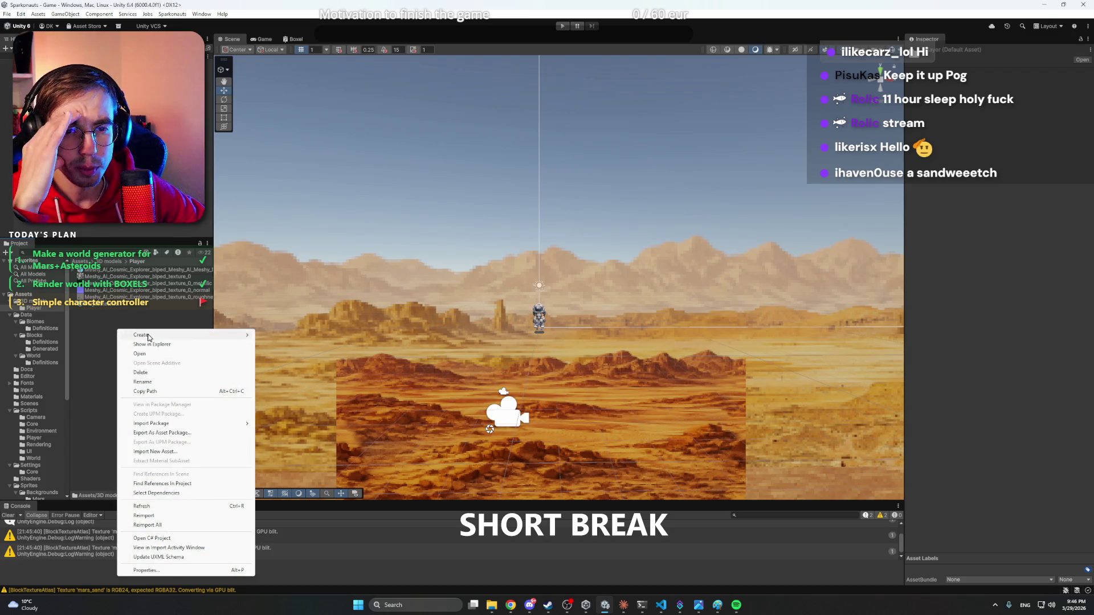
- Create a PlayerAnimationController Animator Controller in the Player folder and open it in the Animator
{"action": "mouse_move", "coordinate": [148, 337]}
{"action": "mouse_move", "coordinate": [298, 388]}
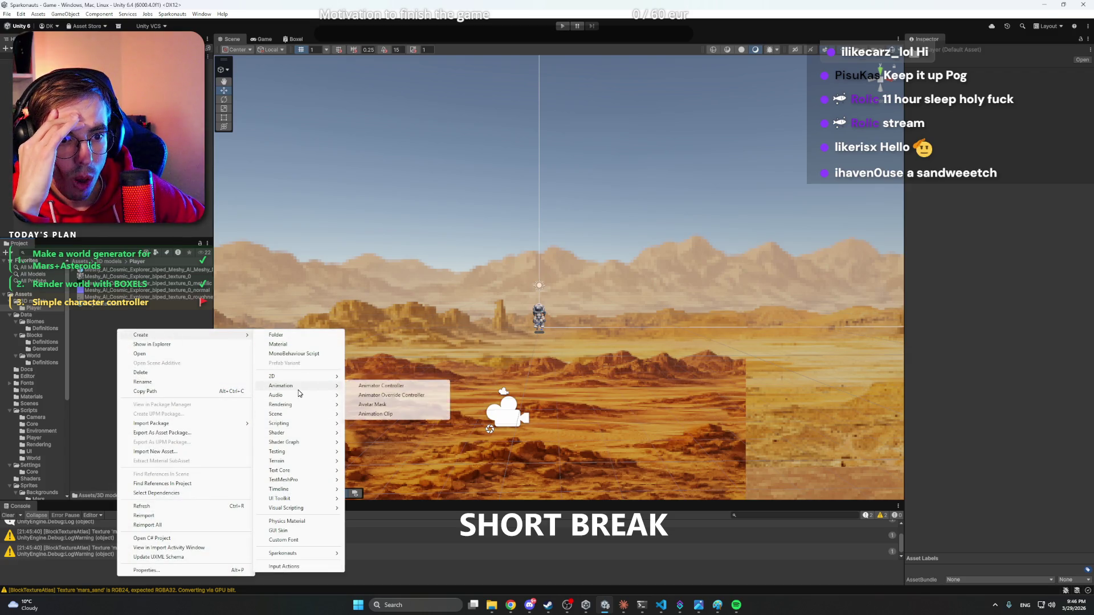
{"action": "left_click", "coordinate": [415, 388]}
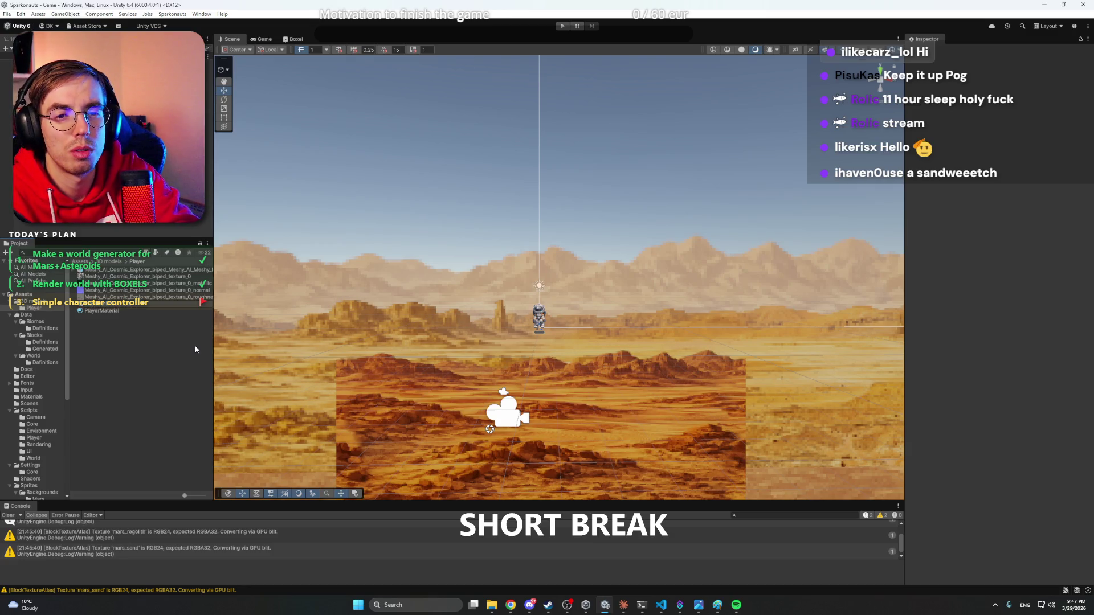
{"action": "key", "text": "Return"}
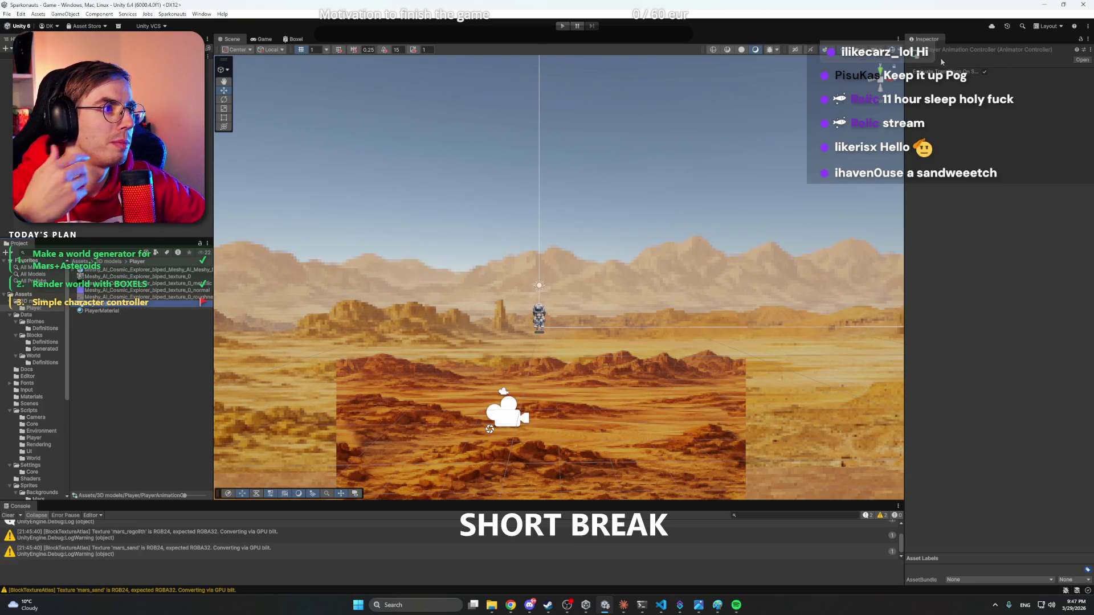
{"action": "left_click", "coordinate": [1082, 60]}
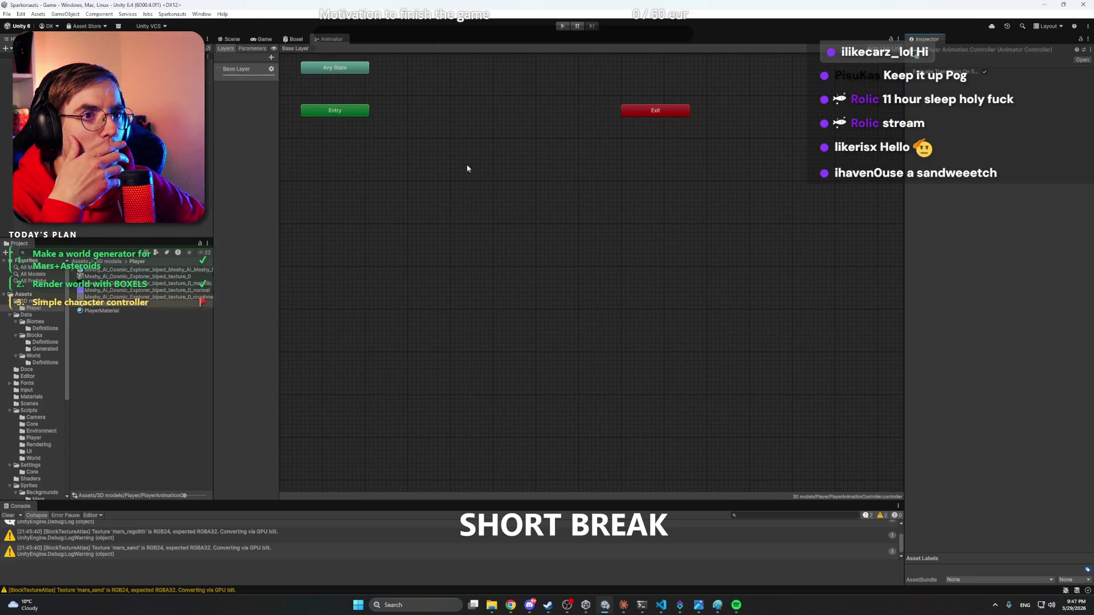
- Add an empty state to the Base Layer and name it Idle
{"action": "mouse_move", "coordinate": [467, 169]}
{"action": "left_mouse_down"}
{"action": "mouse_move", "coordinate": [518, 237]}
{"action": "mouse_move", "coordinate": [507, 300]}
{"action": "left_mouse_up"}
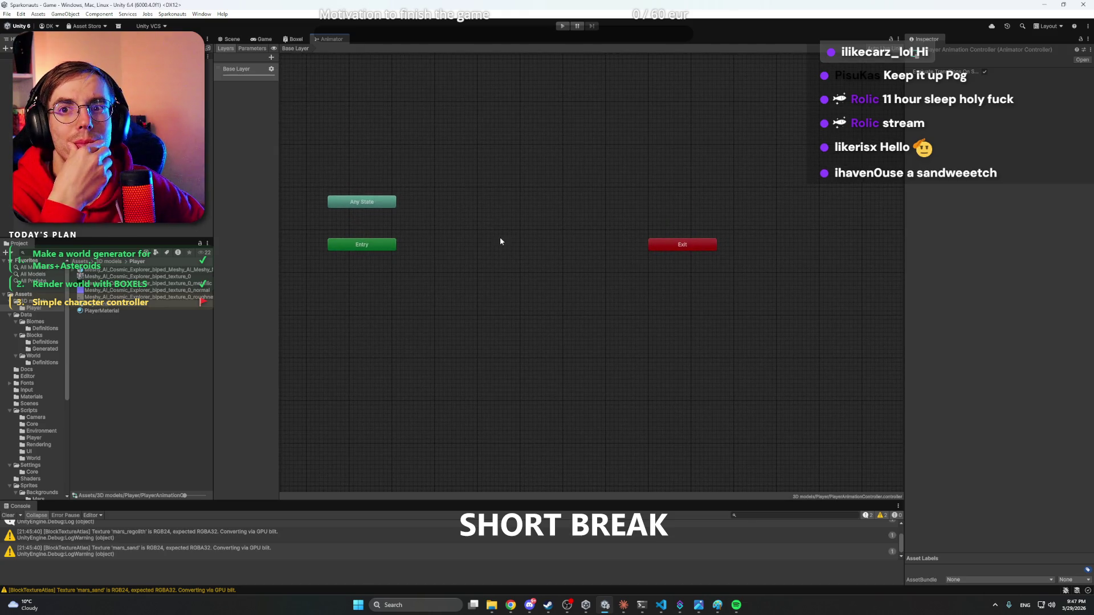
{"action": "right_click", "coordinate": [549, 229]}
{"action": "mouse_move", "coordinate": [578, 235]}
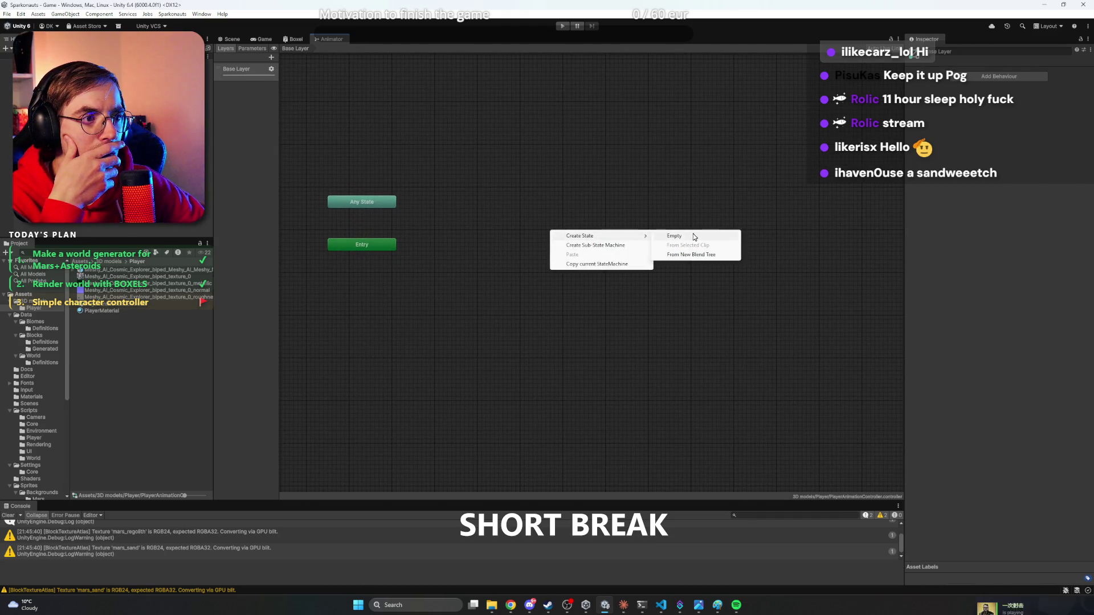
{"action": "left_click", "coordinate": [693, 236]}
{"action": "left_click_drag", "start_coordinate": [600, 239], "coordinate": [577, 261]}
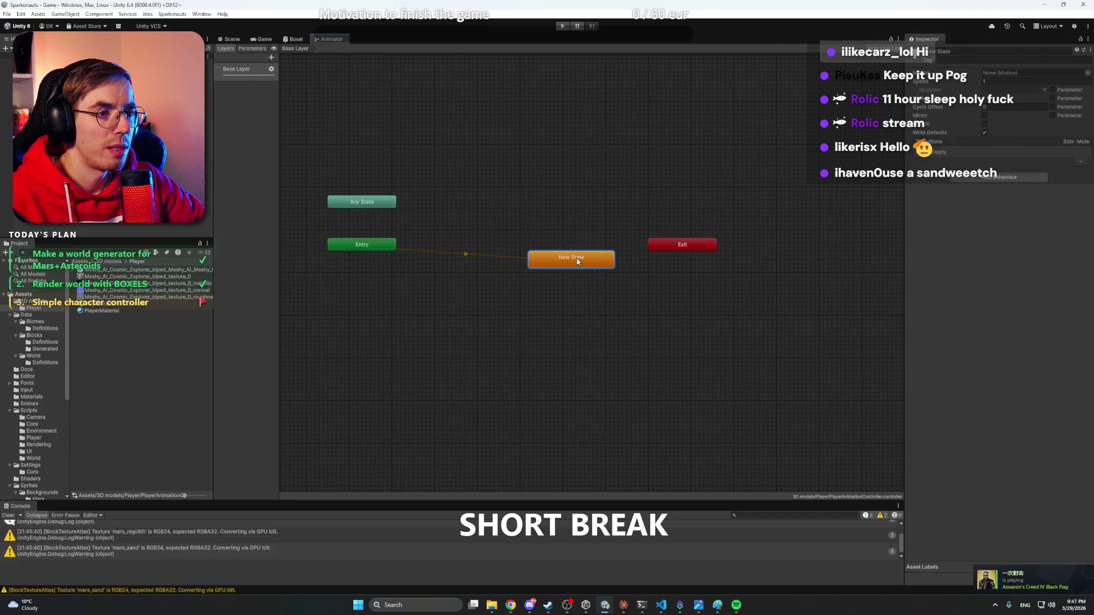
{"action": "left_click", "coordinate": [982, 52]}
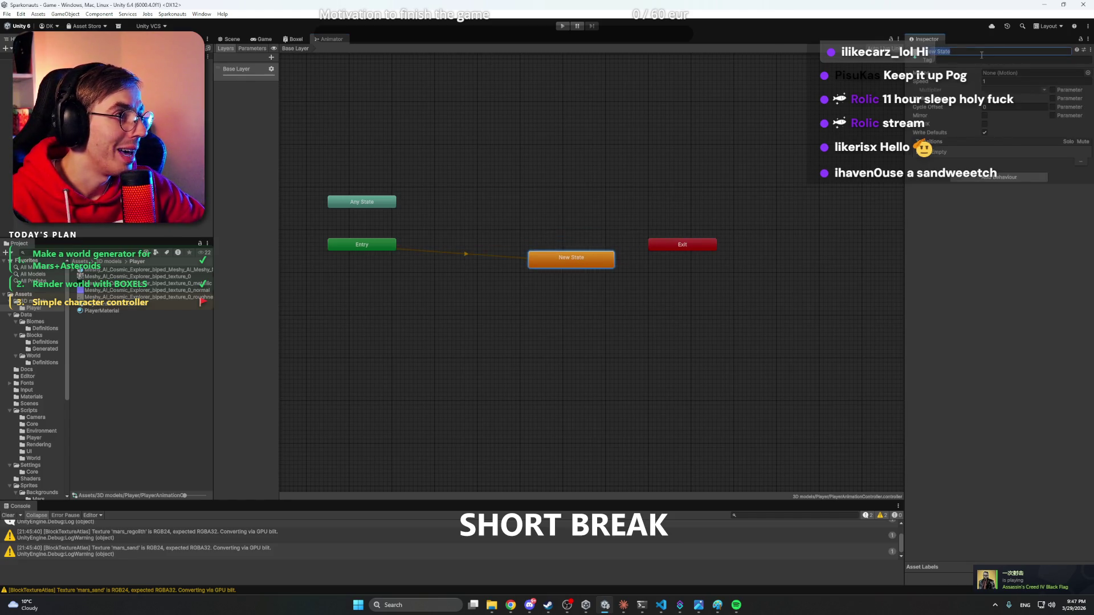
{"action": "type", "text": "Idle"}
{"action": "key", "text": "Return"}
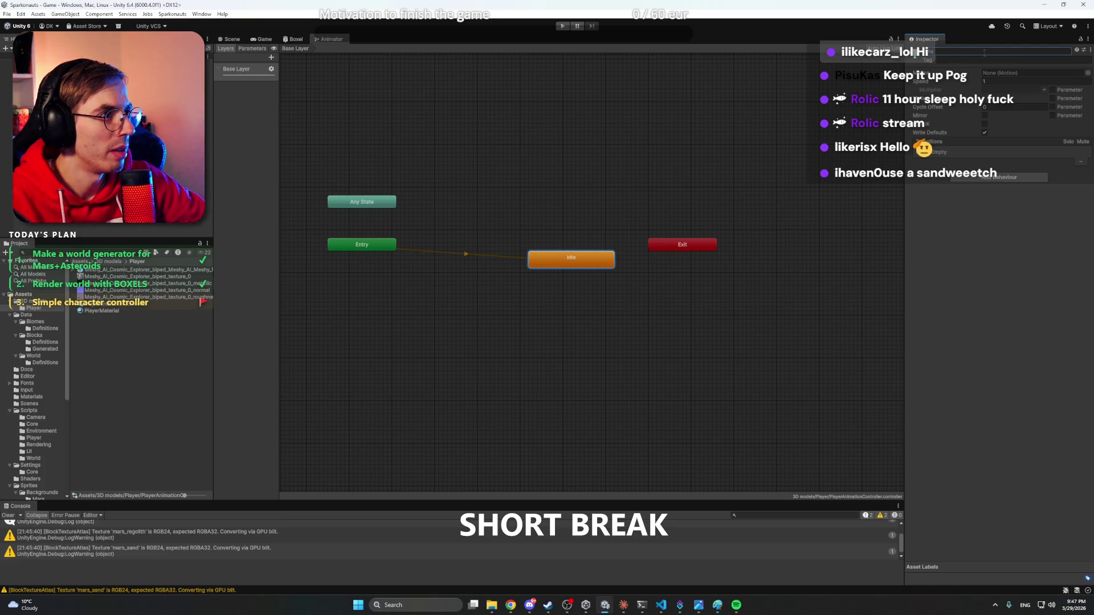
{"action": "left_click", "coordinate": [637, 164]}
{"action": "left_click_drag", "start_coordinate": [592, 266], "coordinate": [572, 258]}
{"action": "left_click", "coordinate": [561, 213]}
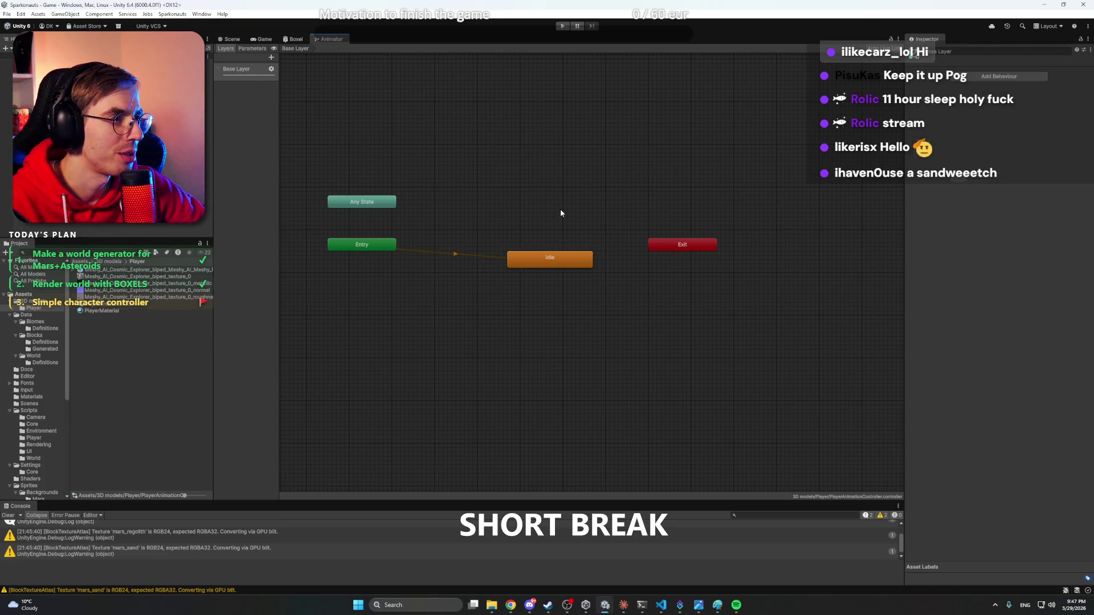
- Add a second empty state named Walk above Idle
{"action": "right_click", "coordinate": [560, 213]}
{"action": "mouse_move", "coordinate": [587, 201]}
{"action": "left_click", "coordinate": [673, 200]}
{"action": "left_click_drag", "start_coordinate": [589, 210], "coordinate": [546, 211]}
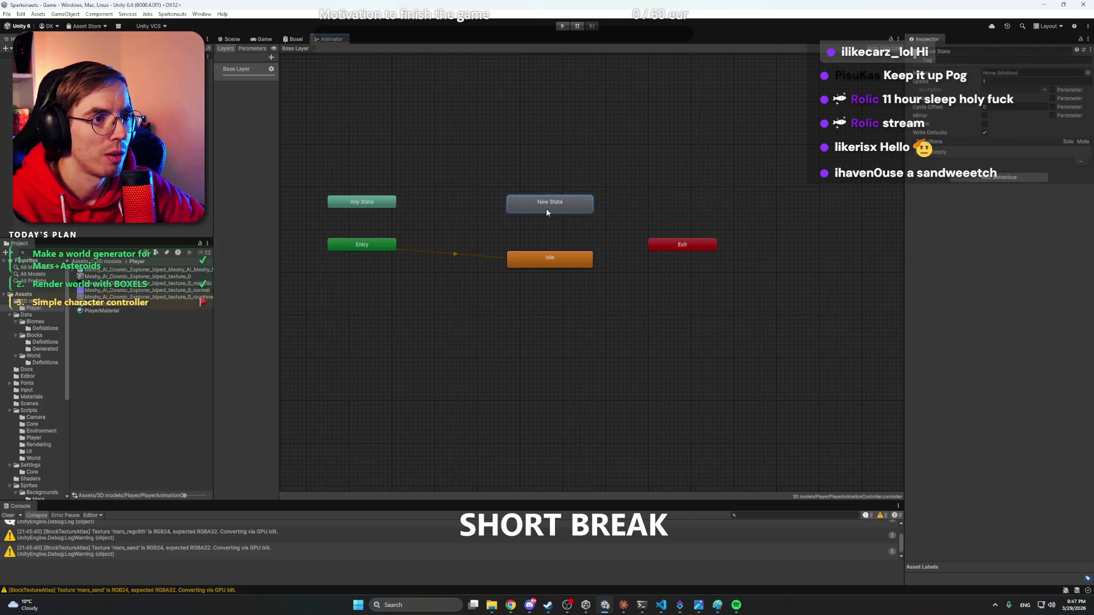
{"action": "left_click", "coordinate": [963, 53]}
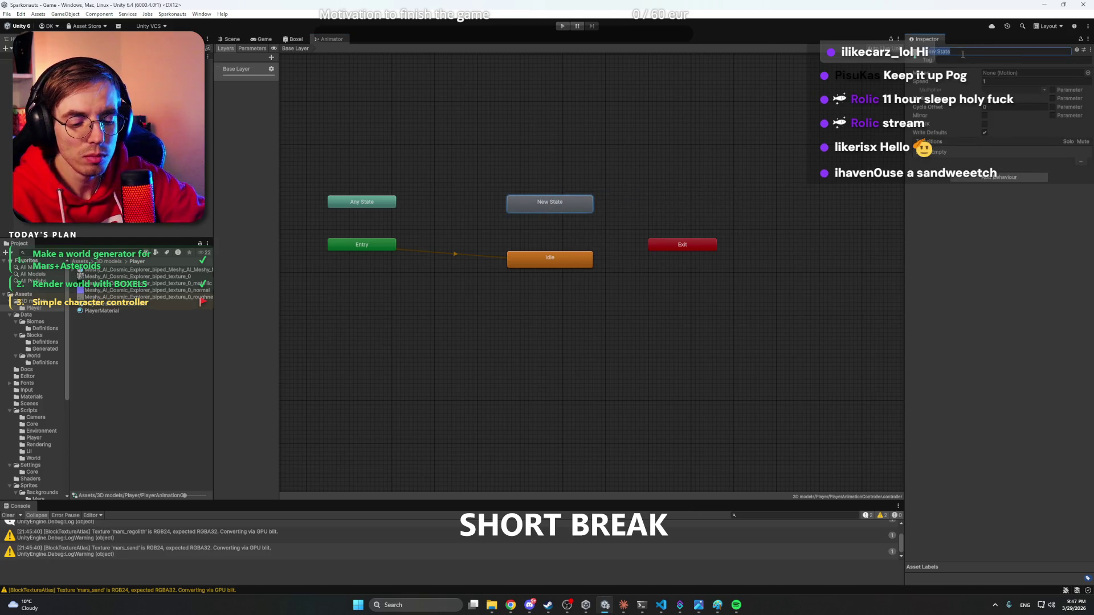
{"action": "type", "text": "Walk"}
{"action": "key", "text": "Return"}
{"action": "left_click_drag", "start_coordinate": [582, 203], "coordinate": [582, 208]}
{"action": "right_click", "coordinate": [581, 207]}
{"action": "left_click", "coordinate": [614, 183]}
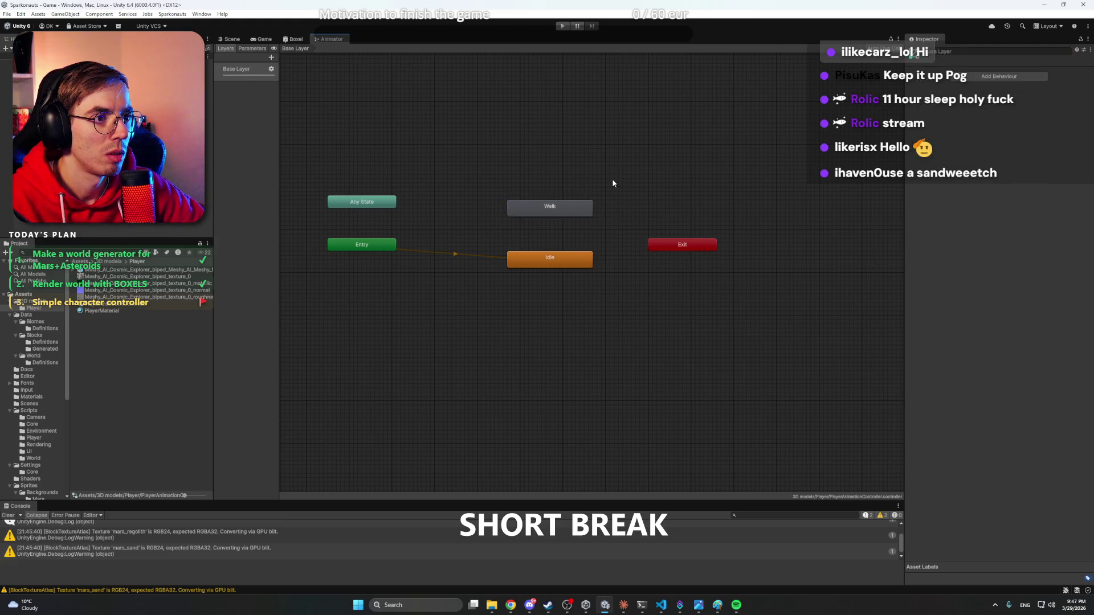
- Duplicate Walk as a Run state and line both up in the top row
{"action": "left_click", "coordinate": [569, 208]}
{"action": "key", "text": "ctrl+d"}
{"action": "left_click_drag", "start_coordinate": [630, 217], "coordinate": [628, 170]}
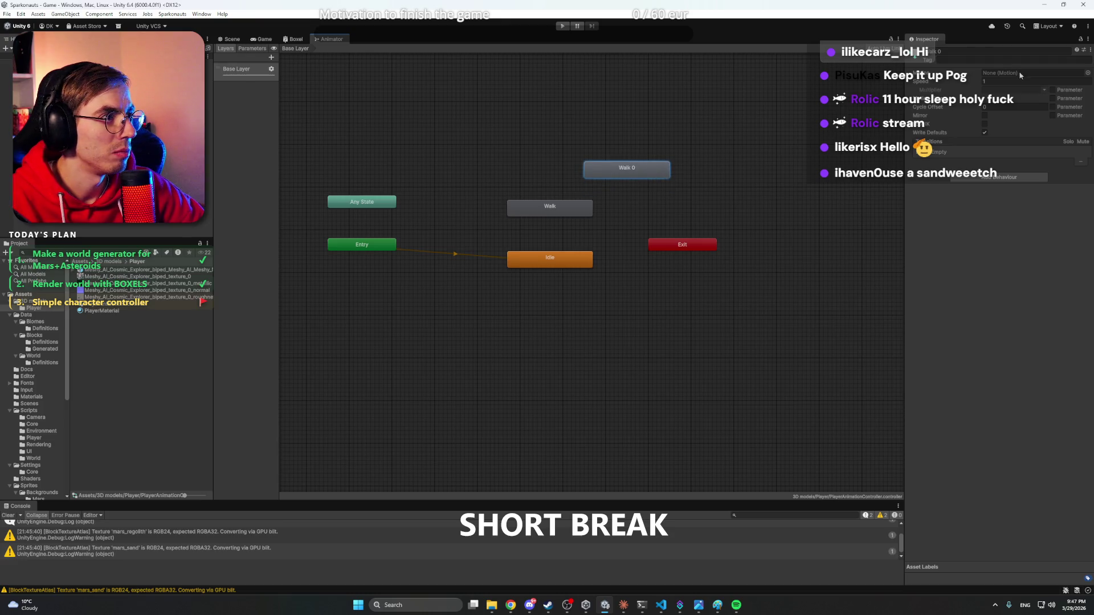
{"action": "left_click", "coordinate": [978, 49]}
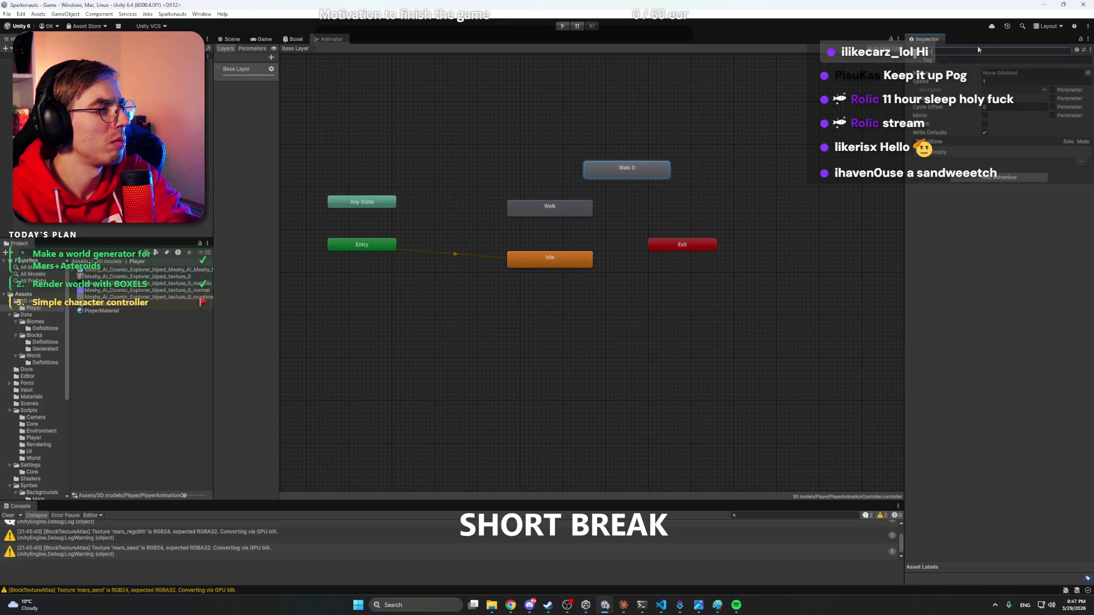
{"action": "type", "text": "Run"}
{"action": "key", "text": "Return"}
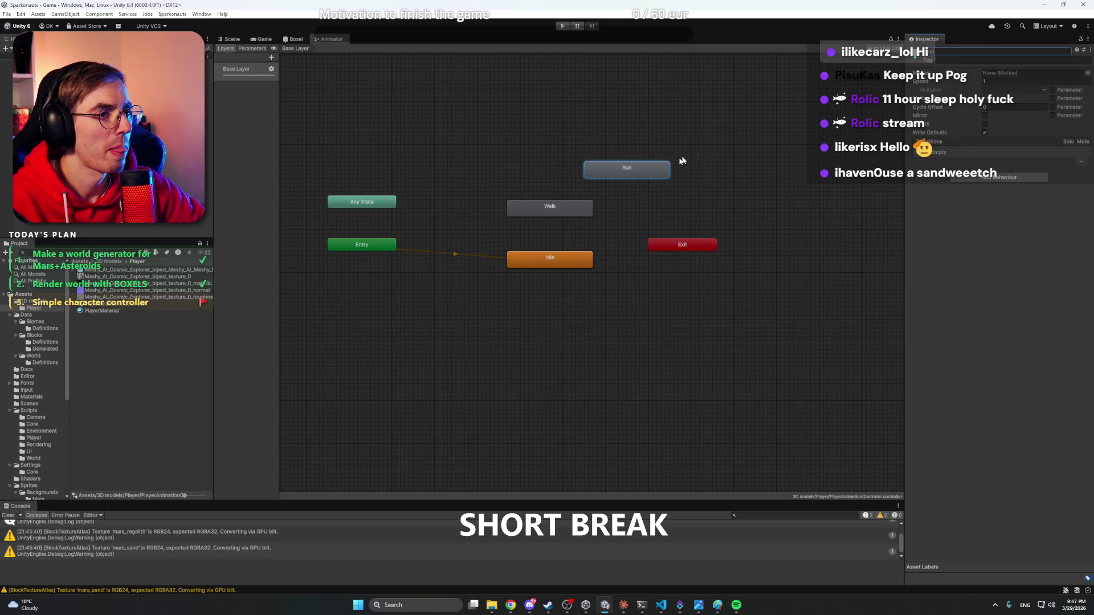
{"action": "left_click_drag", "start_coordinate": [646, 174], "coordinate": [570, 156]}
{"action": "left_click", "coordinate": [589, 198]}
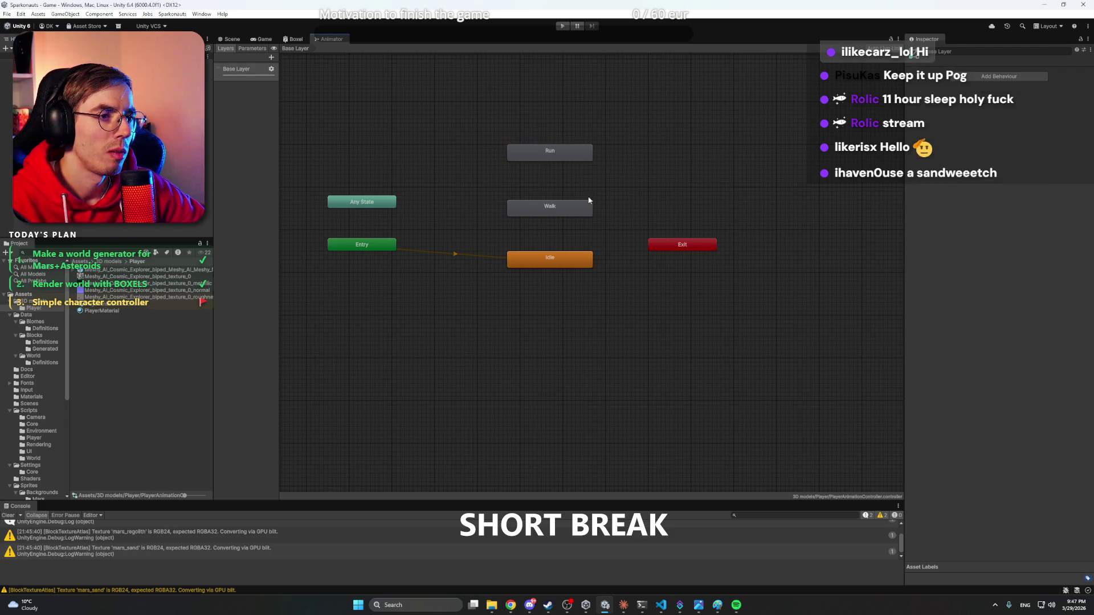
{"action": "left_click_drag", "start_coordinate": [570, 207], "coordinate": [517, 186]}
{"action": "left_click_drag", "start_coordinate": [575, 153], "coordinate": [653, 152]}
{"action": "left_click_drag", "start_coordinate": [528, 186], "coordinate": [528, 150]}
{"action": "left_click", "coordinate": [652, 155]}
{"action": "left_click_drag", "start_coordinate": [652, 155], "coordinate": [666, 160]}
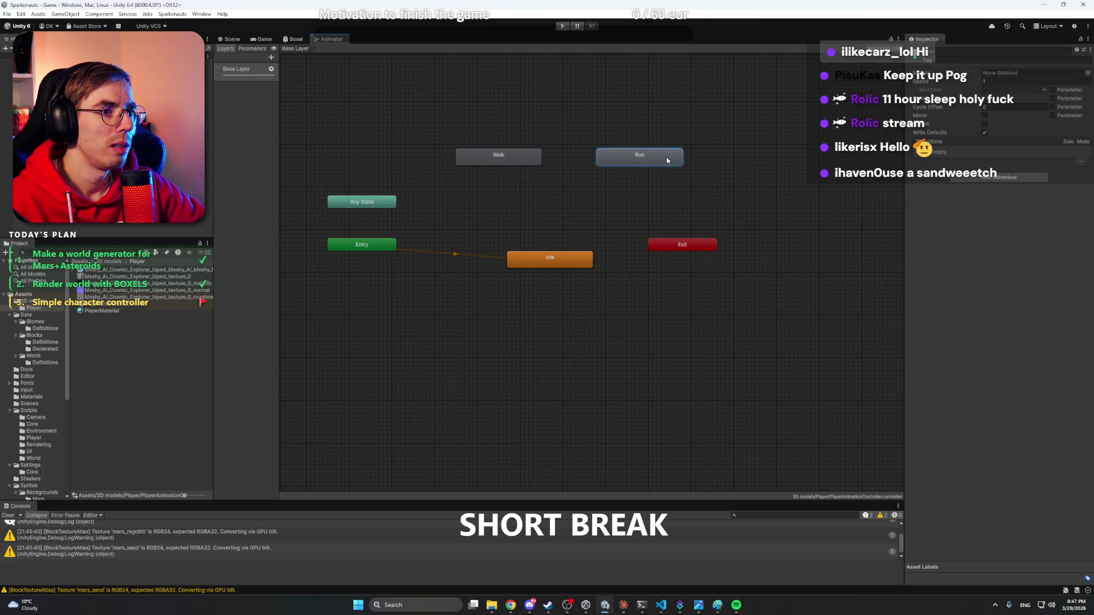
{"action": "left_click", "coordinate": [700, 129]}
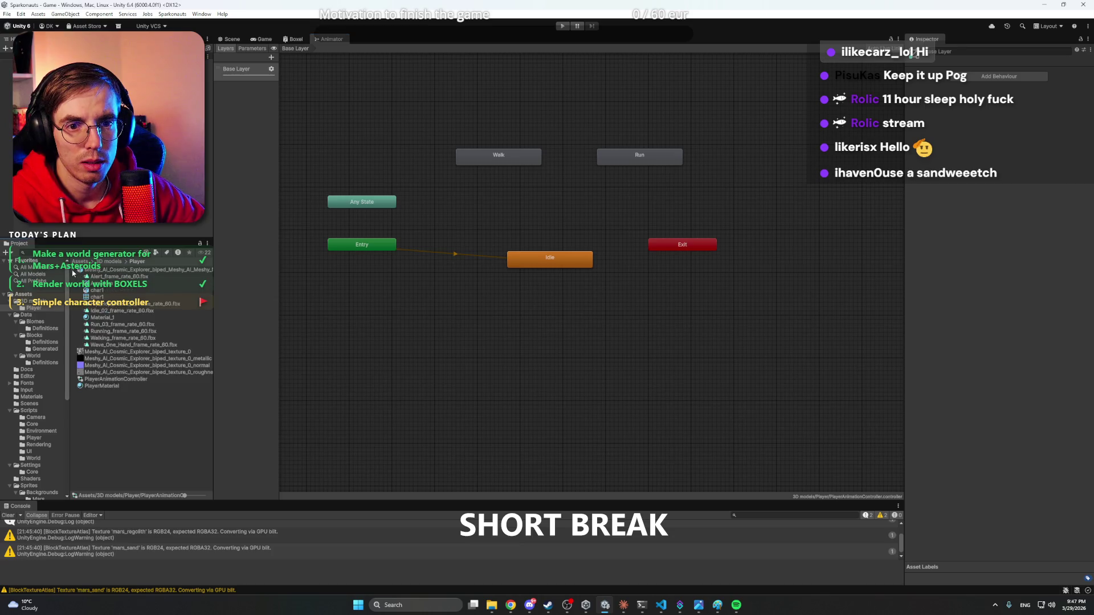
- Duplicate Run into a new state named Wave to its lower right
{"action": "left_click", "coordinate": [638, 157]}
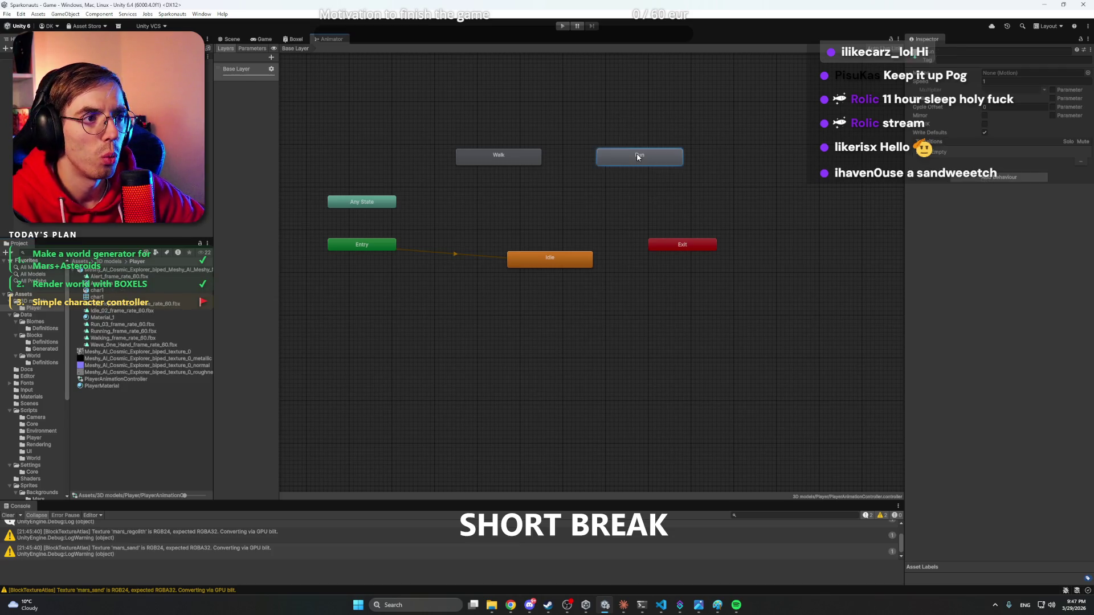
{"action": "key", "text": "ctrl+d"}
{"action": "left_click_drag", "start_coordinate": [639, 157], "coordinate": [728, 195]}
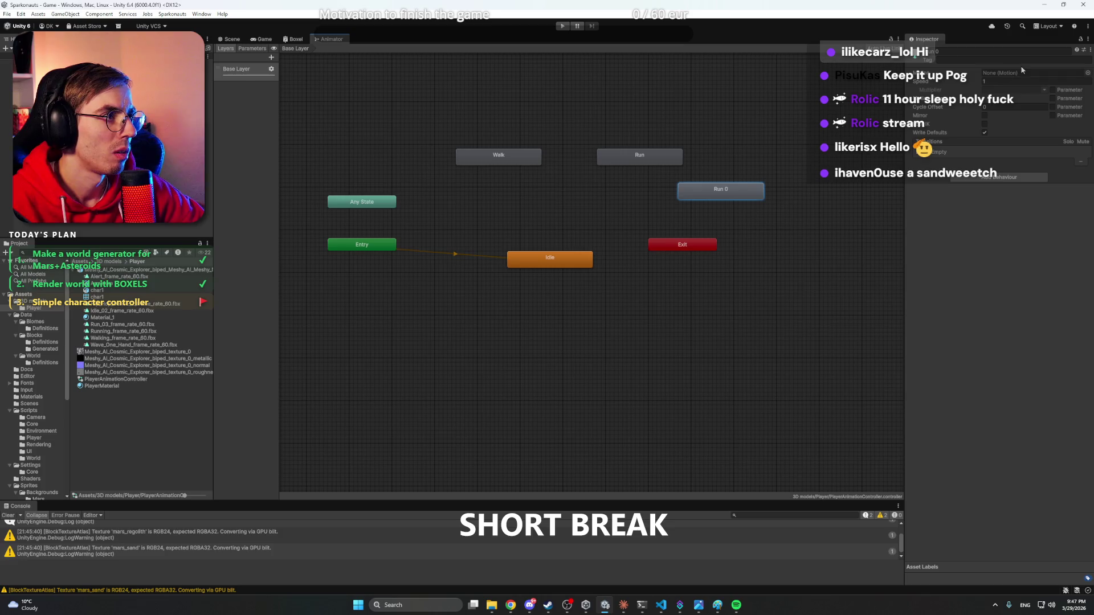
{"action": "left_click", "coordinate": [962, 51]}
{"action": "type", "text": "Wave"}
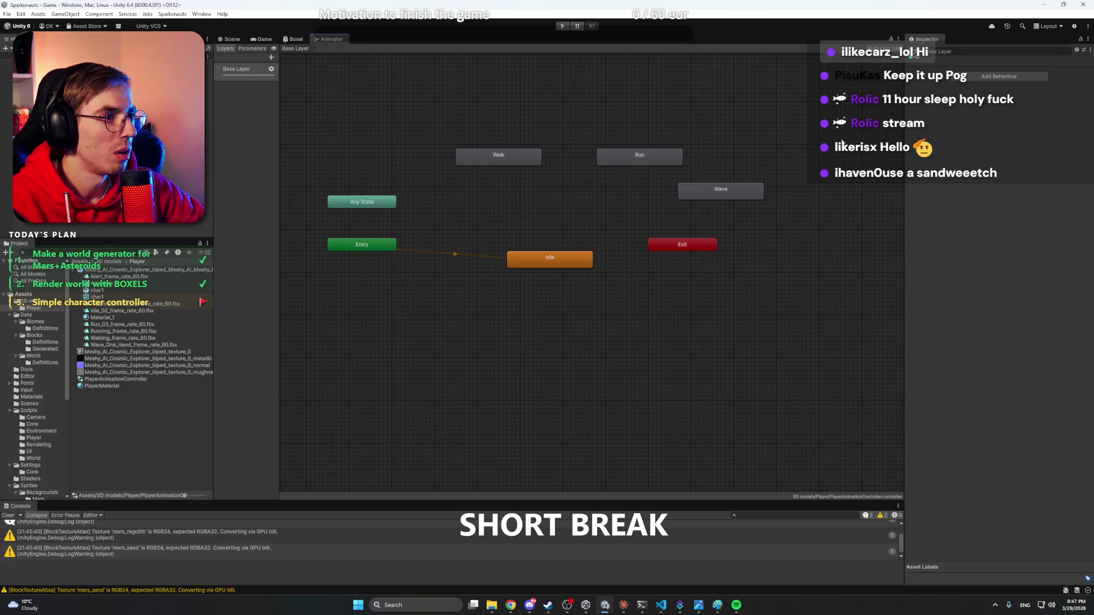
{"action": "key", "text": "Return"}
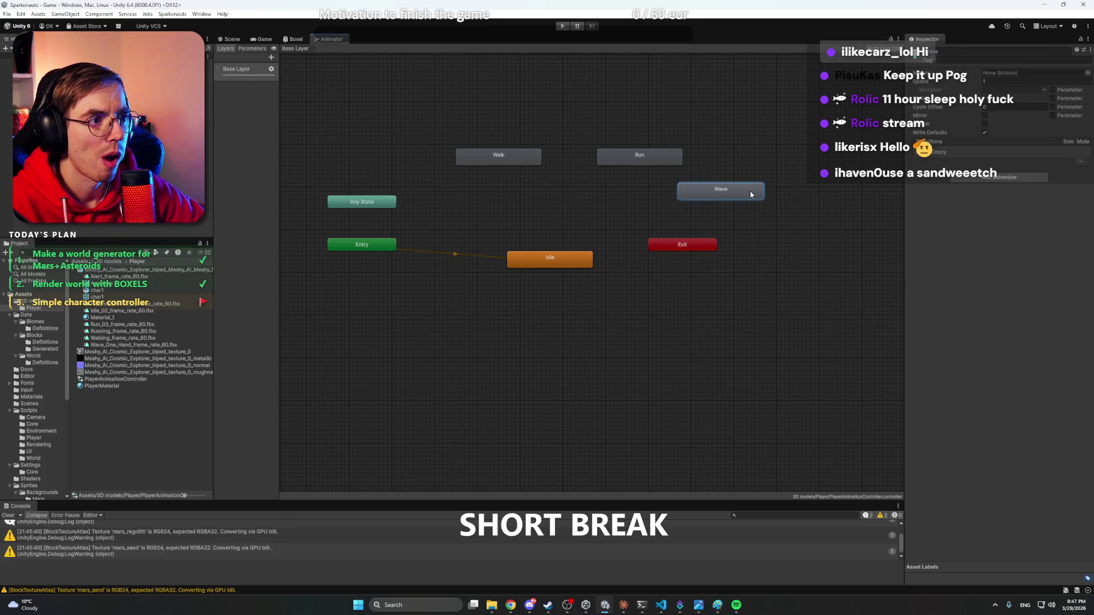
- Duplicate Wave, rename the copy Alert and move it to the lower left
{"action": "key", "text": "ctrl+d"}
{"action": "mouse_move", "coordinate": [787, 206]}
{"action": "left_mouse_down"}
{"action": "mouse_move", "coordinate": [742, 301]}
{"action": "mouse_move", "coordinate": [726, 306]}
{"action": "left_mouse_up"}
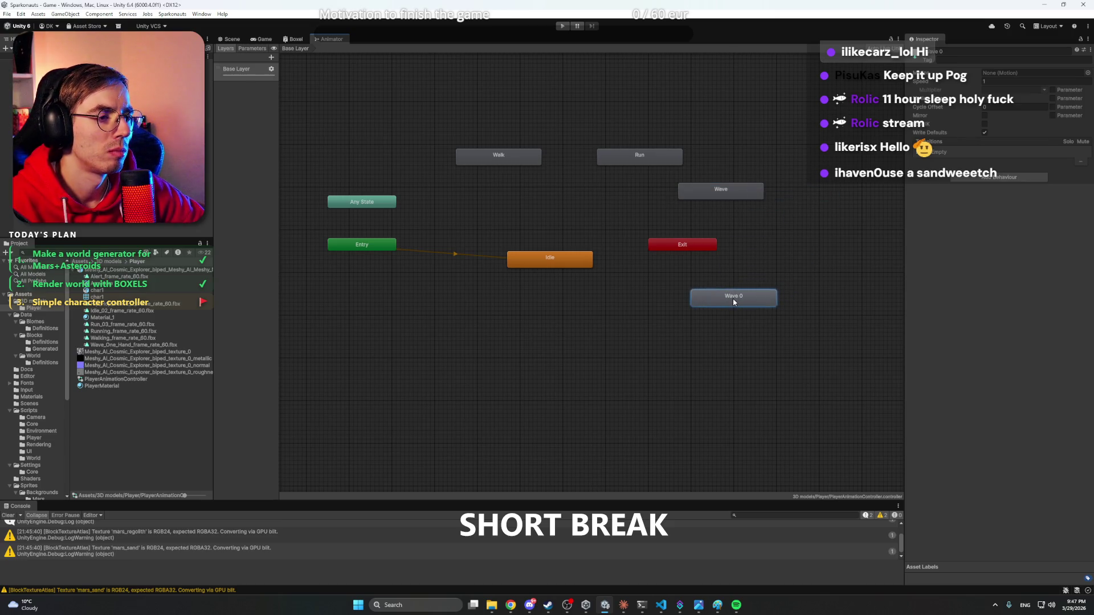
{"action": "left_click", "coordinate": [981, 52]}
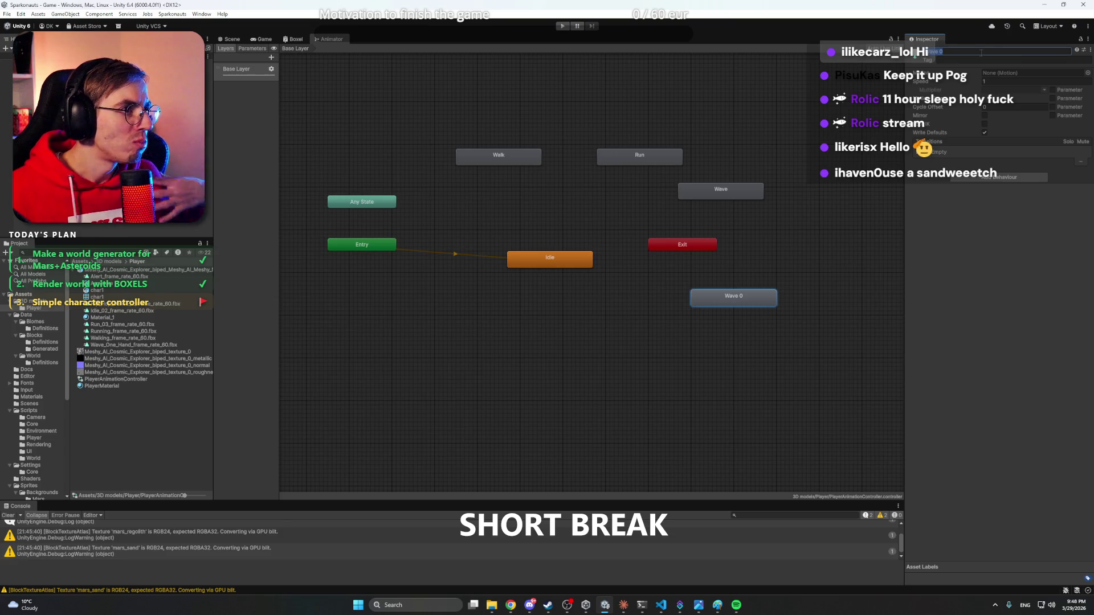
{"action": "left_click", "coordinate": [727, 167]}
{"action": "left_click", "coordinate": [755, 299]}
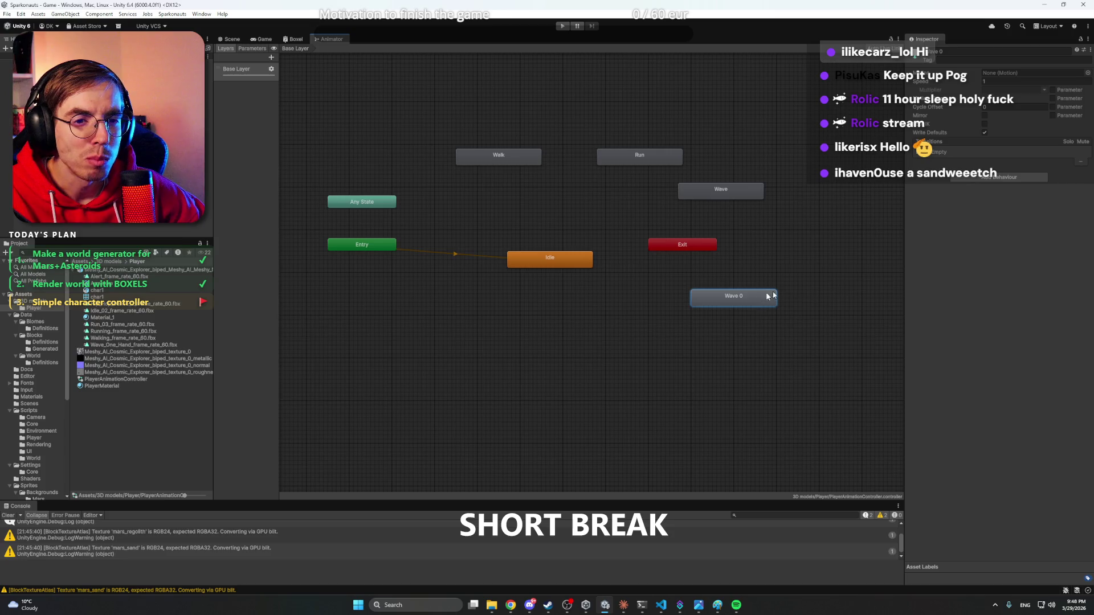
{"action": "left_click", "coordinate": [957, 51]}
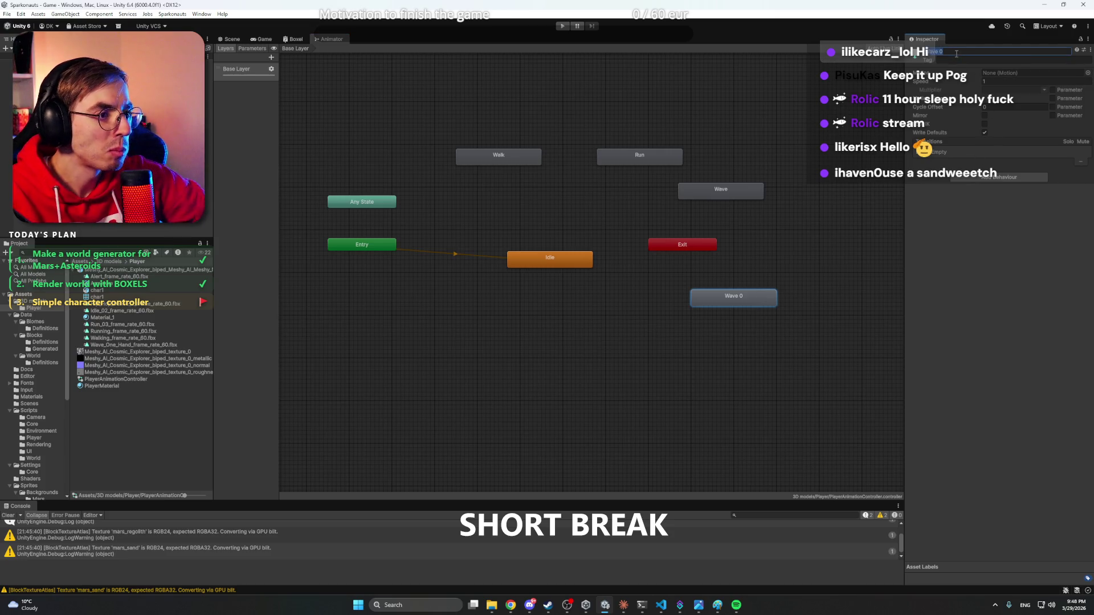
{"action": "key", "text": "BackSpace"}
{"action": "type", "text": "Alert"}
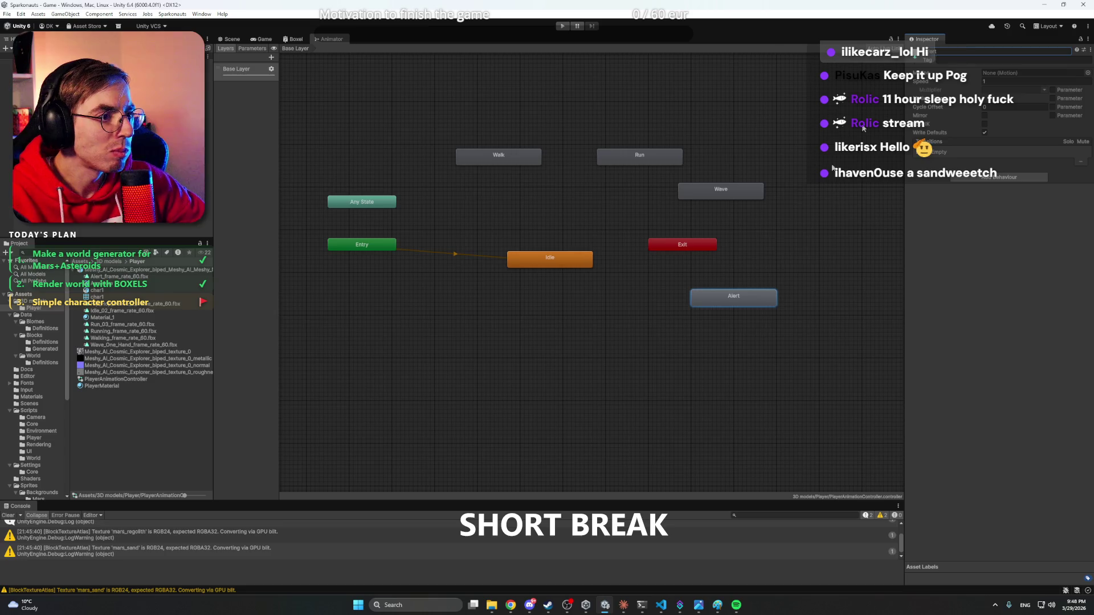
{"action": "mouse_move", "coordinate": [751, 303]}
{"action": "left_mouse_down"}
{"action": "mouse_move", "coordinate": [602, 229]}
{"action": "mouse_move", "coordinate": [481, 326]}
{"action": "mouse_move", "coordinate": [435, 319]}
{"action": "left_mouse_up"}
- Duplicate Alert as a Dance state, place it below, and re-centre the graph
{"action": "key", "text": "ctrl+d"}
{"action": "left_click", "coordinate": [593, 349]}
{"action": "left_click", "coordinate": [993, 53]}
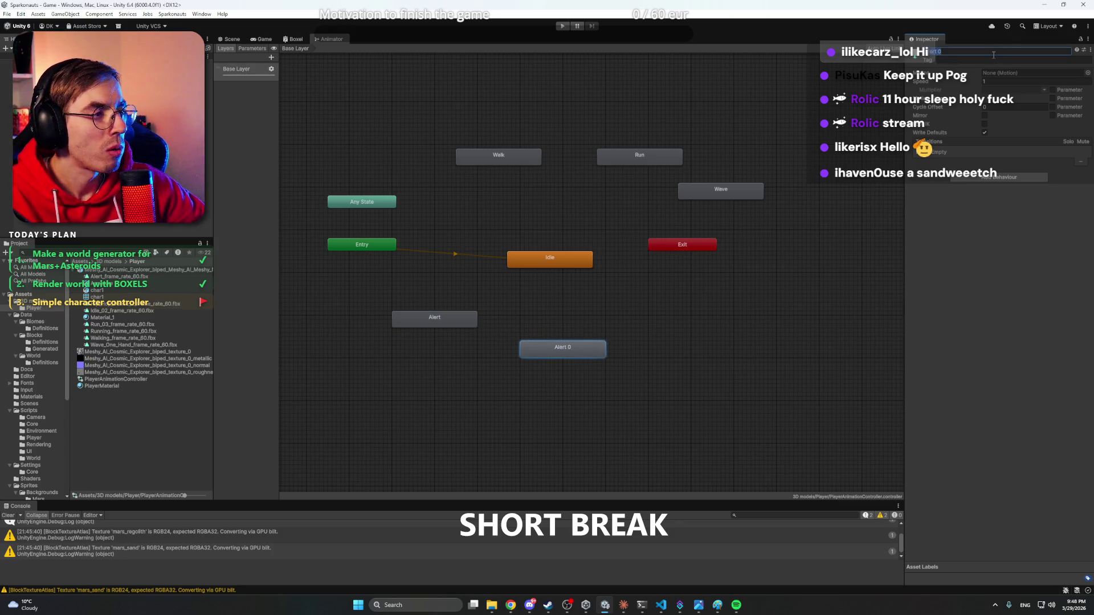
{"action": "key", "text": "BackSpace"}
{"action": "left_click", "coordinate": [835, 177]}
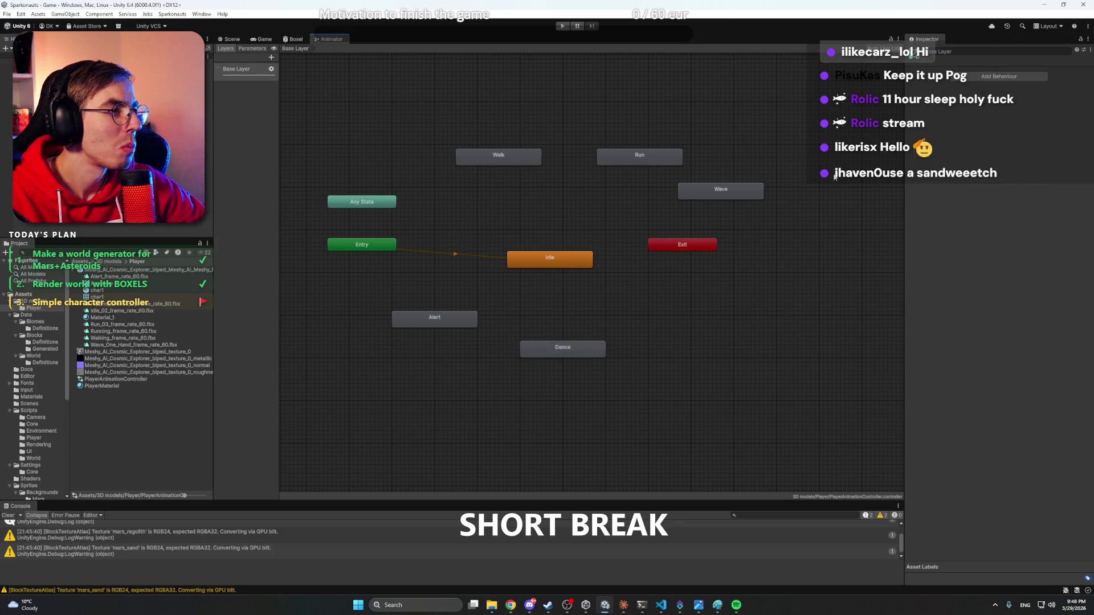
{"action": "left_click_drag", "start_coordinate": [561, 349], "coordinate": [561, 353]}
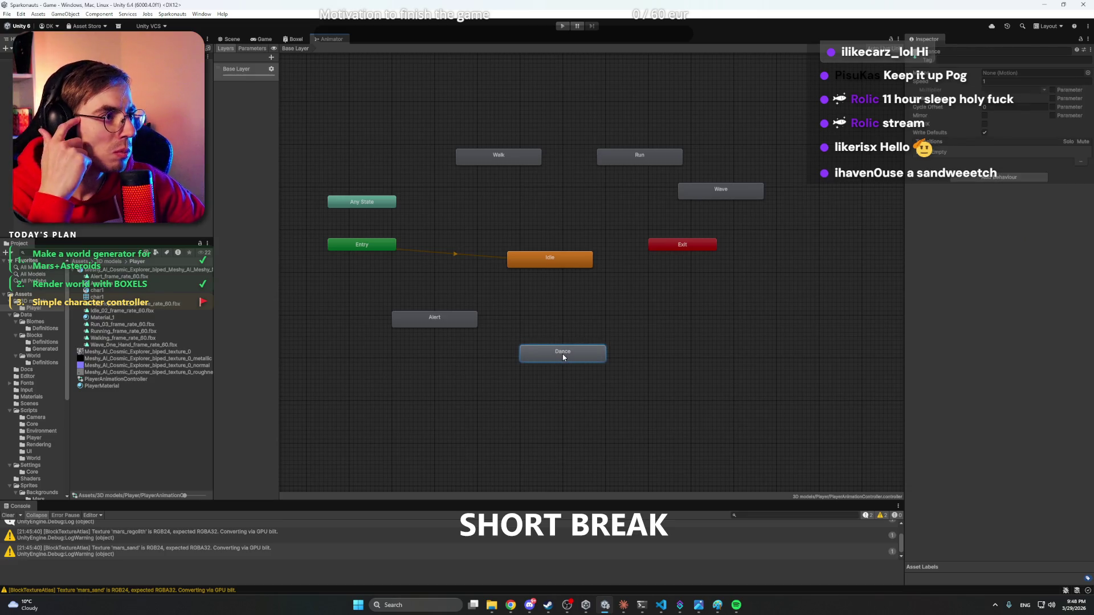
{"action": "left_click", "coordinate": [601, 338]}
{"action": "key", "text": "f"}
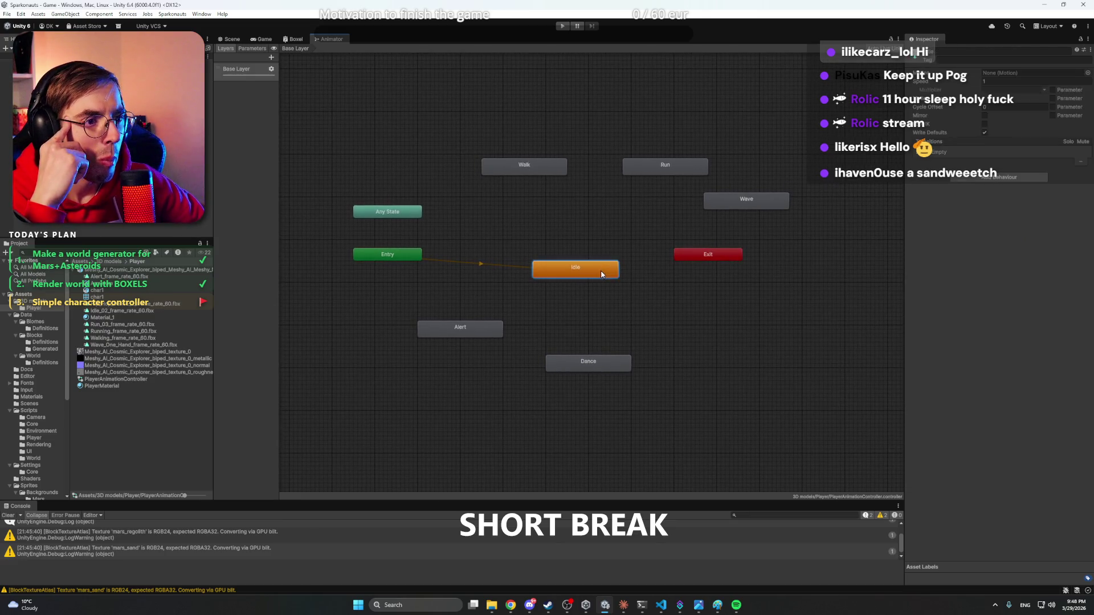
{"action": "left_click_drag", "start_coordinate": [508, 234], "coordinate": [549, 262]}
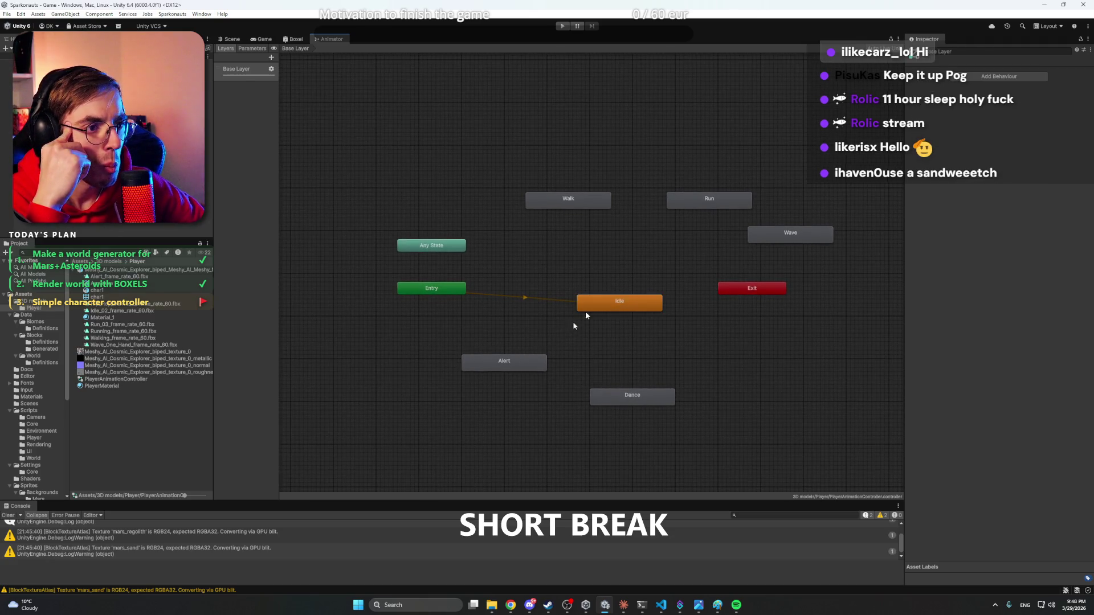
- Make a transition from the Idle state to the Alert state
{"action": "left_click", "coordinate": [607, 306]}
{"action": "right_click", "coordinate": [613, 308]}
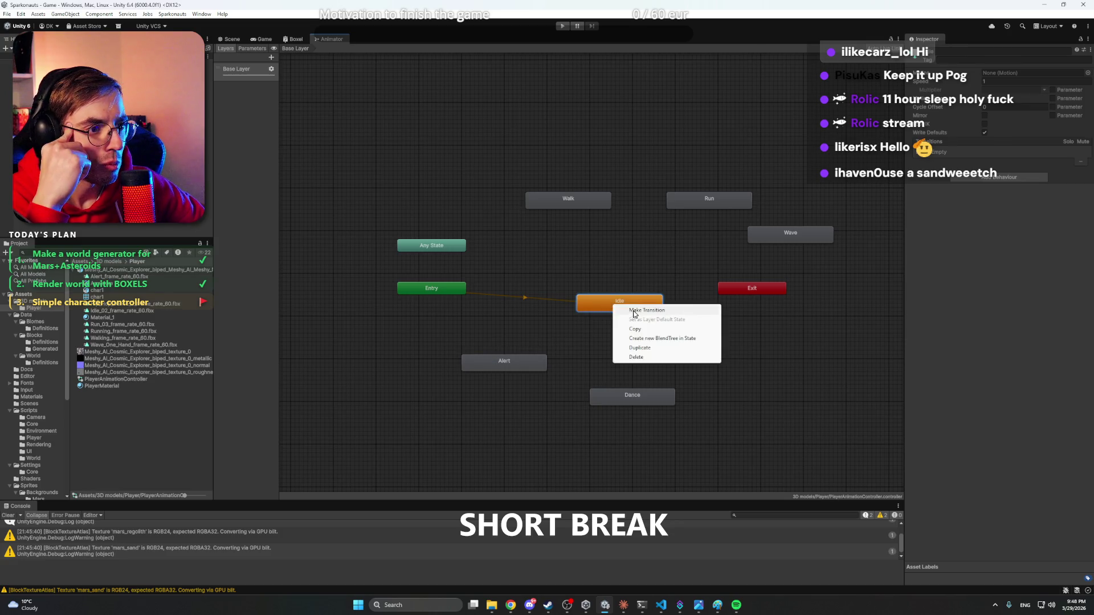
{"action": "left_click", "coordinate": [621, 311]}
{"action": "left_click", "coordinate": [504, 362]}
{"action": "left_click", "coordinate": [513, 363]}
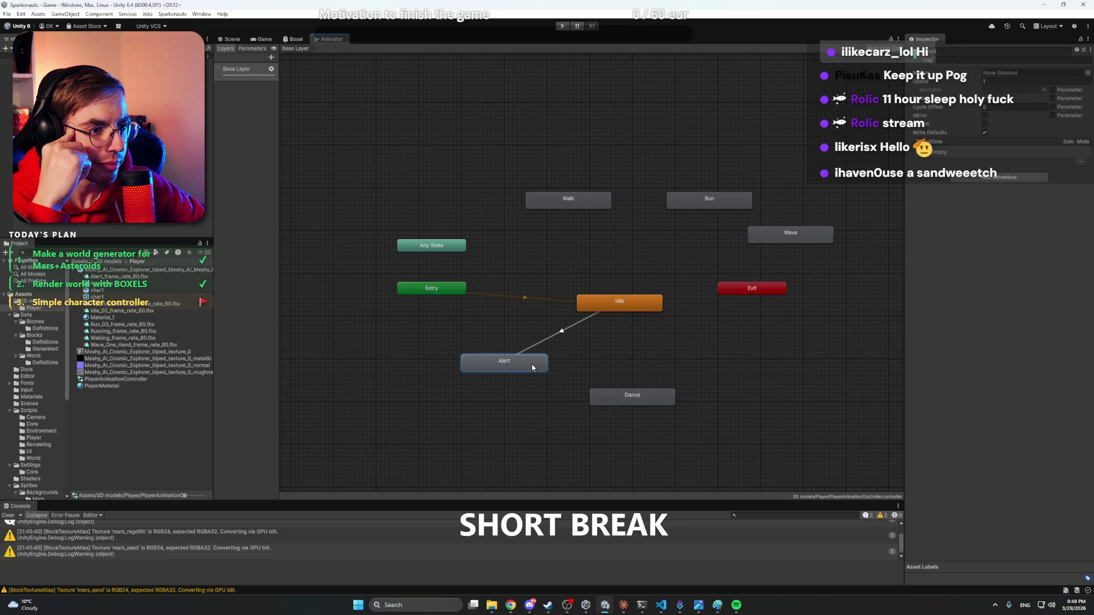
{"action": "right_click", "coordinate": [533, 365]}
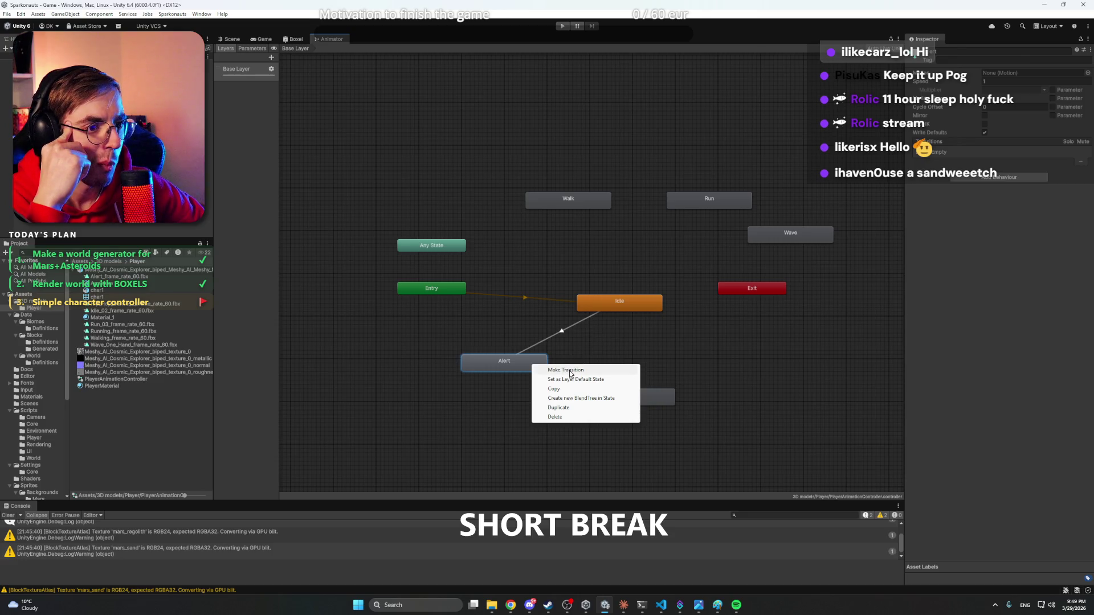
{"action": "left_click", "coordinate": [588, 339]}
{"action": "left_click_drag", "start_coordinate": [588, 339], "coordinate": [552, 342]}
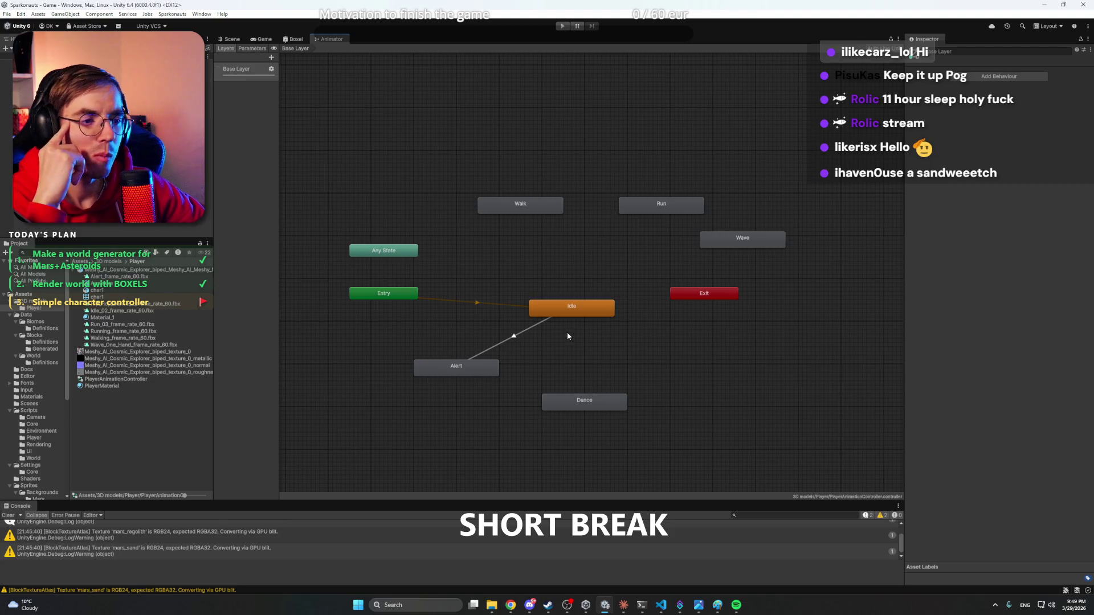
{"action": "left_click", "coordinate": [625, 607]}
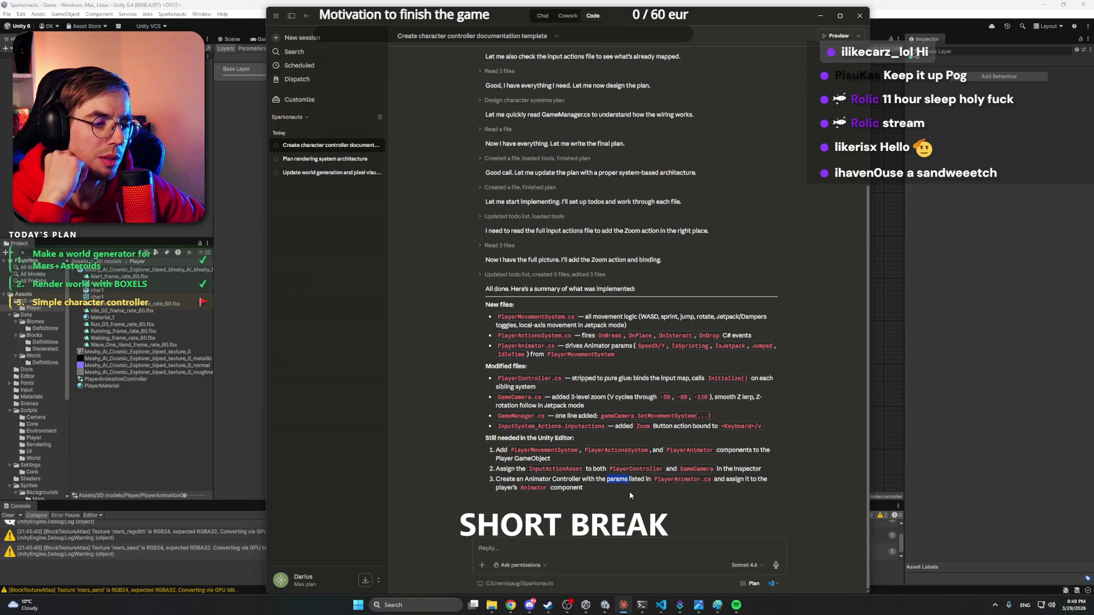
- Hide Claude and show the Animator's still-empty Parameters list in Unity
{"action": "left_click", "coordinate": [253, 227]}
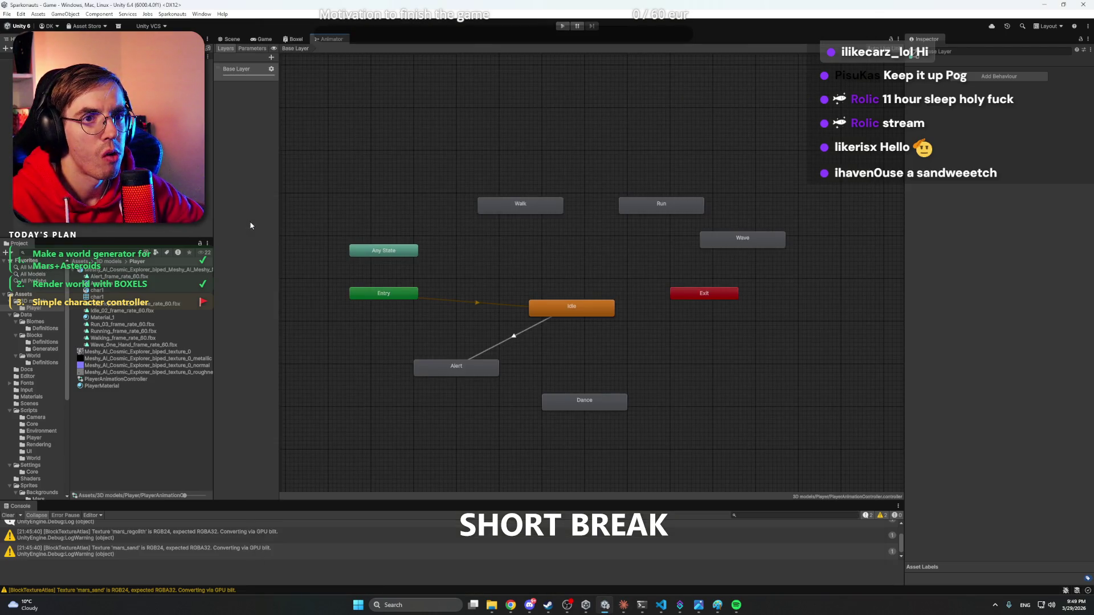
{"action": "left_click", "coordinate": [254, 49]}
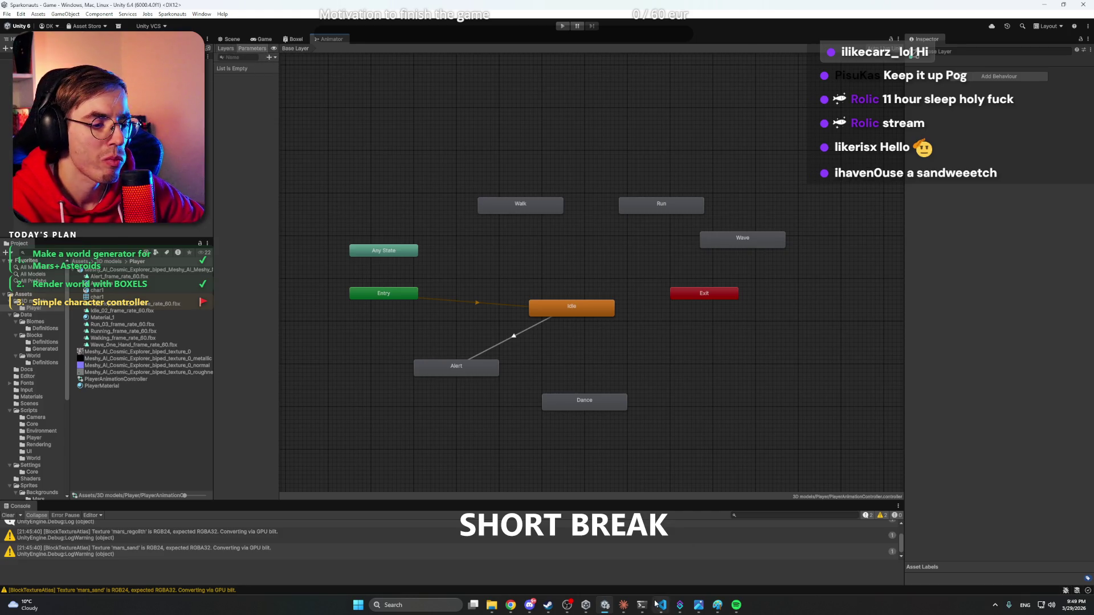
{"action": "mouse_move", "coordinate": [698, 605]}
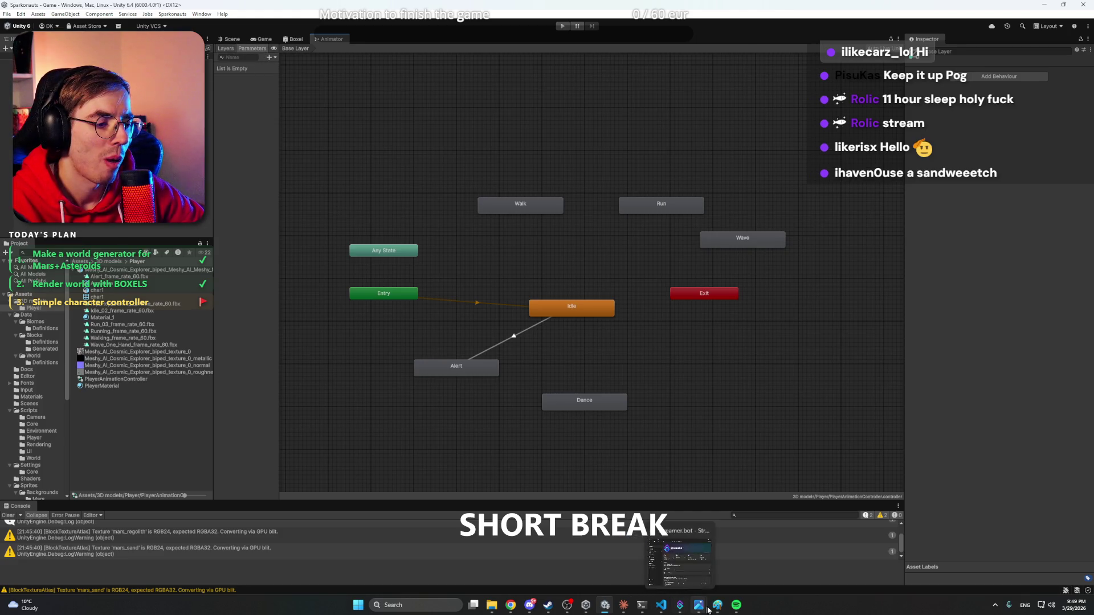
{"action": "left_click", "coordinate": [661, 605]}
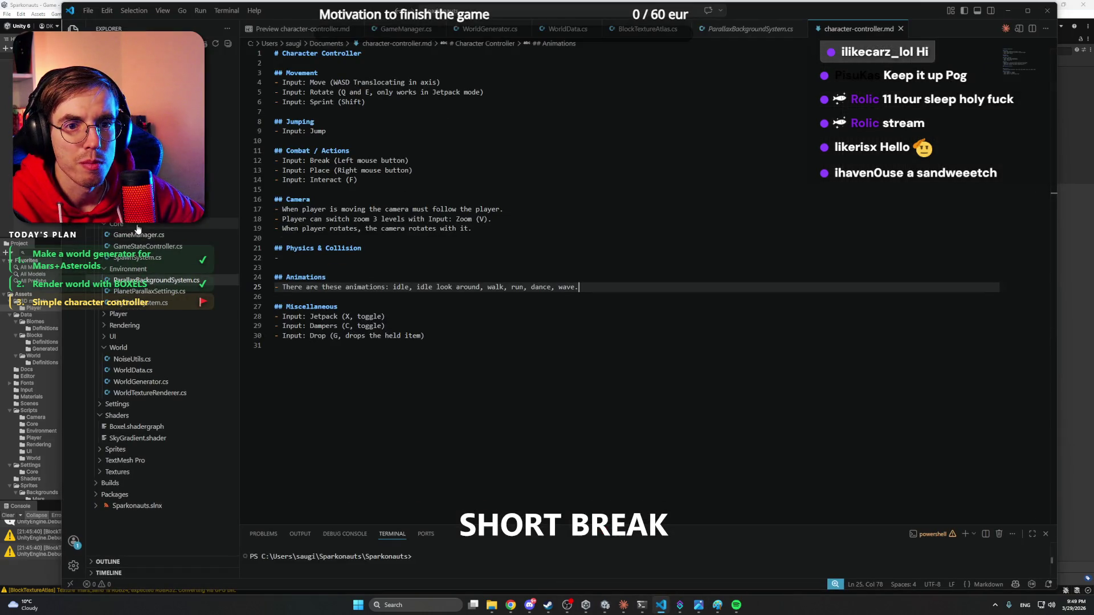
- Open Scripts/Player/PlayerAnimator.cs and select the SpeedX parameter name
{"action": "scroll", "coordinate": [222, 177], "scroll_direction": "down", "scroll_amount": 5}
{"action": "scroll", "coordinate": [222, 178], "scroll_direction": "up", "scroll_amount": 5}
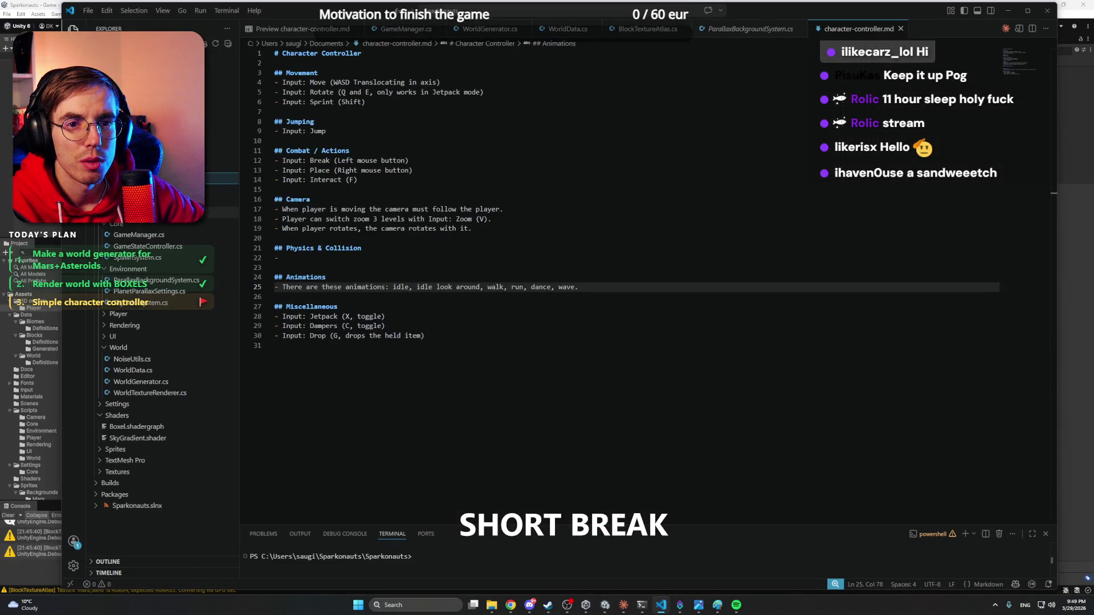
{"action": "left_click", "coordinate": [133, 315]}
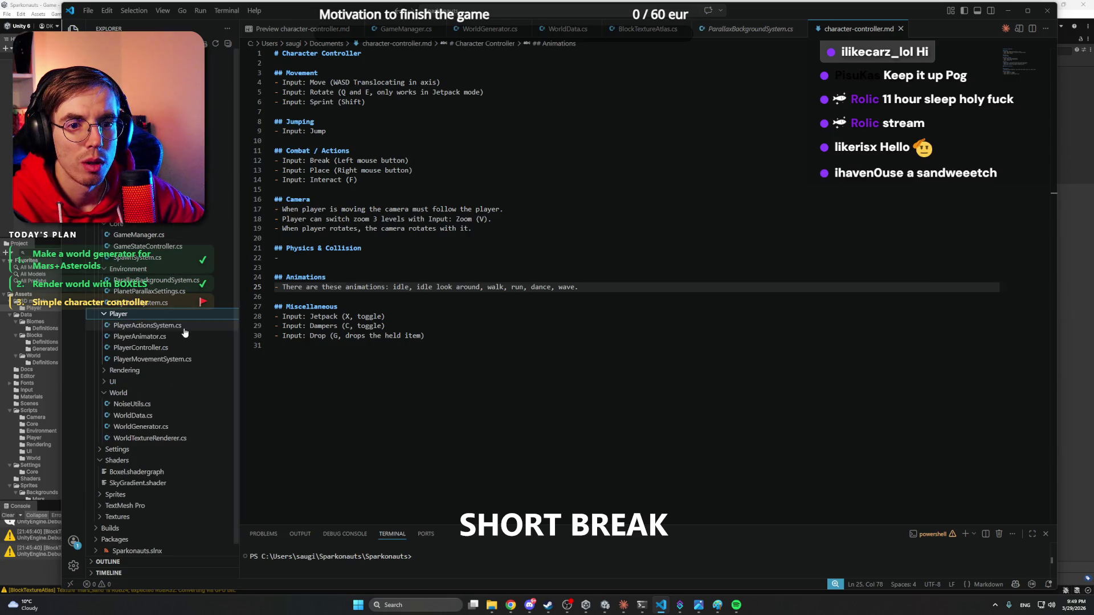
{"action": "left_click", "coordinate": [140, 336]}
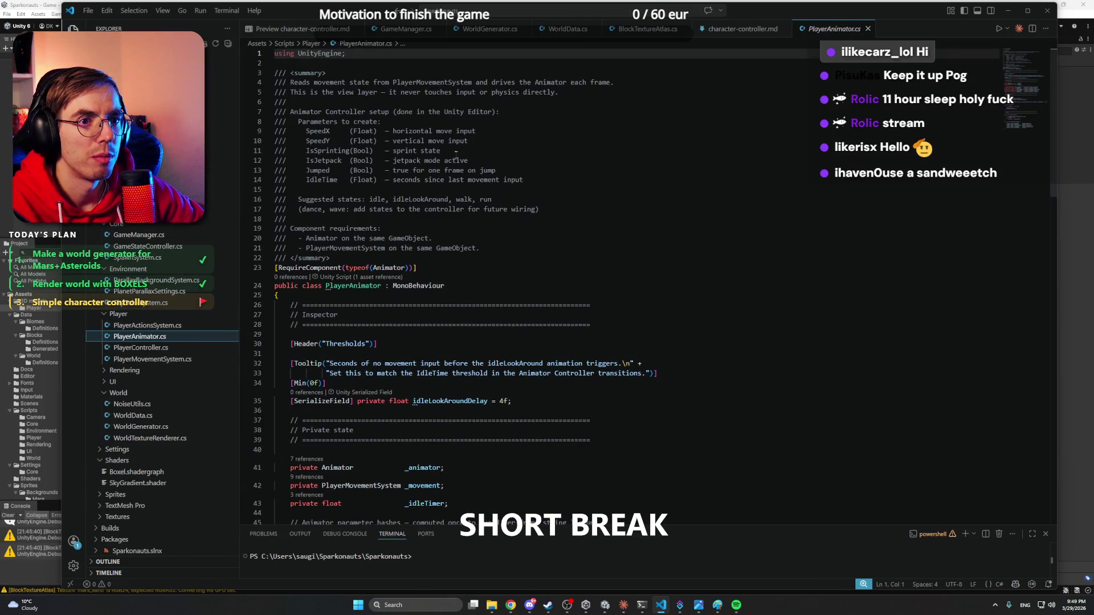
{"action": "double_click", "coordinate": [322, 131]}
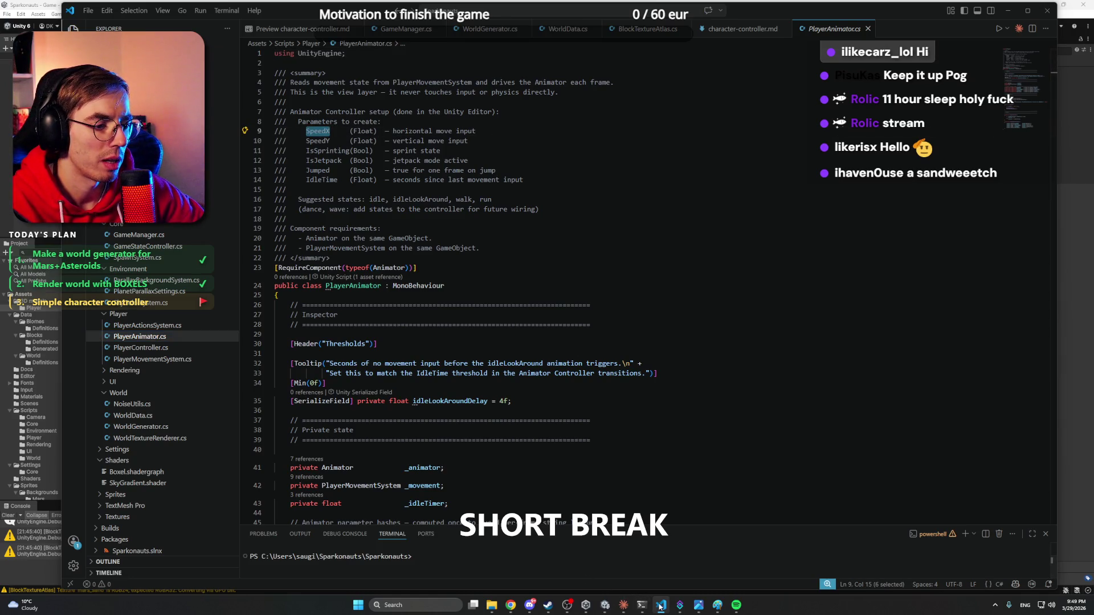
- Dock the VS Code window on the right half beside Unity's animator
{"action": "mouse_move", "coordinate": [680, 606]}
{"action": "left_click", "coordinate": [623, 605]}
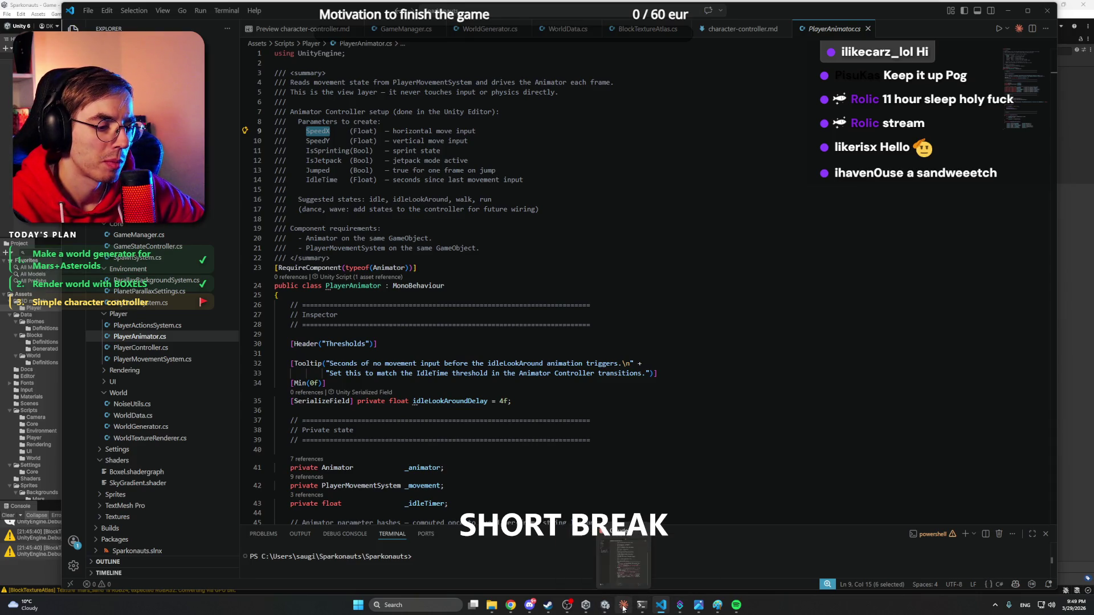
{"action": "left_click", "coordinate": [821, 15]}
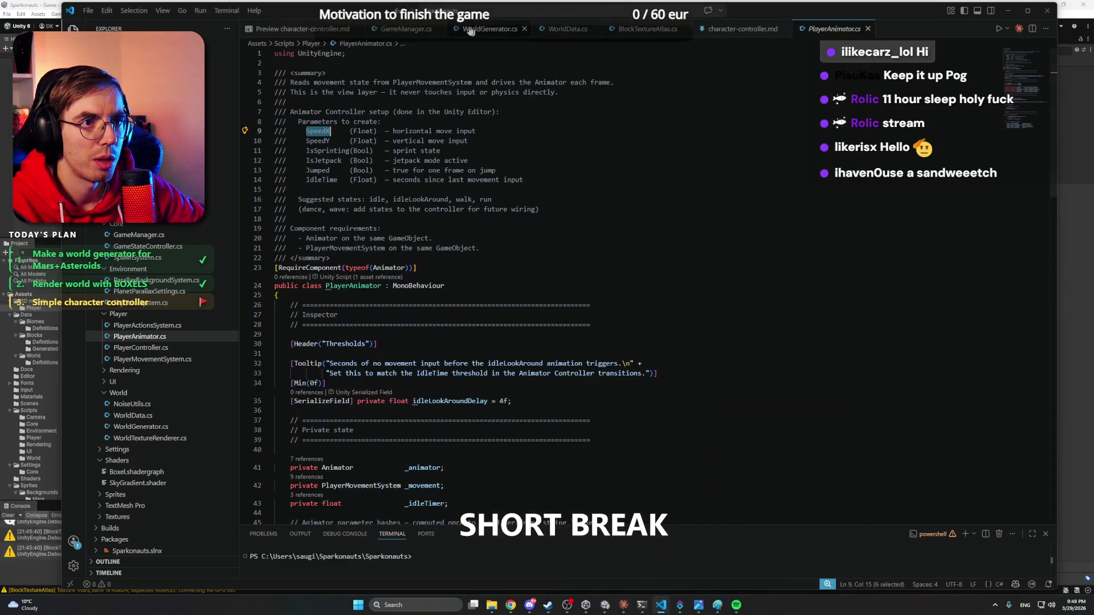
{"action": "mouse_move", "coordinate": [61, 93]}
{"action": "left_mouse_down"}
{"action": "mouse_move", "coordinate": [596, 93]}
{"action": "mouse_move", "coordinate": [557, 92]}
{"action": "left_mouse_up"}
{"action": "left_click_drag", "start_coordinate": [932, 11], "coordinate": [971, 11]}
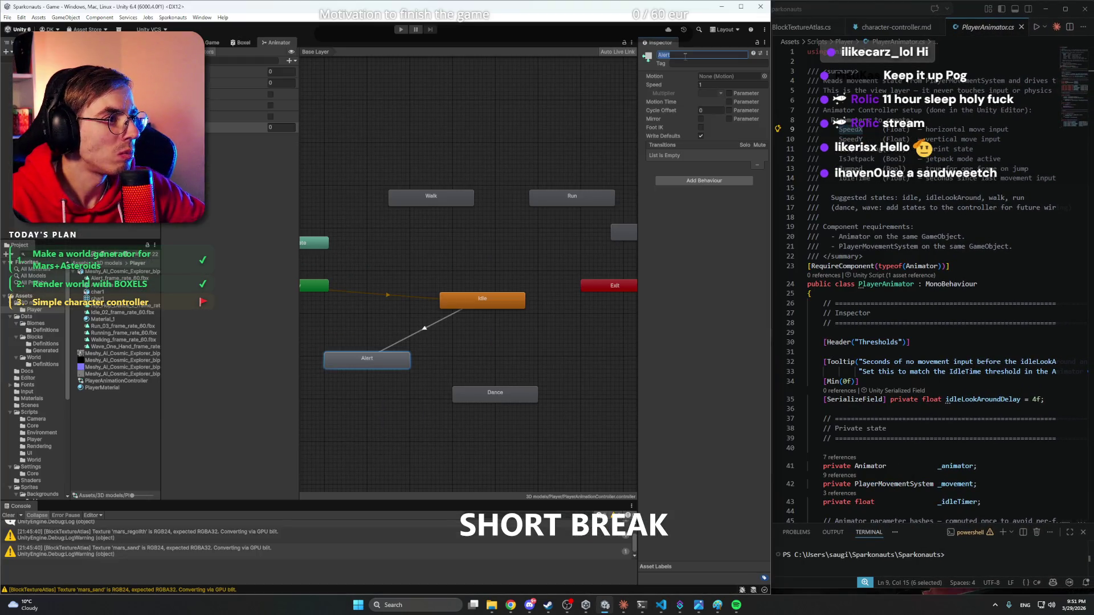
- Rename the Alert, Walk and Run states to idleLookAround, walk and run
{"action": "left_click", "coordinate": [685, 55]}
{"action": "type", "text": "LookAround"}
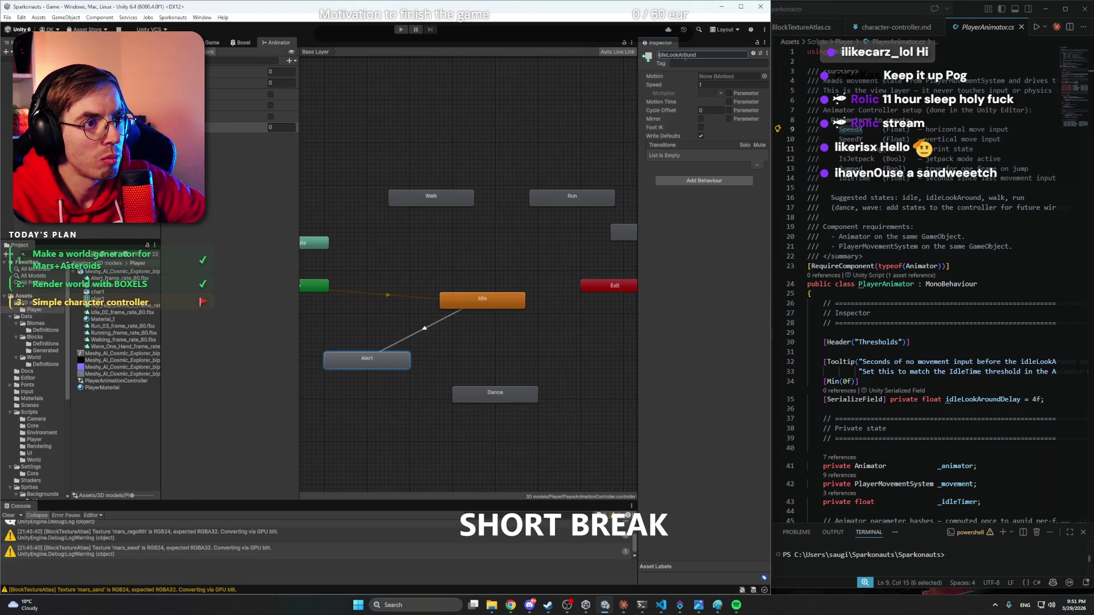
{"action": "left_click", "coordinate": [579, 135]}
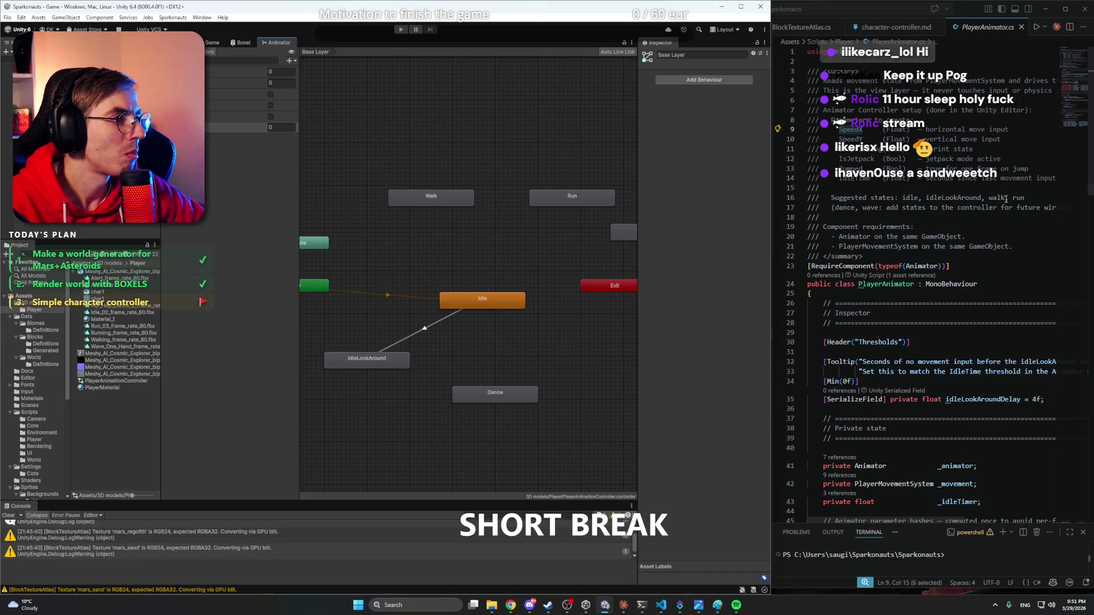
{"action": "left_click", "coordinate": [472, 202]}
{"action": "left_click", "coordinate": [663, 55]}
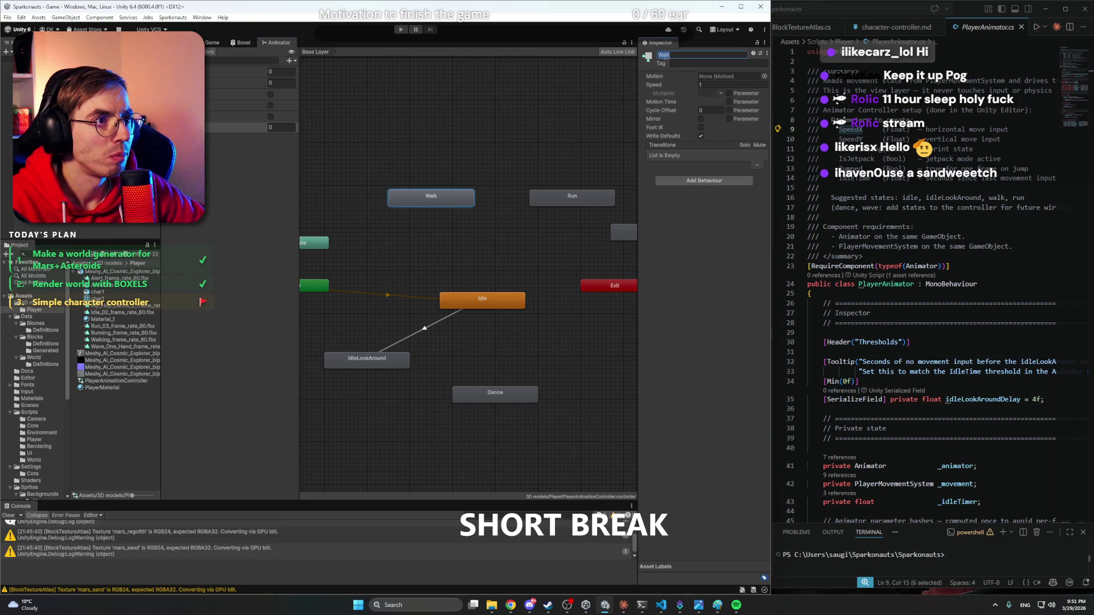
{"action": "type", "text": "walk"}
{"action": "left_click", "coordinate": [480, 123]}
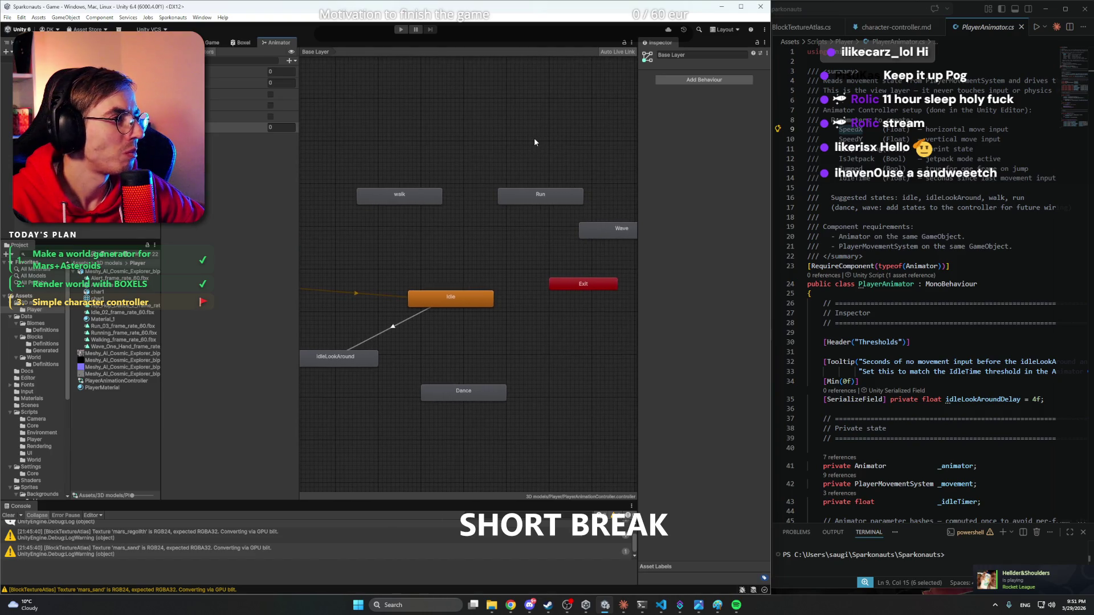
{"action": "left_click", "coordinate": [562, 201]}
{"action": "left_click", "coordinate": [661, 55]}
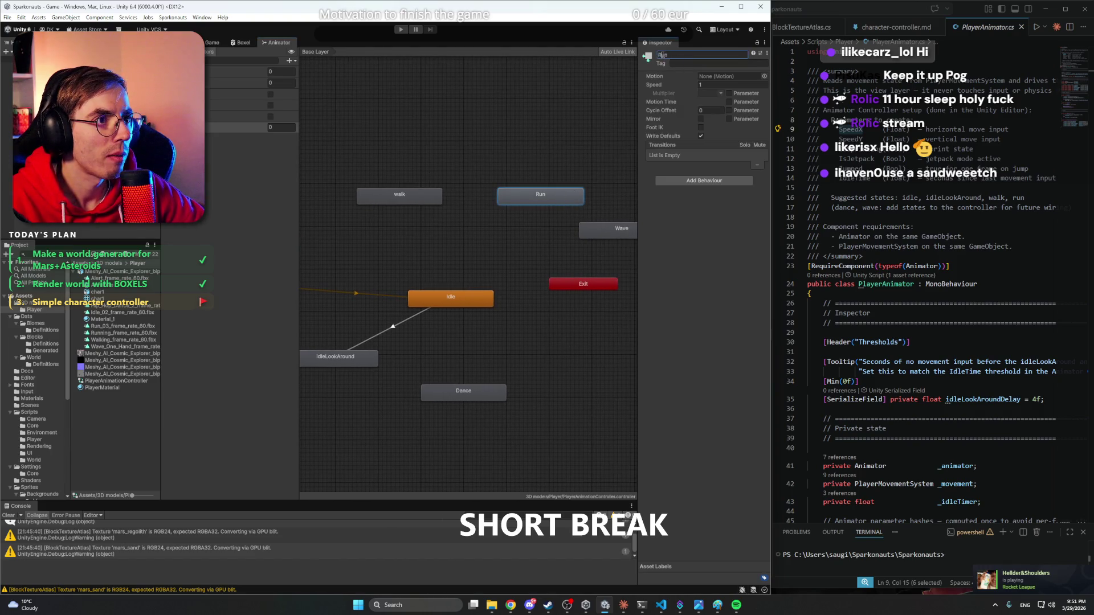
{"action": "type", "text": "run"}
{"action": "left_click", "coordinate": [532, 146]}
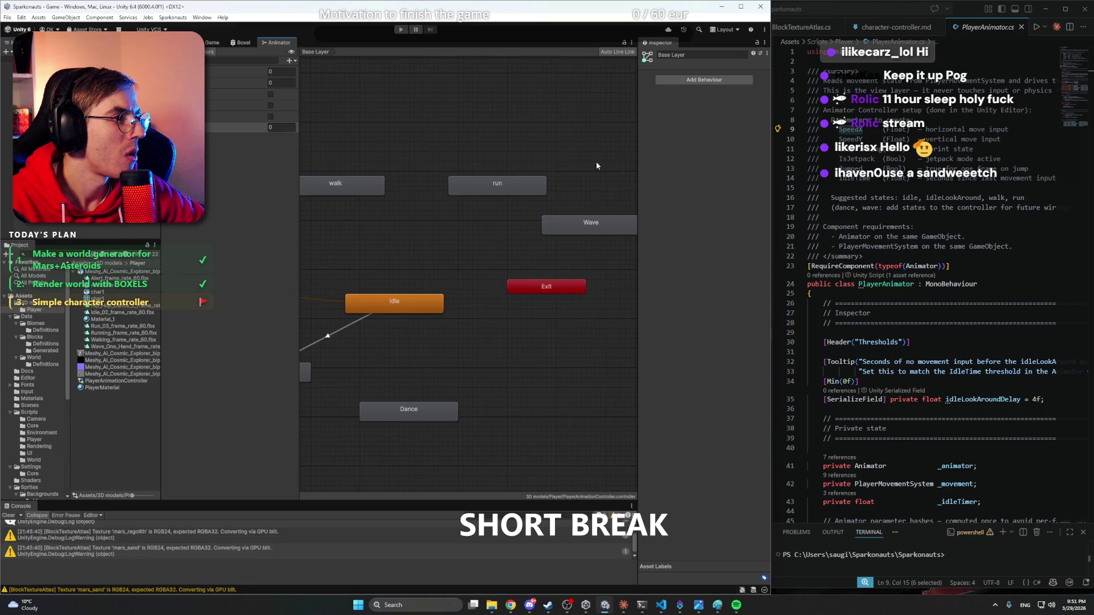
- Rename the Wave state to wave and the Dance state to wance
{"action": "scroll", "coordinate": [627, 162], "scroll_direction": "up", "scroll_amount": 1}
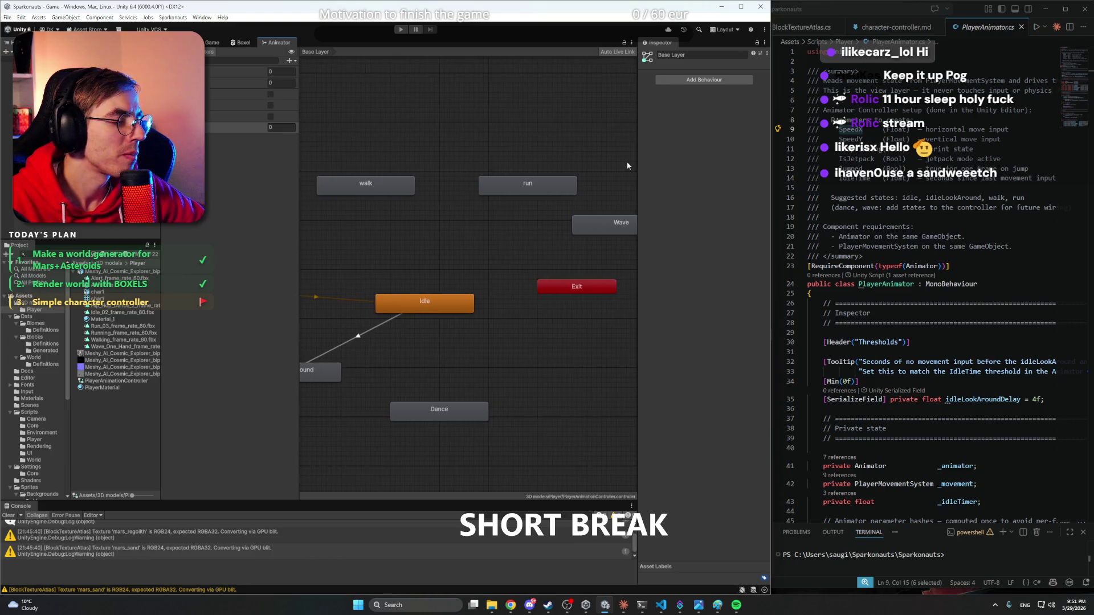
{"action": "left_click", "coordinate": [607, 219]}
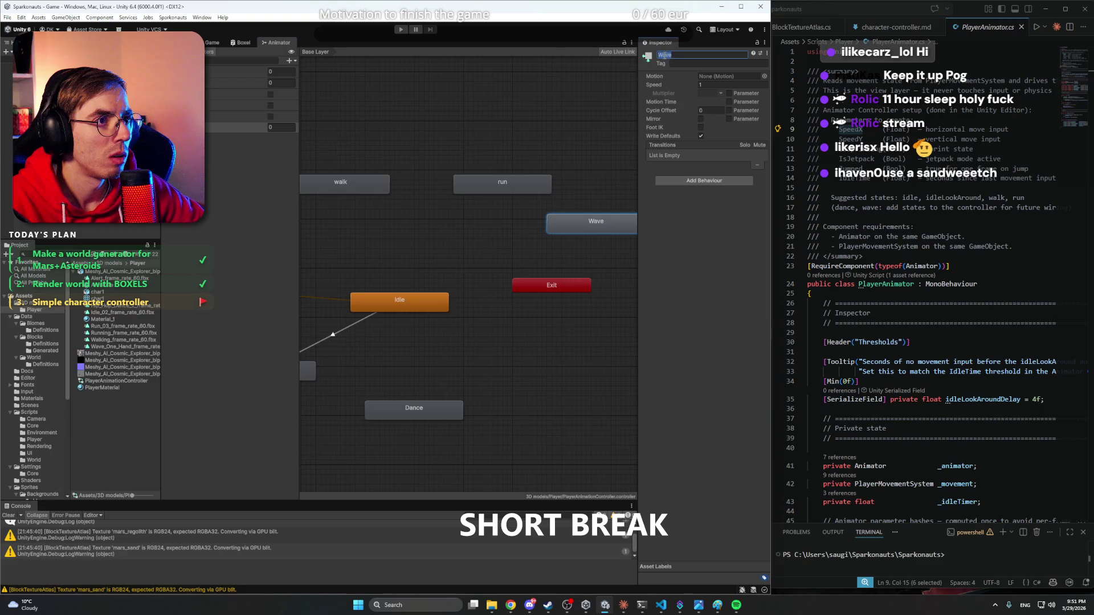
{"action": "double_click", "coordinate": [667, 56]}
{"action": "type", "text": "wave"}
{"action": "left_click", "coordinate": [557, 98]}
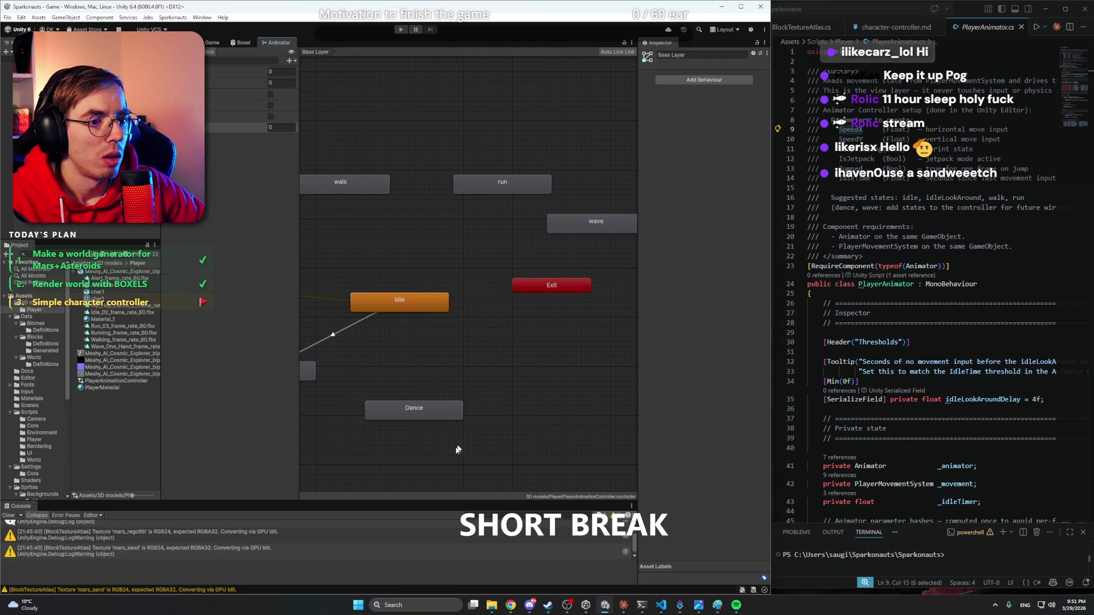
{"action": "left_click", "coordinate": [437, 415]}
{"action": "double_click", "coordinate": [666, 55]}
{"action": "type", "text": "wance"}
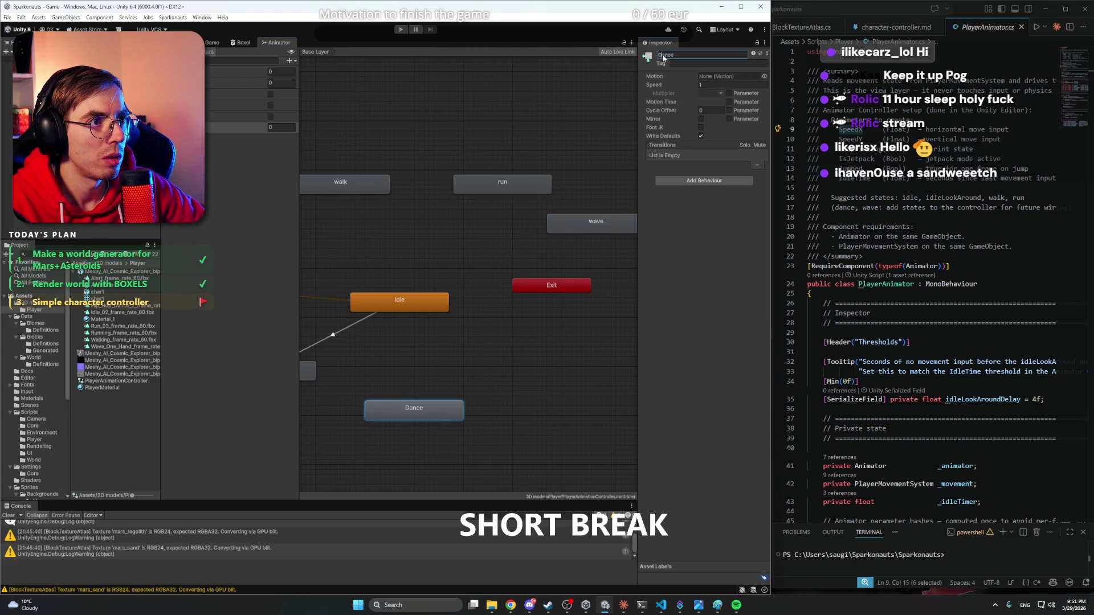
{"action": "left_click", "coordinate": [563, 101]}
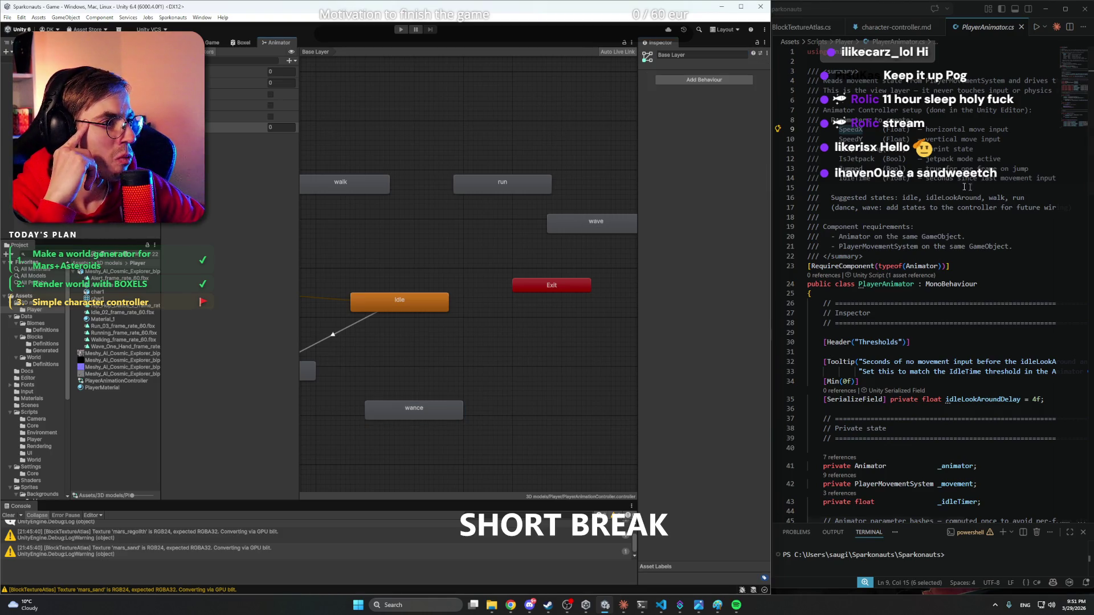
- Compare the code with the graph, panning to show idleLookAround, Any State and Entry
{"action": "left_click", "coordinate": [918, 149]}
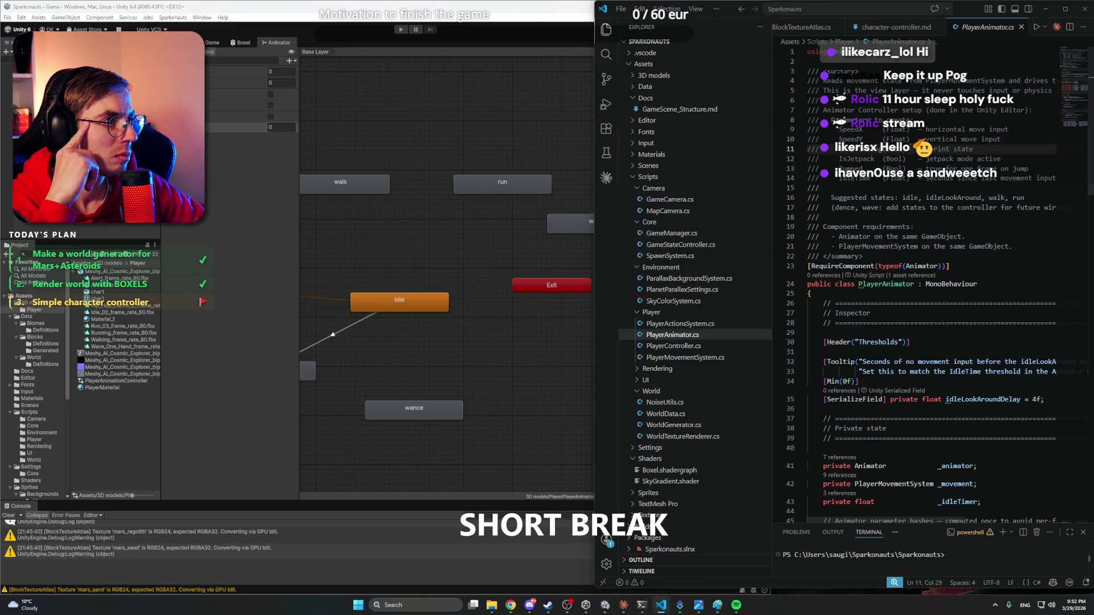
{"action": "left_click", "coordinate": [508, 145]}
{"action": "mouse_move", "coordinate": [507, 144]}
{"action": "left_mouse_down"}
{"action": "mouse_move", "coordinate": [573, 145]}
{"action": "mouse_move", "coordinate": [527, 149]}
{"action": "left_mouse_up"}
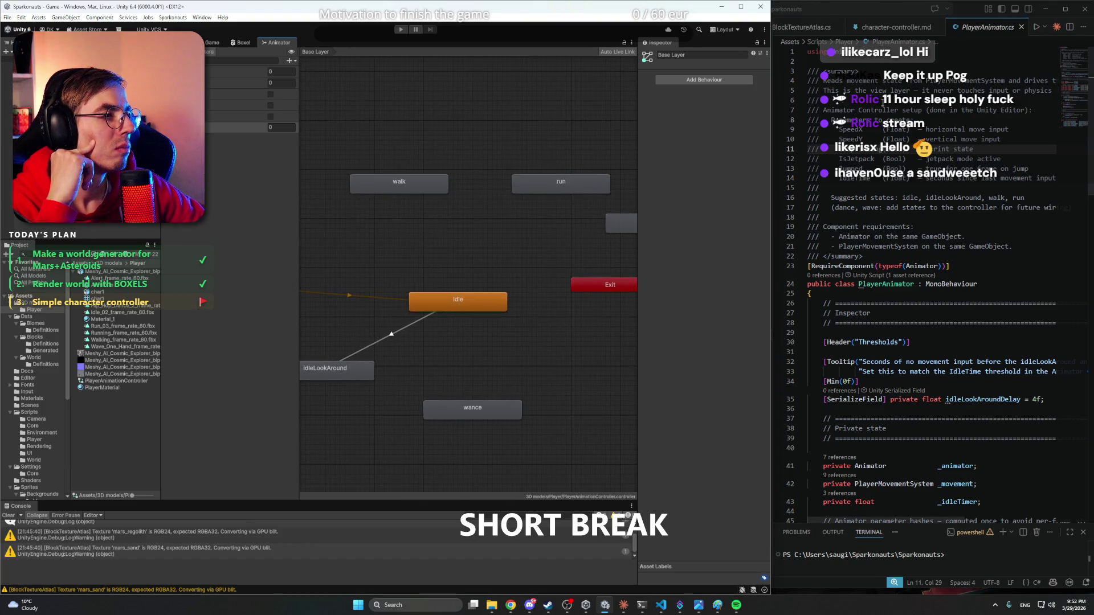
{"action": "left_click", "coordinate": [883, 102]}
{"action": "left_click", "coordinate": [526, 114]}
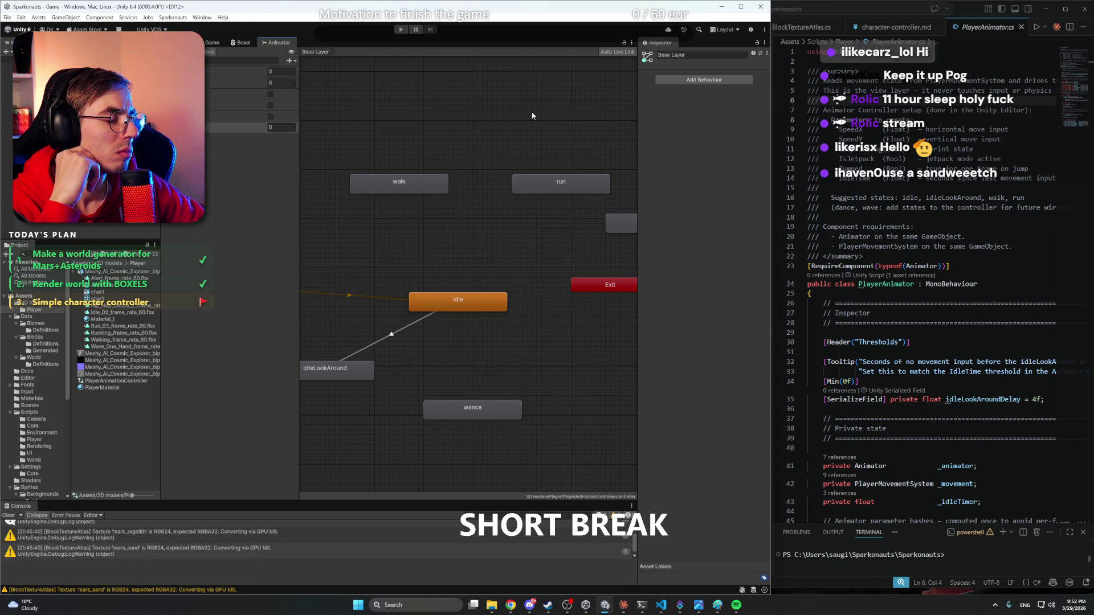
{"action": "left_click_drag", "start_coordinate": [454, 131], "coordinate": [559, 129]}
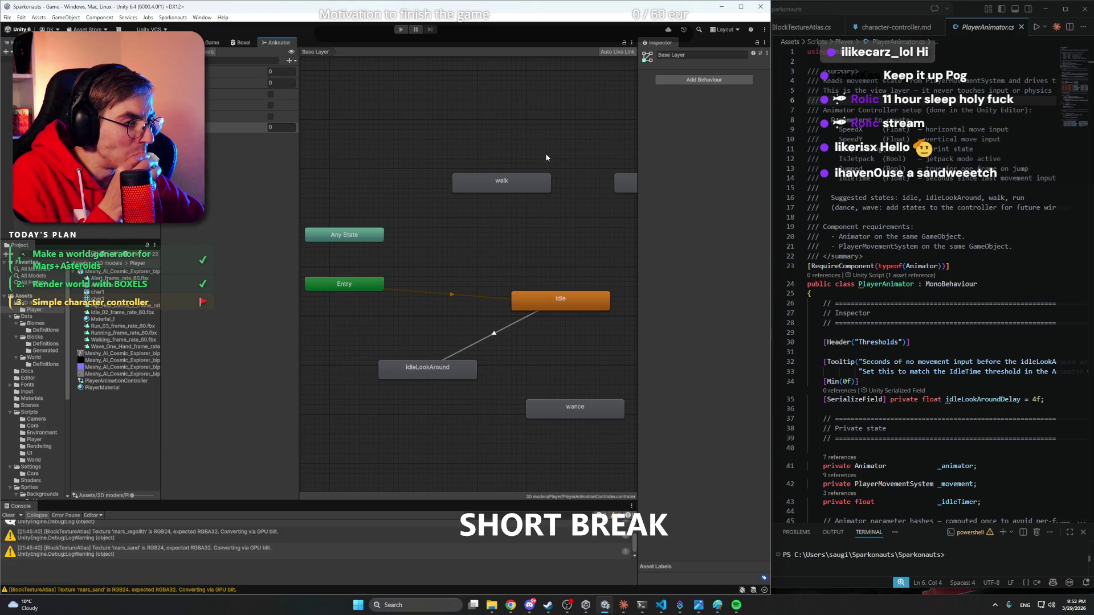
{"action": "scroll", "coordinate": [953, 273], "scroll_direction": "down", "scroll_amount": 7}
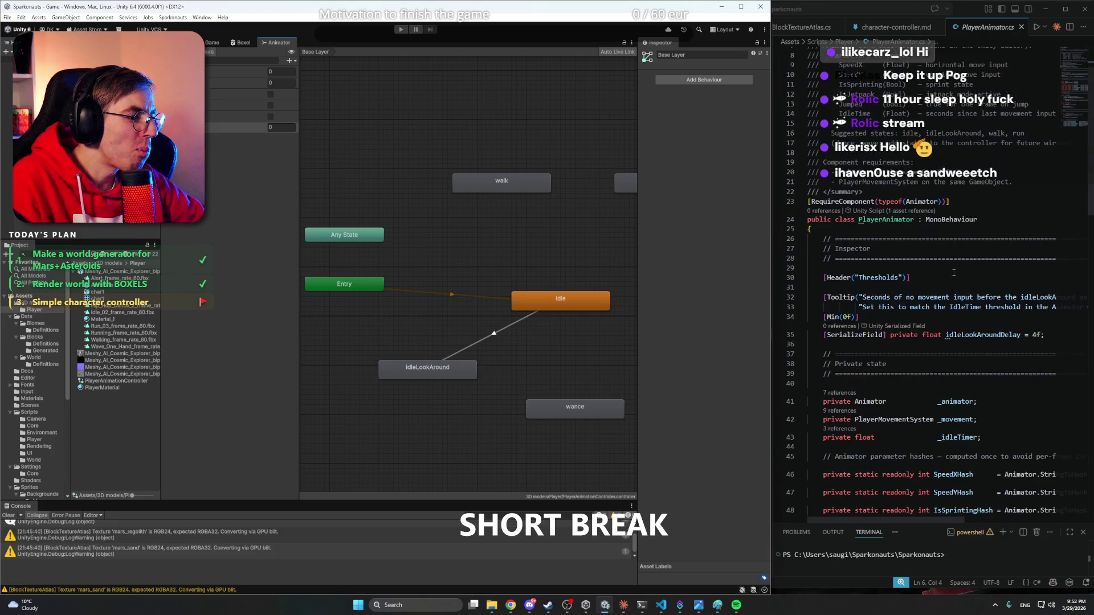
{"action": "scroll", "coordinate": [953, 273], "scroll_direction": "down", "scroll_amount": 12}
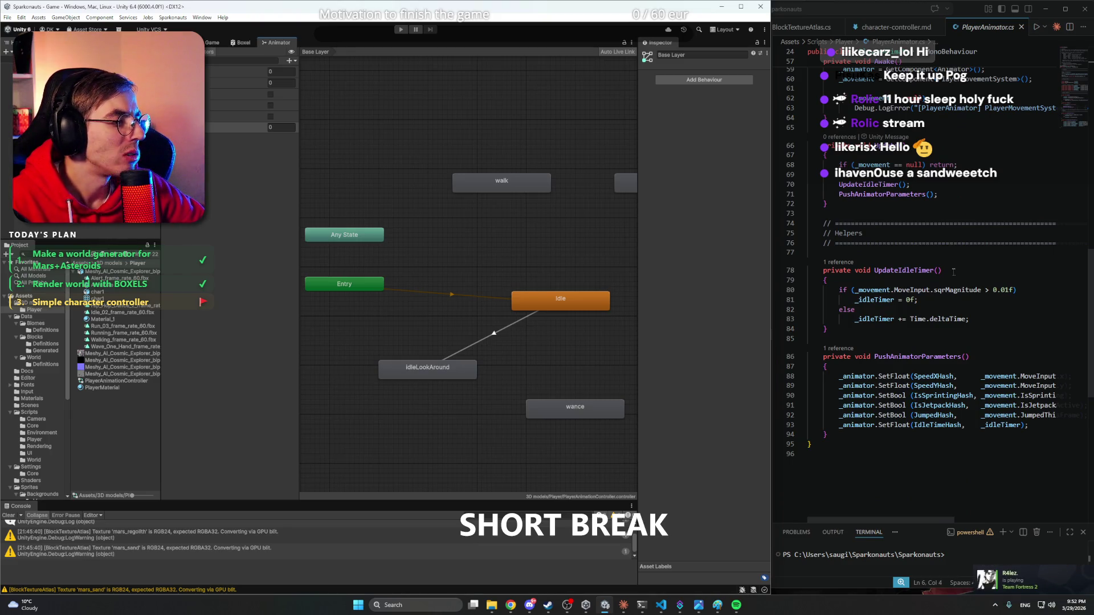
{"action": "scroll", "coordinate": [951, 272], "scroll_direction": "up", "scroll_amount": 18}
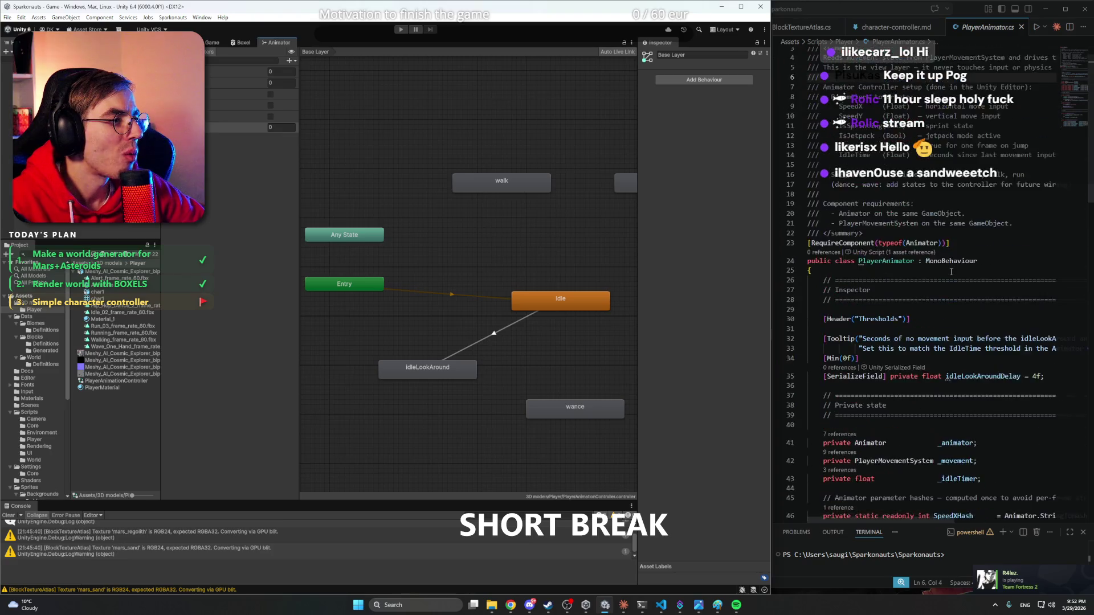
{"action": "scroll", "coordinate": [951, 272], "scroll_direction": "down", "scroll_amount": 2}
{"action": "scroll", "coordinate": [951, 272], "scroll_direction": "up", "scroll_amount": 2}
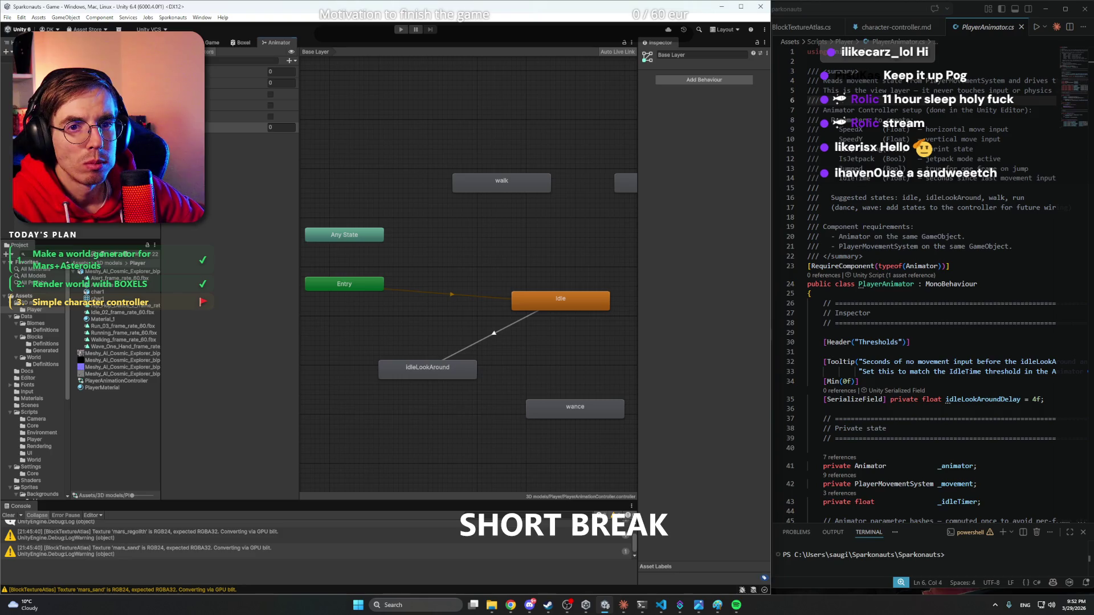
- In Scene view, set the Player Animator's controller to PlayerAnimationController
{"action": "key", "text": "ctrl+1"}
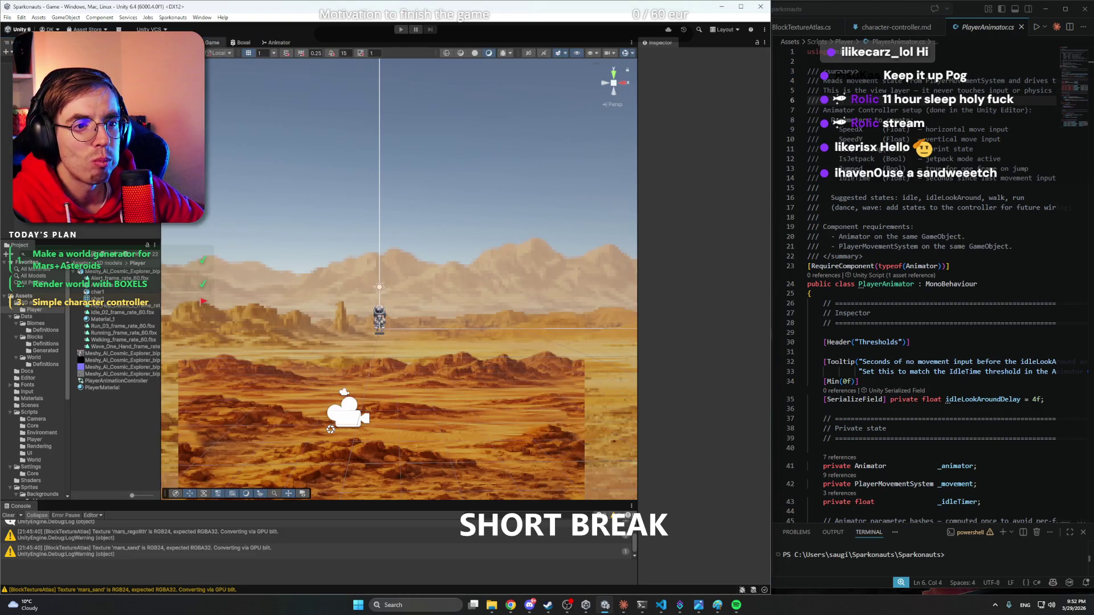
{"action": "key", "text": "ctrl+2"}
{"action": "scroll", "coordinate": [409, 286], "scroll_direction": "up", "scroll_amount": 10}
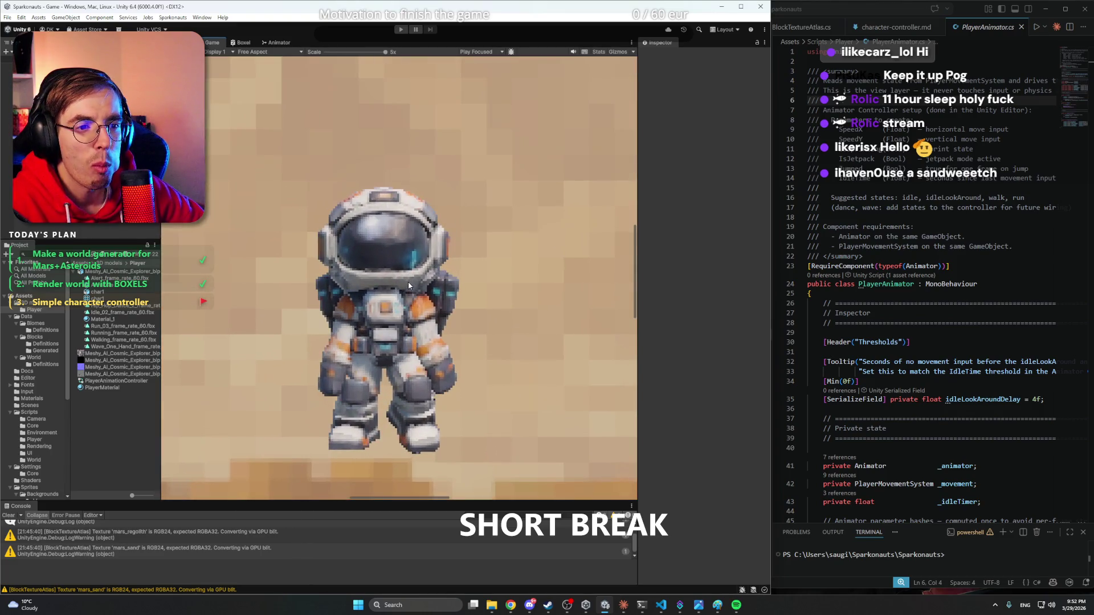
{"action": "scroll", "coordinate": [409, 285], "scroll_direction": "down", "scroll_amount": 6}
{"action": "scroll", "coordinate": [409, 286], "scroll_direction": "down", "scroll_amount": 3}
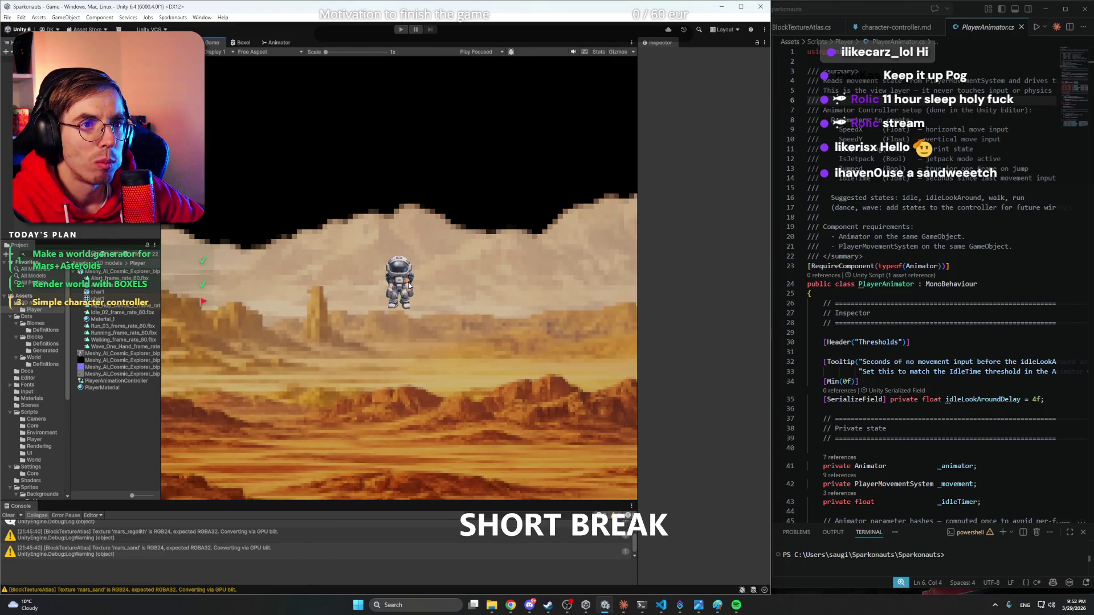
{"action": "key", "text": "ctrl+1"}
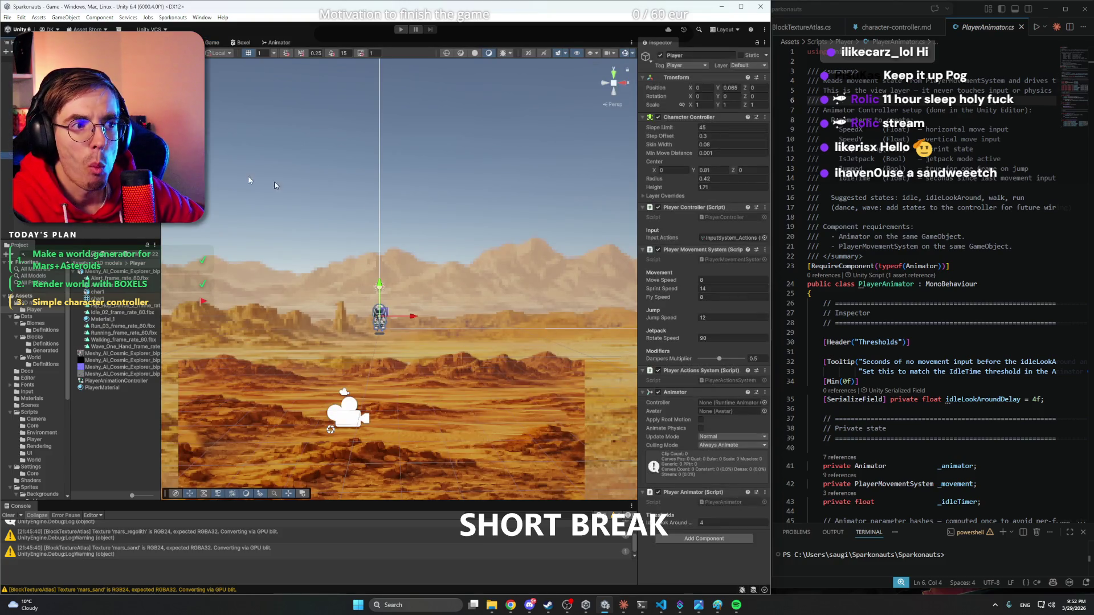
{"action": "left_click", "coordinate": [742, 6]}
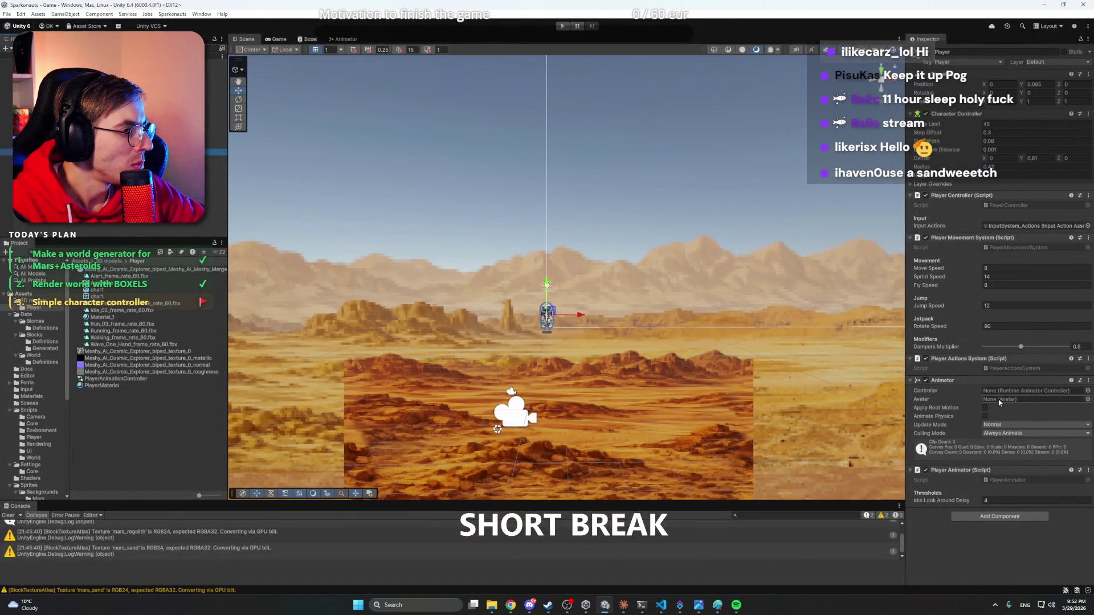
{"action": "left_click", "coordinate": [1088, 391]}
{"action": "double_click", "coordinate": [980, 418]}
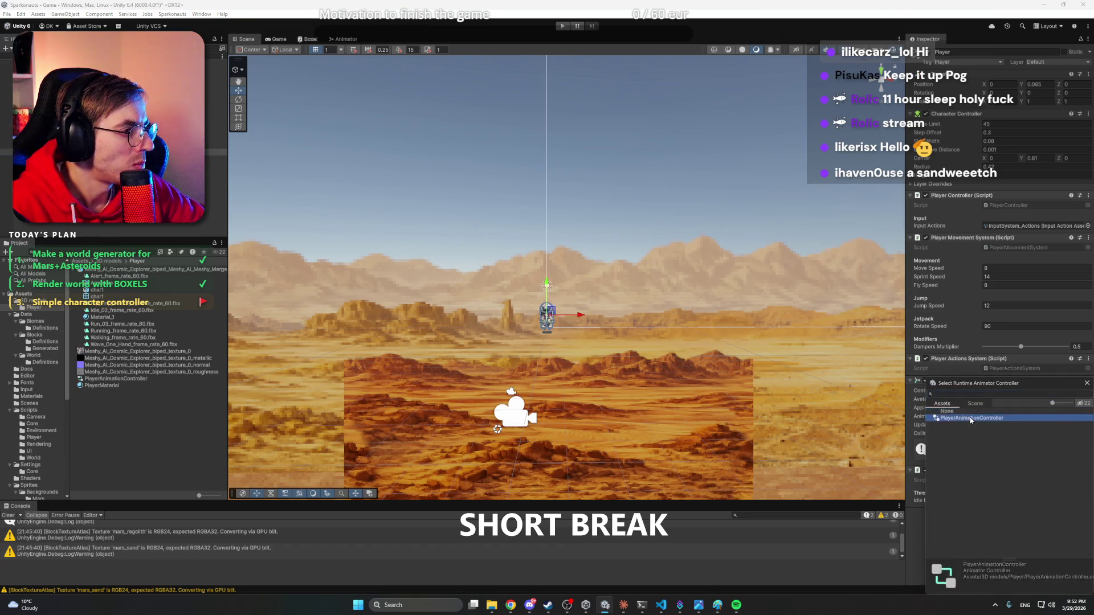
{"action": "left_click", "coordinate": [999, 399]}
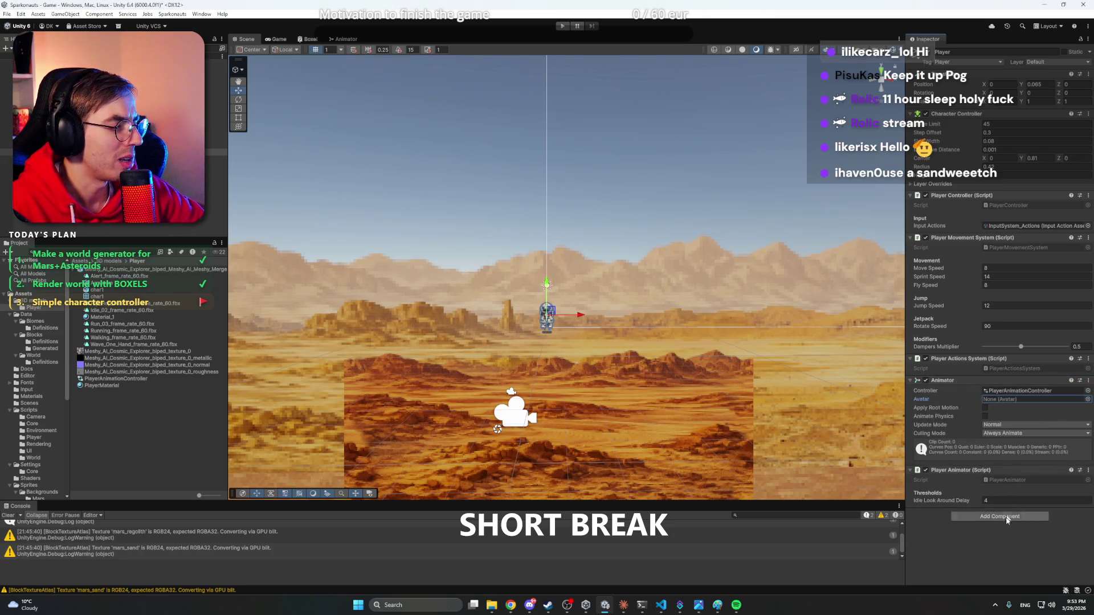
{"action": "left_click", "coordinate": [1003, 541]}
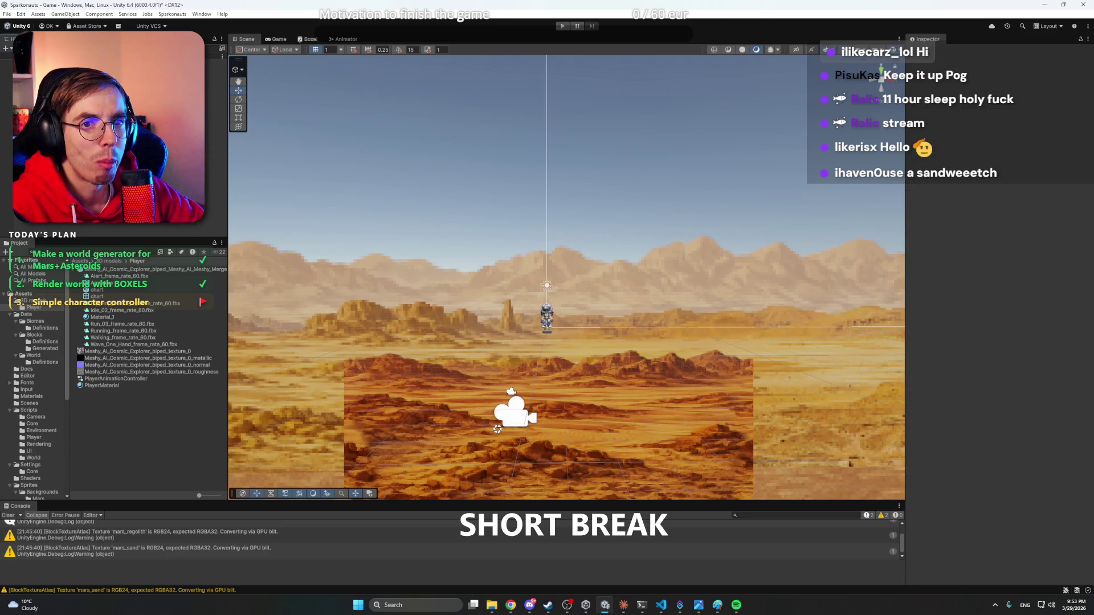
- Play the game, move and jump the astronaut with A, D and Space, then stop
{"action": "left_click", "coordinate": [562, 26]}
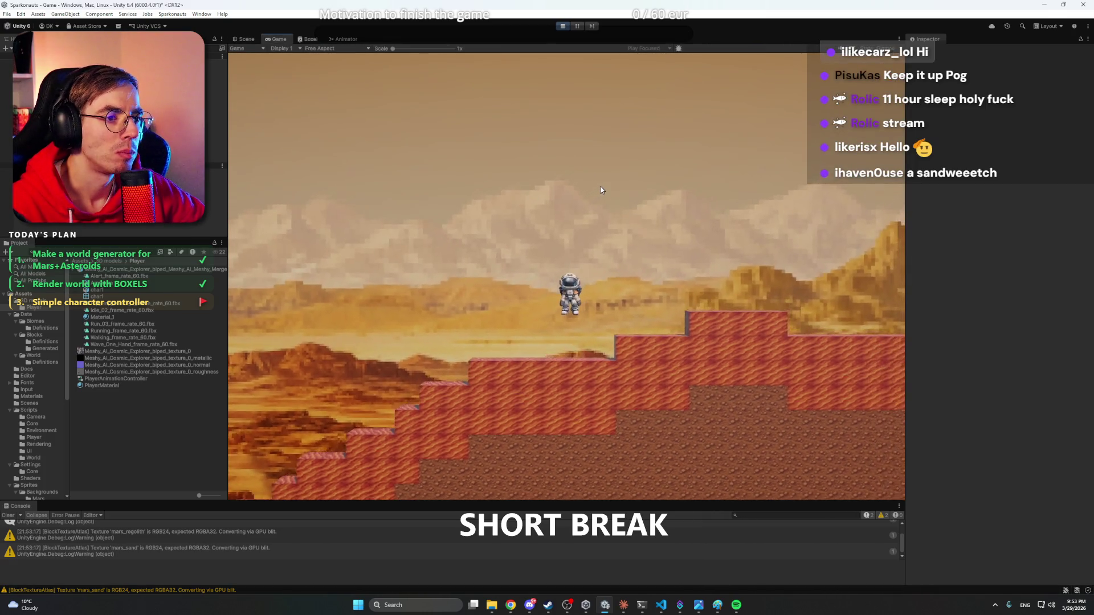
{"action": "key", "text": "a"}
{"action": "key", "text": "d"}
{"action": "key", "text": "space"}
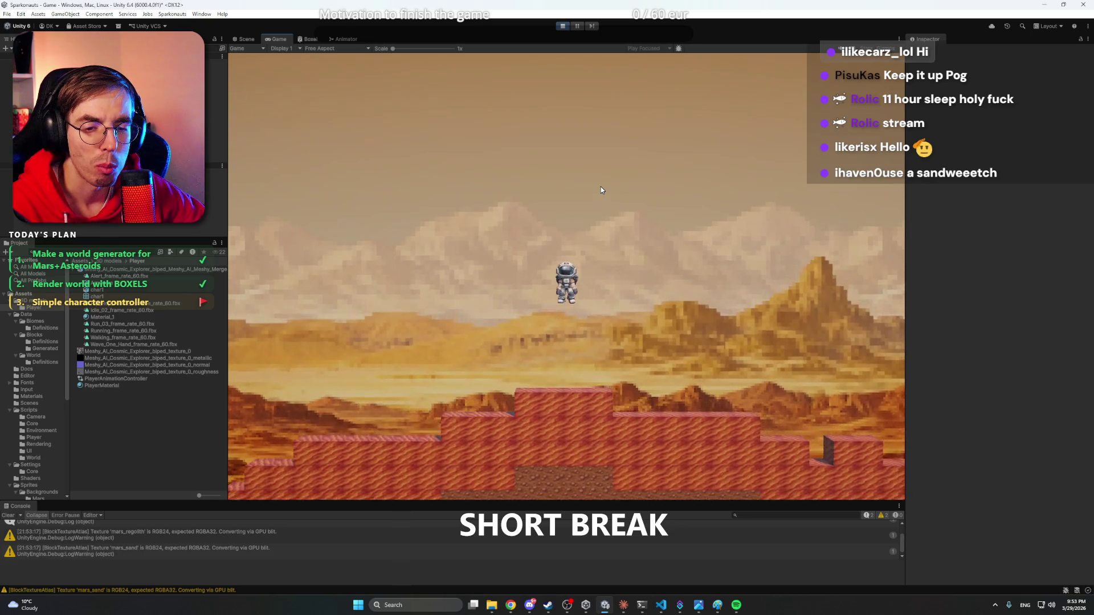
{"action": "key", "text": "d"}
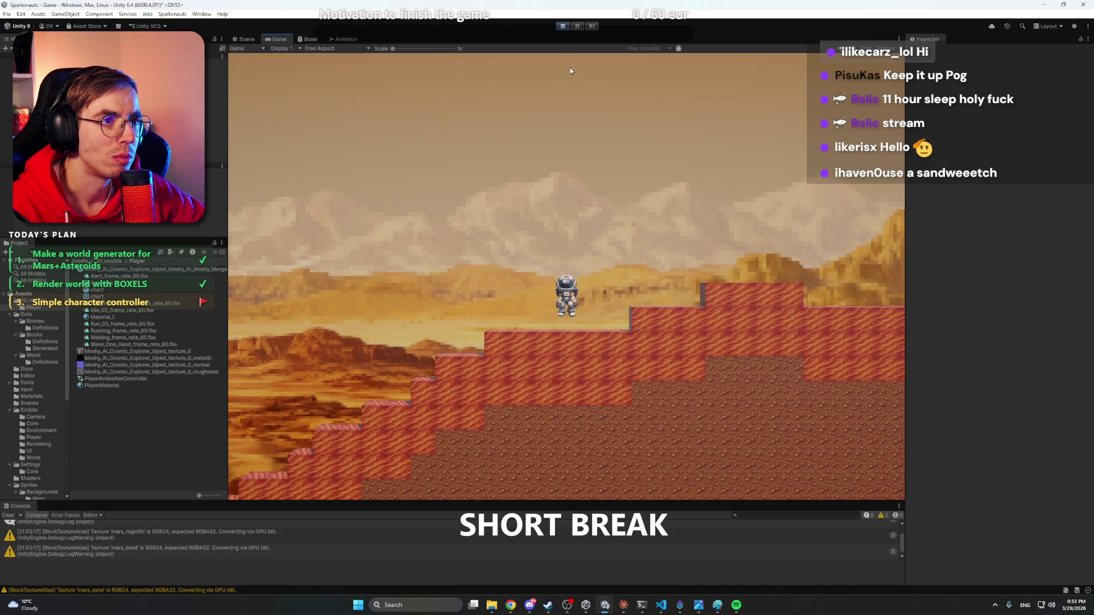
{"action": "left_click", "coordinate": [563, 27]}
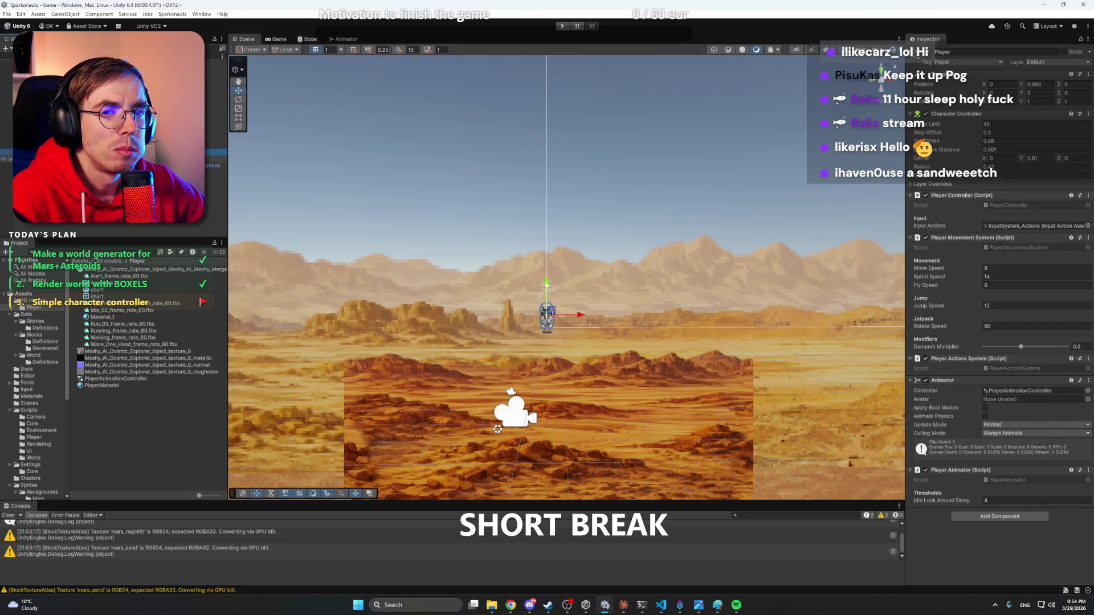
- Rename the imported Meshy_AI astronaut object to 'Model'
{"action": "left_click", "coordinate": [211, 166]}
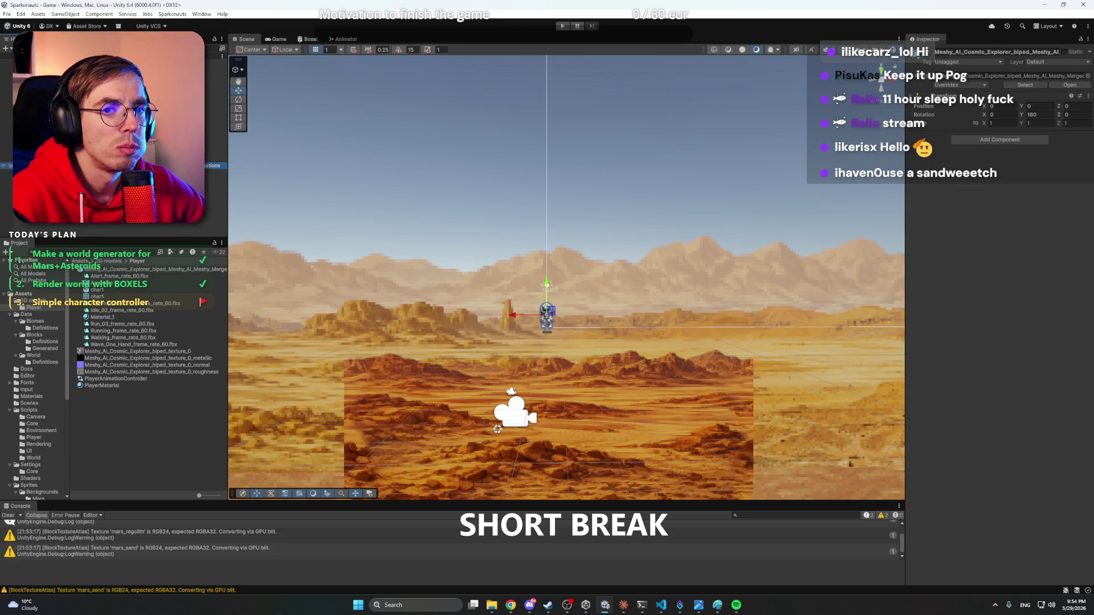
{"action": "left_click", "coordinate": [981, 52]}
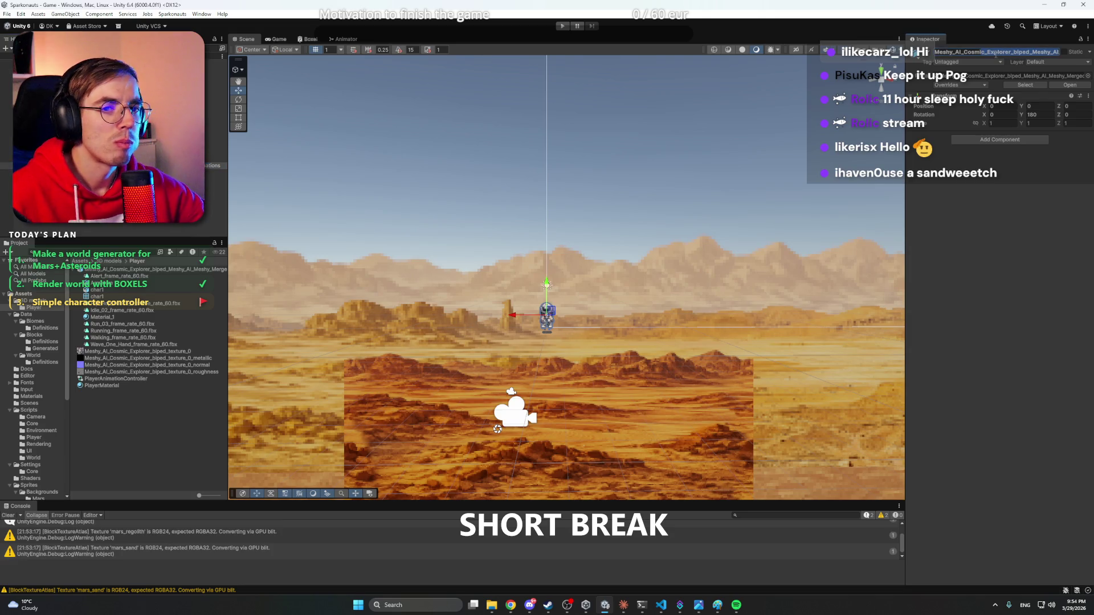
{"action": "type", "text": "Model"}
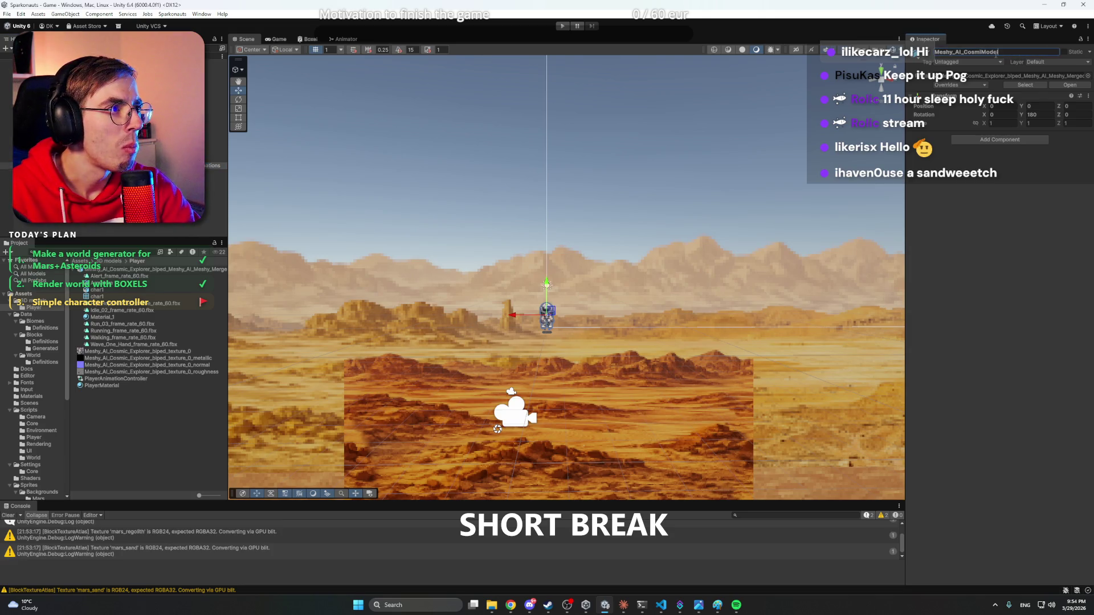
{"action": "key", "text": "ctrl+a"}
{"action": "type", "text": "Model"}
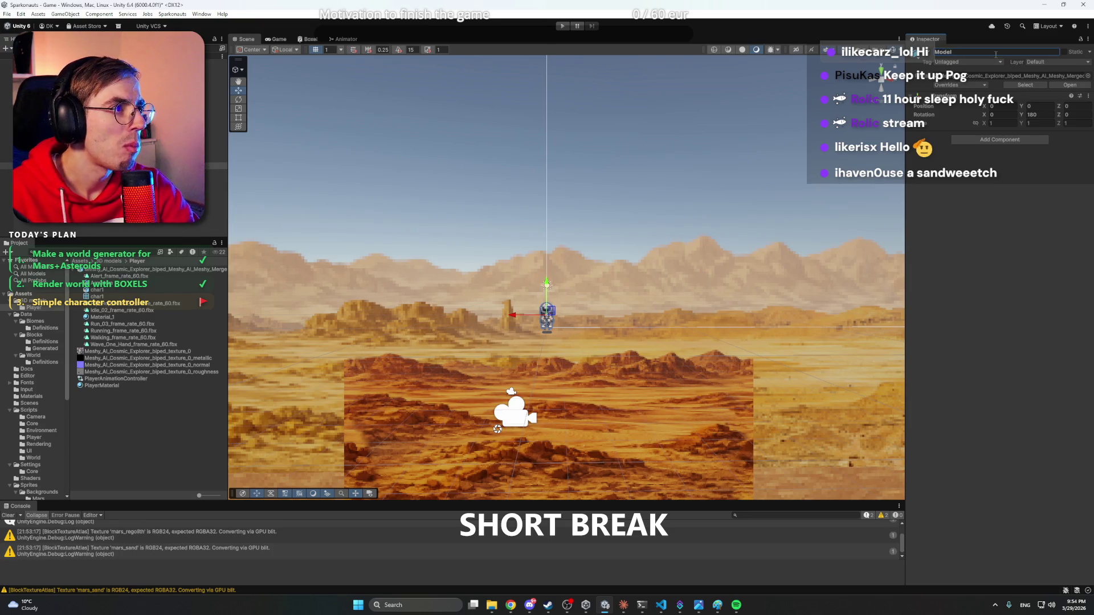
- Save the scene, then select the model's Armature and move the view closer to the astronaut
{"action": "left_click", "coordinate": [233, 156]}
{"action": "key", "text": "ctrl+s"}
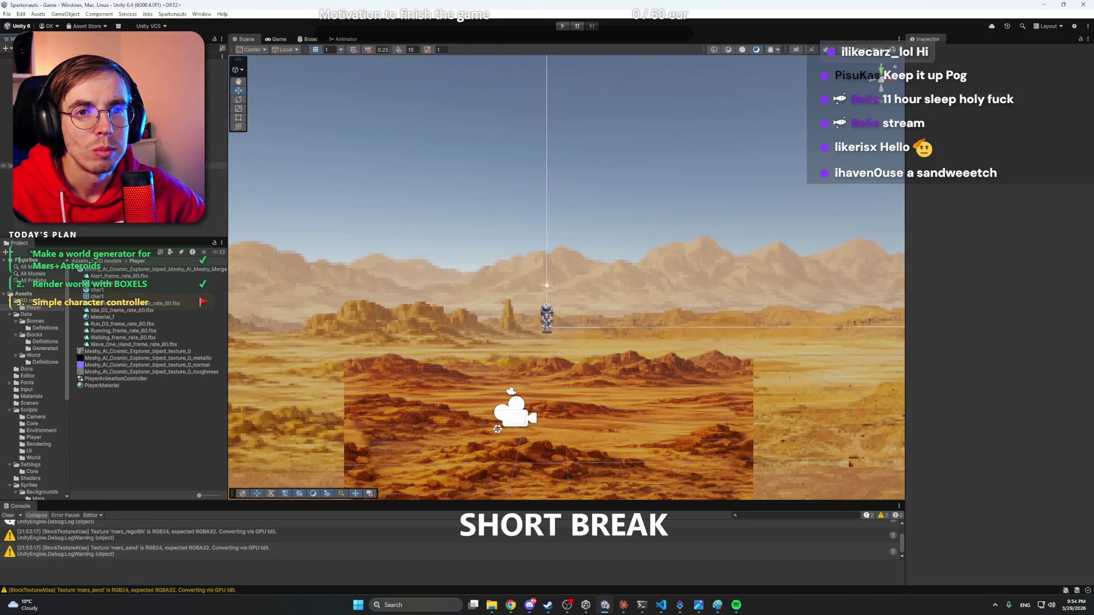
{"action": "left_click", "coordinate": [34, 172]}
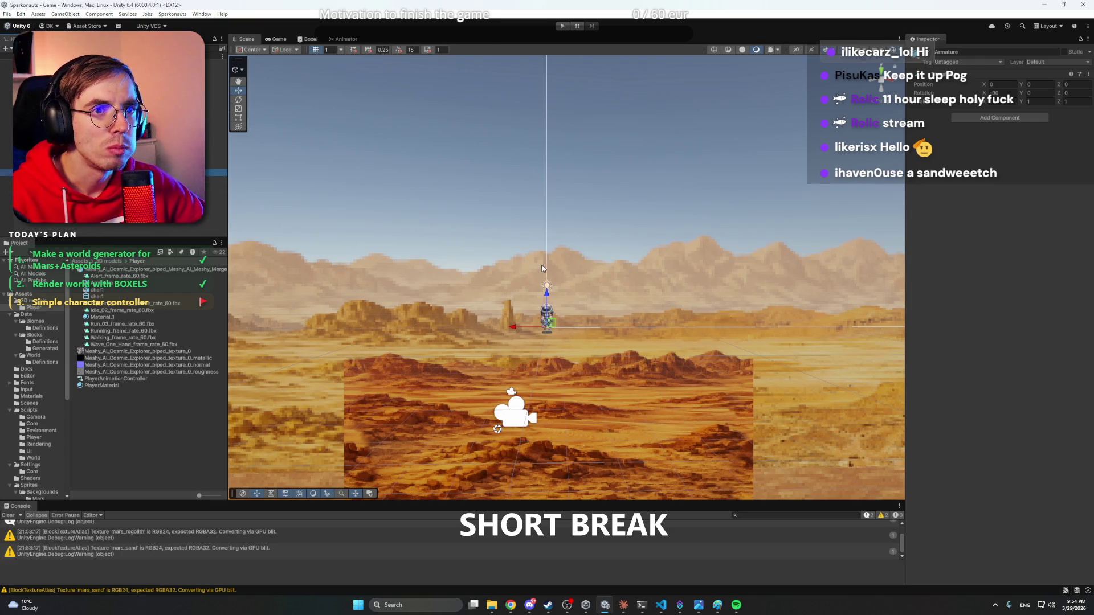
{"action": "mouse_move", "coordinate": [542, 268]}
{"action": "left_mouse_down"}
{"action": "mouse_move", "coordinate": [590, 255]}
{"action": "mouse_move", "coordinate": [610, 236]}
{"action": "mouse_move", "coordinate": [564, 252]}
{"action": "mouse_move", "coordinate": [279, 183]}
{"action": "left_mouse_up"}
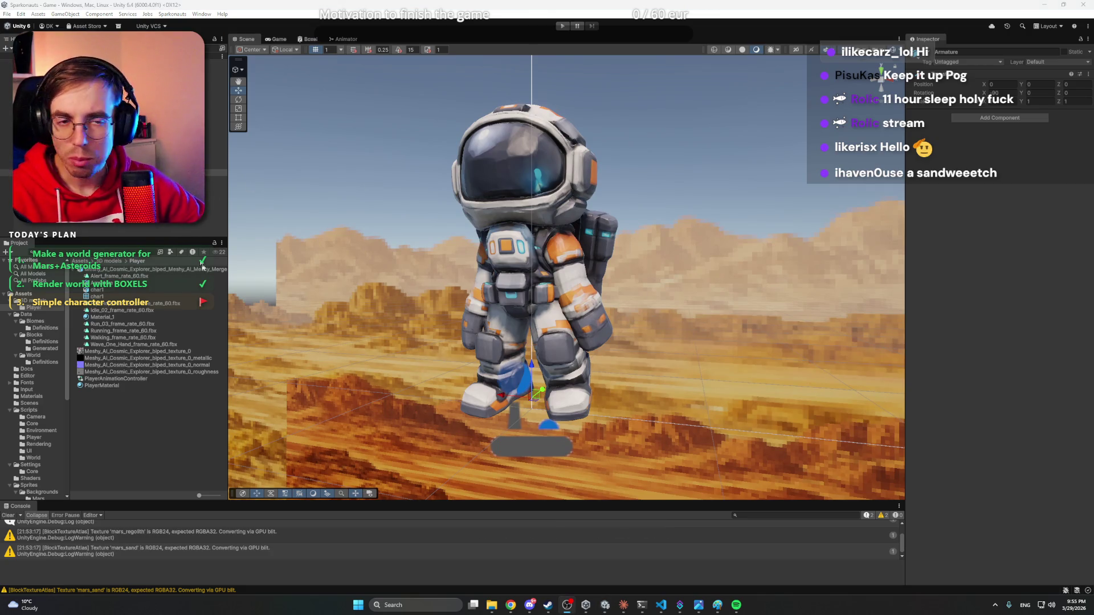
- Inspect the char1 mesh and the Armature, Hips and Spine02 bones of Model
{"action": "left_click", "coordinate": [530, 256]}
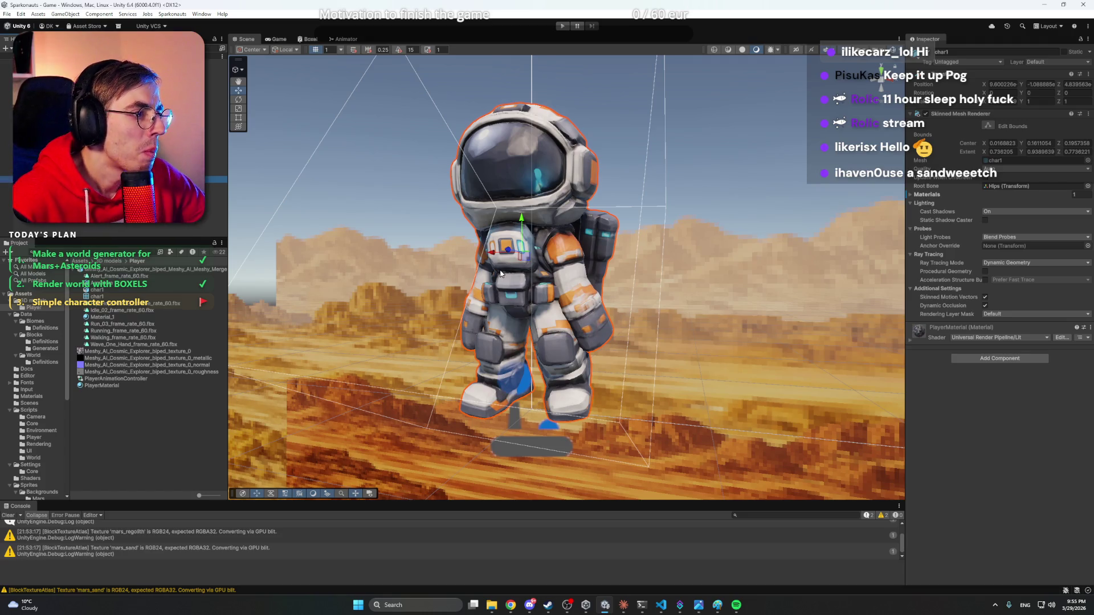
{"action": "left_click_drag", "start_coordinate": [505, 267], "coordinate": [510, 323]}
{"action": "key", "text": "f"}
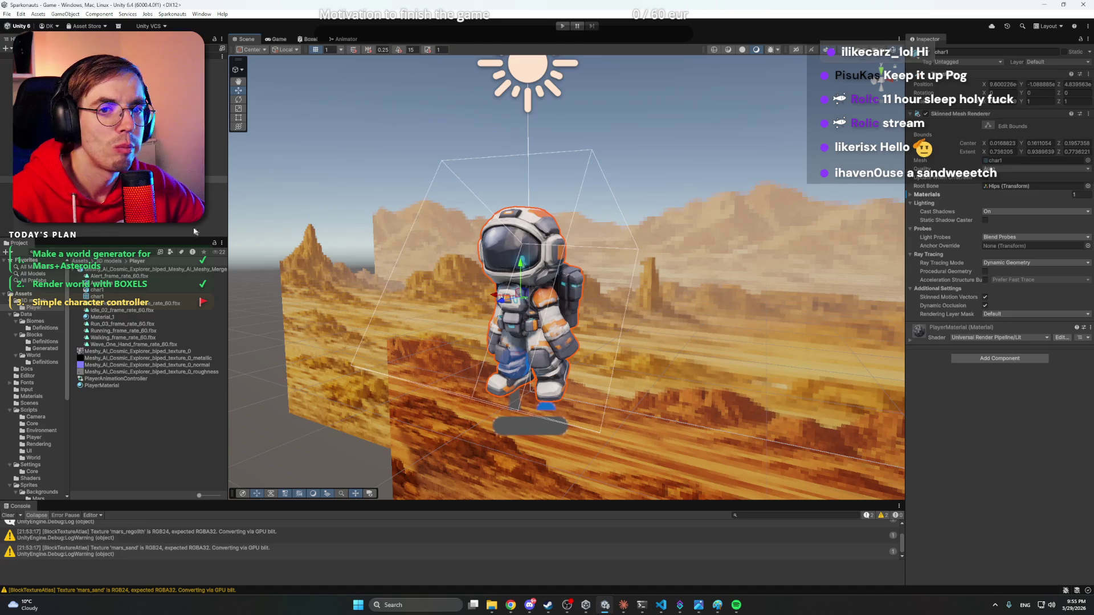
{"action": "left_click", "coordinate": [45, 172]}
{"action": "left_click", "coordinate": [45, 179]}
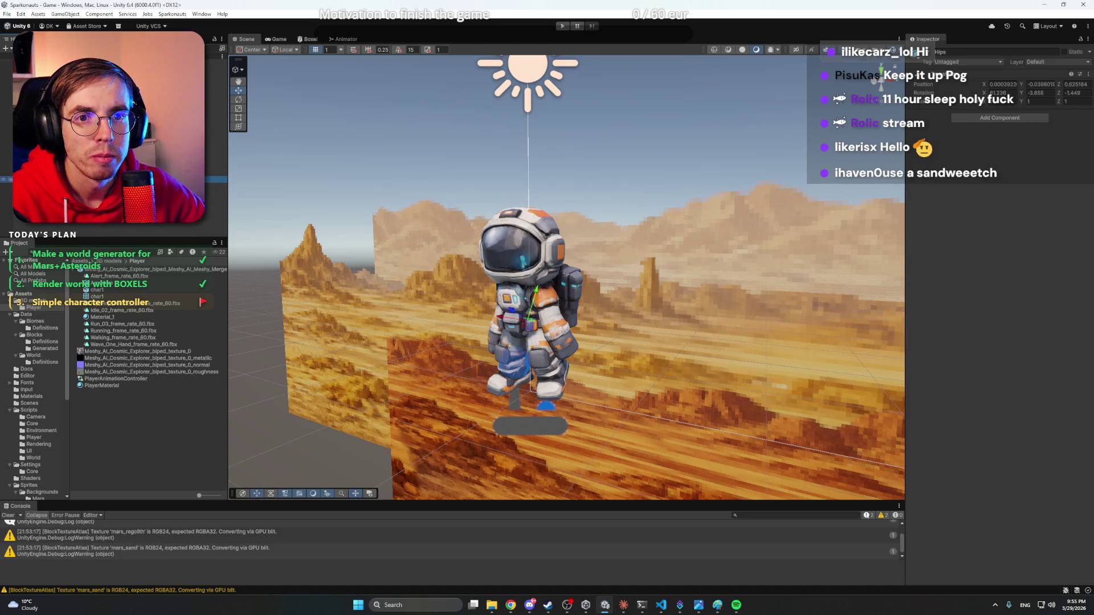
{"action": "left_click", "coordinate": [45, 199]}
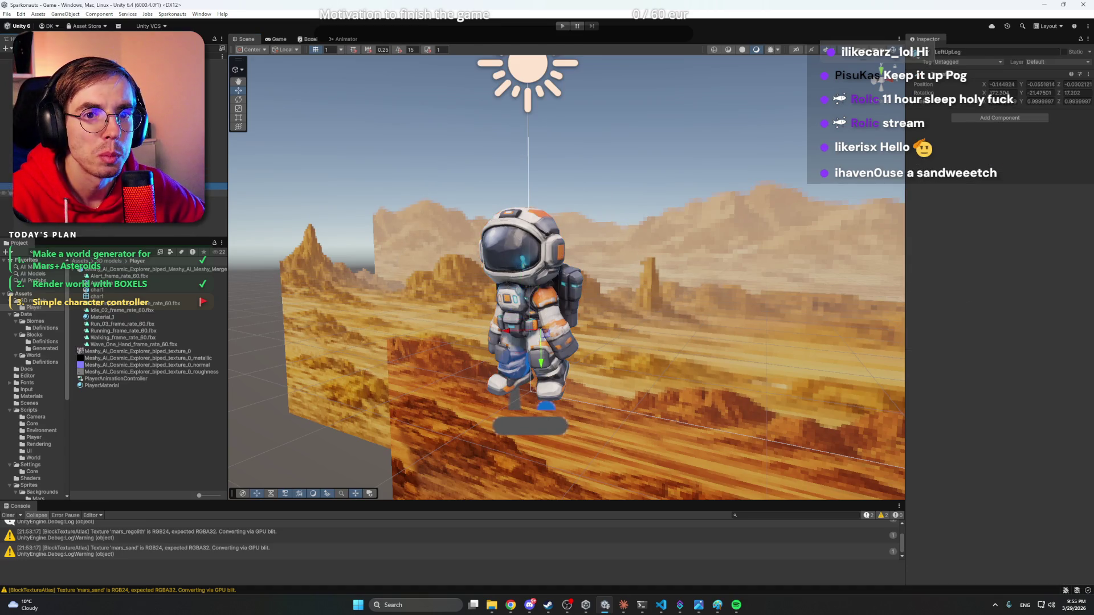
{"action": "left_click", "coordinate": [46, 179]}
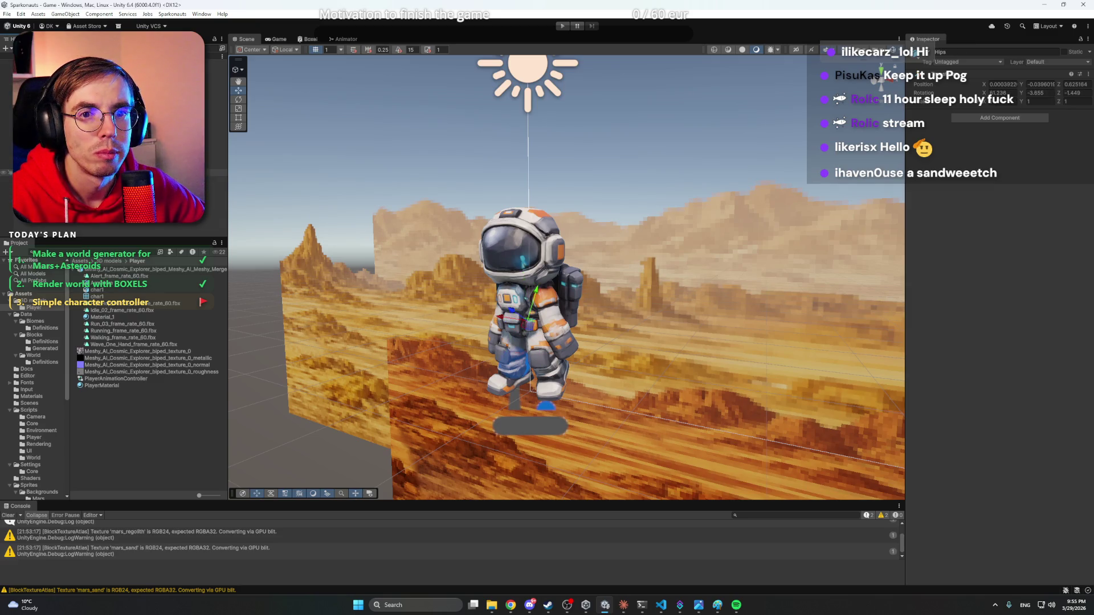
{"action": "left_click", "coordinate": [45, 166]}
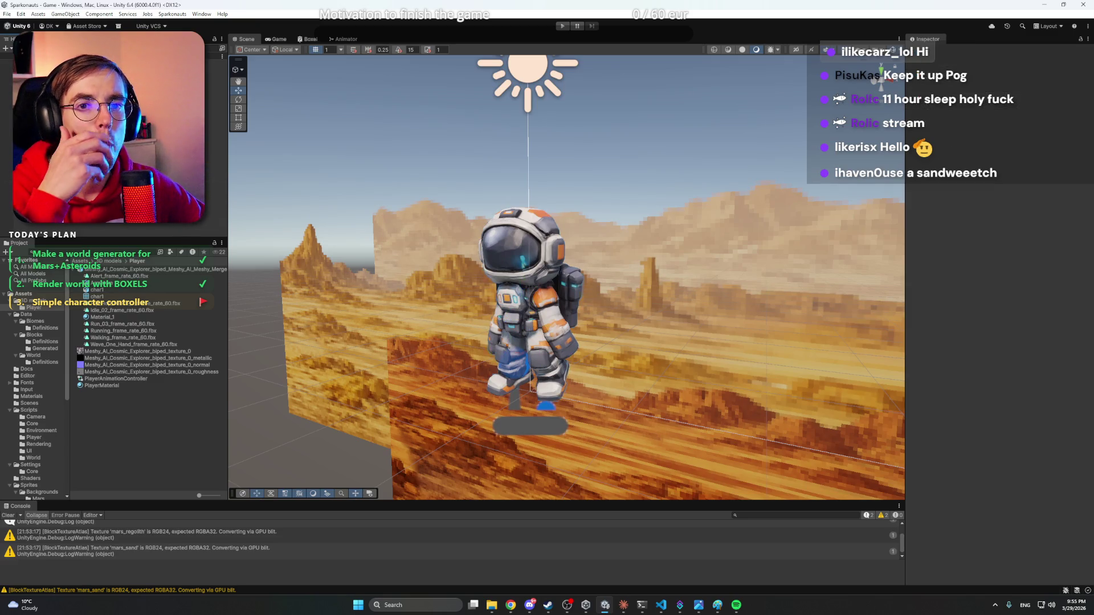
- Show the PlayerAnimationController asset's state graph in the Animator
{"action": "left_click", "coordinate": [121, 386]}
{"action": "left_click", "coordinate": [122, 379]}
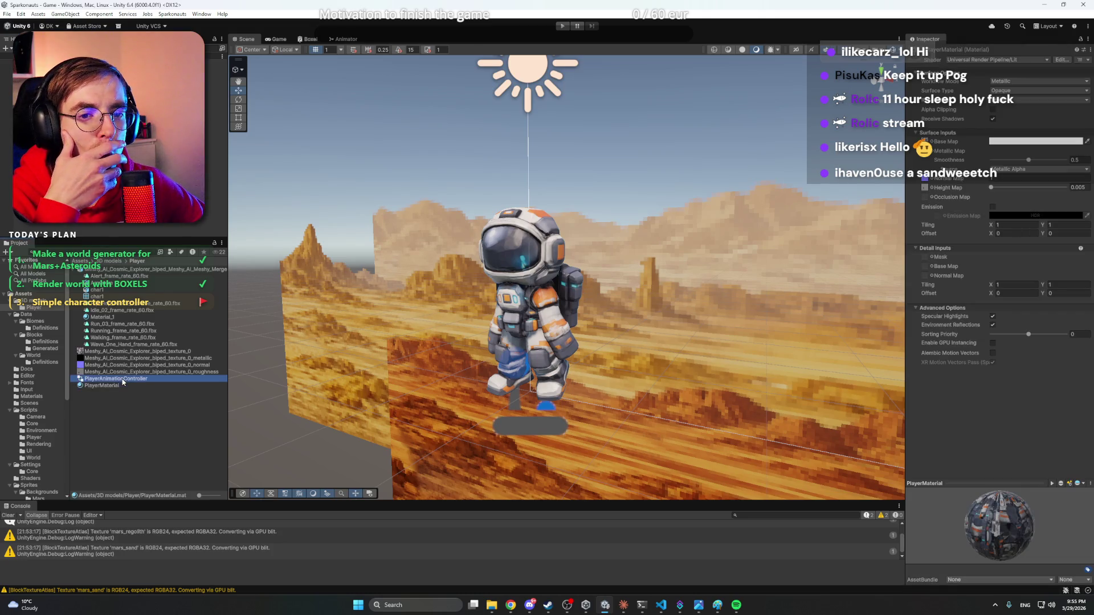
{"action": "left_click", "coordinate": [345, 39]}
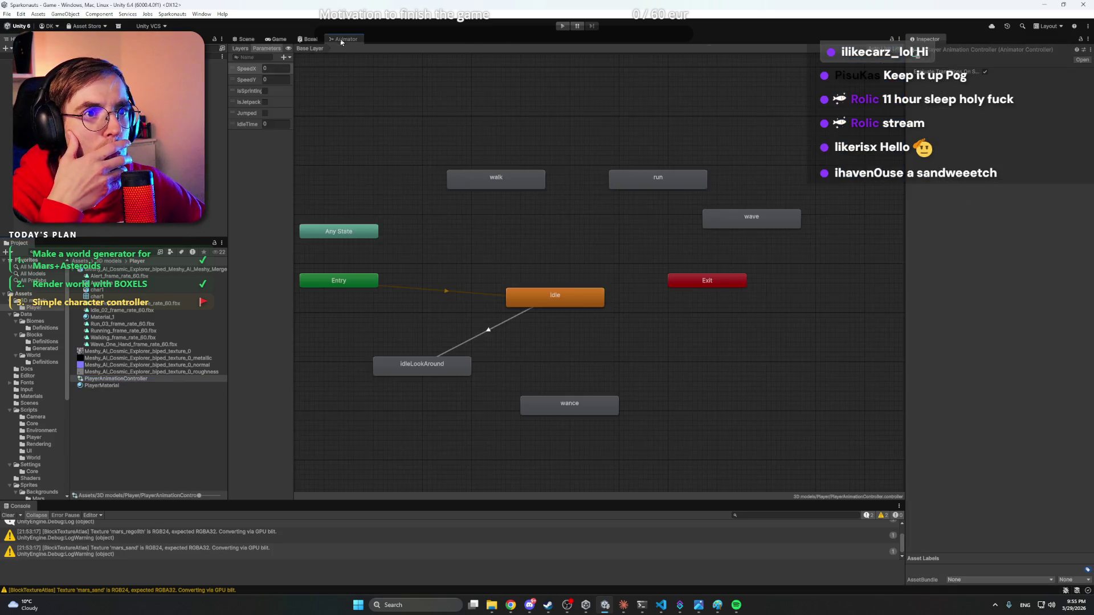
- Assign Idle_02_frame_rate_60.fbx to the Idle state and Walking_frame_rate_60.fbx to walk
{"action": "left_click", "coordinate": [549, 294]}
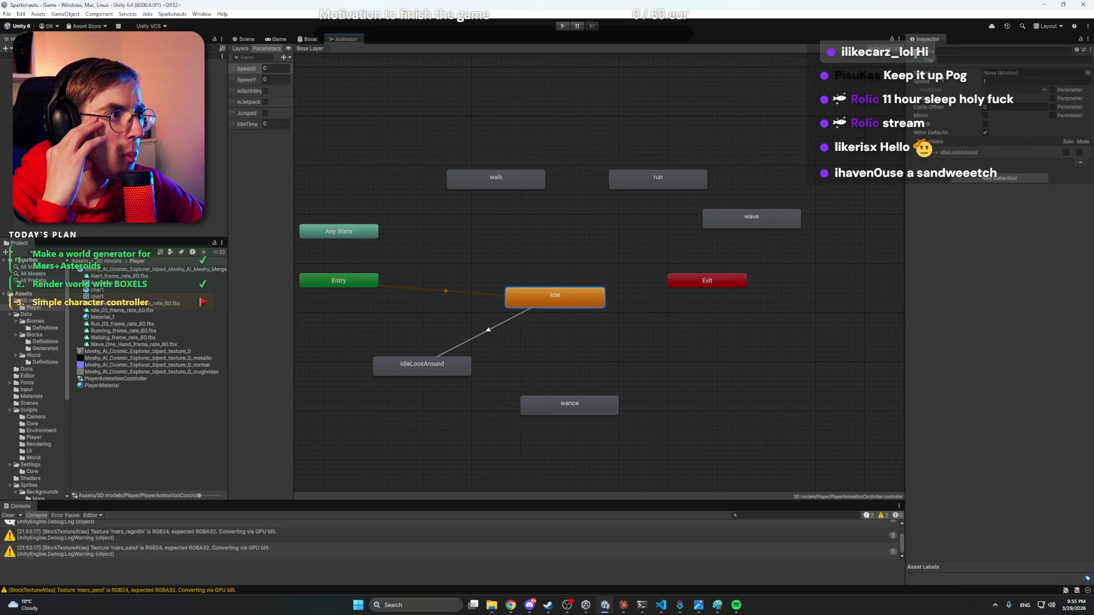
{"action": "left_click", "coordinate": [1088, 74]}
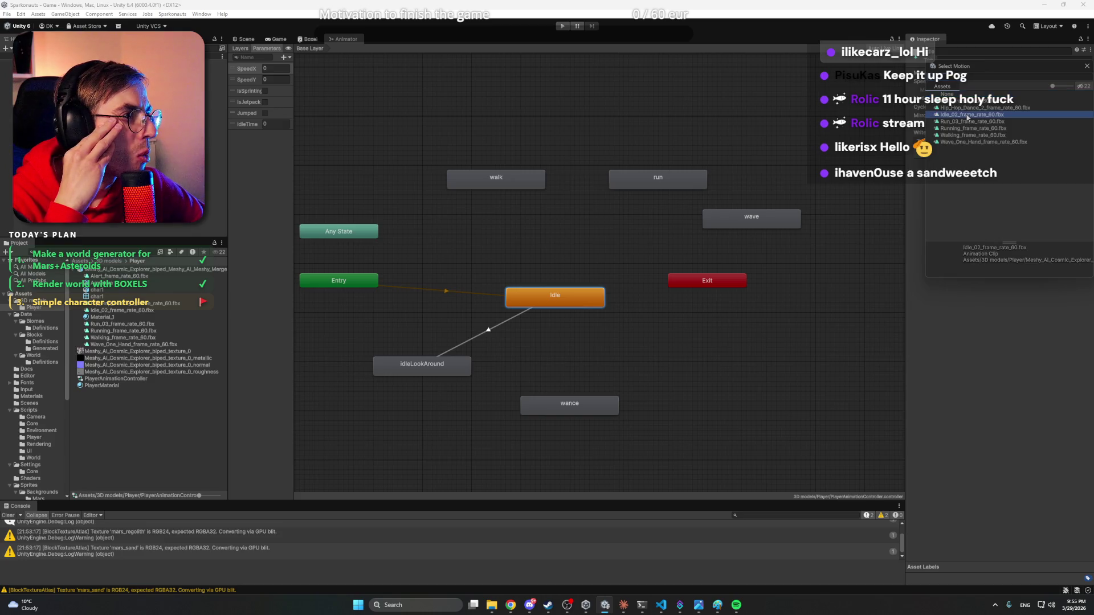
{"action": "left_click", "coordinate": [966, 115]}
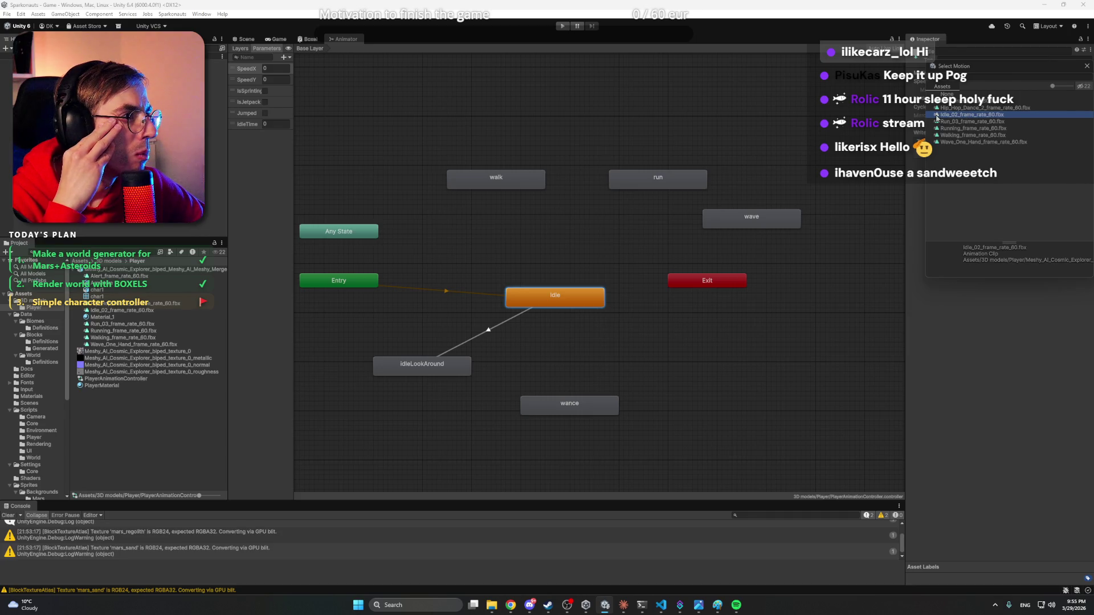
{"action": "double_click", "coordinate": [936, 116]}
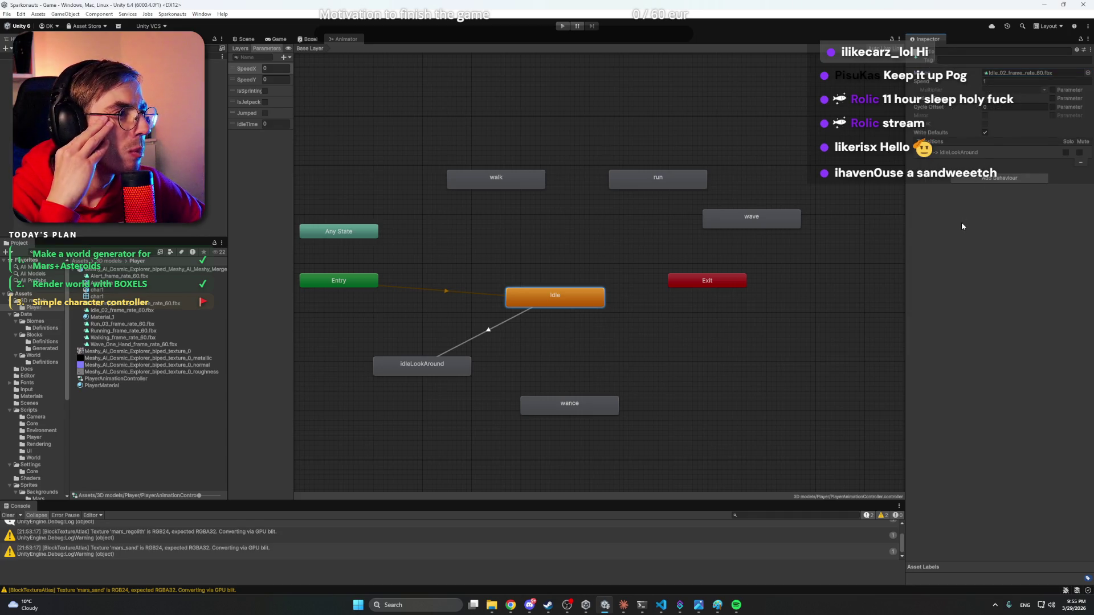
{"action": "left_click", "coordinate": [530, 239]}
{"action": "left_click", "coordinate": [517, 180]}
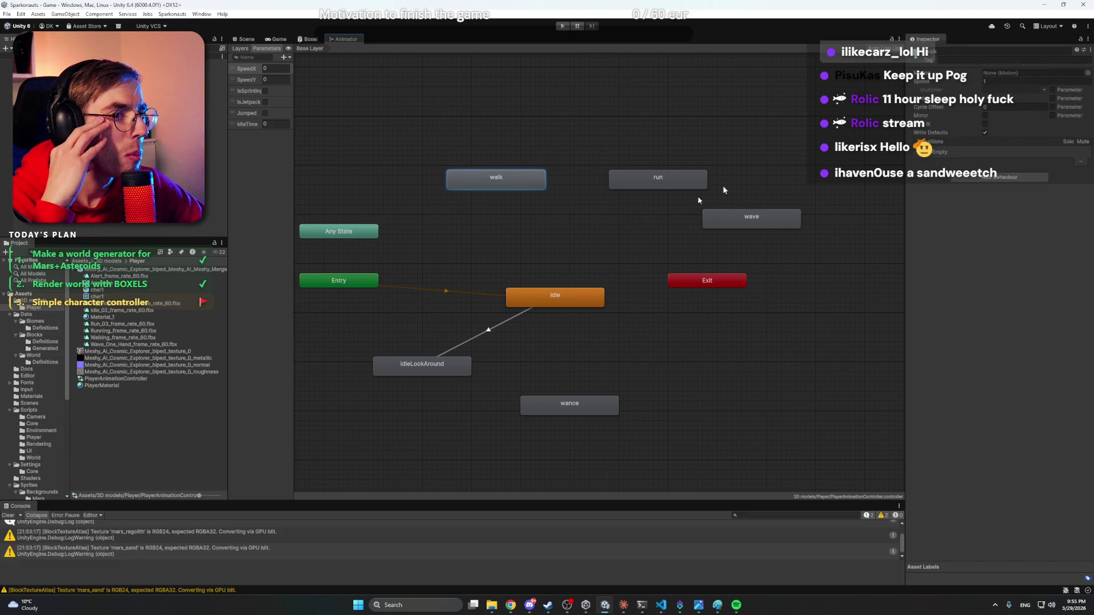
{"action": "left_click", "coordinate": [1088, 73]}
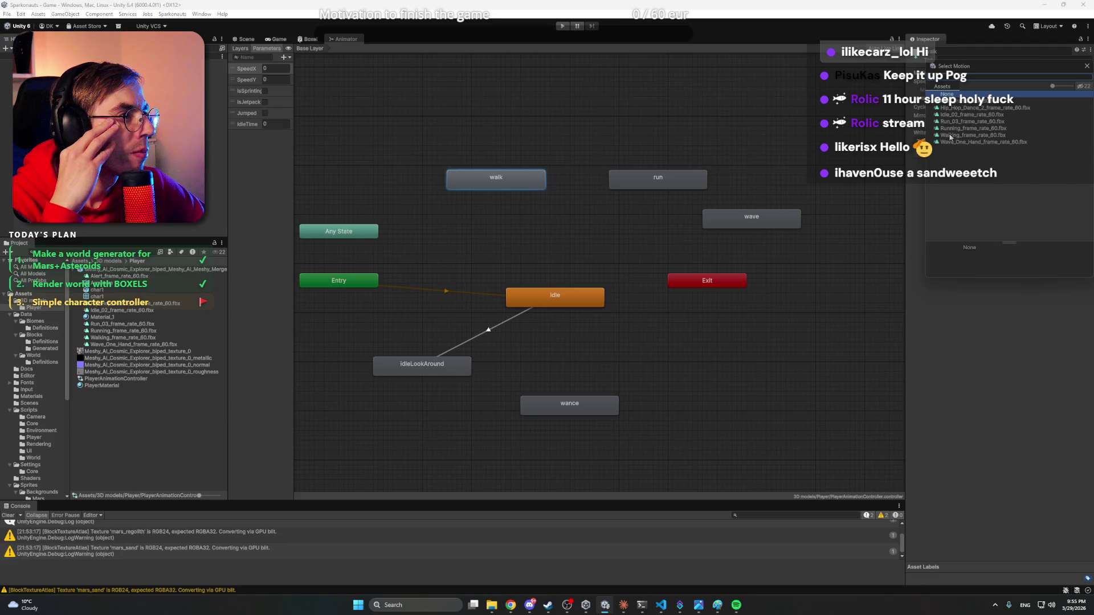
{"action": "left_click", "coordinate": [950, 136]}
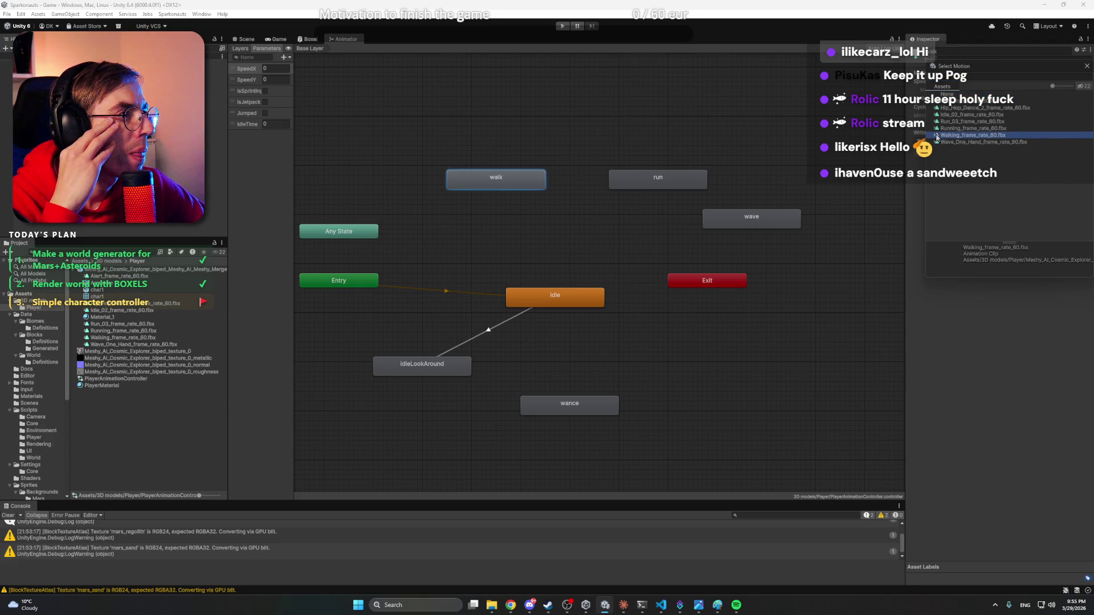
{"action": "double_click", "coordinate": [937, 135]}
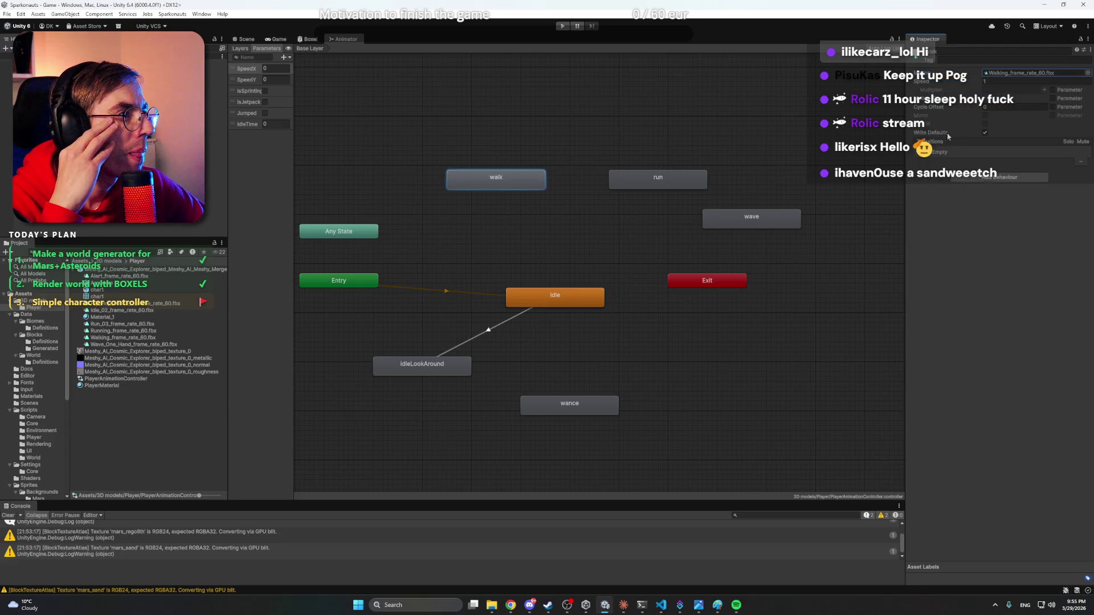
- Assign Run_03_frame_rate_60.fbx to run and Wave_One_Hand_frame_rate_60.fbx to wave
{"action": "left_click", "coordinate": [613, 184]}
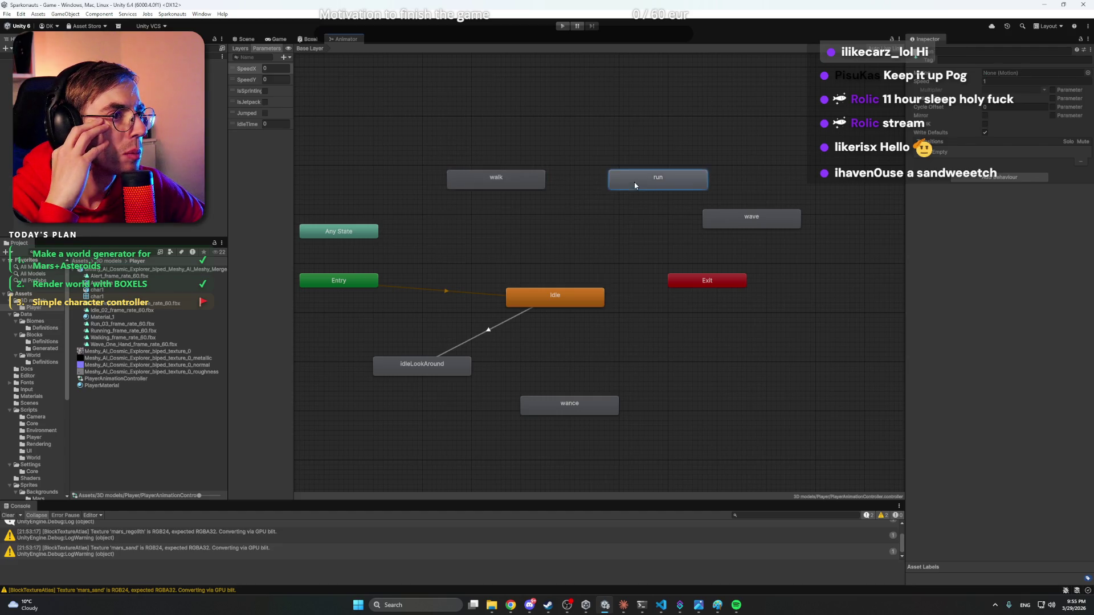
{"action": "left_click", "coordinate": [1088, 73]}
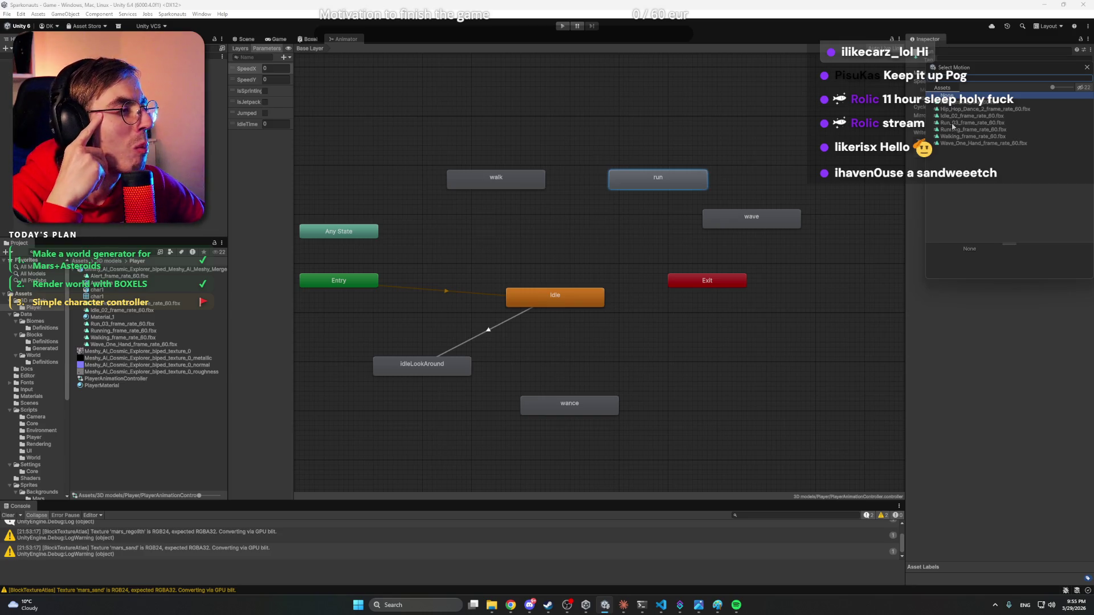
{"action": "left_click", "coordinate": [952, 124]}
{"action": "double_click", "coordinate": [951, 124]}
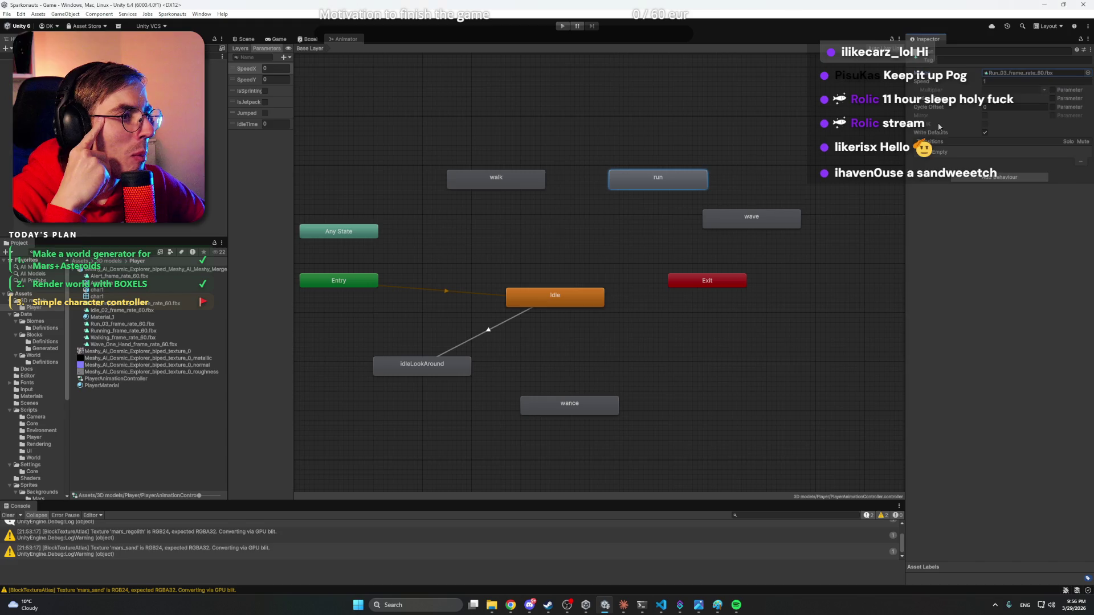
{"action": "left_click", "coordinate": [763, 218]}
{"action": "left_click", "coordinate": [1088, 73]}
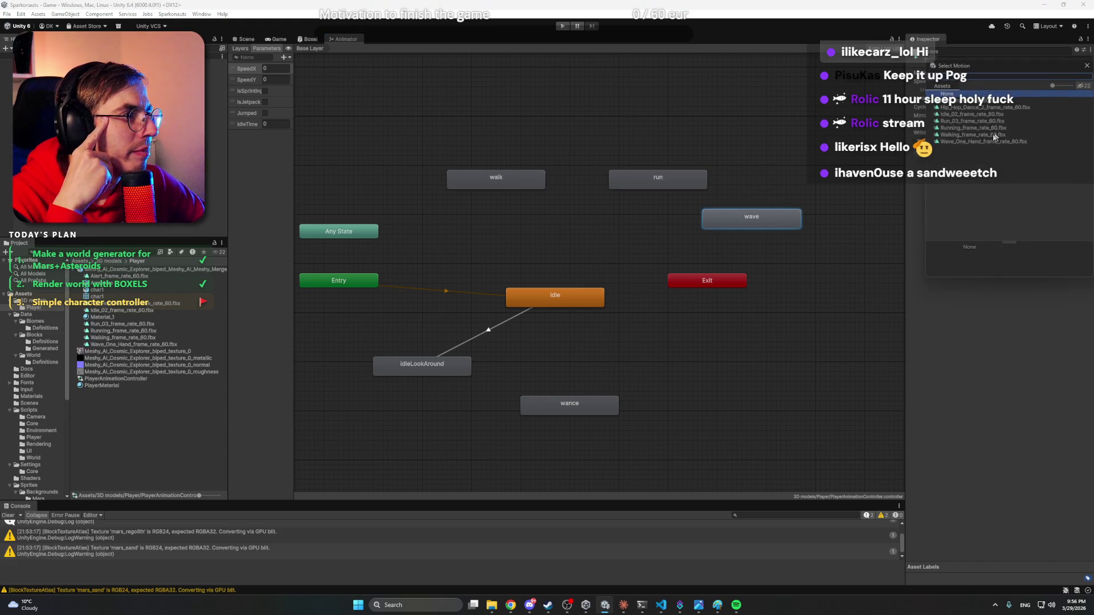
{"action": "double_click", "coordinate": [934, 143]}
- Delete the stray wance state and move wave below Idle
{"action": "left_click", "coordinate": [587, 405]}
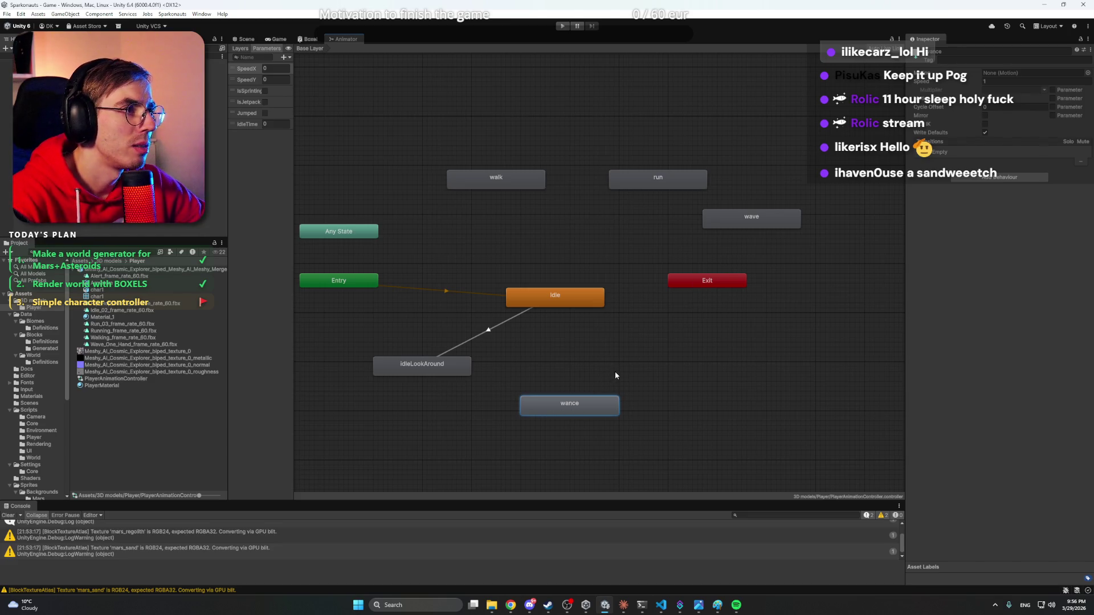
{"action": "key", "text": "Delete"}
{"action": "left_click_drag", "start_coordinate": [758, 221], "coordinate": [565, 398]}
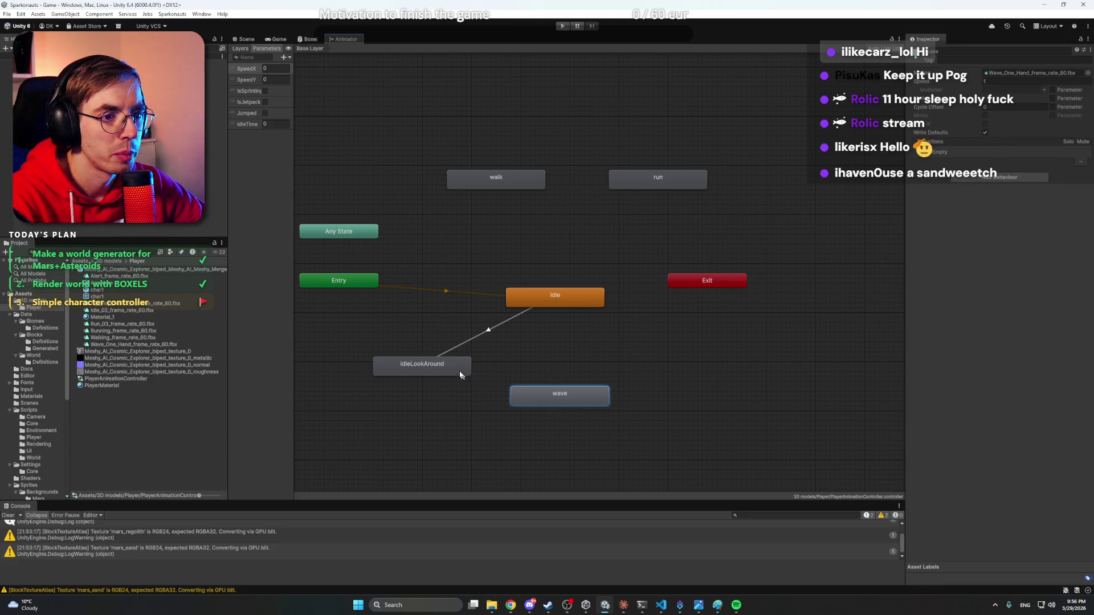
- Duplicate the wave state with Ctrl+D and rename the copy Dance
{"action": "left_click", "coordinate": [460, 374]}
{"action": "left_click", "coordinate": [554, 405]}
{"action": "key", "text": "ctrl+d"}
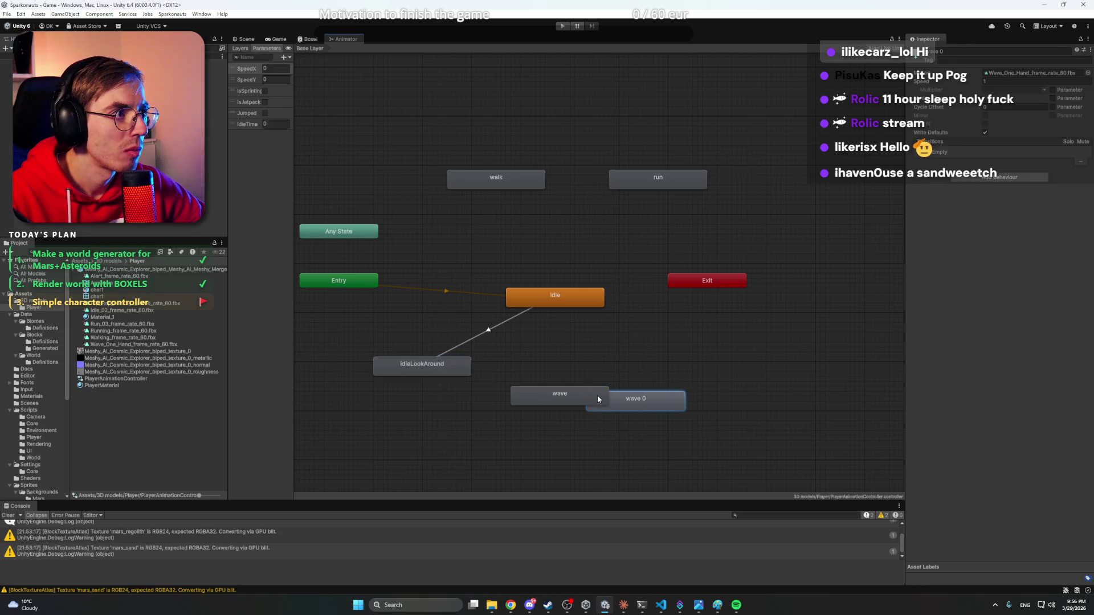
{"action": "mouse_move", "coordinate": [661, 402]}
{"action": "left_mouse_down"}
{"action": "mouse_move", "coordinate": [678, 394]}
{"action": "mouse_move", "coordinate": [668, 382]}
{"action": "left_mouse_up"}
{"action": "double_click", "coordinate": [1014, 73]}
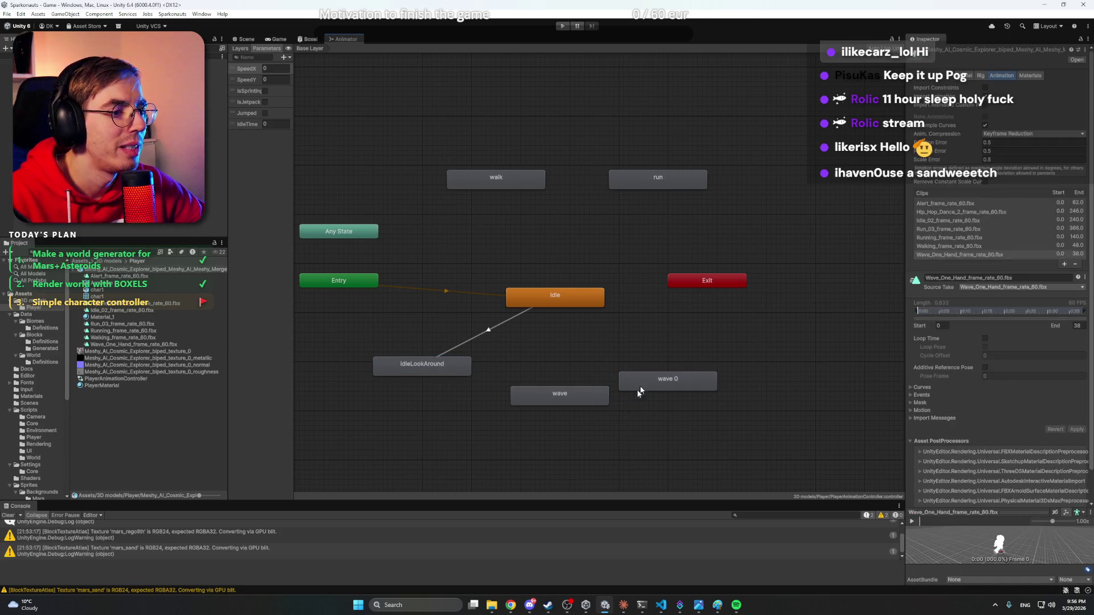
{"action": "left_click", "coordinate": [579, 406]}
{"action": "left_click", "coordinate": [640, 378]}
{"action": "left_click", "coordinate": [967, 51]}
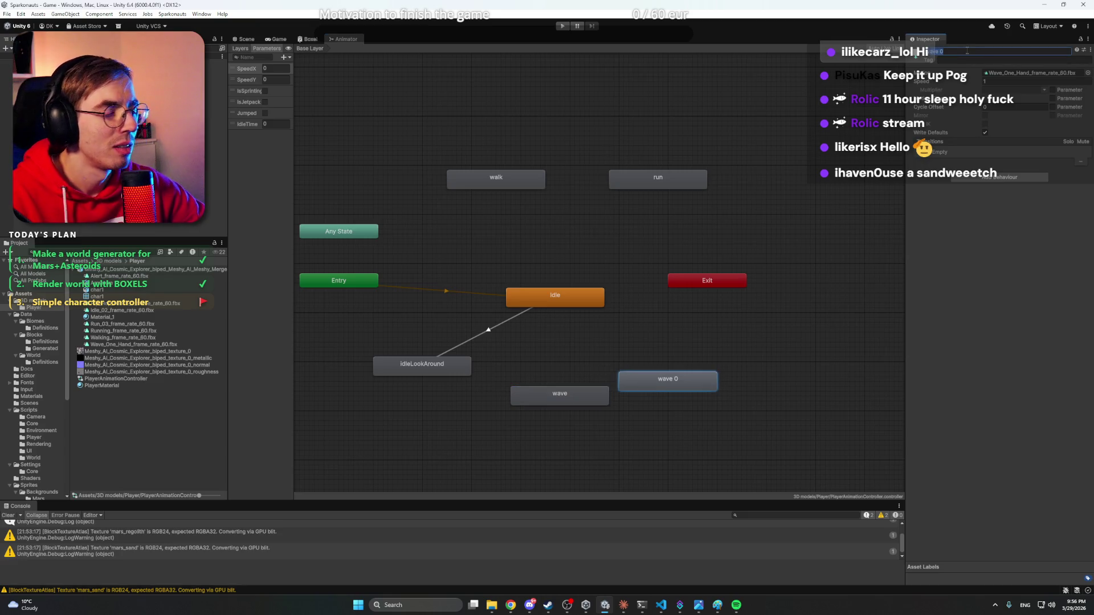
{"action": "type", "text": "Dance"}
{"action": "key", "text": "Return"}
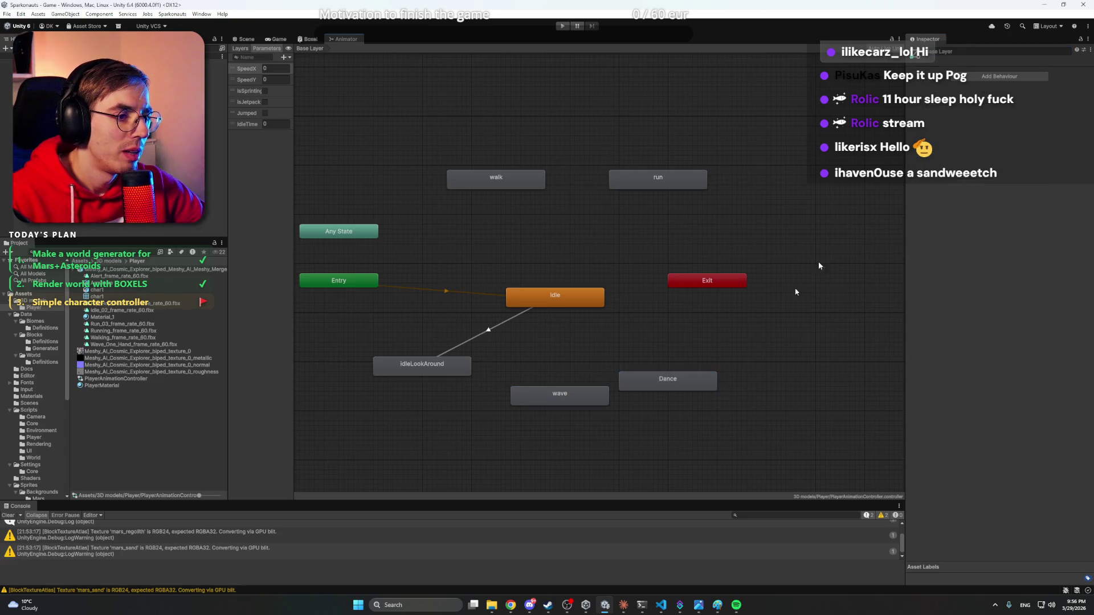
{"action": "left_click_drag", "start_coordinate": [708, 381], "coordinate": [747, 381]}
- Give the Dance state the Hip_Hop_Dance_2_frame_rate_60.fbx motion and check the clips
{"action": "left_click", "coordinate": [1006, 74]}
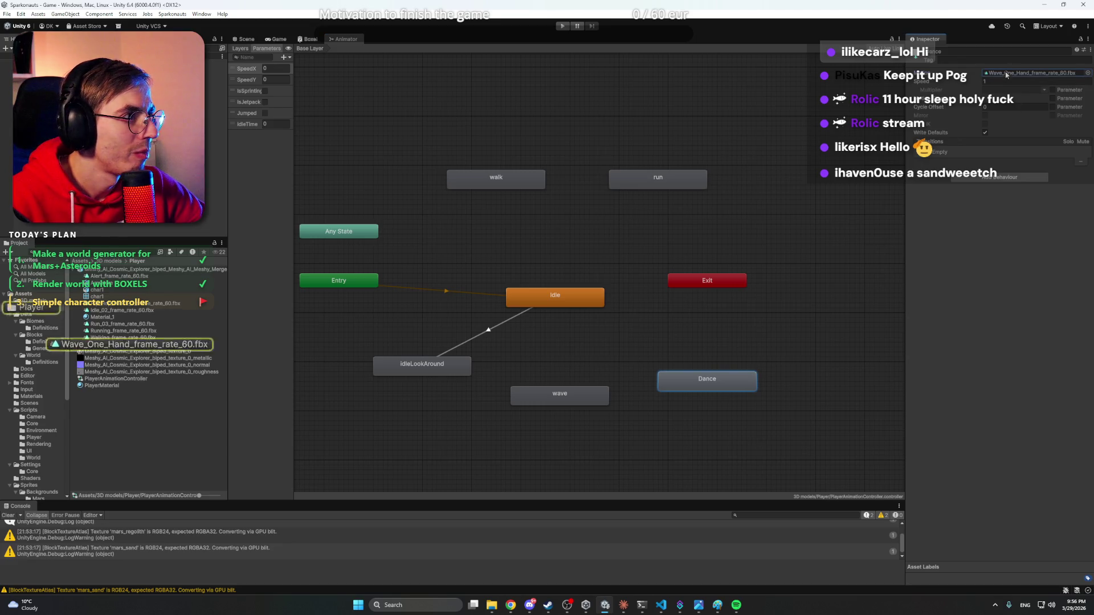
{"action": "left_click", "coordinate": [1088, 73]}
{"action": "double_click", "coordinate": [962, 108]}
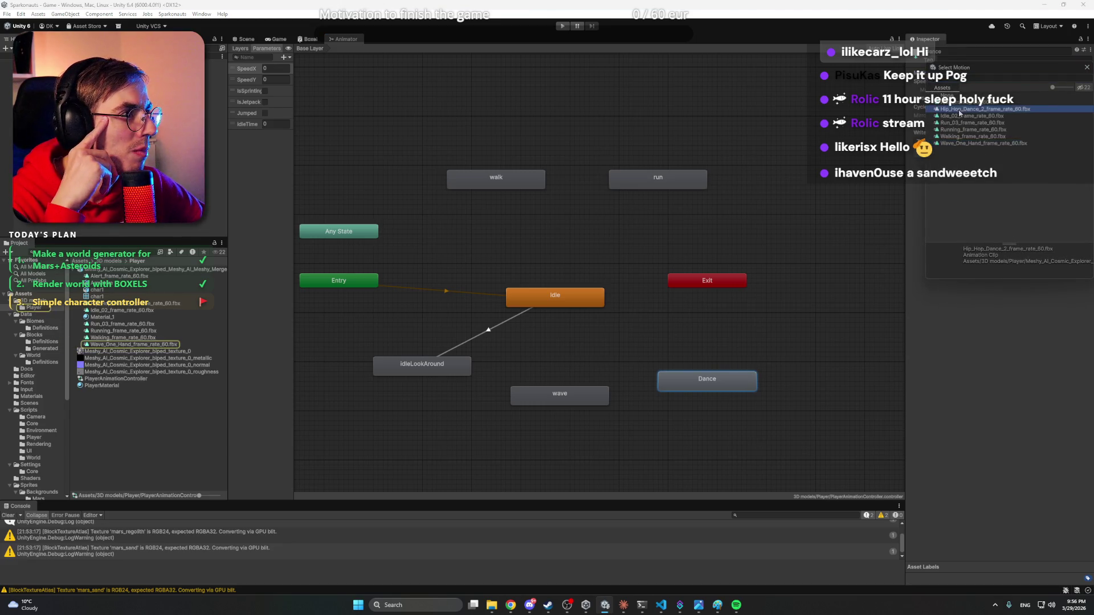
{"action": "left_click", "coordinate": [744, 346]}
{"action": "left_click", "coordinate": [707, 380]}
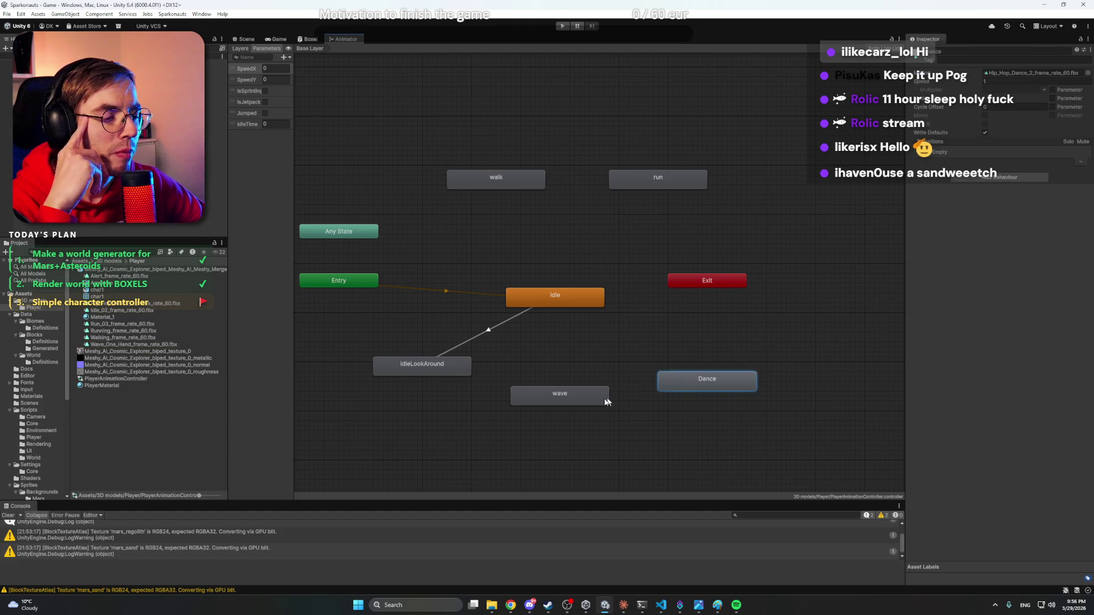
{"action": "left_click", "coordinate": [520, 393]}
{"action": "left_click", "coordinate": [675, 383]}
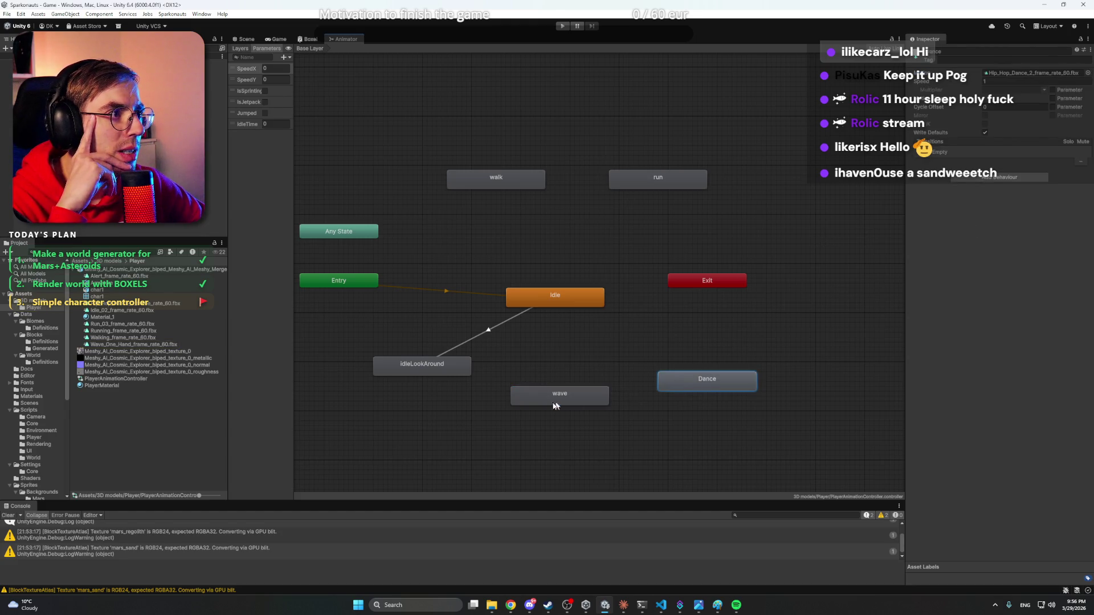
{"action": "left_click", "coordinate": [556, 399]}
- Set idleLookAround's motion to Alert_frame_rate_60.fbx
{"action": "left_click", "coordinate": [421, 366]}
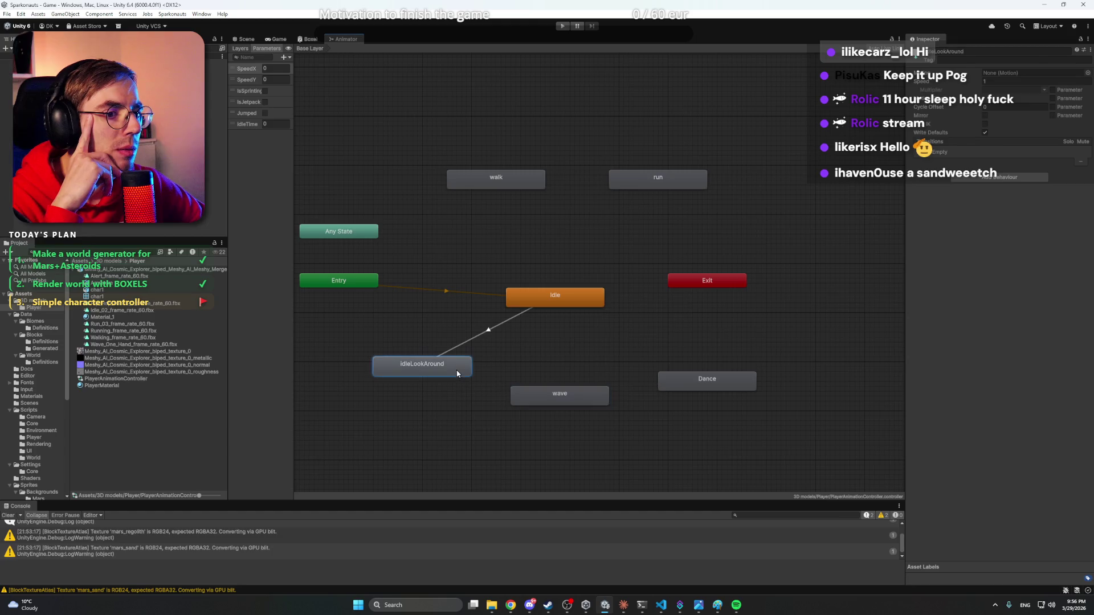
{"action": "left_click", "coordinate": [1088, 73]}
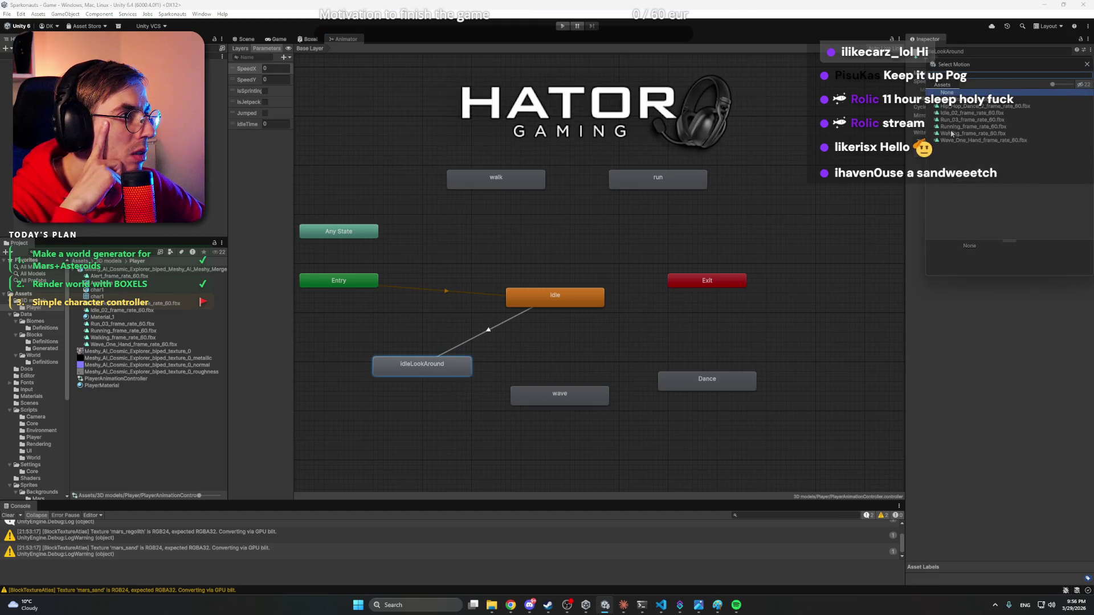
{"action": "double_click", "coordinate": [949, 100]}
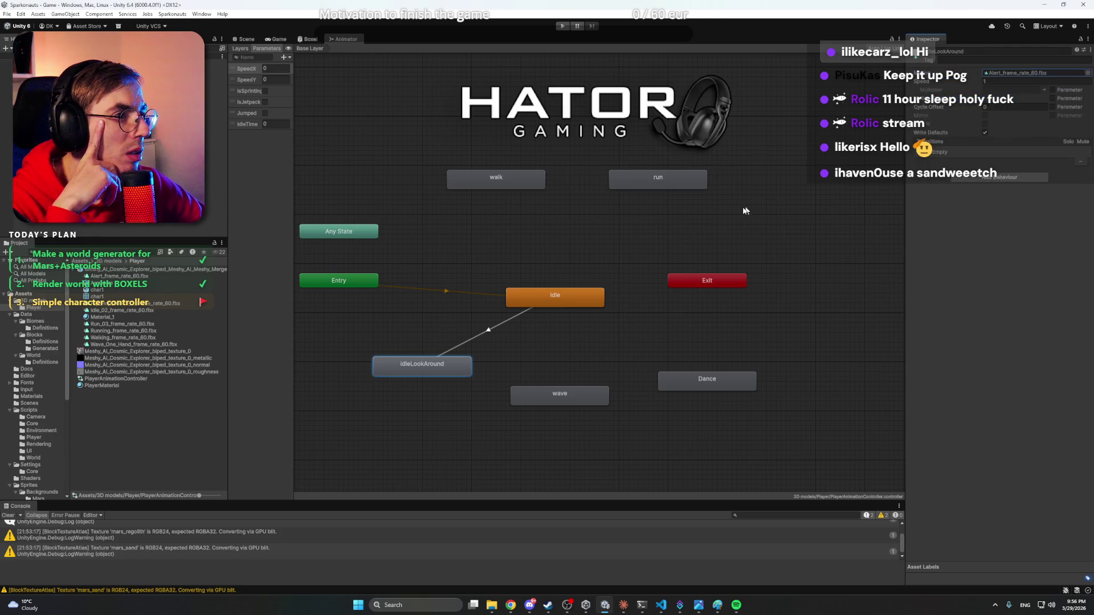
{"action": "left_click", "coordinate": [477, 243]}
{"action": "mouse_move", "coordinate": [477, 244]}
{"action": "left_mouse_down"}
{"action": "mouse_move", "coordinate": [503, 238]}
{"action": "mouse_move", "coordinate": [531, 279]}
{"action": "left_mouse_up"}
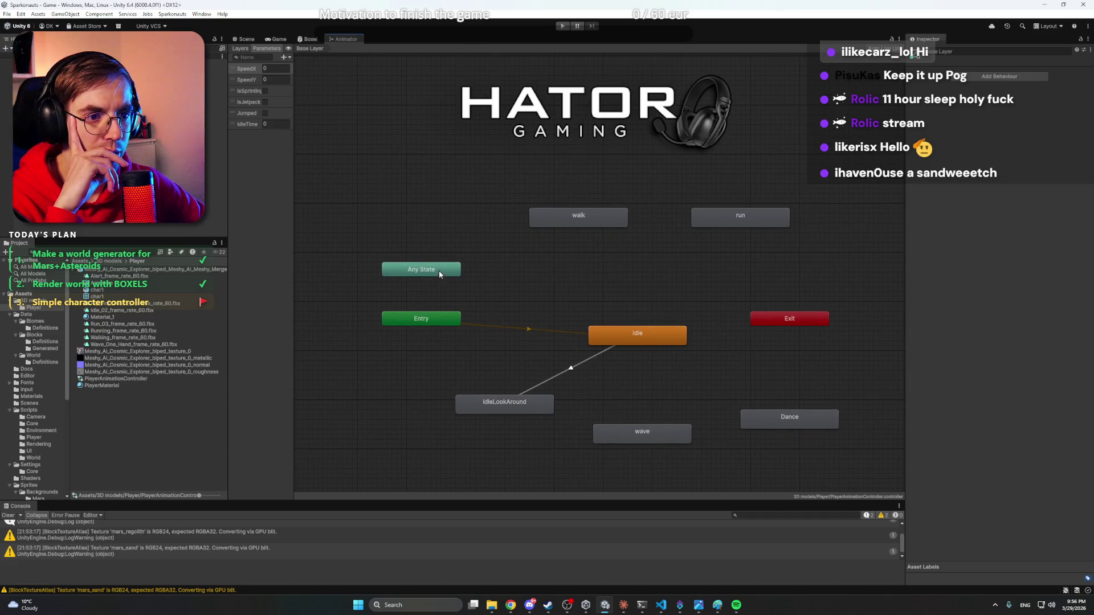
- Add transitions from Any State to the walk and run states
{"action": "left_click_drag", "start_coordinate": [438, 271], "coordinate": [444, 249]}
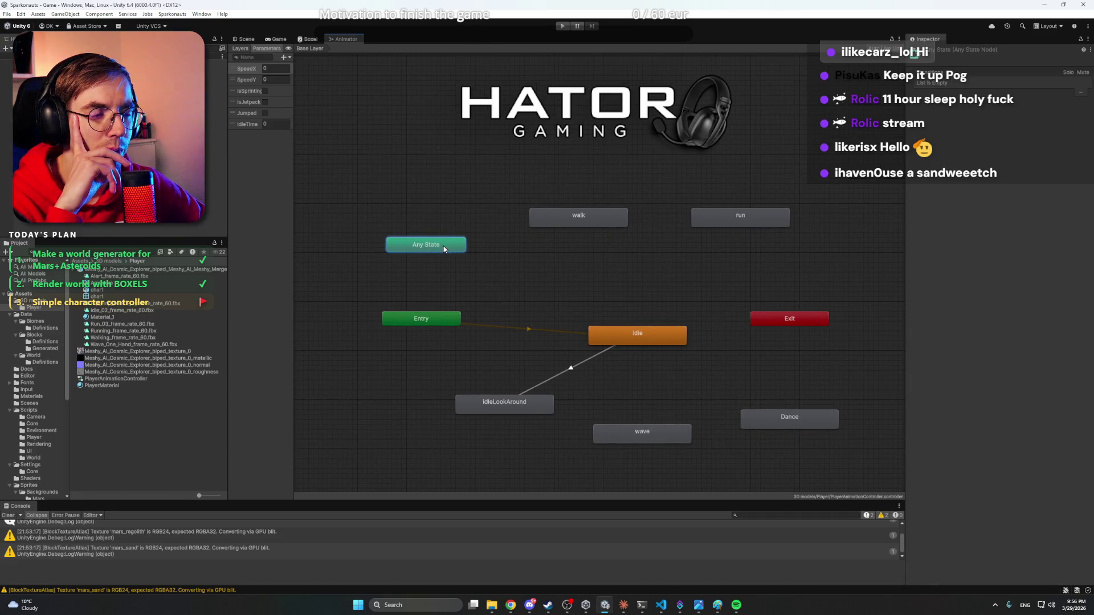
{"action": "left_click", "coordinate": [570, 218]}
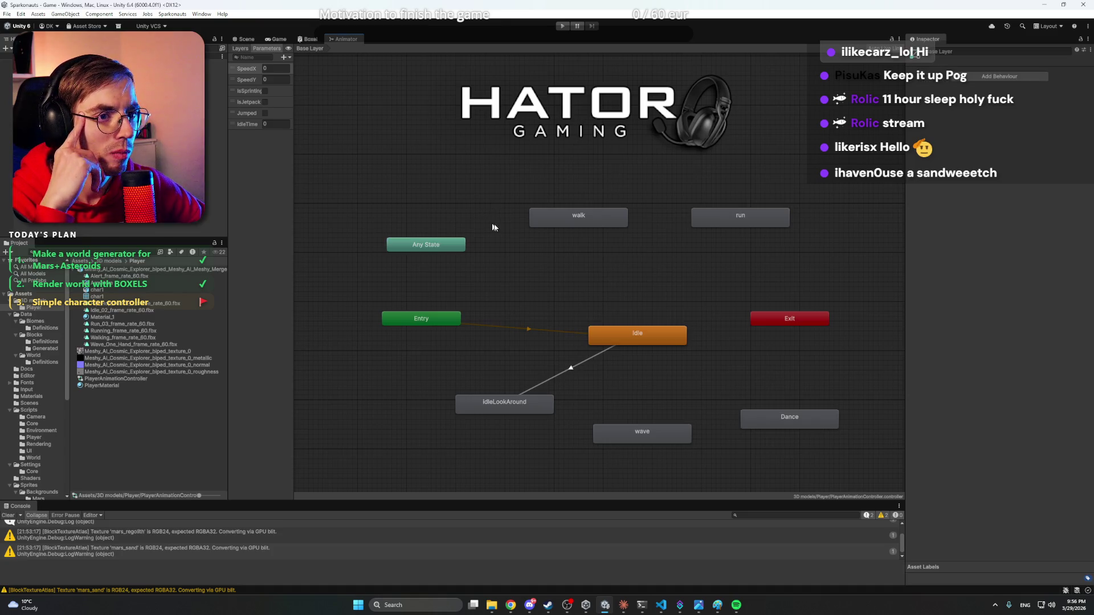
{"action": "left_click", "coordinate": [457, 246]}
{"action": "left_click", "coordinate": [481, 251]}
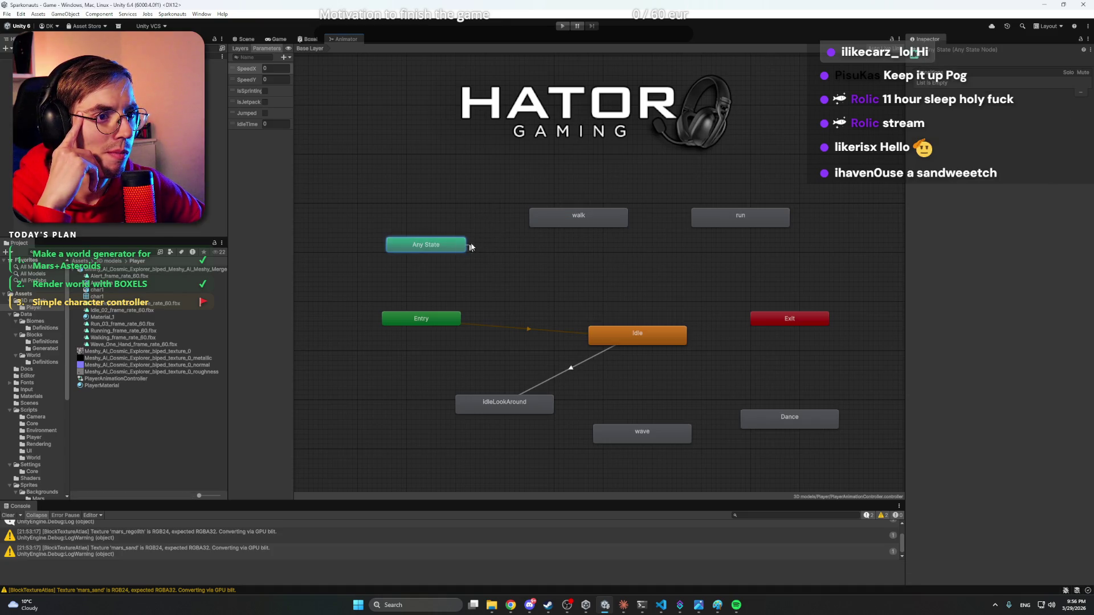
{"action": "left_click", "coordinate": [557, 224]}
{"action": "right_click", "coordinate": [444, 251]}
{"action": "left_click", "coordinate": [482, 253]}
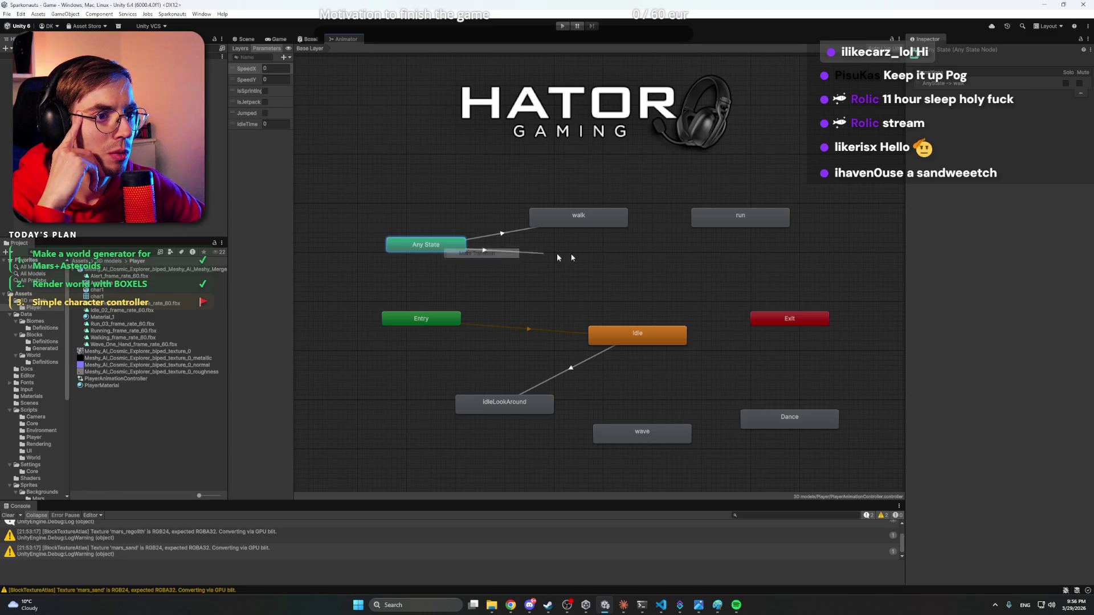
{"action": "left_click", "coordinate": [725, 225]}
{"action": "left_click_drag", "start_coordinate": [595, 220], "coordinate": [575, 180]}
{"action": "left_click", "coordinate": [620, 189]}
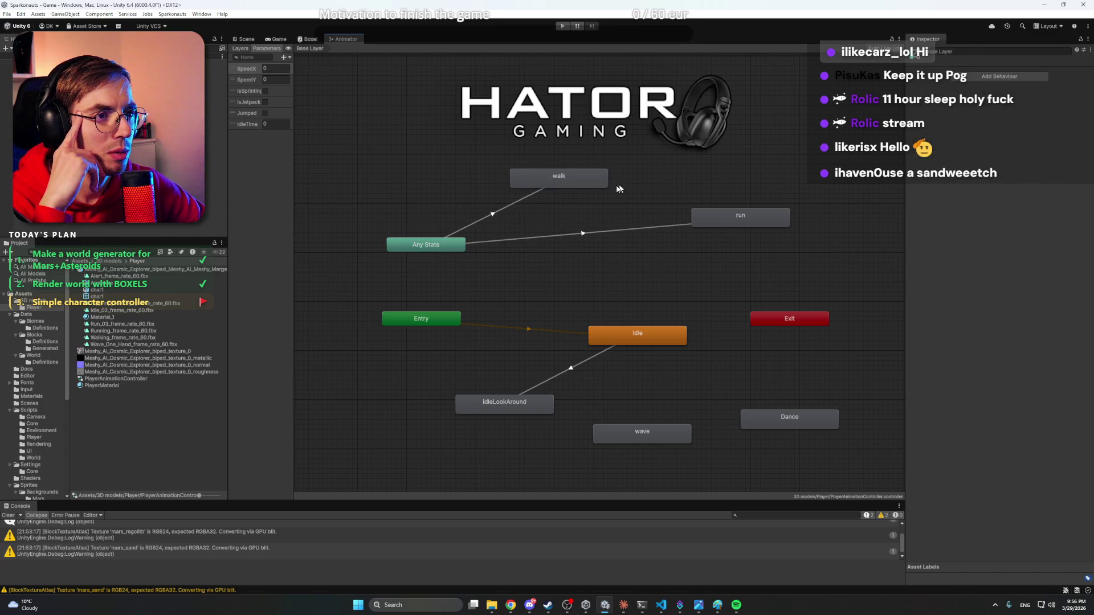
- Add a third transition from Any State to Idle
{"action": "right_click", "coordinate": [454, 244]}
{"action": "left_click", "coordinate": [481, 251]}
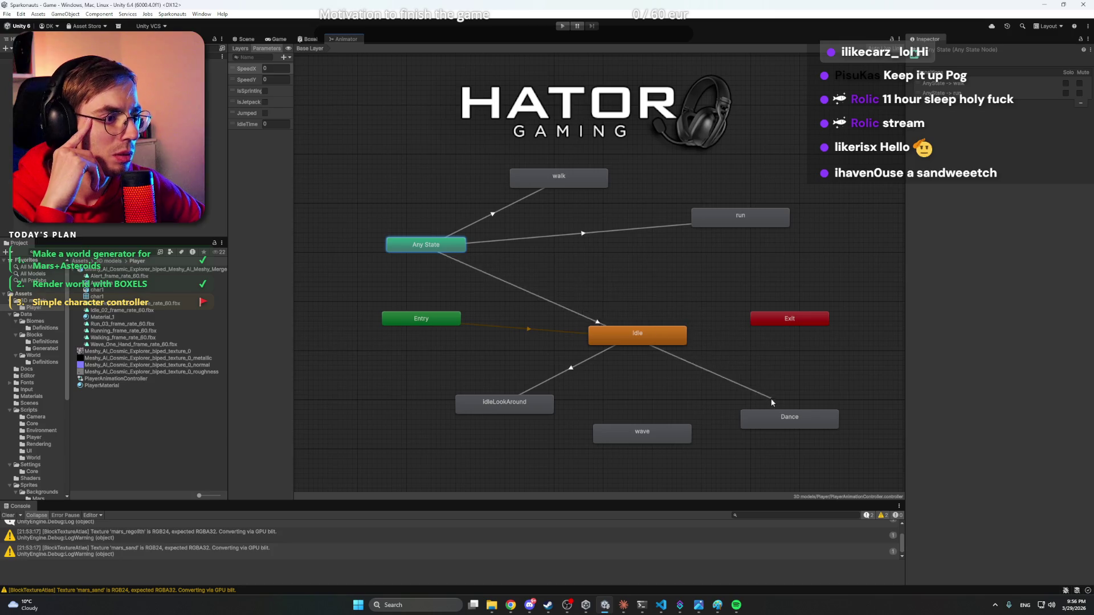
{"action": "left_click", "coordinate": [643, 335]}
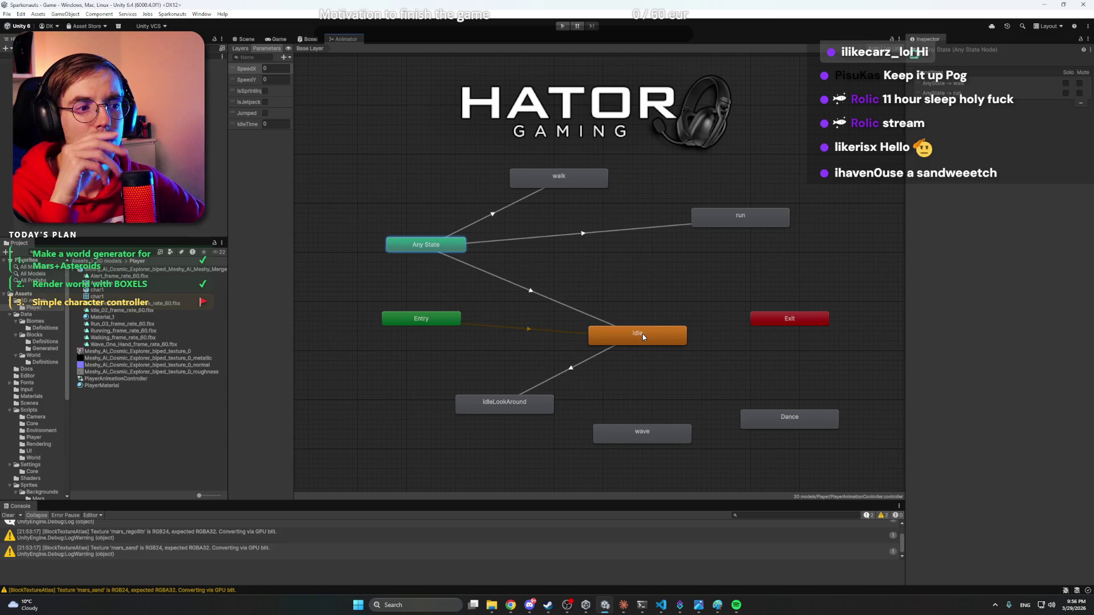
{"action": "left_click", "coordinate": [665, 256]}
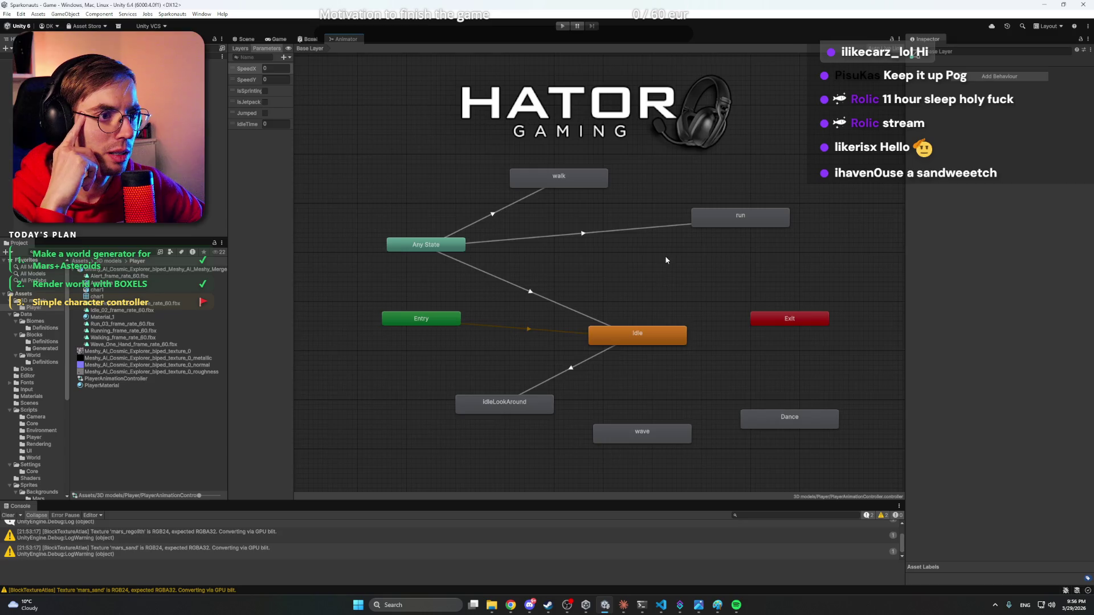
- Return to Unity from the other windows and enter Play mode
{"action": "scroll", "coordinate": [655, 259], "scroll_direction": "down", "scroll_amount": 2}
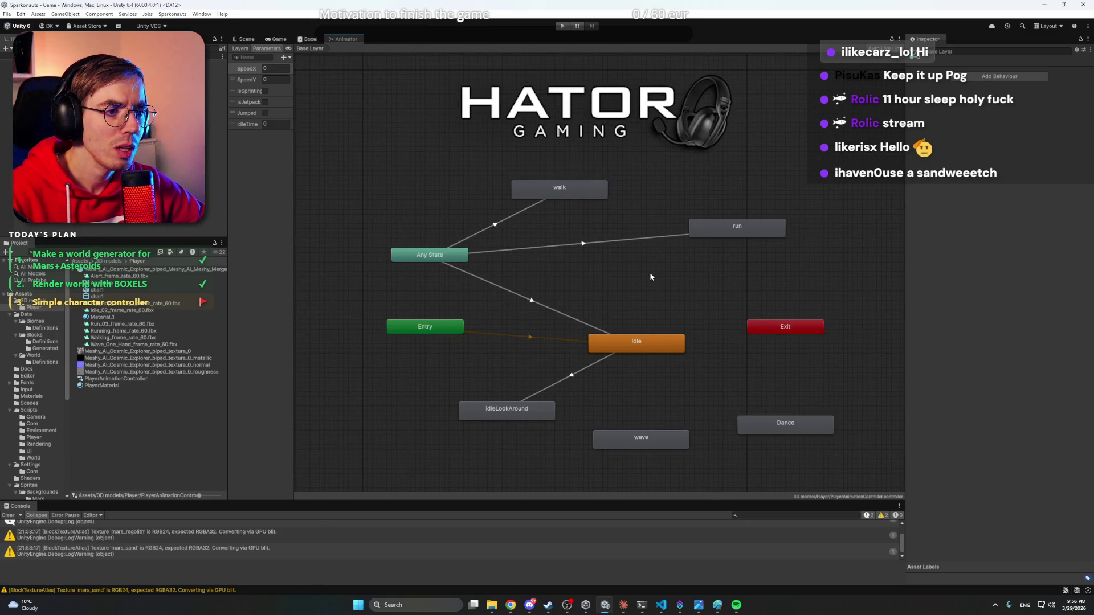
{"action": "left_click", "coordinate": [548, 605]}
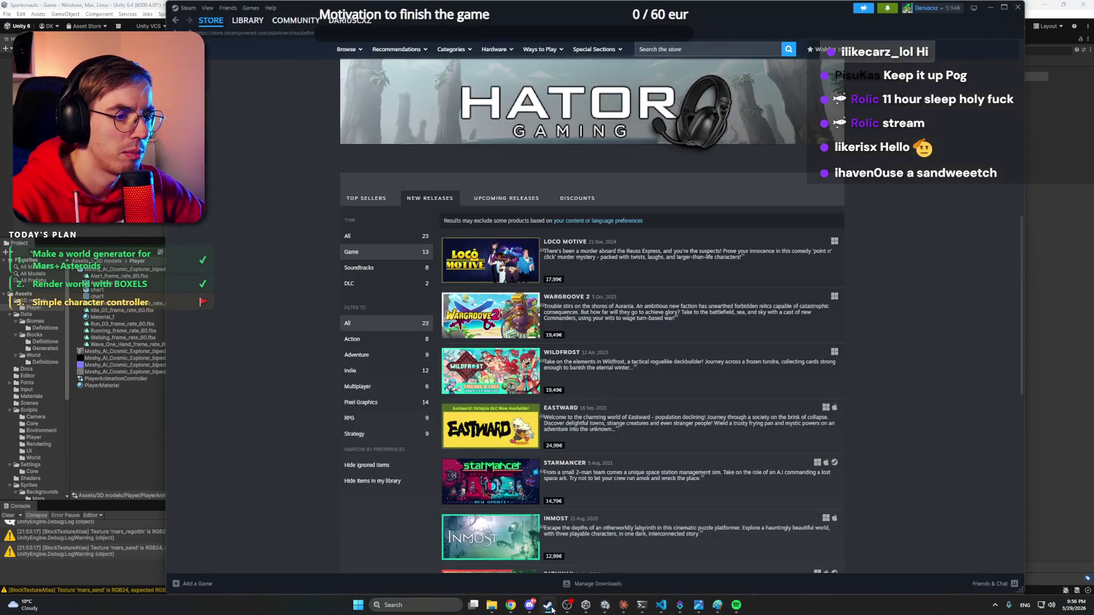
{"action": "left_click", "coordinate": [548, 605]}
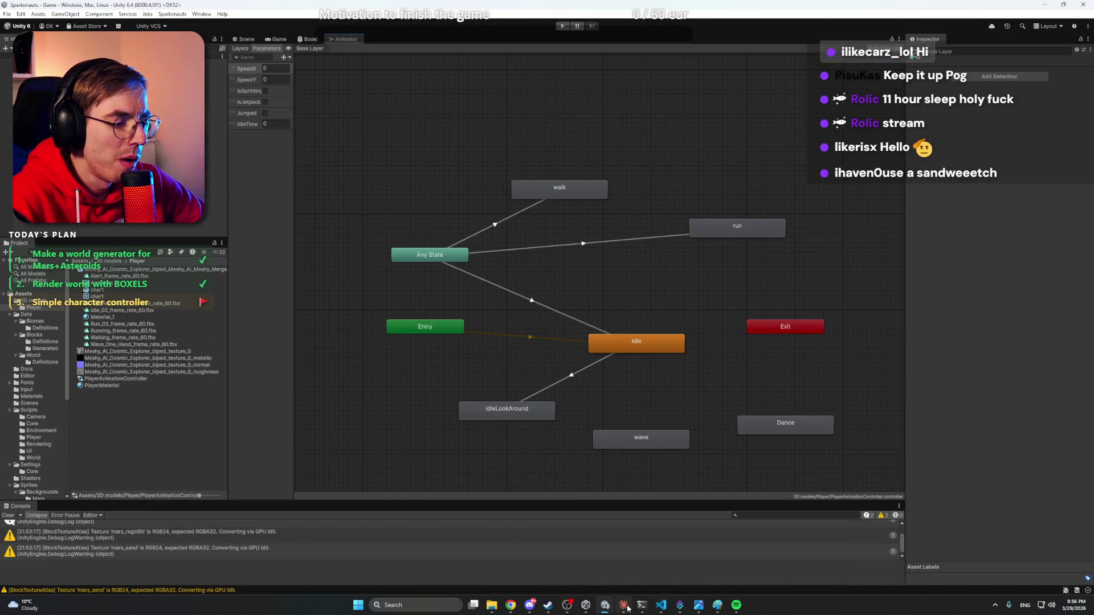
{"action": "left_click", "coordinate": [623, 605]}
{"action": "left_click", "coordinate": [249, 96]}
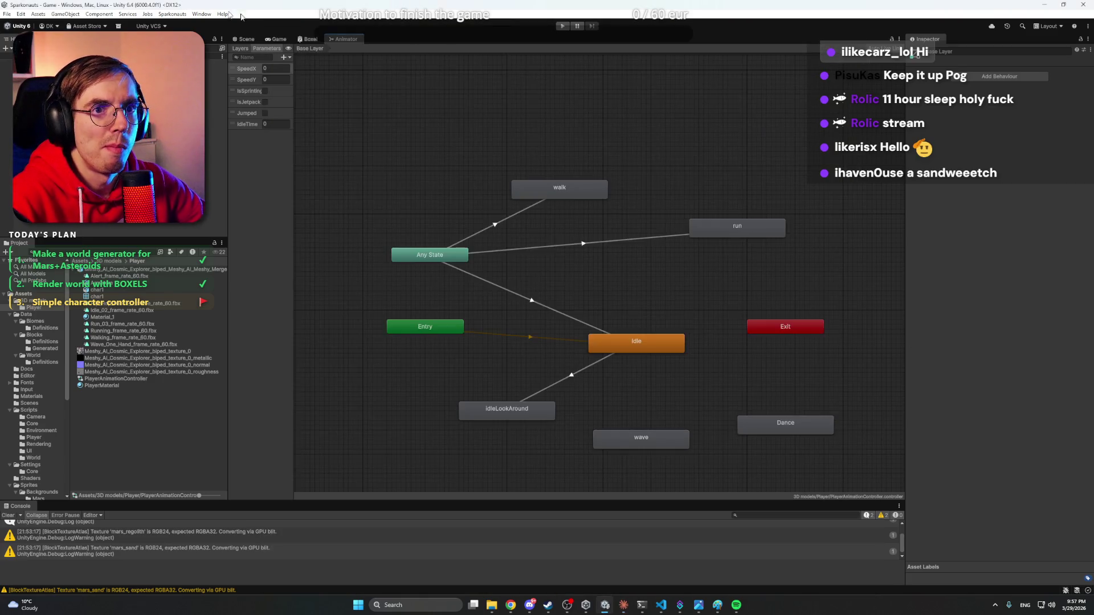
{"action": "left_click", "coordinate": [562, 26]}
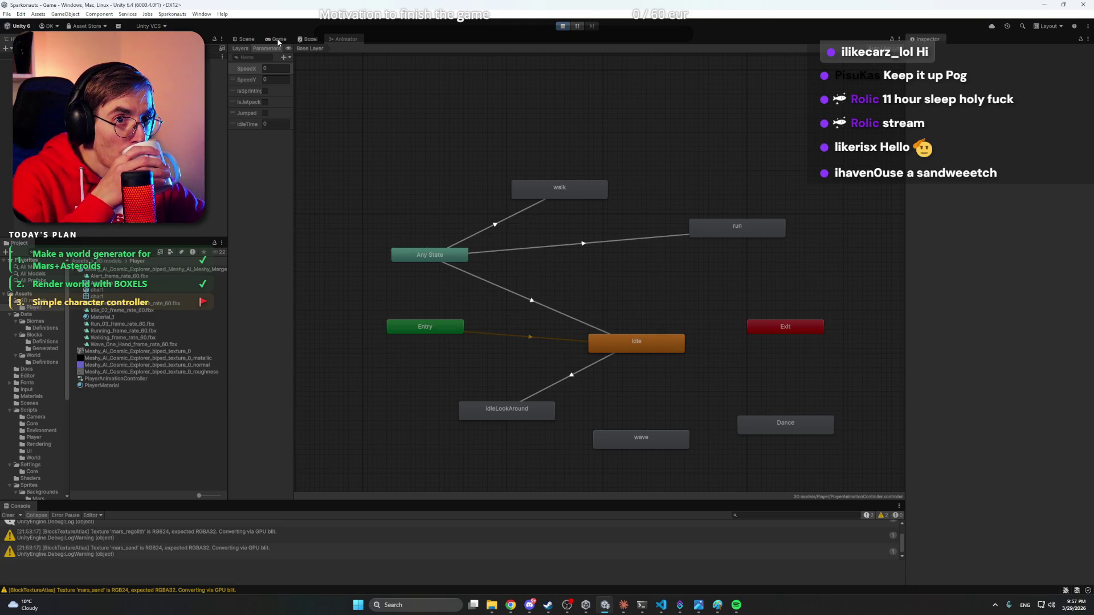
- Run and jump the astronaut across the red voxel steps, then stop and return to the Animator
{"action": "left_click", "coordinate": [278, 40]}
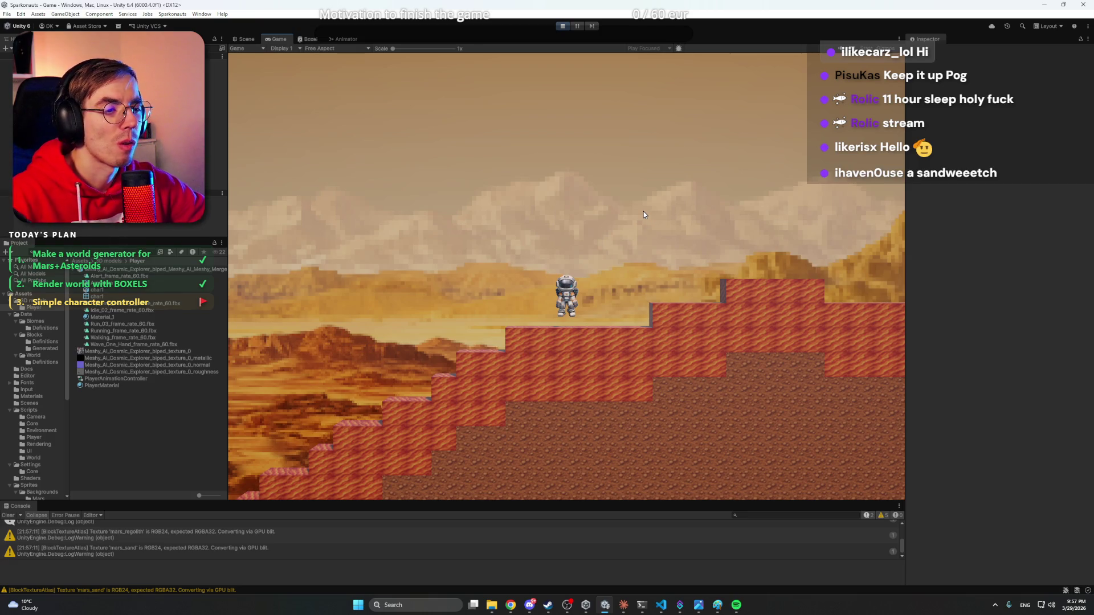
{"action": "key", "text": "d"}
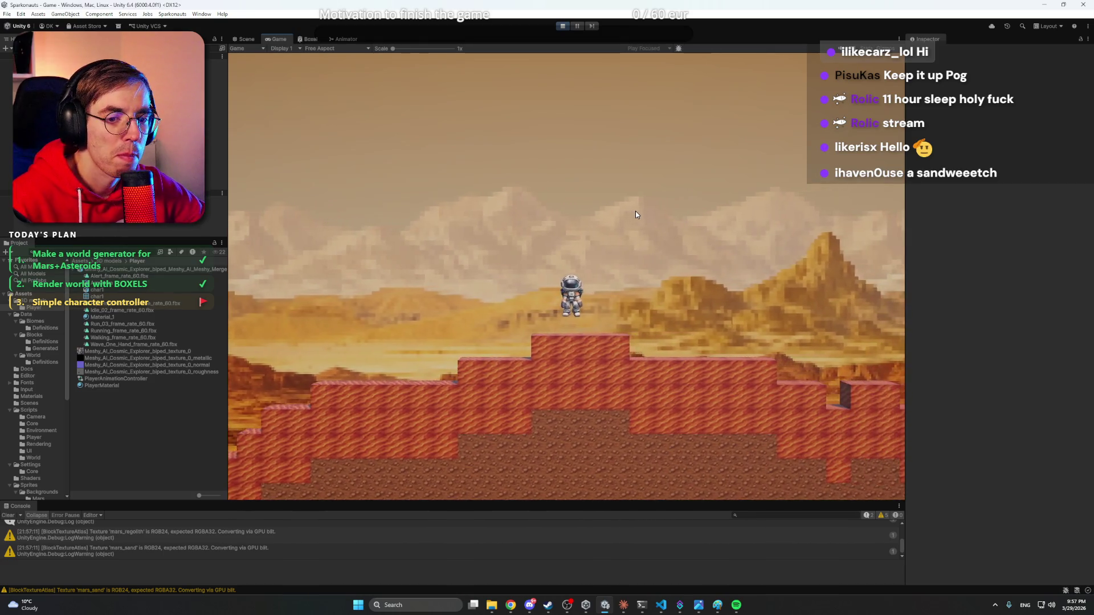
{"action": "key", "text": "space"}
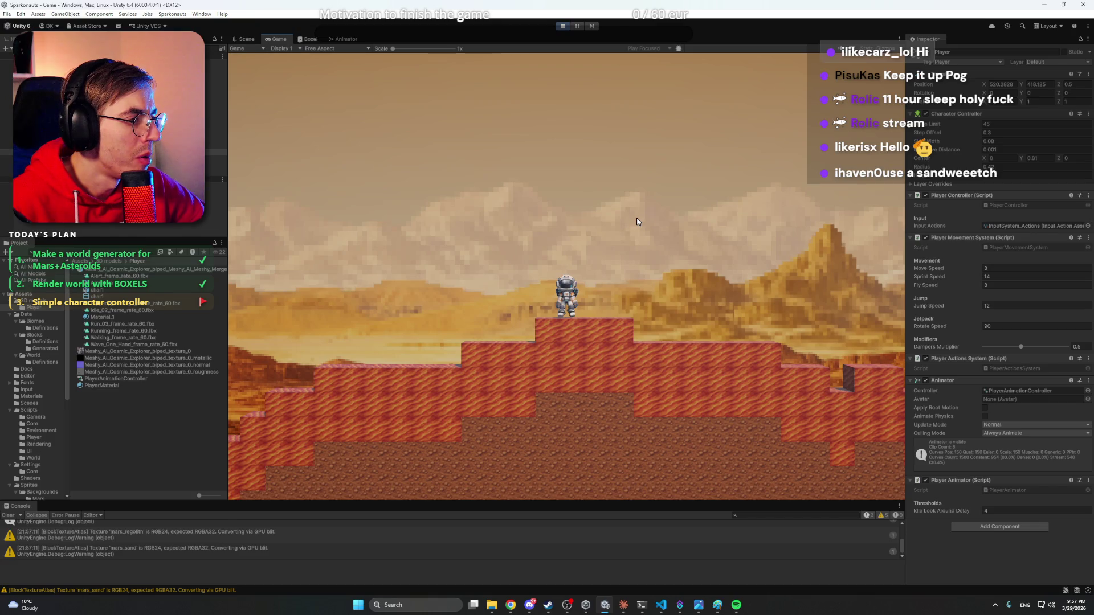
{"action": "key", "text": "a"}
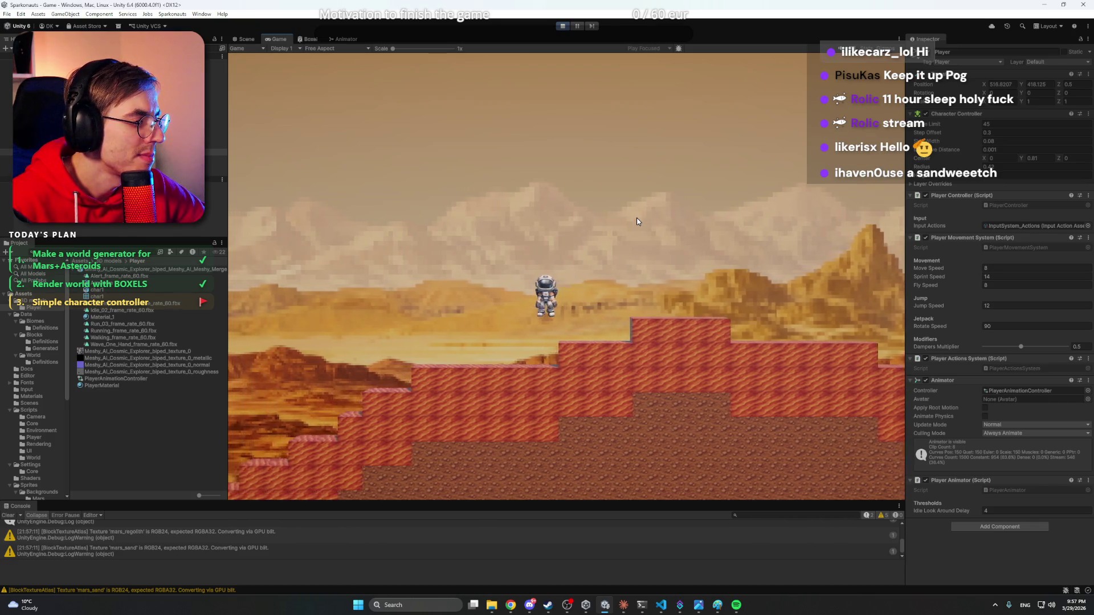
{"action": "key", "text": "d"}
{"action": "key", "text": "space"}
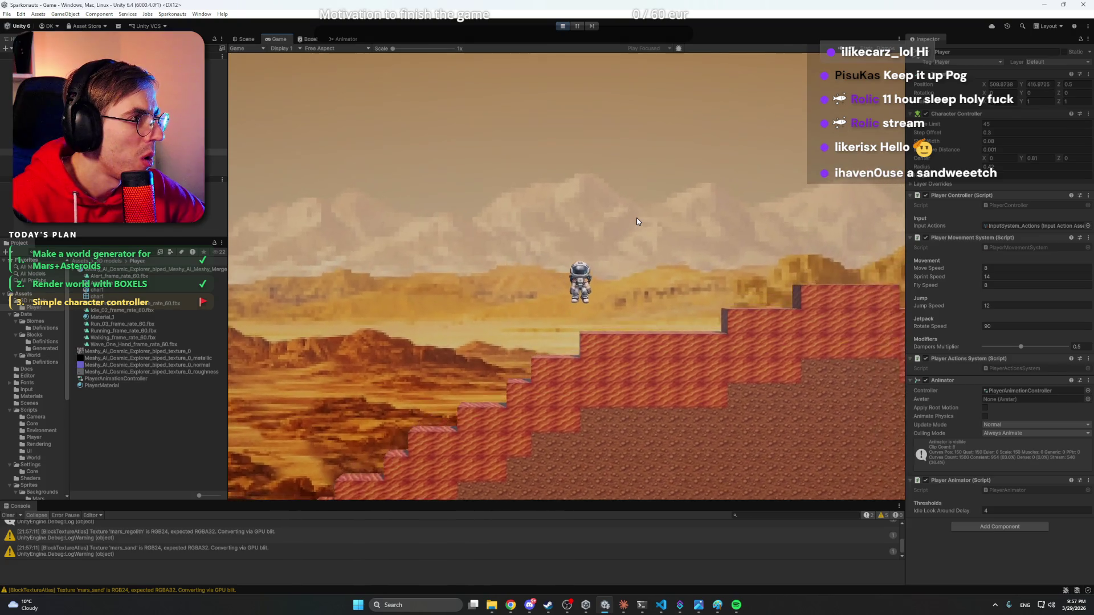
{"action": "key", "text": "d"}
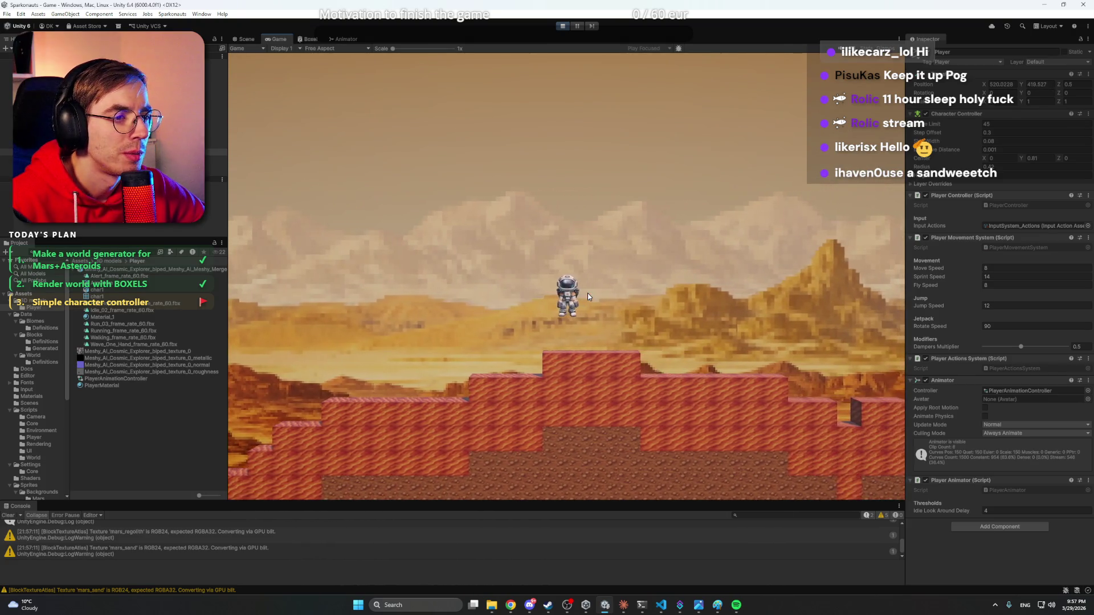
{"action": "left_click", "coordinate": [562, 26]}
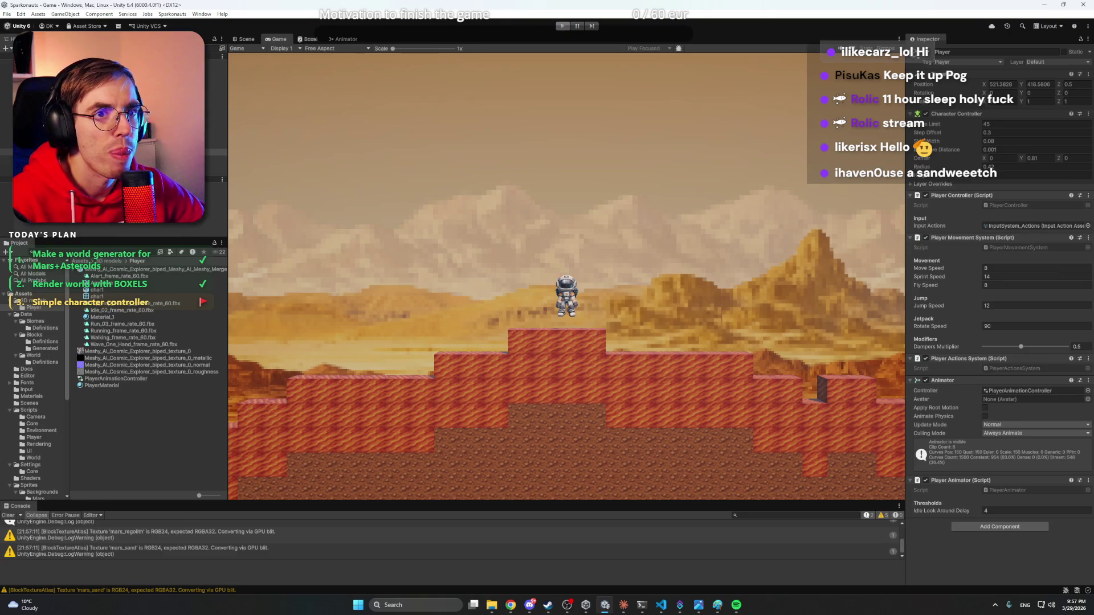
{"action": "left_click", "coordinate": [347, 39]}
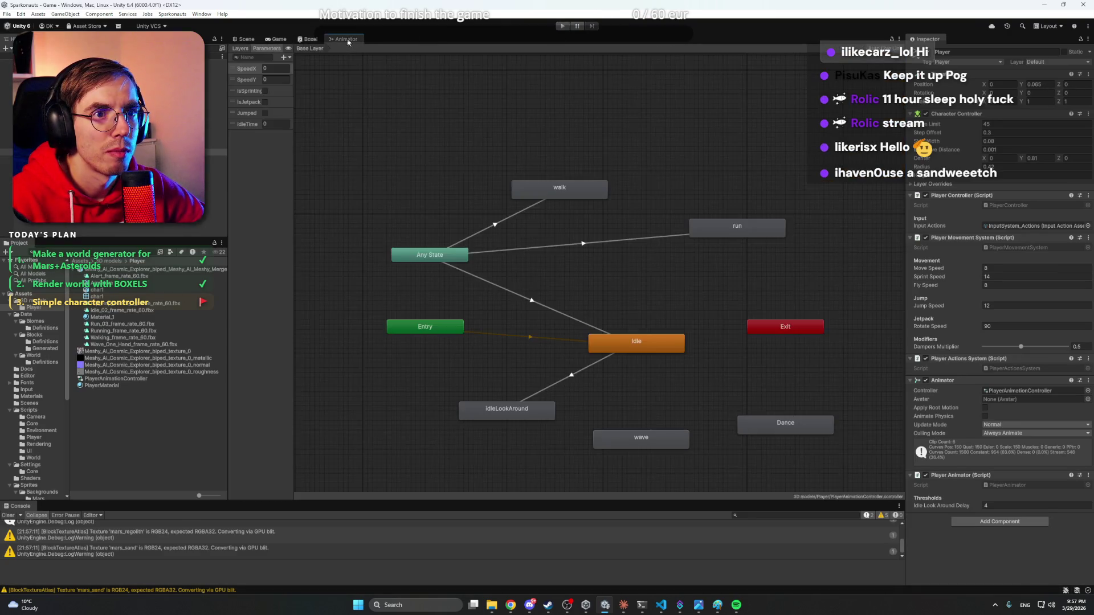
- Maximize the Animator graph with Shift+Space and show the Layout dropdown choices
{"action": "key", "text": "shift+space"}
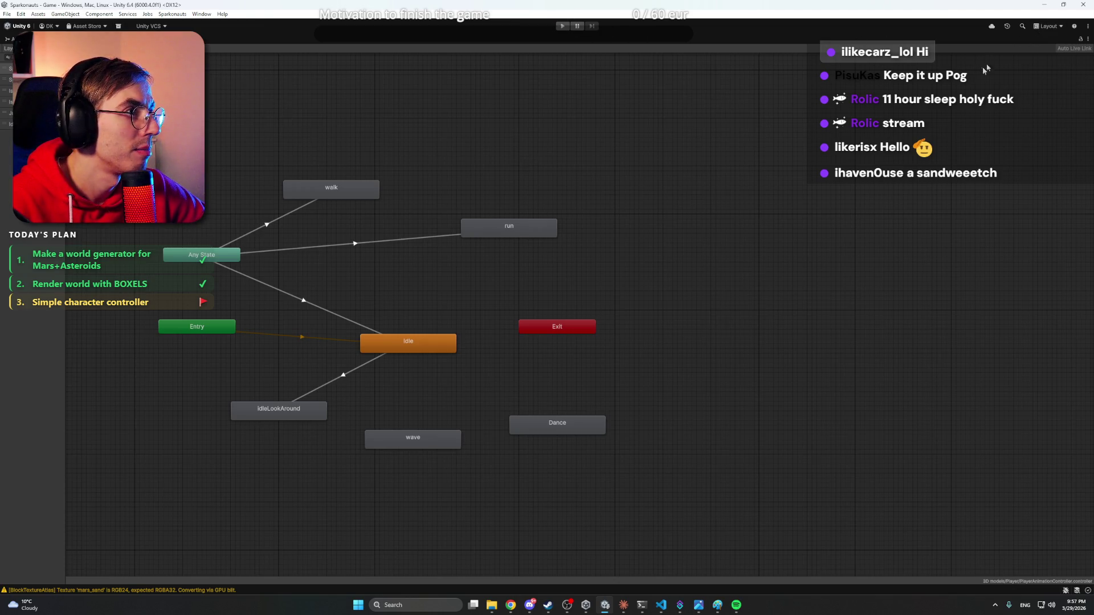
{"action": "left_click", "coordinate": [1049, 27]}
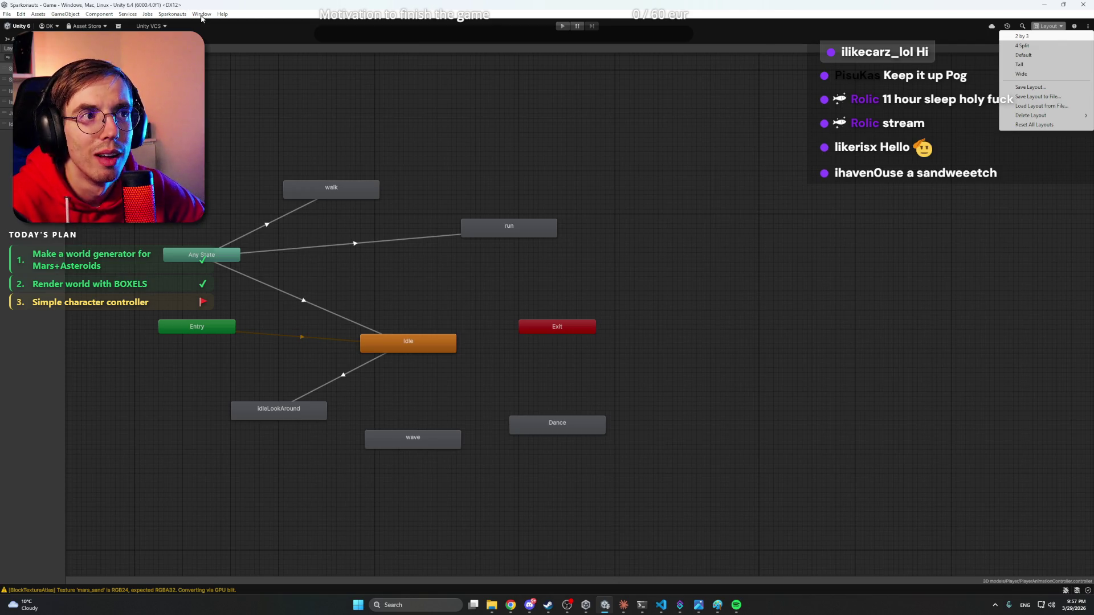
- Restore the editor layout and dock the Animator graph beneath a taller Game view
{"action": "key", "text": "Escape"}
{"action": "key", "text": "shift+space"}
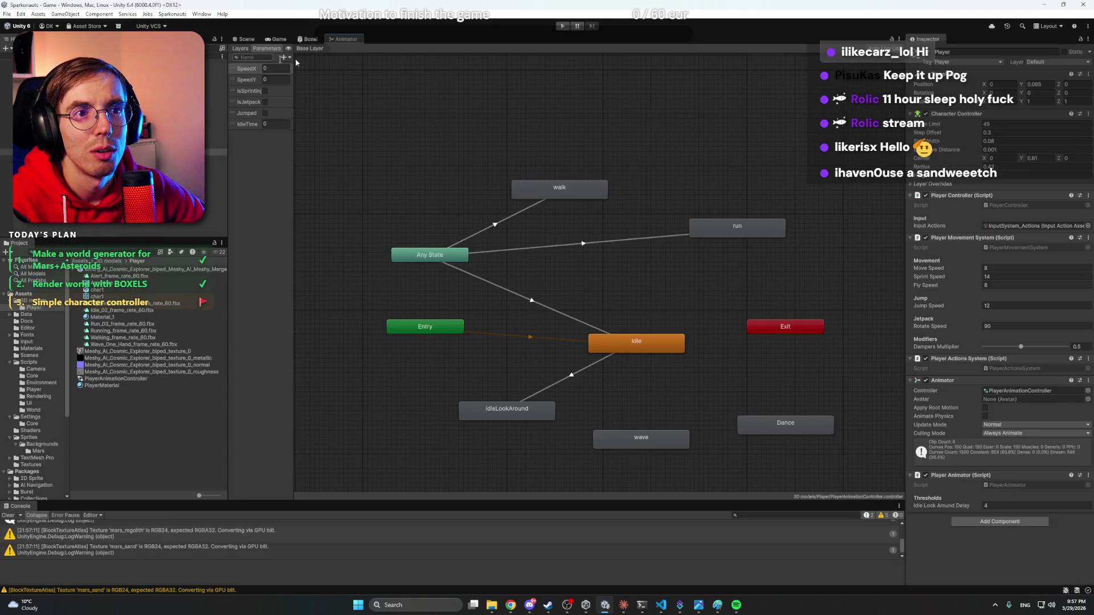
{"action": "mouse_move", "coordinate": [342, 42]}
{"action": "left_mouse_down"}
{"action": "mouse_move", "coordinate": [501, 228]}
{"action": "mouse_move", "coordinate": [556, 416]}
{"action": "left_mouse_up"}
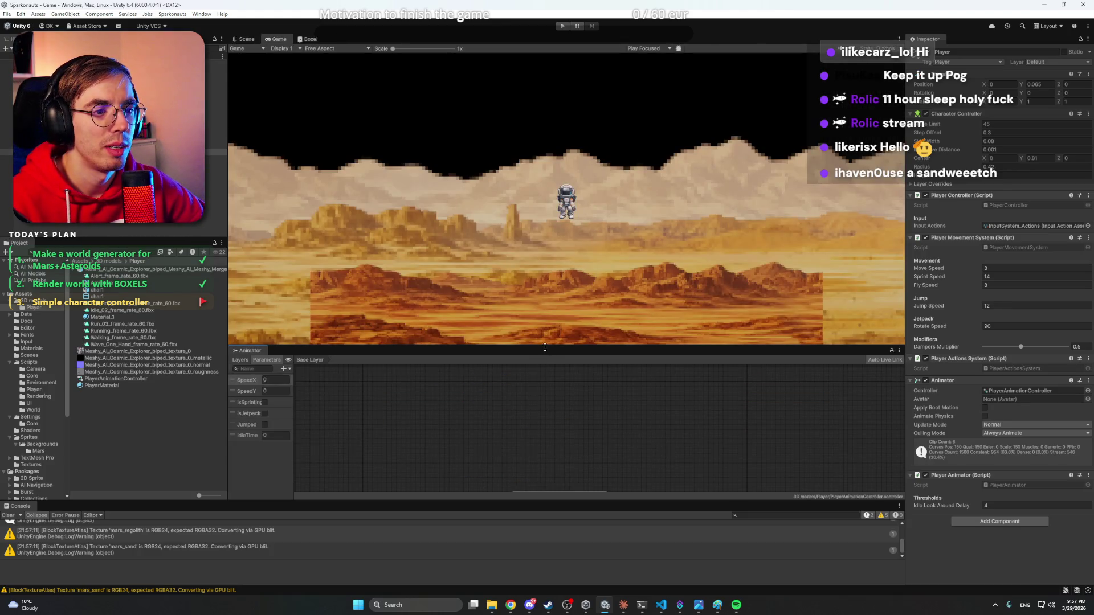
{"action": "left_click_drag", "start_coordinate": [546, 346], "coordinate": [546, 367]}
- Bring the states into view, then run and stop an idle play test
{"action": "scroll", "coordinate": [635, 446], "scroll_direction": "up", "scroll_amount": 3}
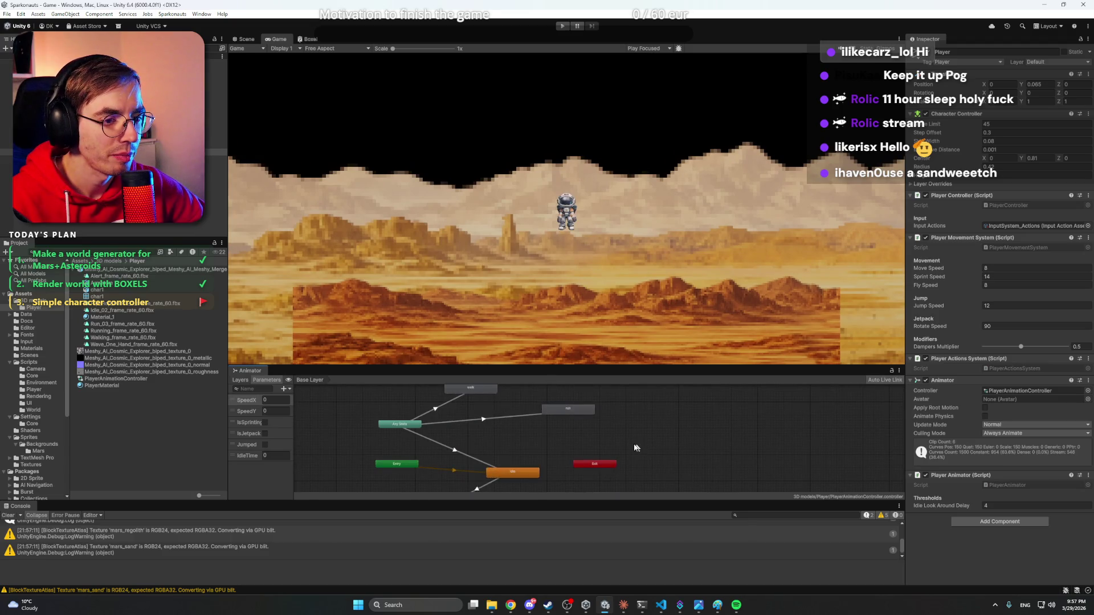
{"action": "left_click_drag", "start_coordinate": [635, 447], "coordinate": [655, 422]}
{"action": "left_click", "coordinate": [563, 26]}
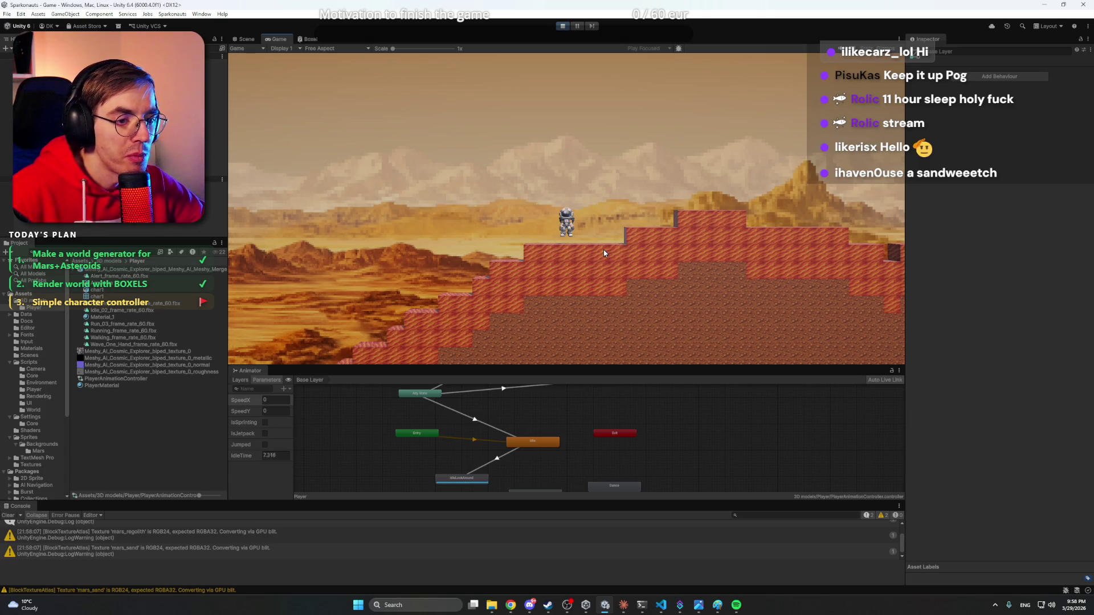
{"action": "left_click", "coordinate": [563, 25]}
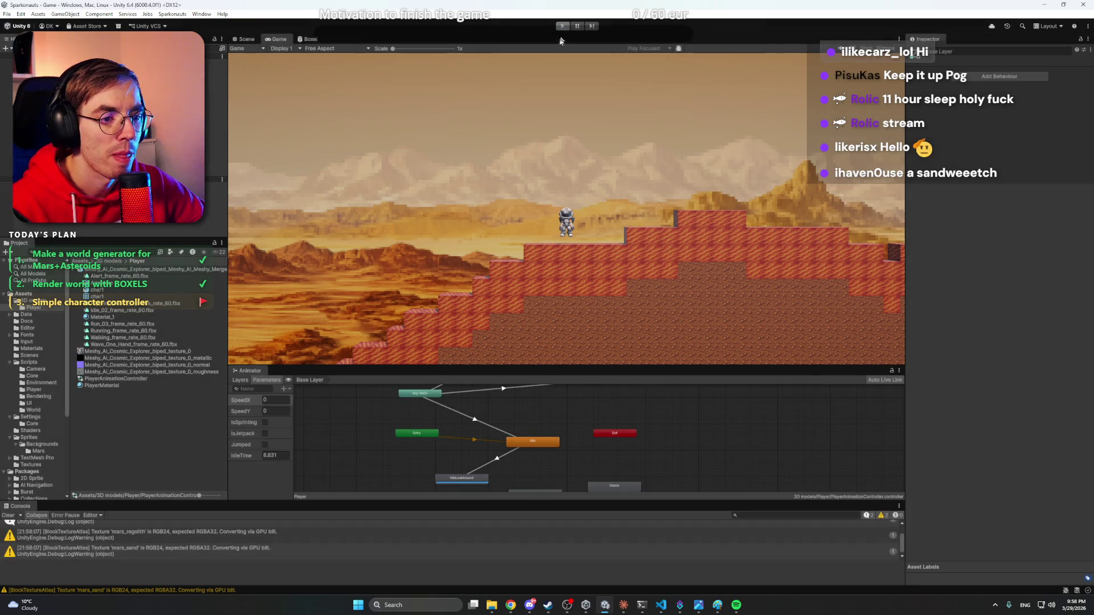
- Add a transition from IdleLookAround back to Idle
{"action": "scroll", "coordinate": [514, 444], "scroll_direction": "up", "scroll_amount": 2}
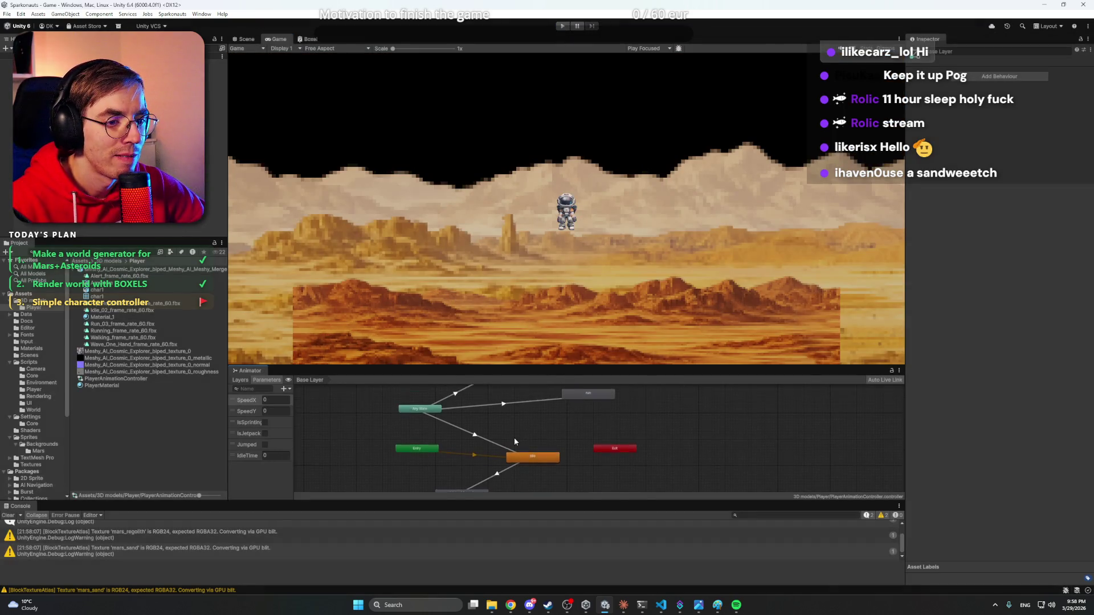
{"action": "left_click_drag", "start_coordinate": [514, 457], "coordinate": [534, 412]}
{"action": "scroll", "coordinate": [524, 422], "scroll_direction": "down", "scroll_amount": 2}
{"action": "left_click", "coordinate": [488, 442]}
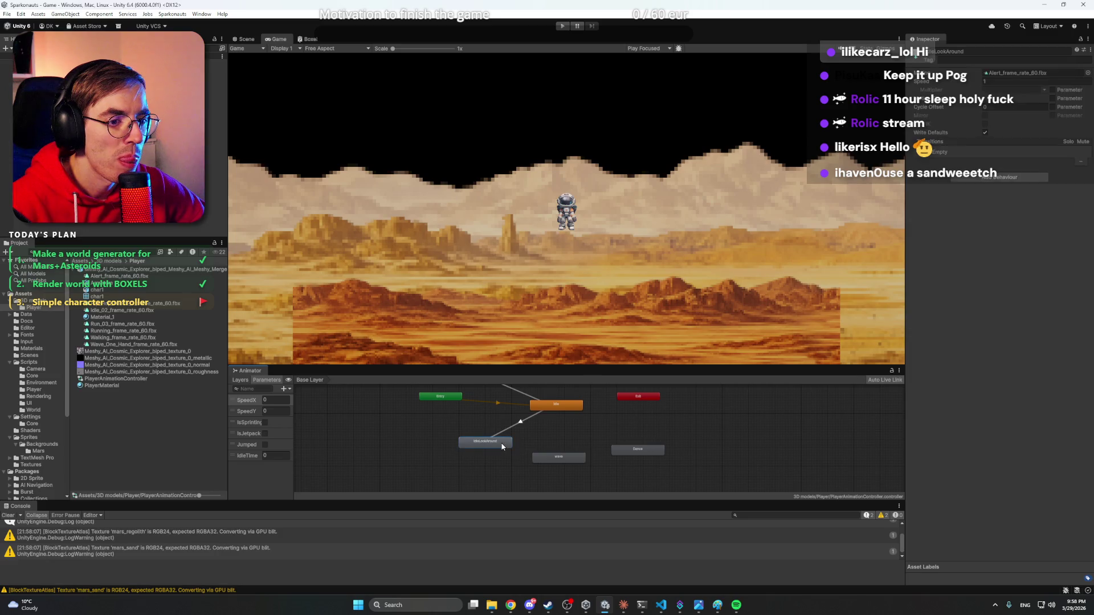
{"action": "right_click", "coordinate": [502, 443]}
{"action": "left_click", "coordinate": [525, 449]}
{"action": "left_click", "coordinate": [553, 408]}
{"action": "left_click", "coordinate": [550, 437]}
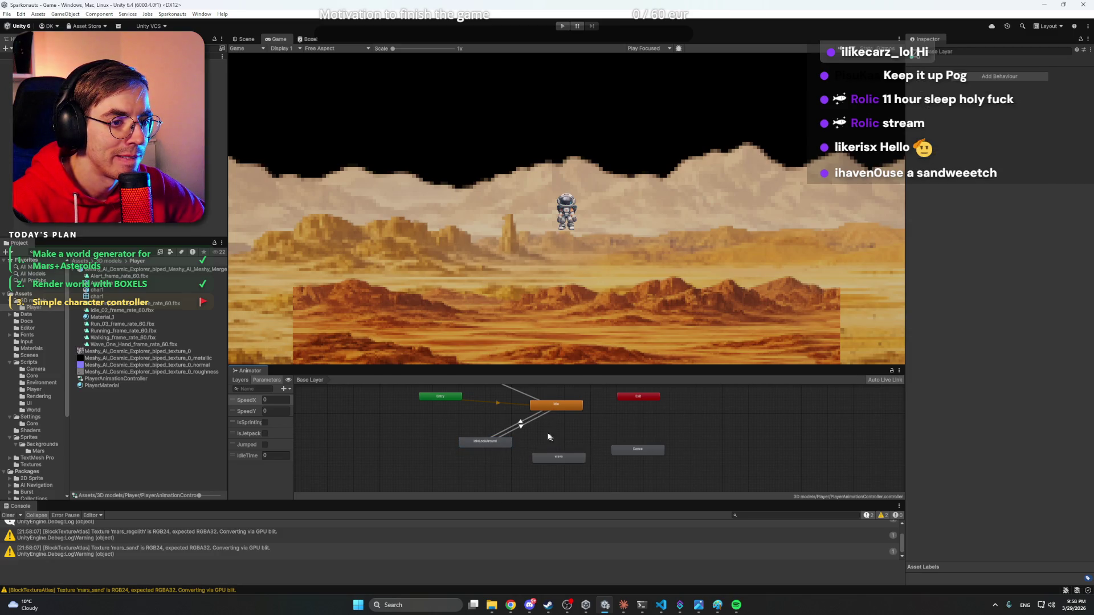
- Review the Idle to IdleLookAround transition settings, then start another play test
{"action": "left_click", "coordinate": [525, 420]}
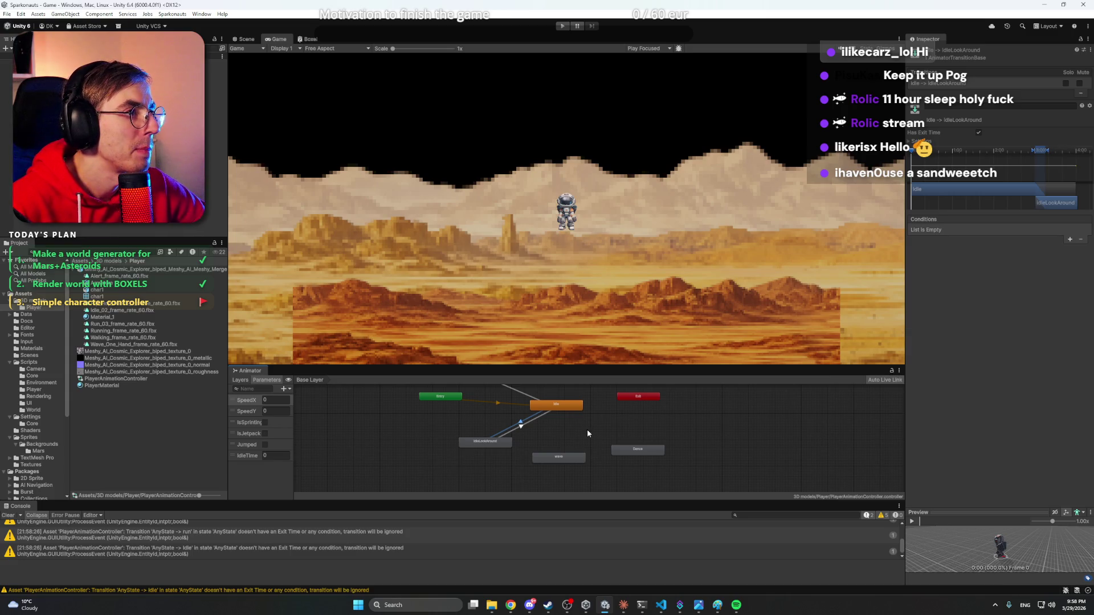
{"action": "left_click", "coordinate": [581, 432]}
{"action": "left_click_drag", "start_coordinate": [581, 432], "coordinate": [567, 474]}
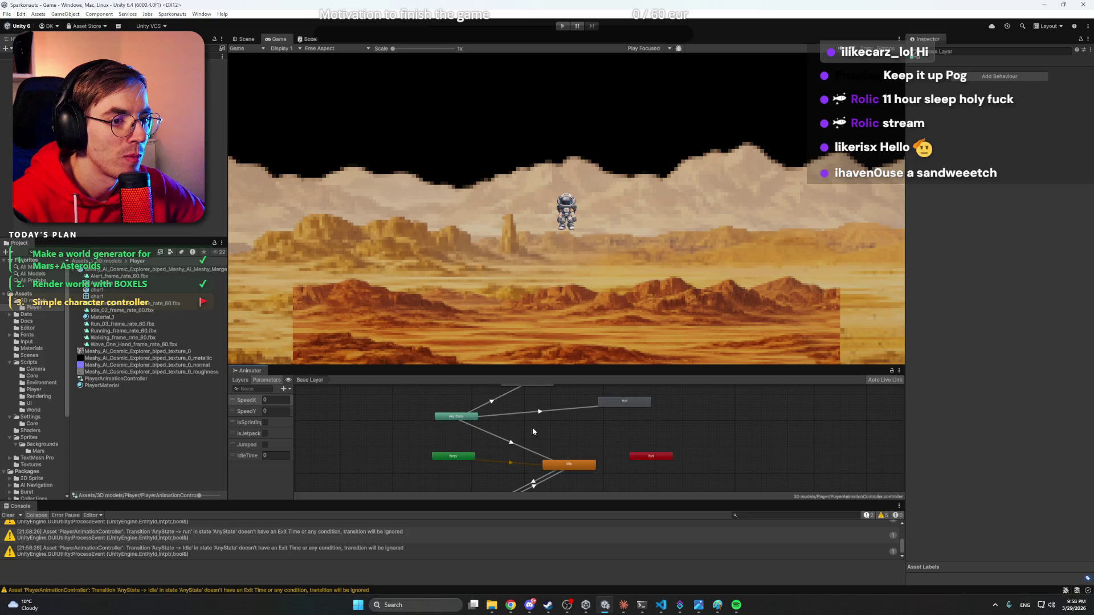
{"action": "left_click", "coordinate": [560, 443]}
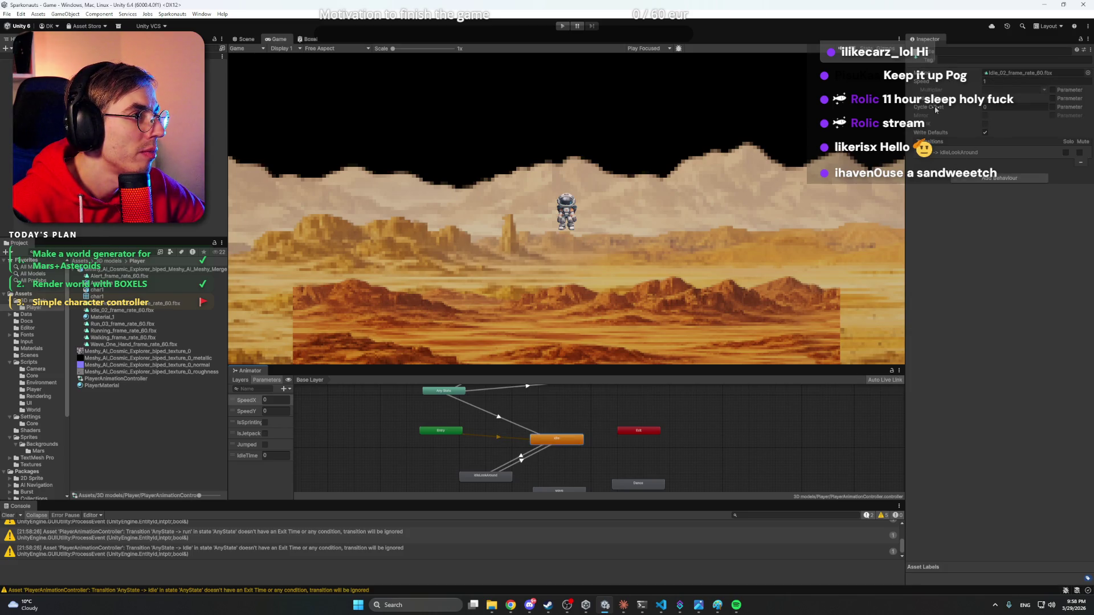
{"action": "left_click", "coordinate": [975, 153]}
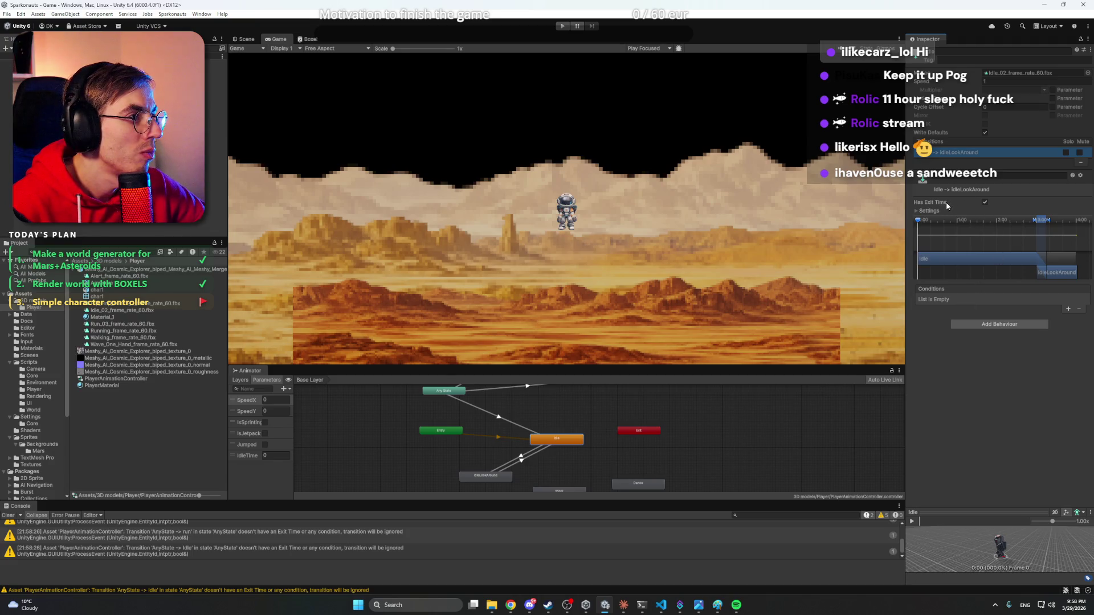
{"action": "left_click", "coordinate": [930, 212]}
{"action": "left_click", "coordinate": [931, 211]}
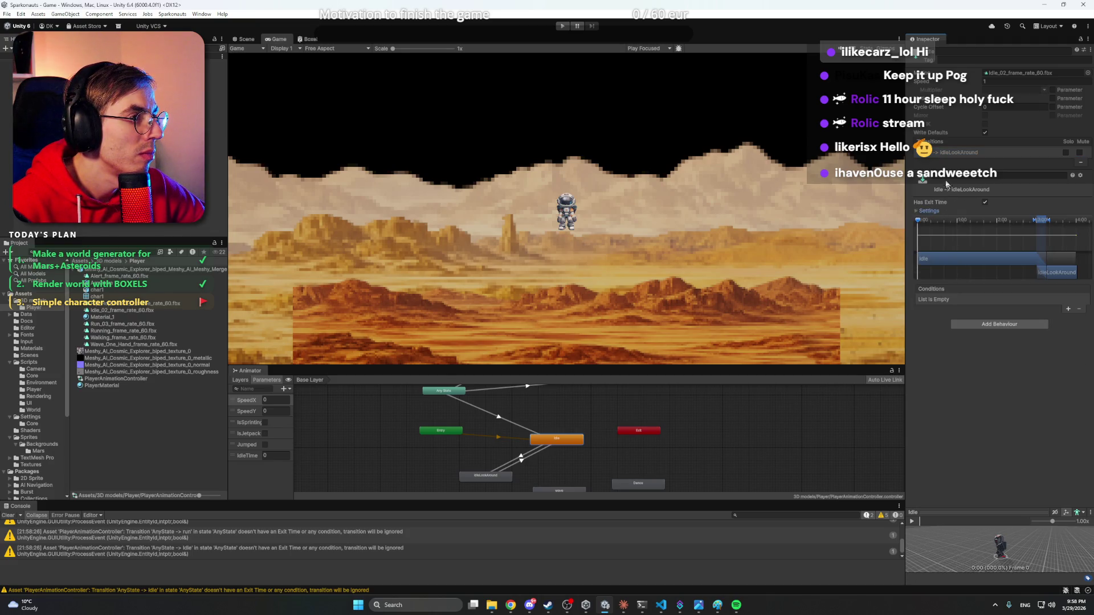
{"action": "left_click", "coordinate": [956, 152]}
{"action": "left_click", "coordinate": [627, 405]}
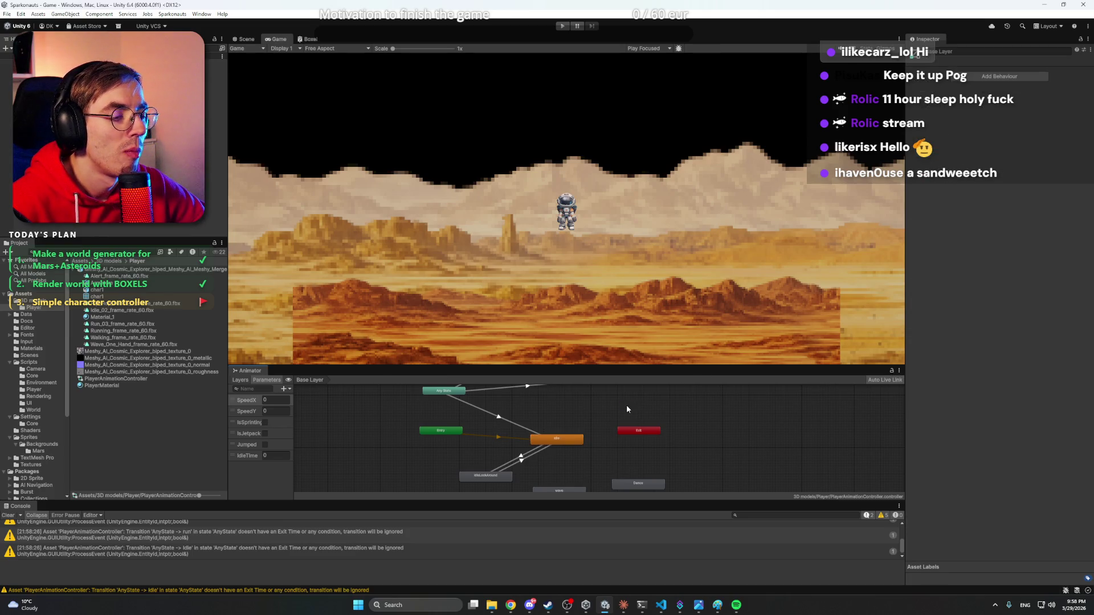
{"action": "left_click", "coordinate": [562, 26]}
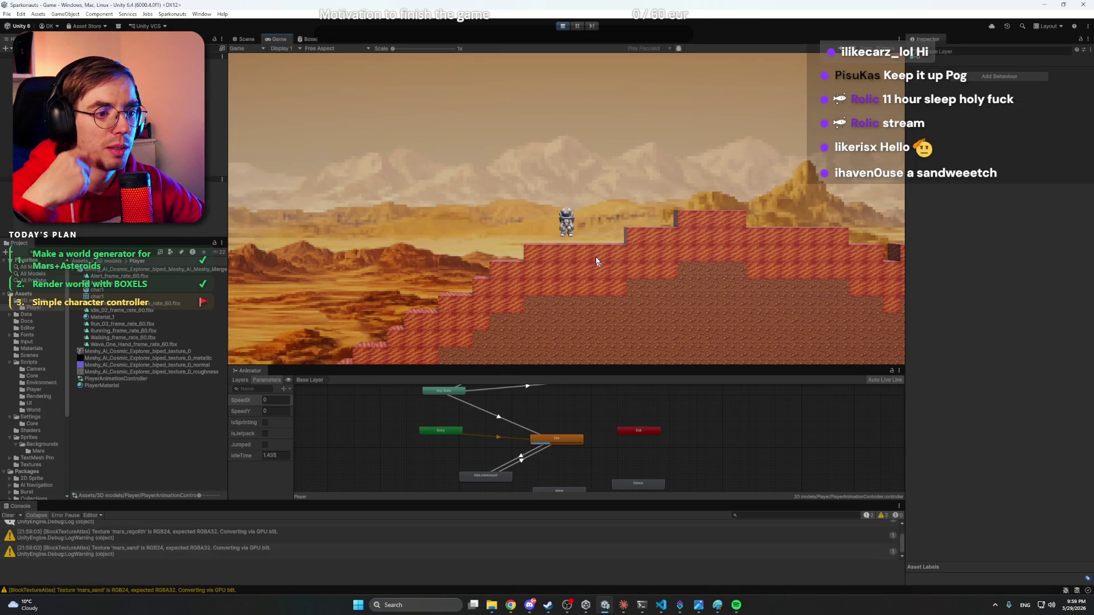
- Sprint, walk and jump the astronaut around the voxel platforms, then exit play mode
{"action": "left_click", "coordinate": [594, 222]}
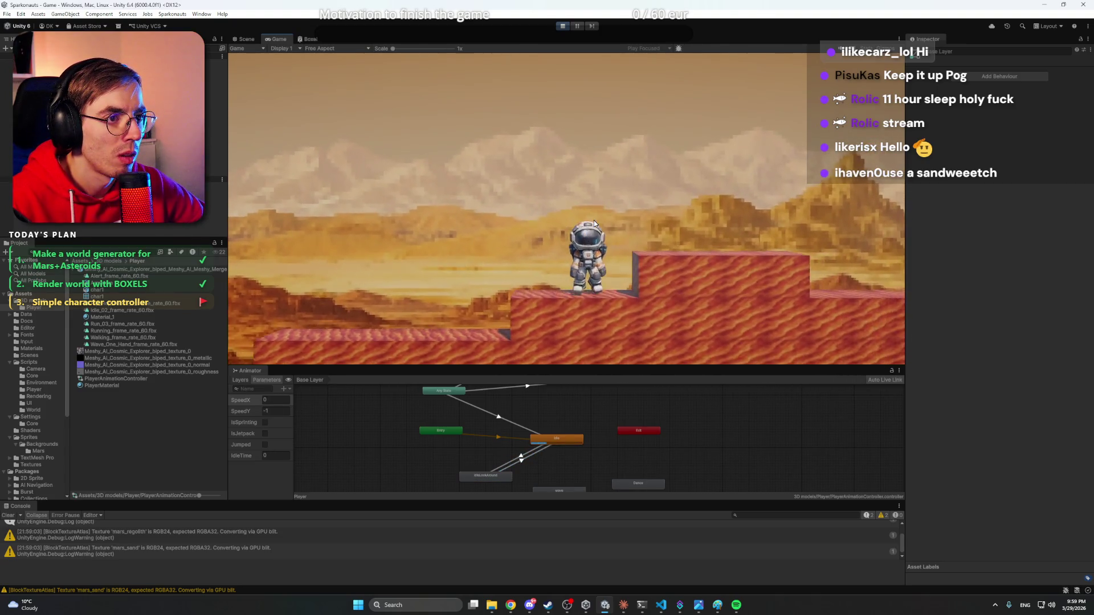
{"action": "key", "text": "shift+a"}
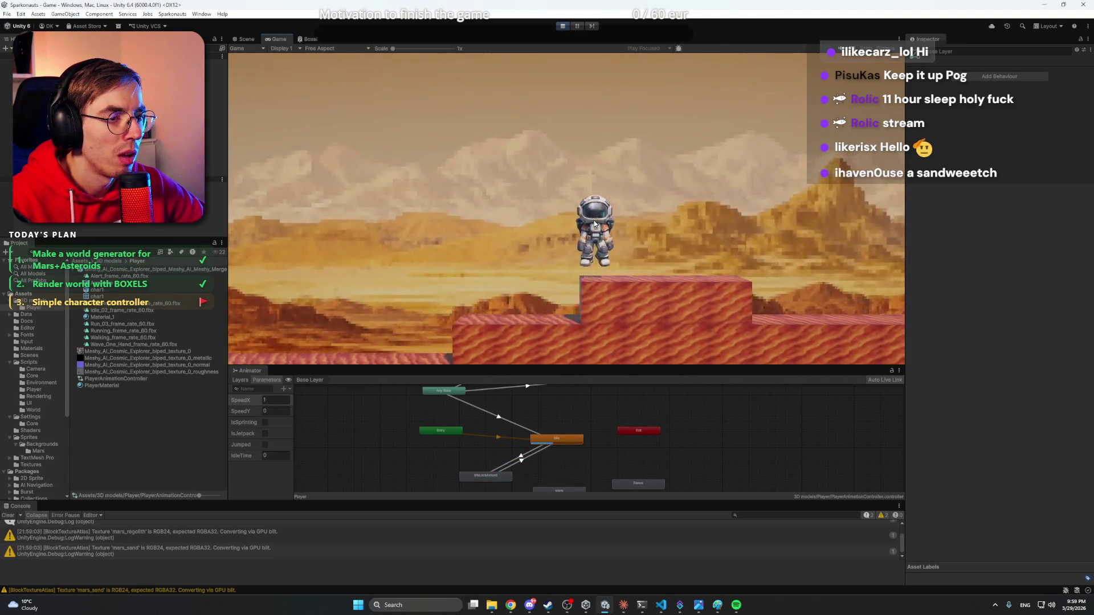
{"action": "key", "text": "w+d"}
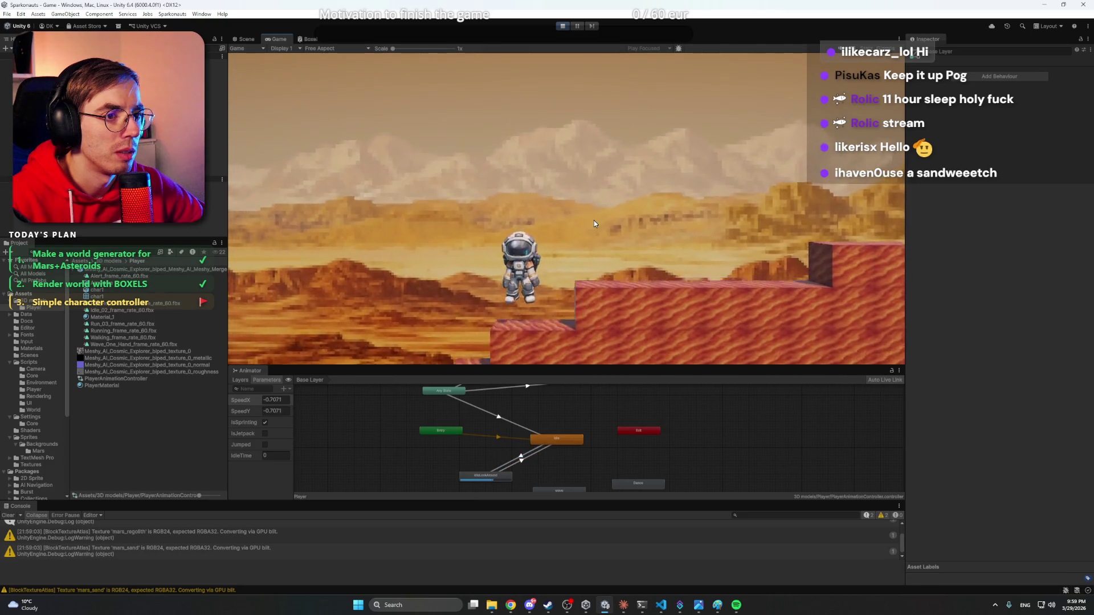
{"action": "key", "text": "d"}
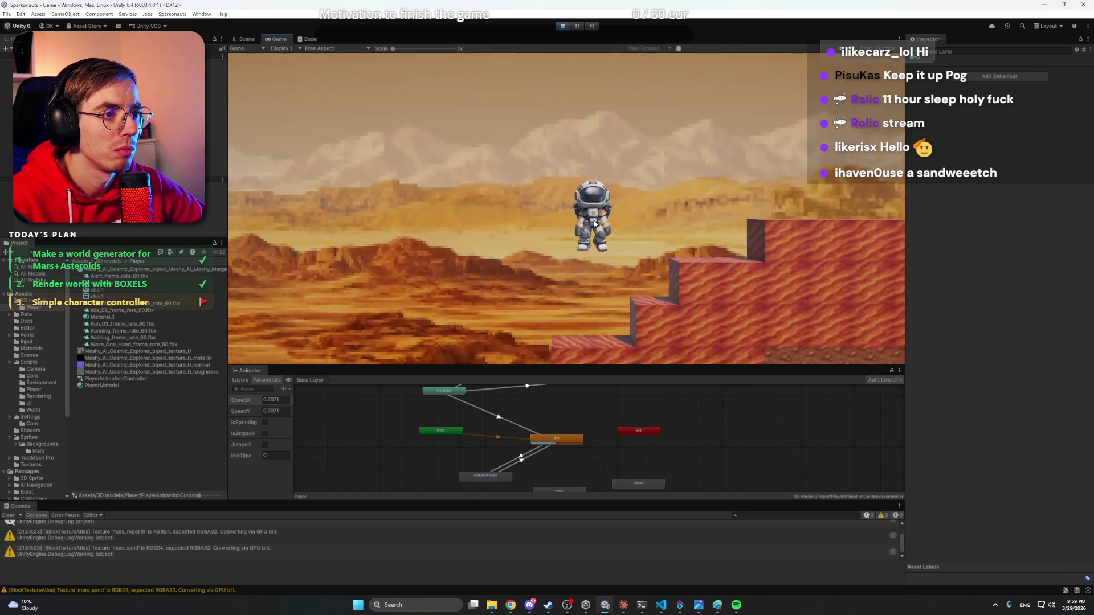
{"action": "key", "text": "d"}
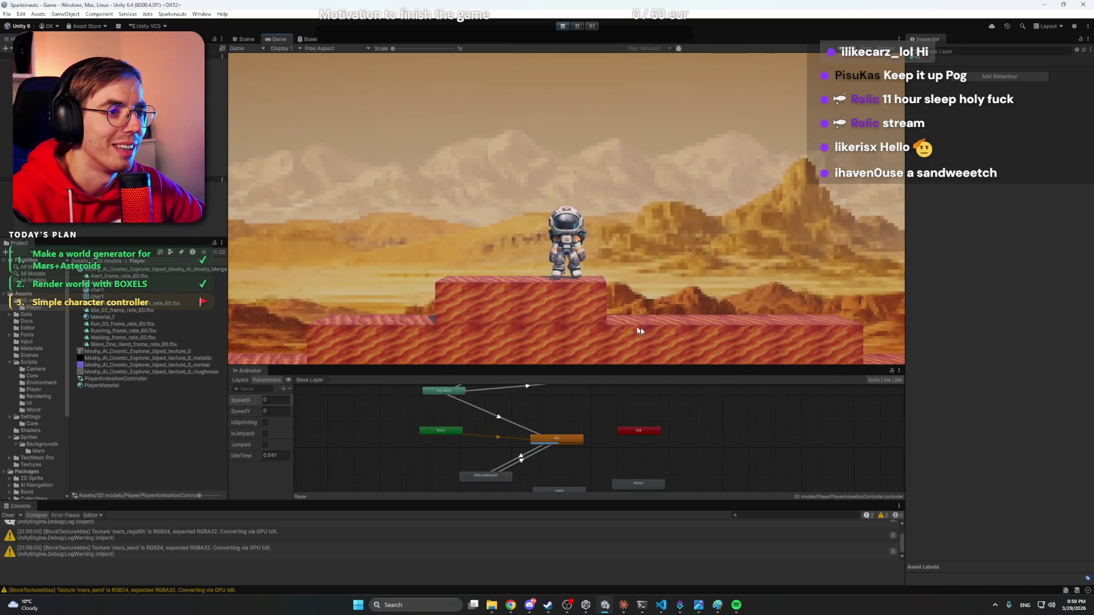
{"action": "key", "text": "w+a"}
{"action": "key", "text": "space"}
{"action": "key", "text": "s"}
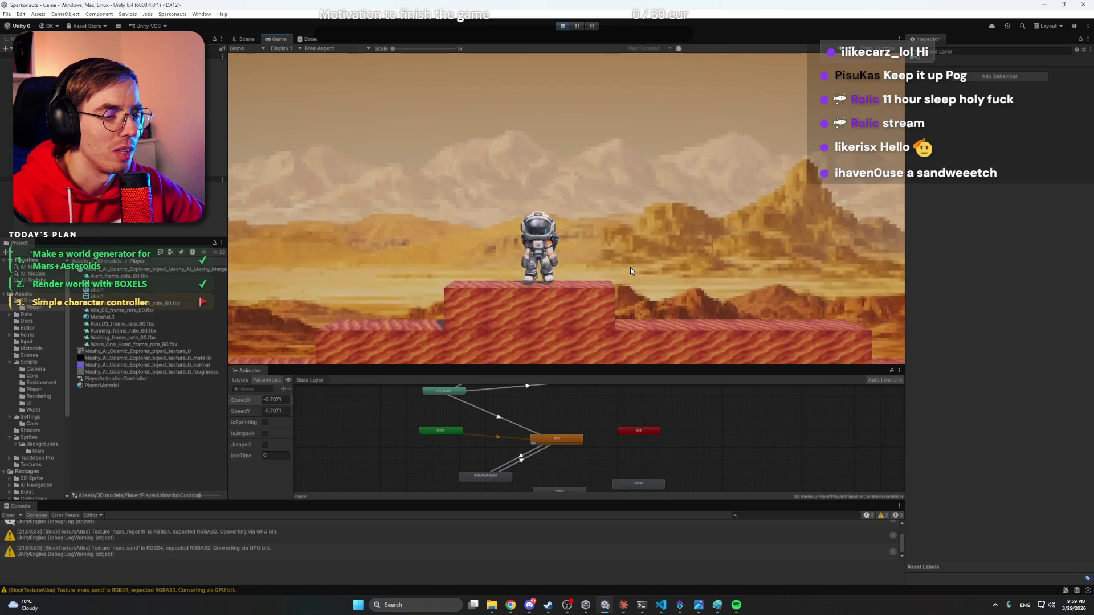
{"action": "key", "text": "w"}
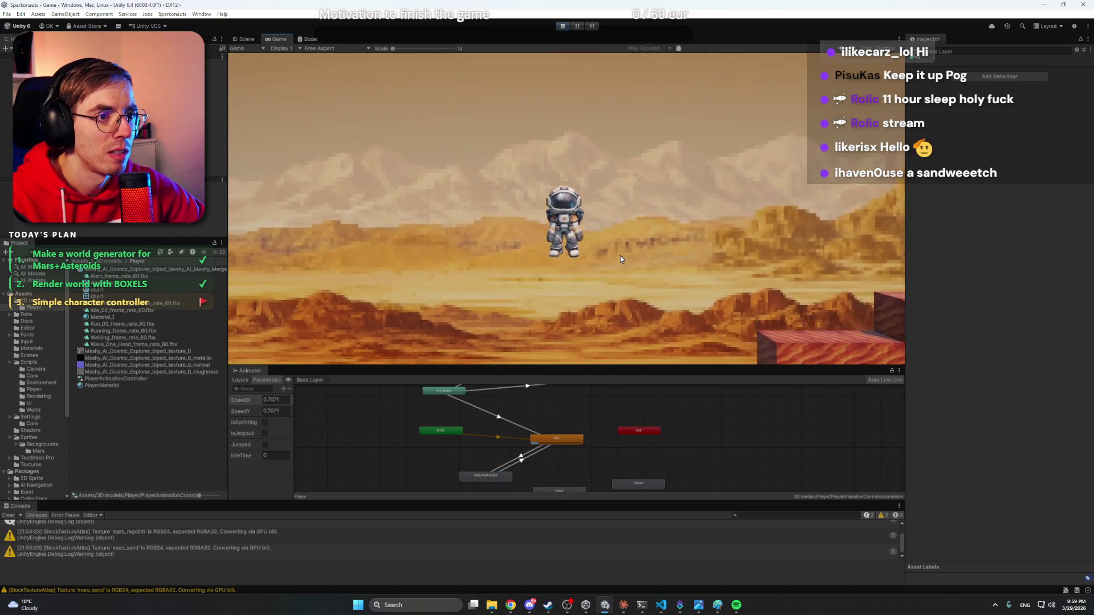
{"action": "left_click", "coordinate": [562, 26]}
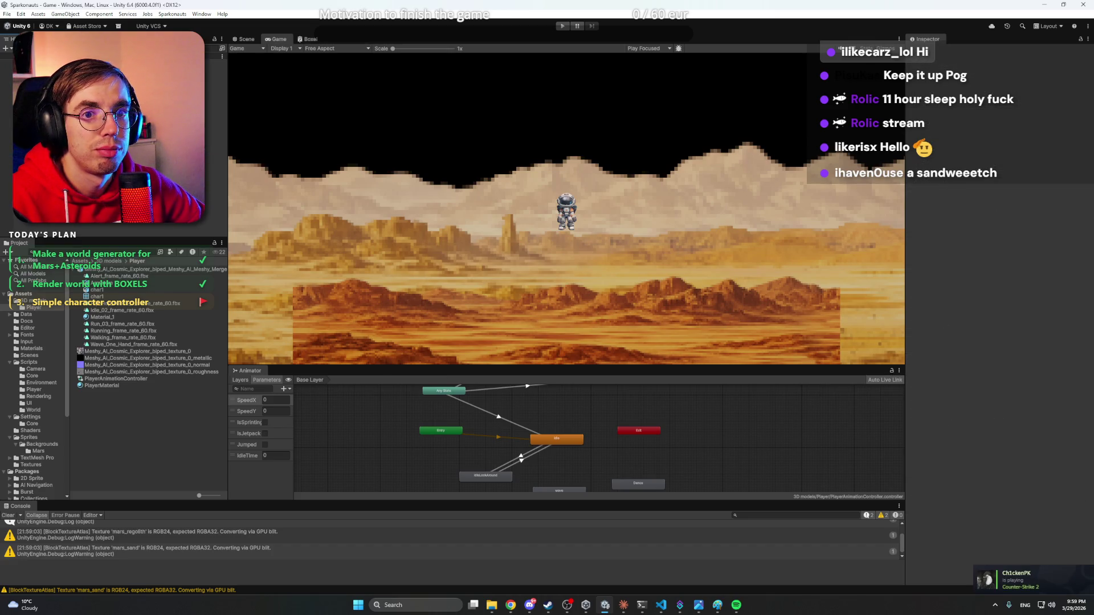
- Bring Chrome forward and load youtube.com in the current tab
{"action": "mouse_move", "coordinate": [510, 605]}
{"action": "left_click", "coordinate": [513, 562]}
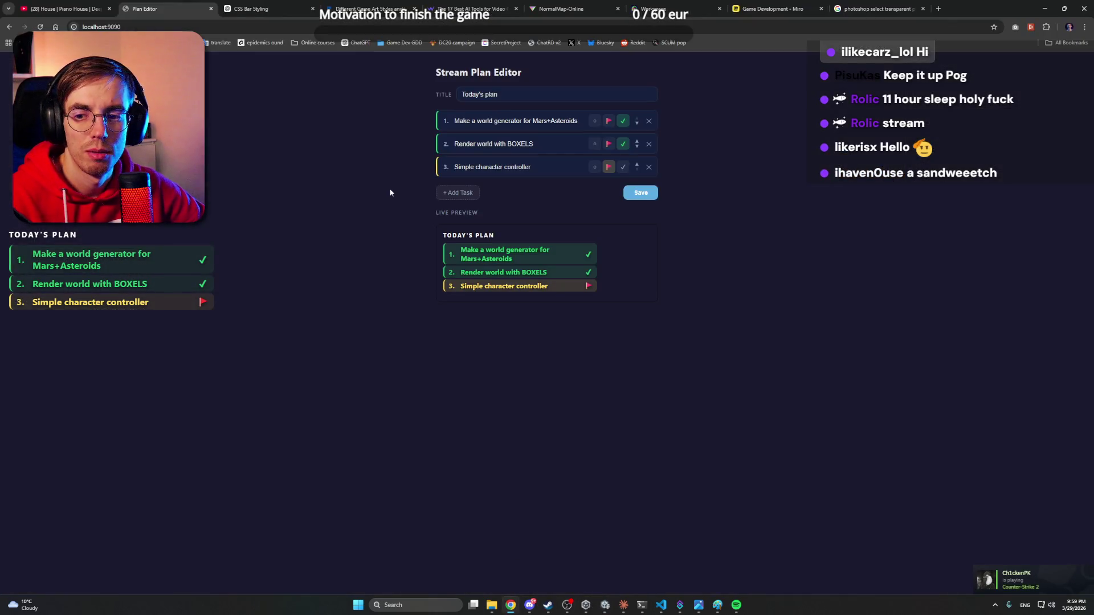
{"action": "left_click", "coordinate": [872, 9]}
{"action": "left_click", "coordinate": [806, 24]}
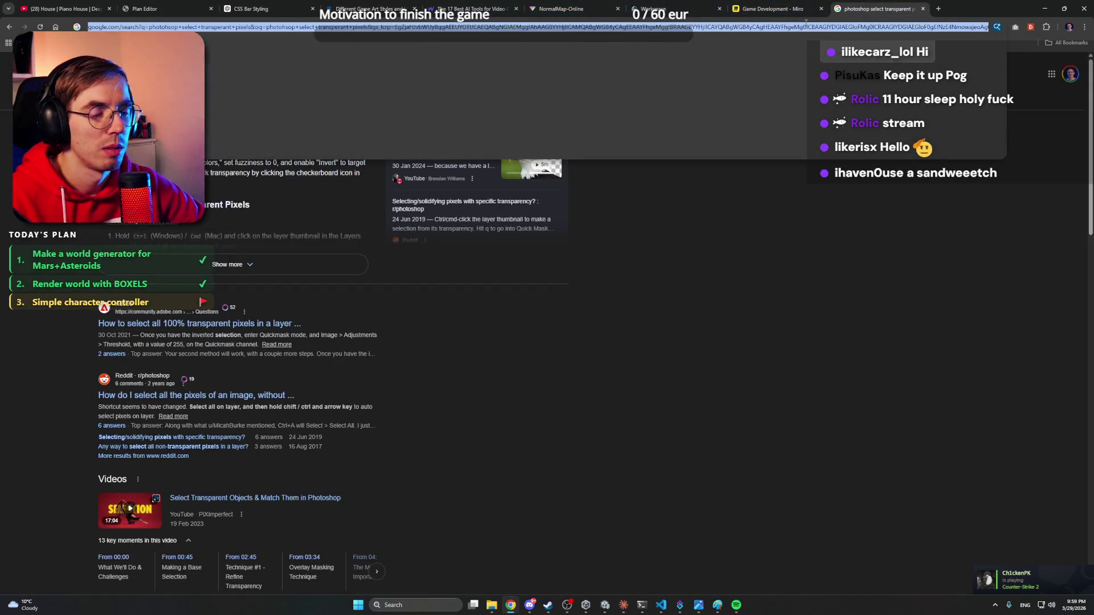
{"action": "type", "text": "youtube.com"}
{"action": "key", "text": "Return"}
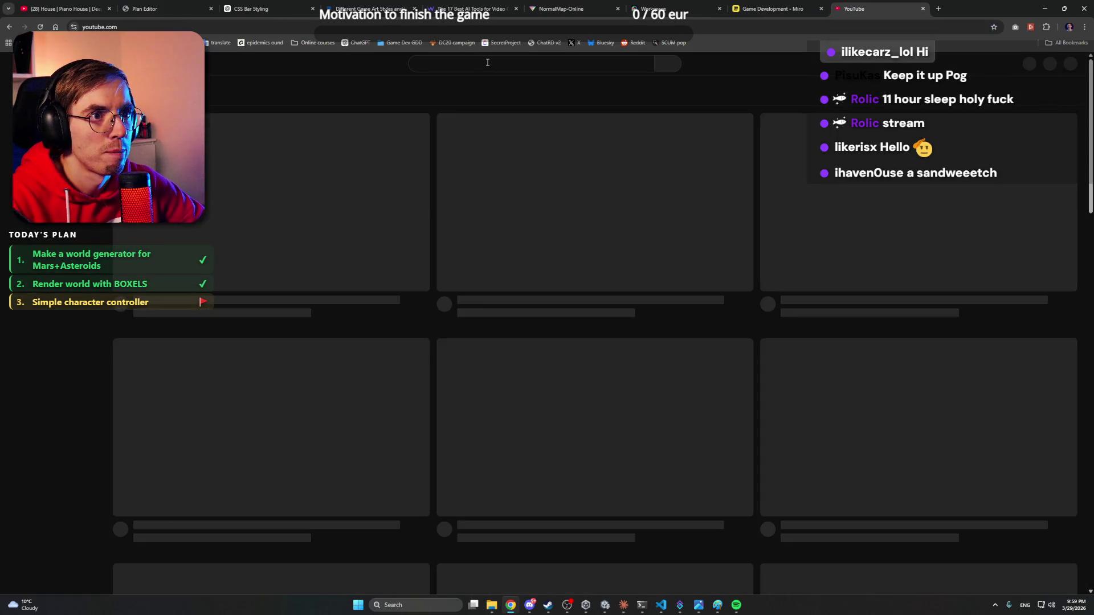
- Search YouTube for 'Unity player fbx animation'
{"action": "left_click", "coordinate": [494, 62]}
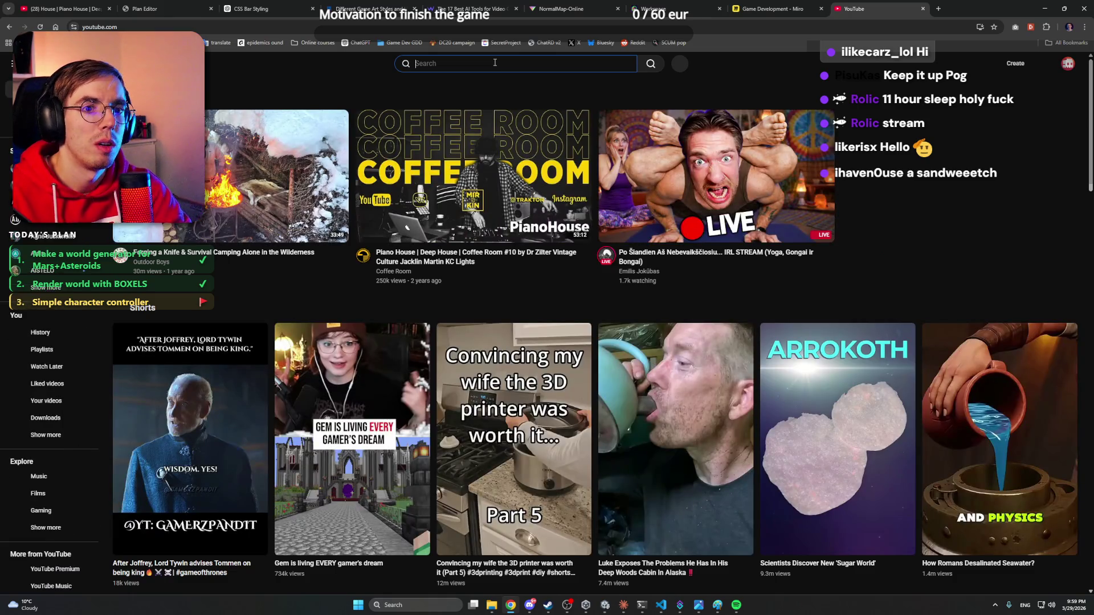
{"action": "type", "text": "Unity player fbx animation"}
{"action": "key", "text": "Return"}
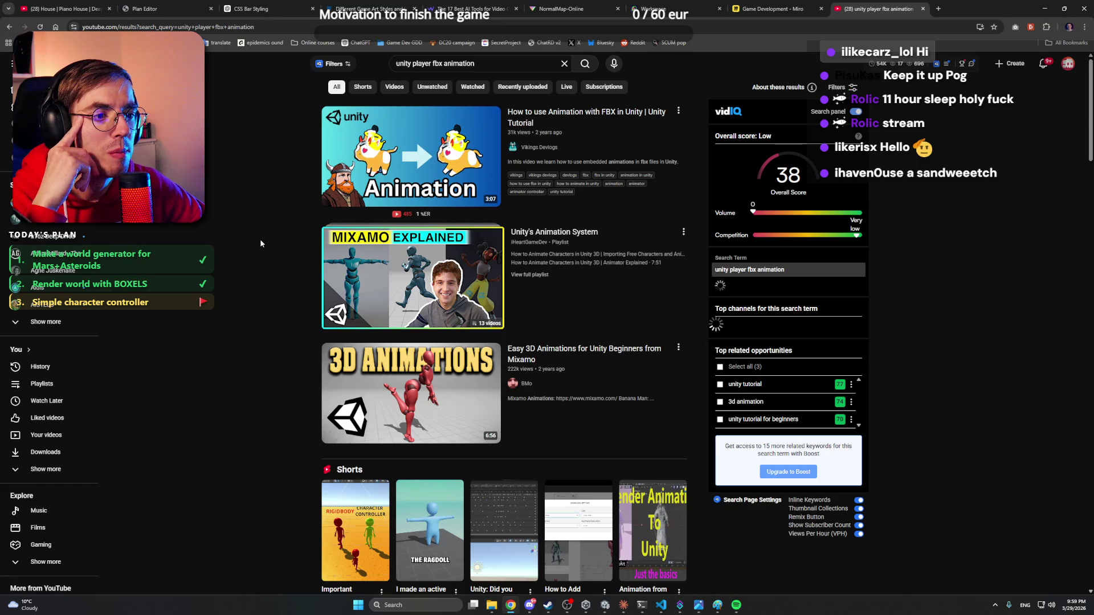
- Watch the 'Importing Animated Characters into Unity 6' video, then pause it and return to Unity
{"action": "scroll", "coordinate": [282, 362], "scroll_direction": "down", "scroll_amount": 4}
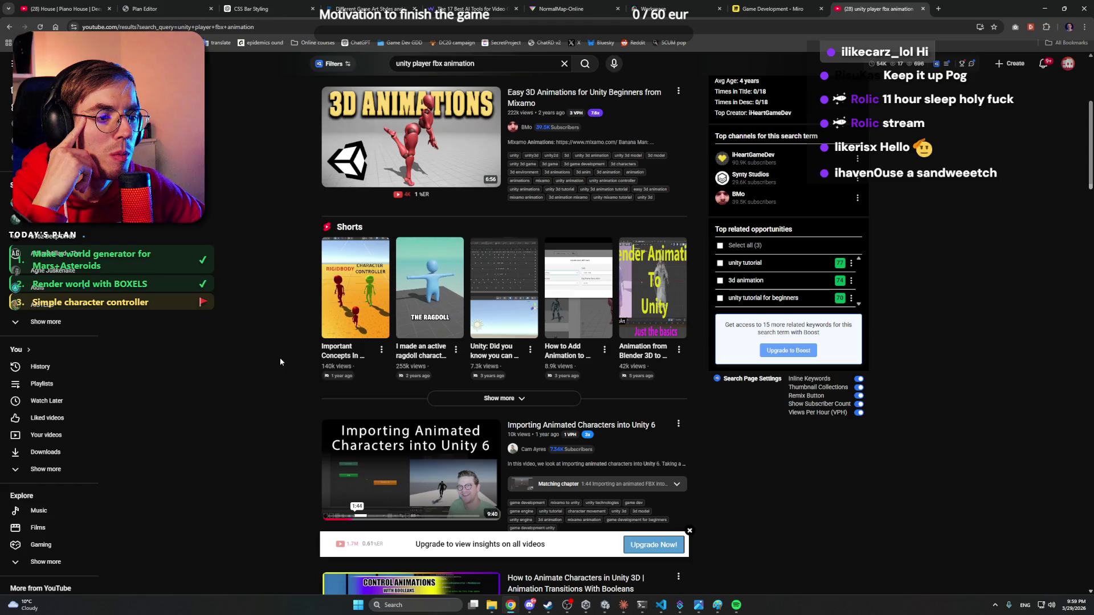
{"action": "left_click", "coordinate": [408, 479]}
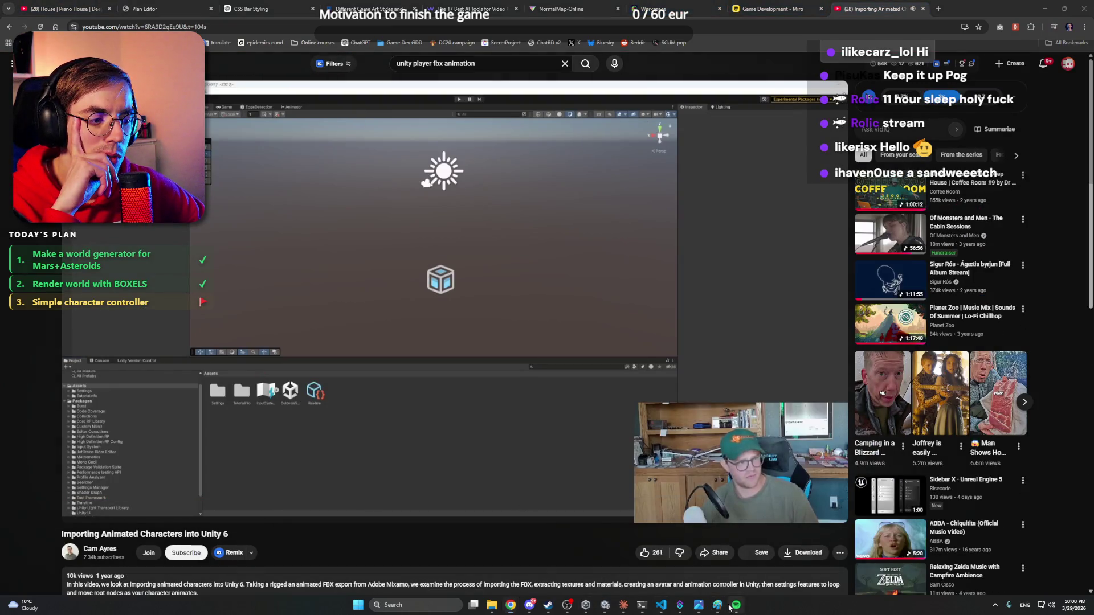
{"action": "left_click", "coordinate": [737, 605]}
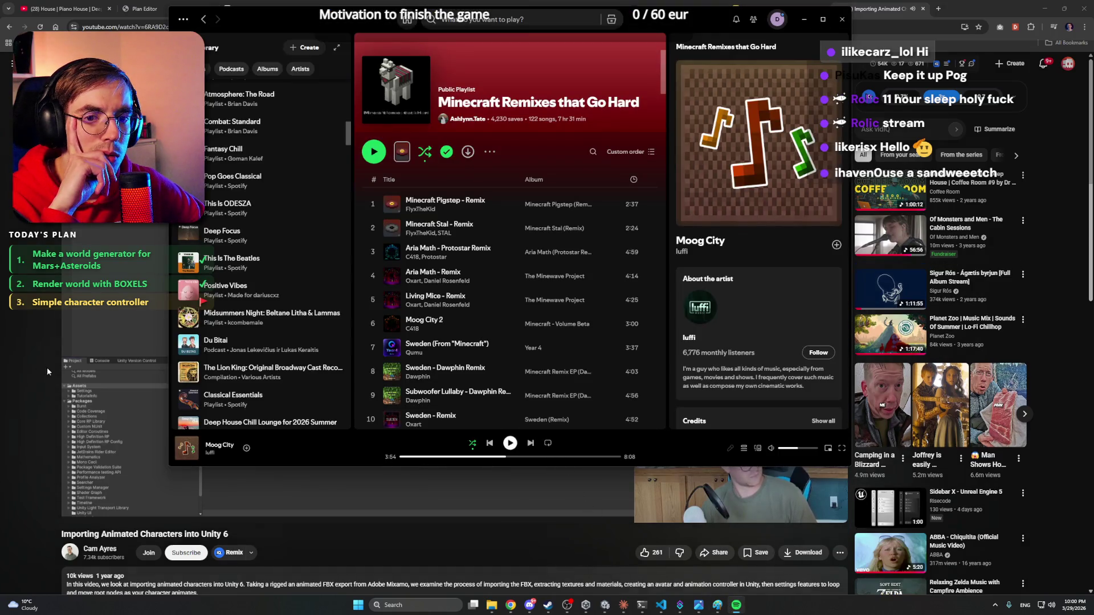
{"action": "left_click", "coordinate": [107, 510]}
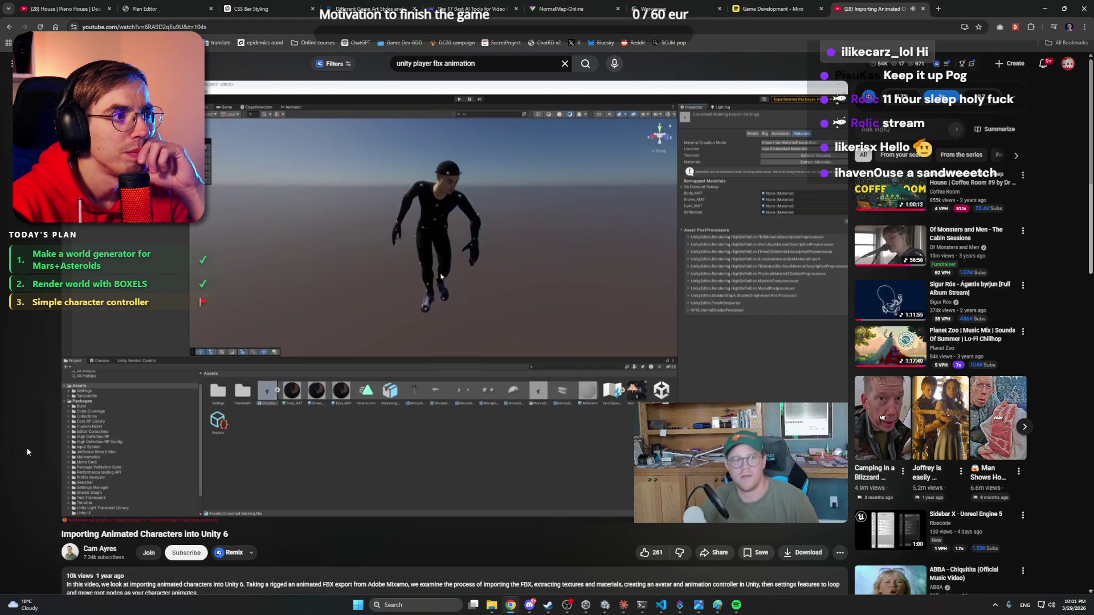
{"action": "left_click", "coordinate": [302, 348]}
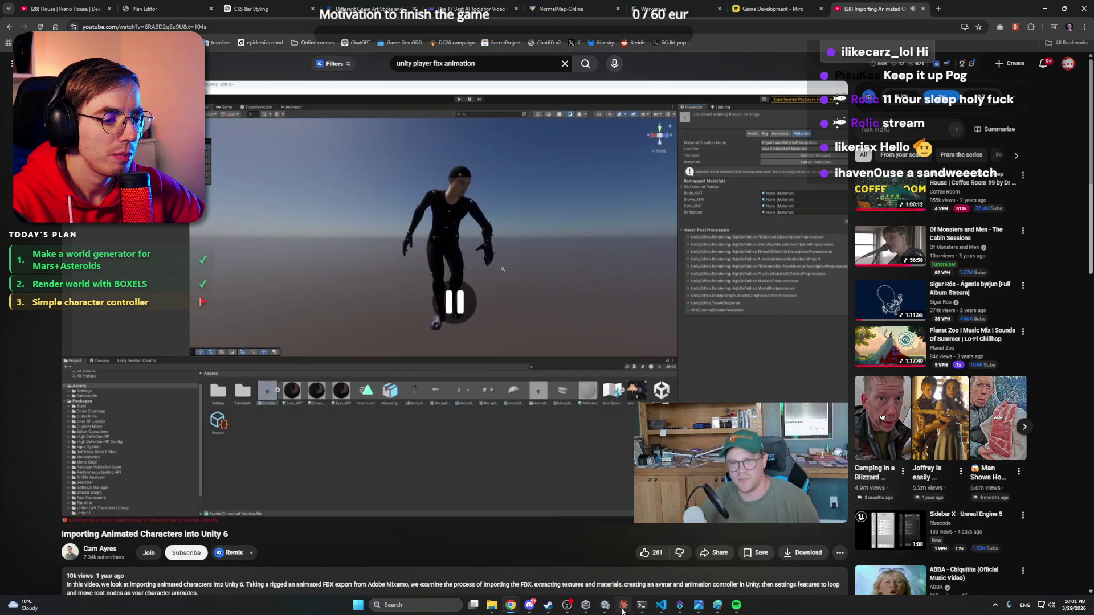
{"action": "key", "text": "alt+Tab"}
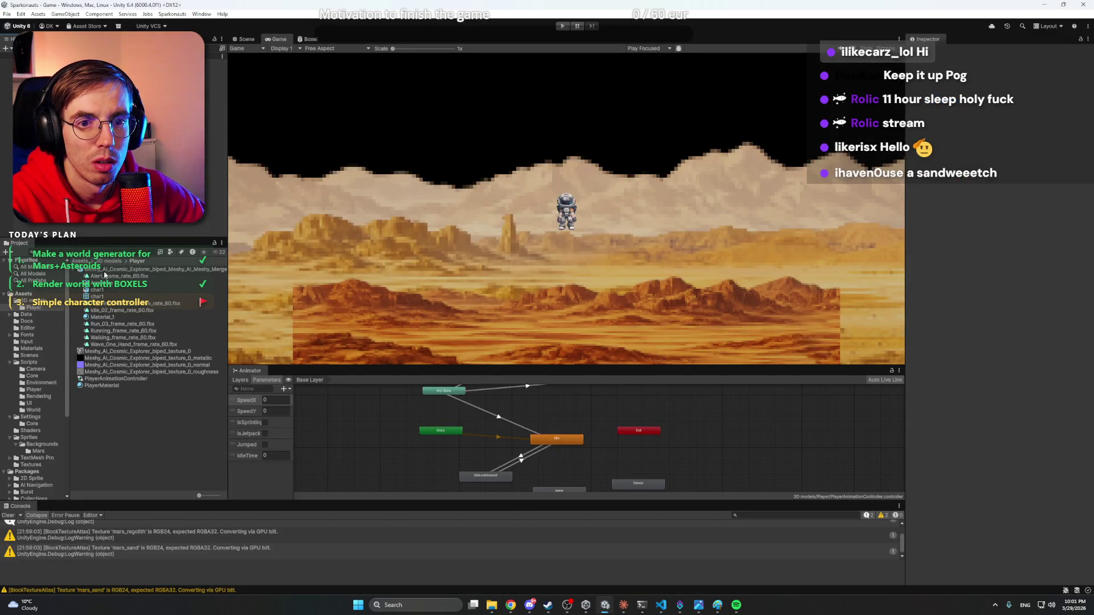
- Extract the astronaut FBX's textures into the Player folder
{"action": "left_click", "coordinate": [114, 269]}
{"action": "left_click", "coordinate": [1041, 76]}
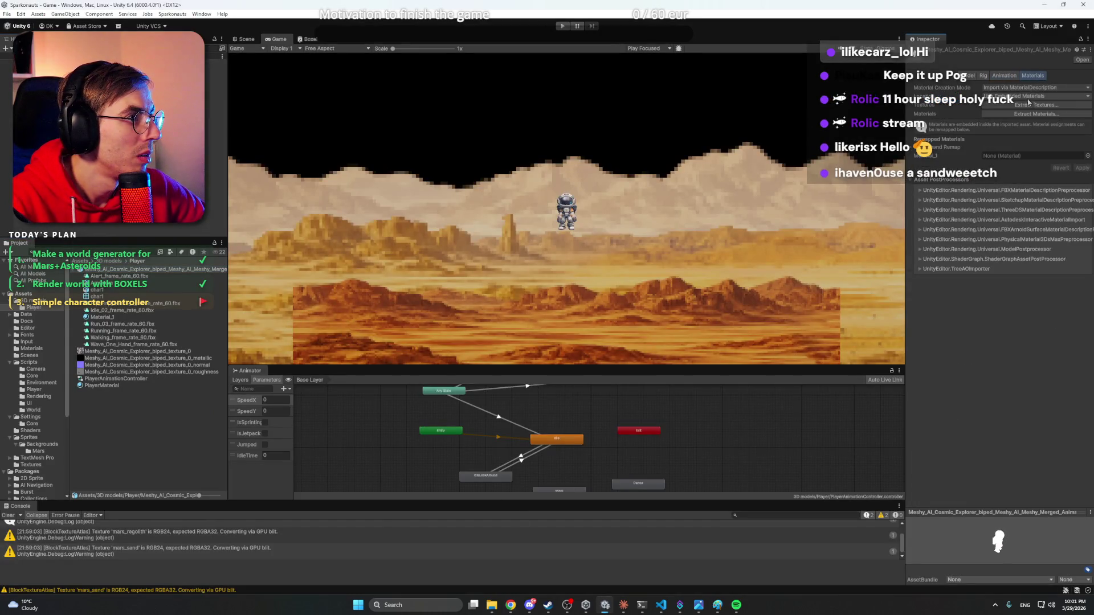
{"action": "left_click", "coordinate": [1036, 105]}
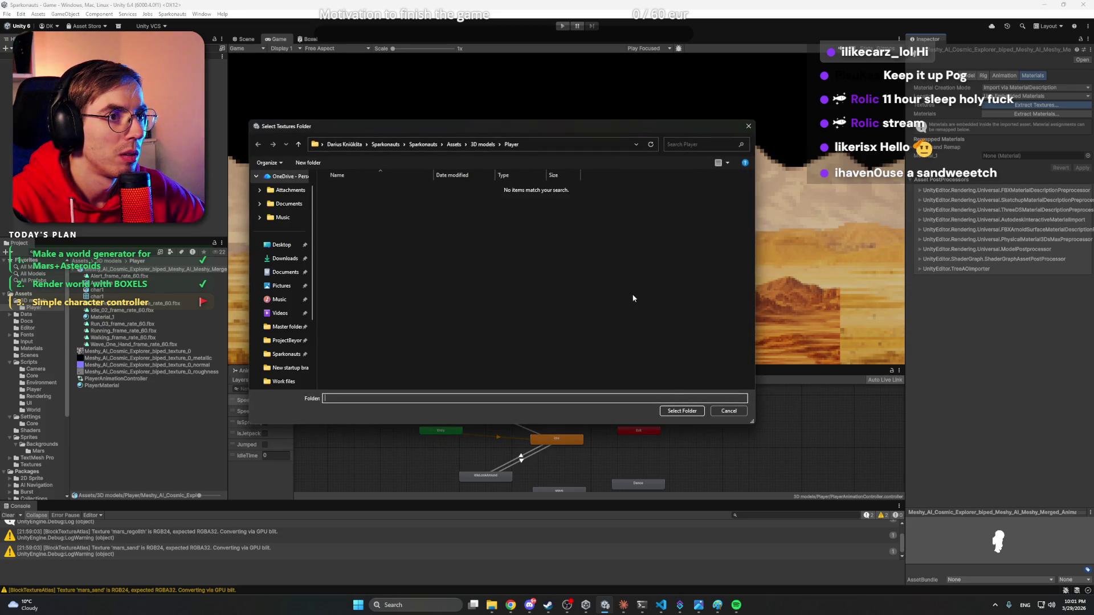
{"action": "left_click", "coordinate": [678, 412]}
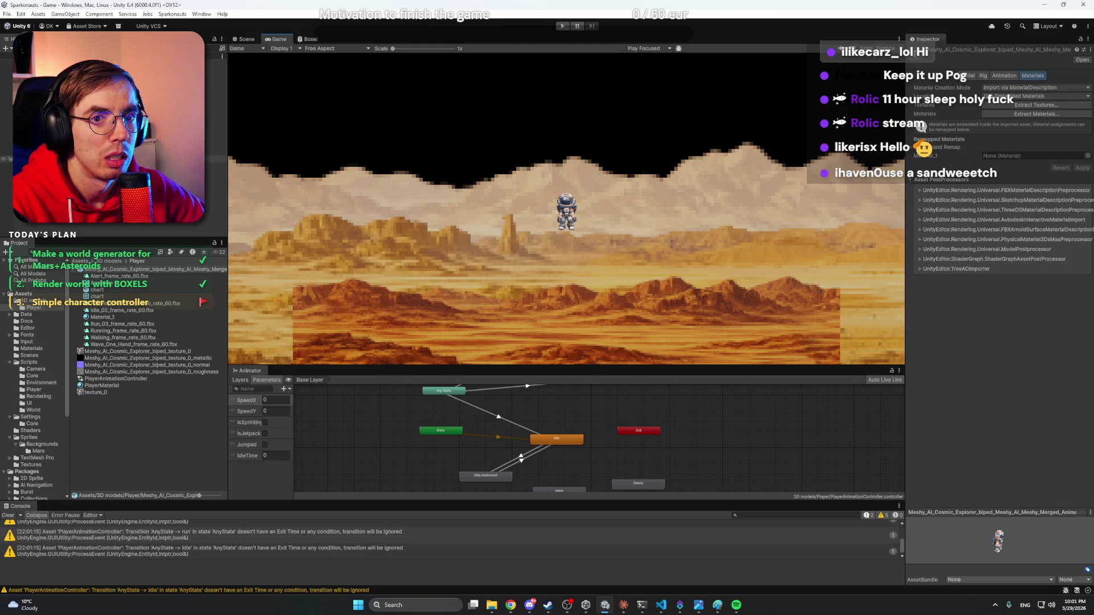
- Apply Material_1 to the astronaut in the Scene view and delete the old PlayerMaterial
{"action": "left_click", "coordinate": [246, 38]}
{"action": "key", "text": "f"}
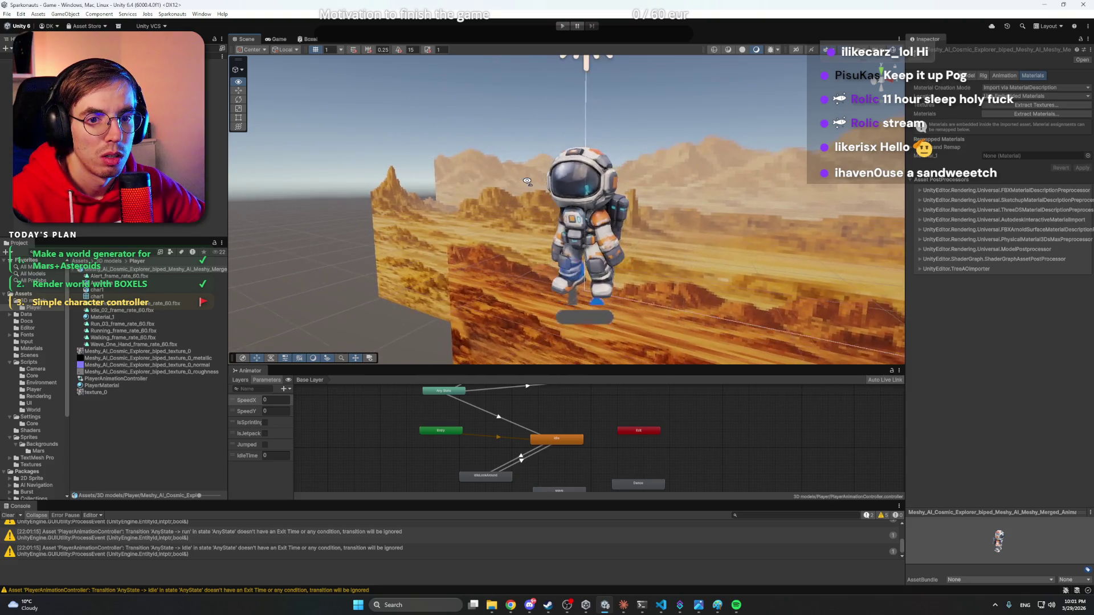
{"action": "left_click", "coordinate": [95, 296]}
{"action": "left_click", "coordinate": [100, 318]}
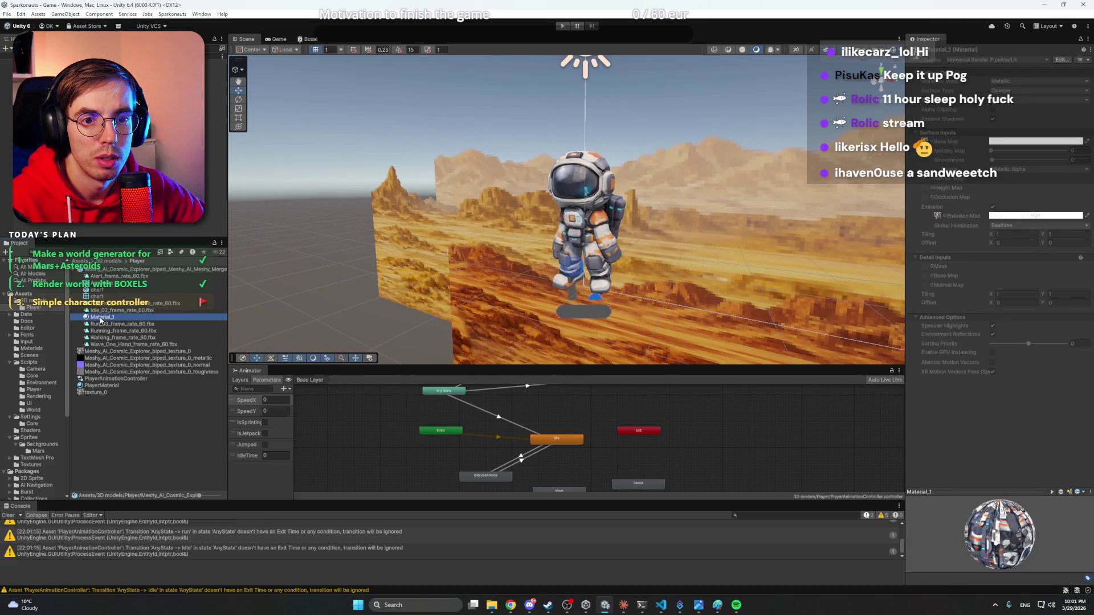
{"action": "left_click_drag", "start_coordinate": [100, 321], "coordinate": [585, 225]}
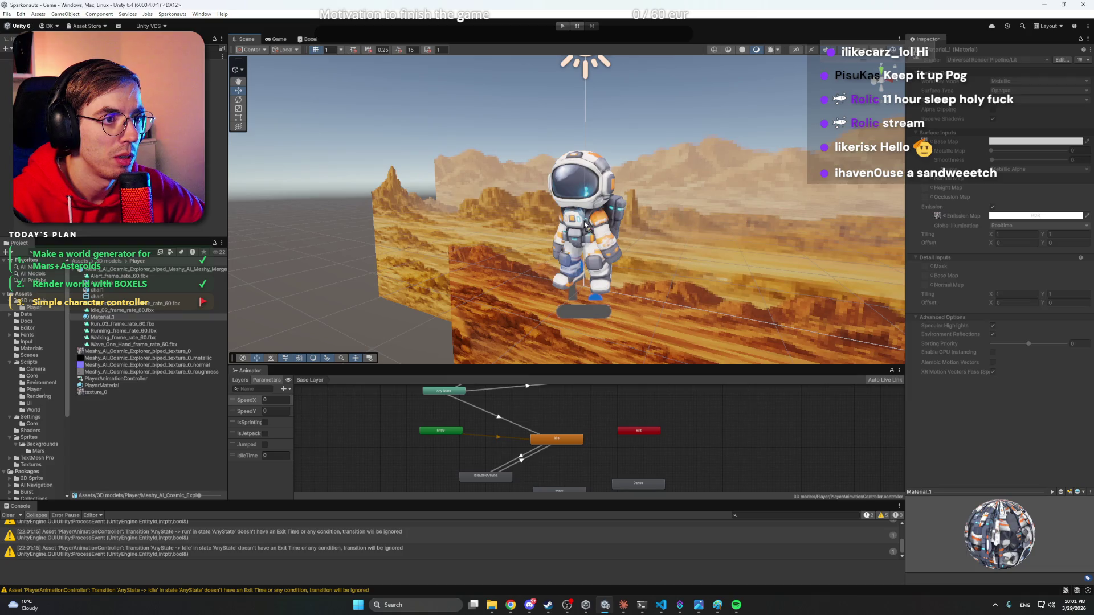
{"action": "left_click_drag", "start_coordinate": [673, 233], "coordinate": [456, 257]}
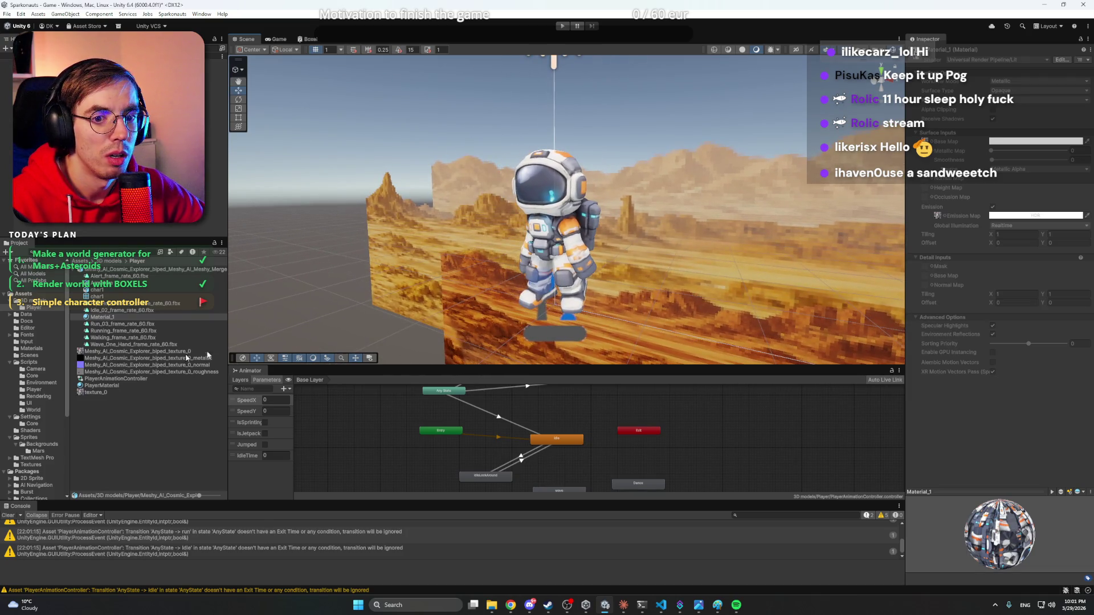
{"action": "left_click", "coordinate": [100, 386]}
{"action": "key", "text": "Delete"}
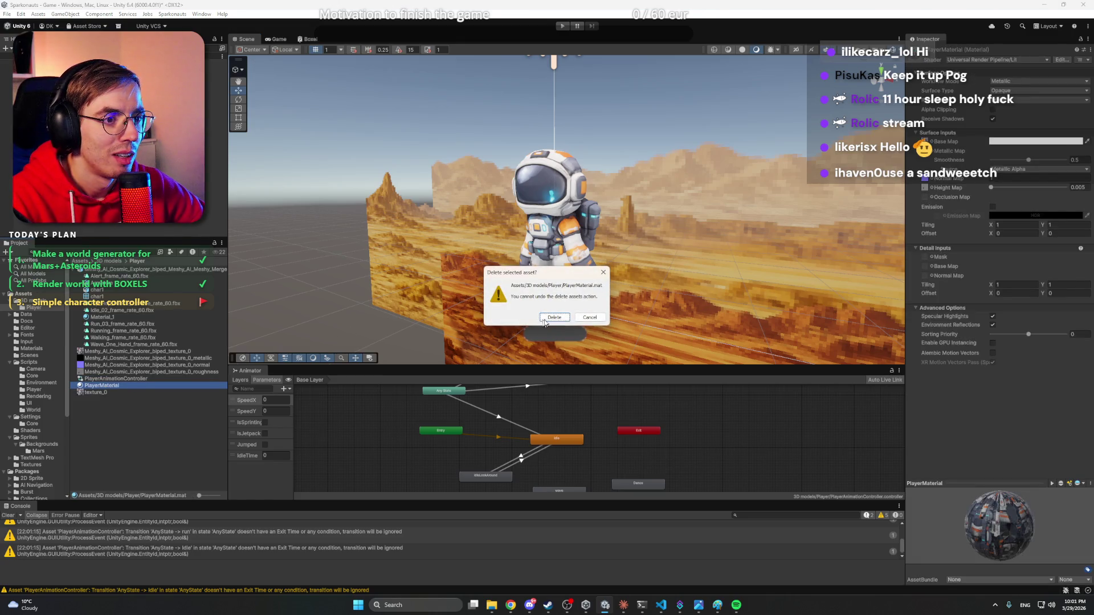
- Confirm deleting PlayerMaterial, check the Material_1 astronaut, then test it in play mode
{"action": "left_click", "coordinate": [553, 318]}
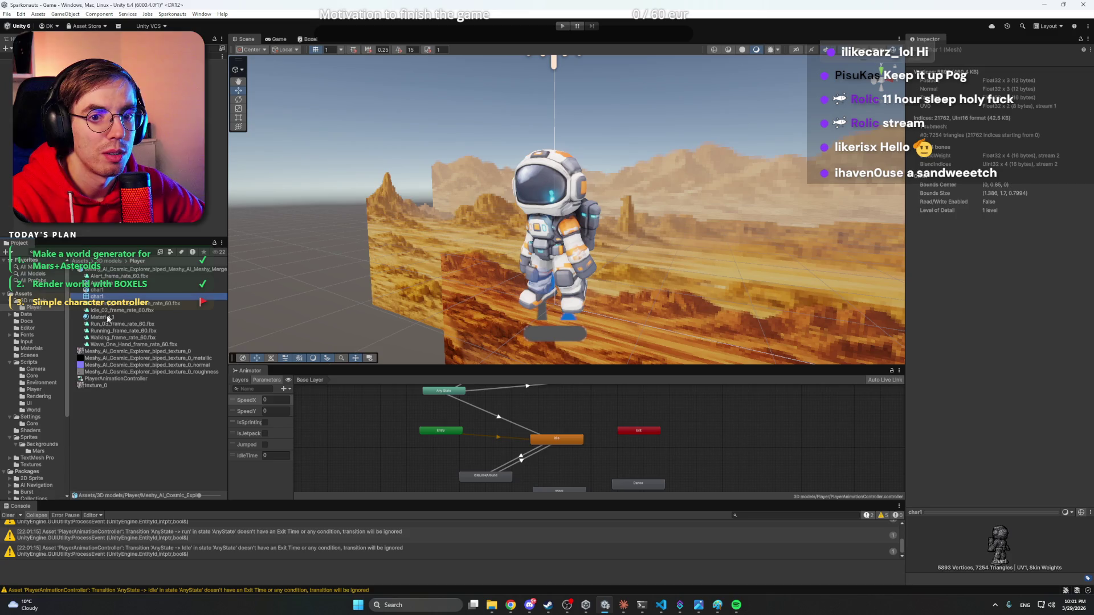
{"action": "left_click", "coordinate": [107, 318]}
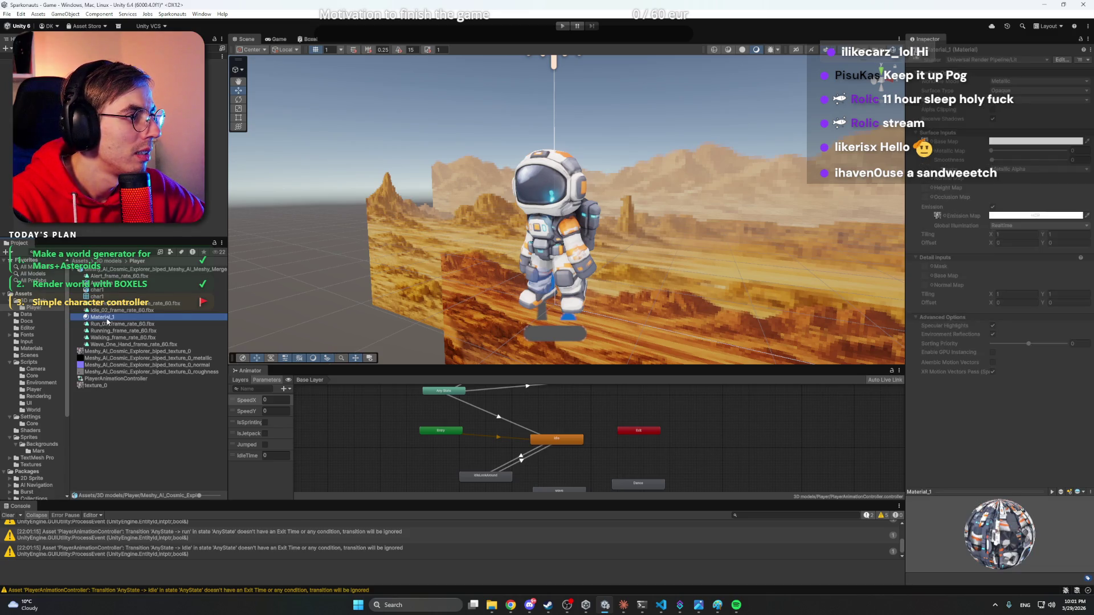
{"action": "mouse_move", "coordinate": [322, 267]}
{"action": "left_mouse_down"}
{"action": "mouse_move", "coordinate": [538, 220]}
{"action": "mouse_move", "coordinate": [634, 223]}
{"action": "left_mouse_up"}
{"action": "scroll", "coordinate": [634, 222], "scroll_direction": "up", "scroll_amount": 5}
{"action": "scroll", "coordinate": [635, 222], "scroll_direction": "down", "scroll_amount": 10}
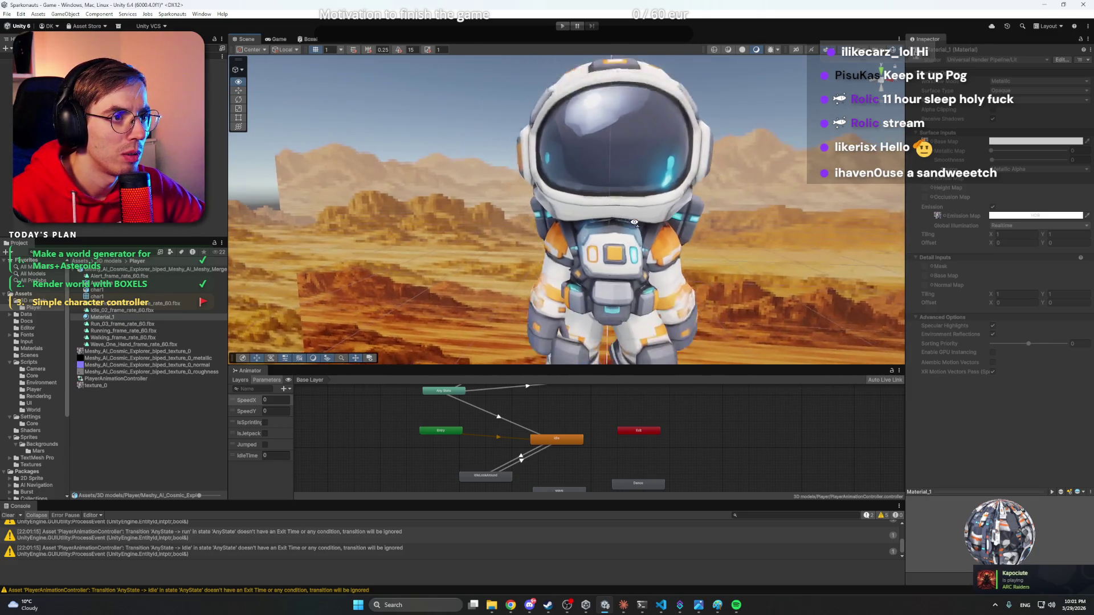
{"action": "left_click", "coordinate": [564, 28]}
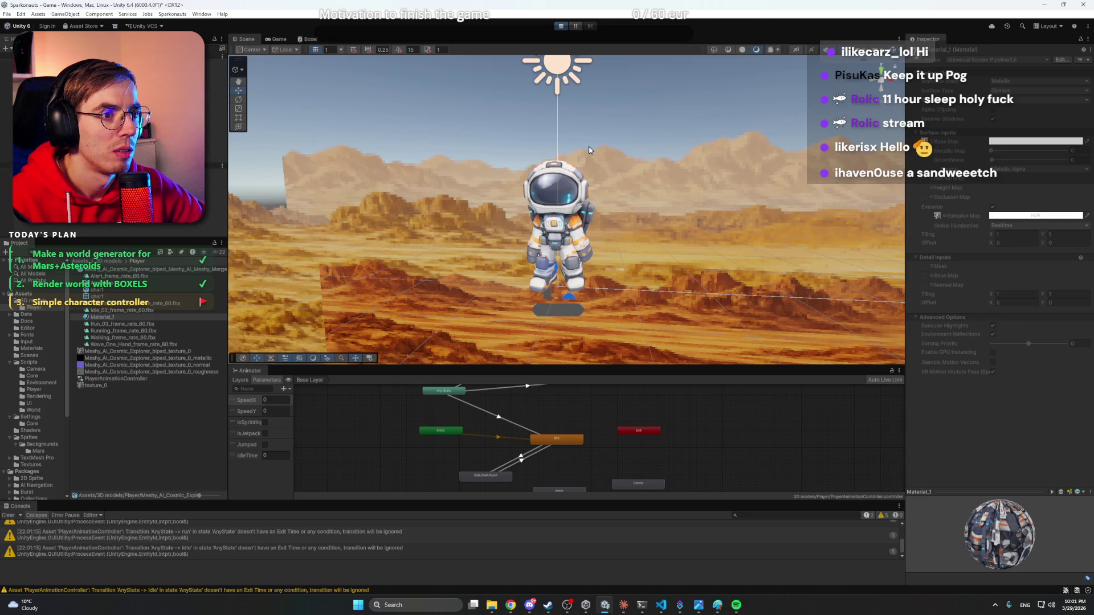
{"action": "key", "text": "d+s"}
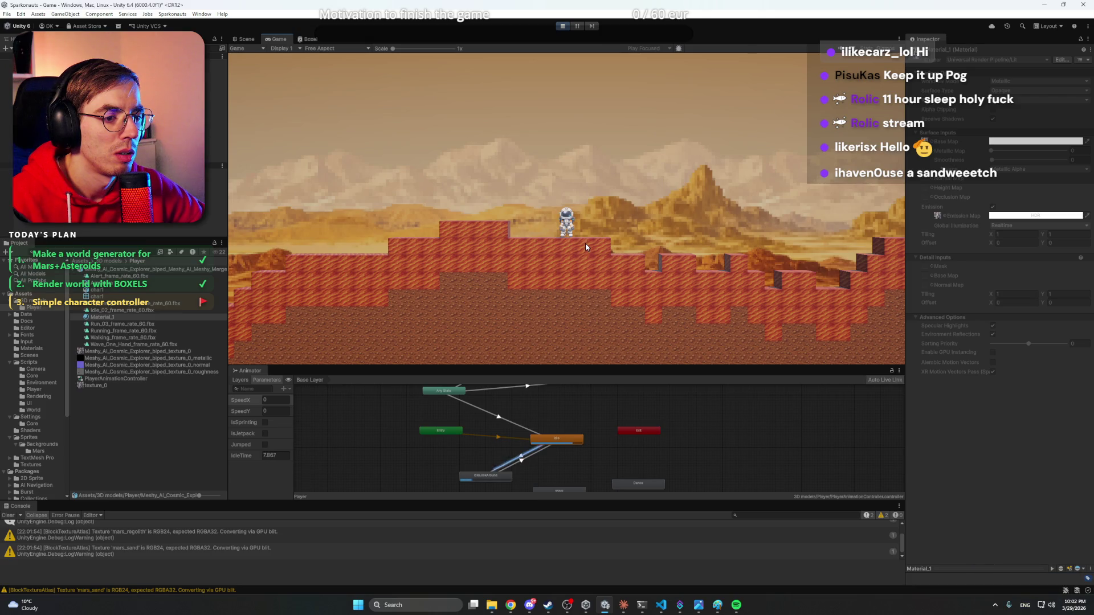
- Stop play mode, dismiss Discord, and bring the YouTube tutorial to the front
{"action": "left_click", "coordinate": [562, 27]}
{"action": "left_click", "coordinate": [530, 606]}
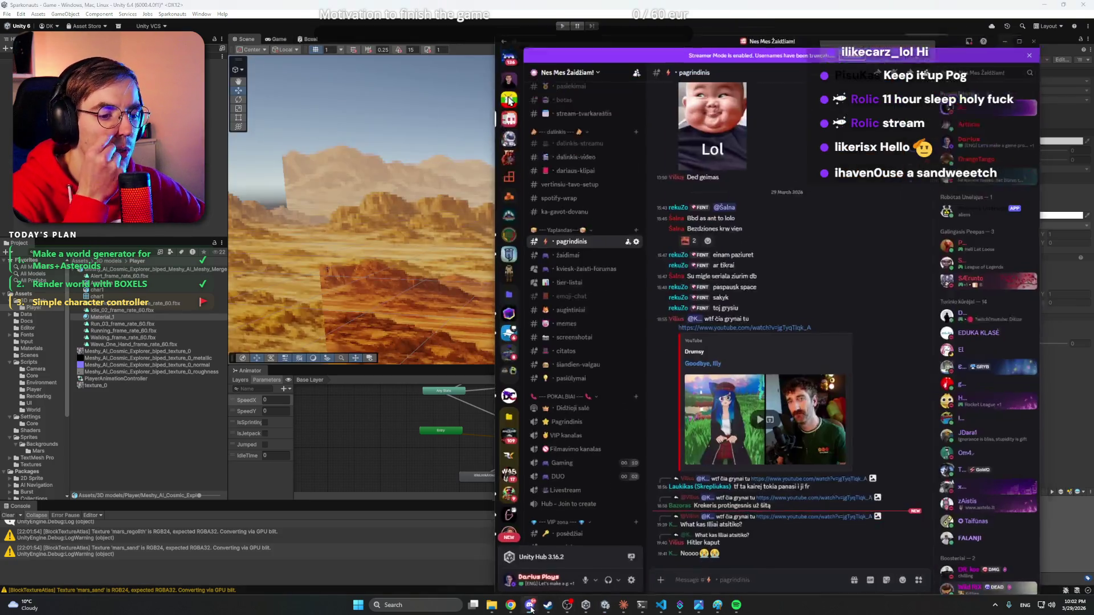
{"action": "left_click", "coordinate": [530, 609]}
{"action": "mouse_move", "coordinate": [511, 605]}
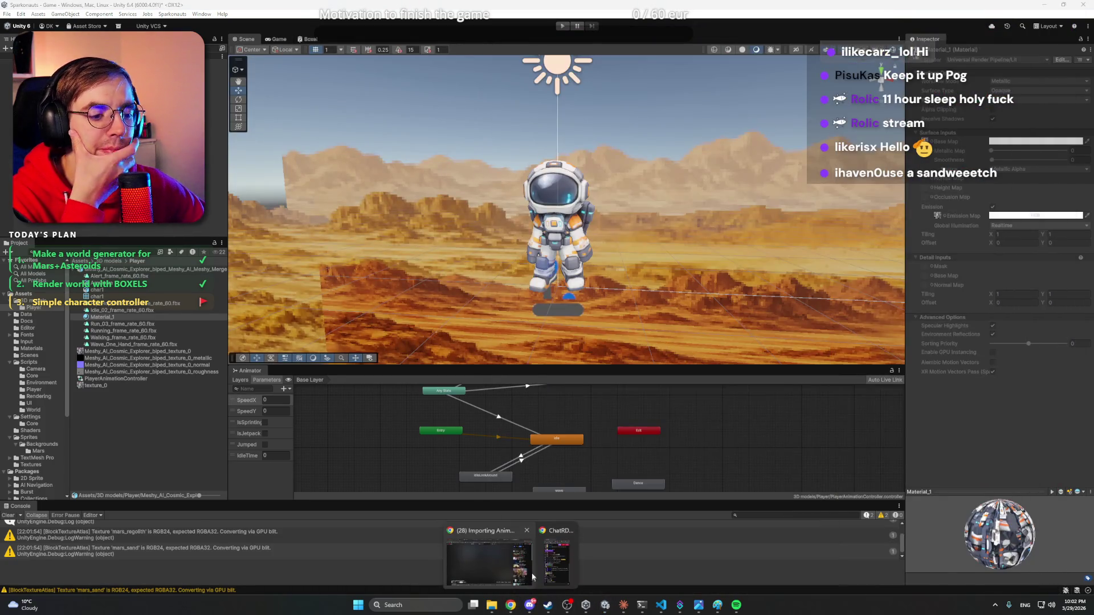
{"action": "left_click", "coordinate": [533, 577]}
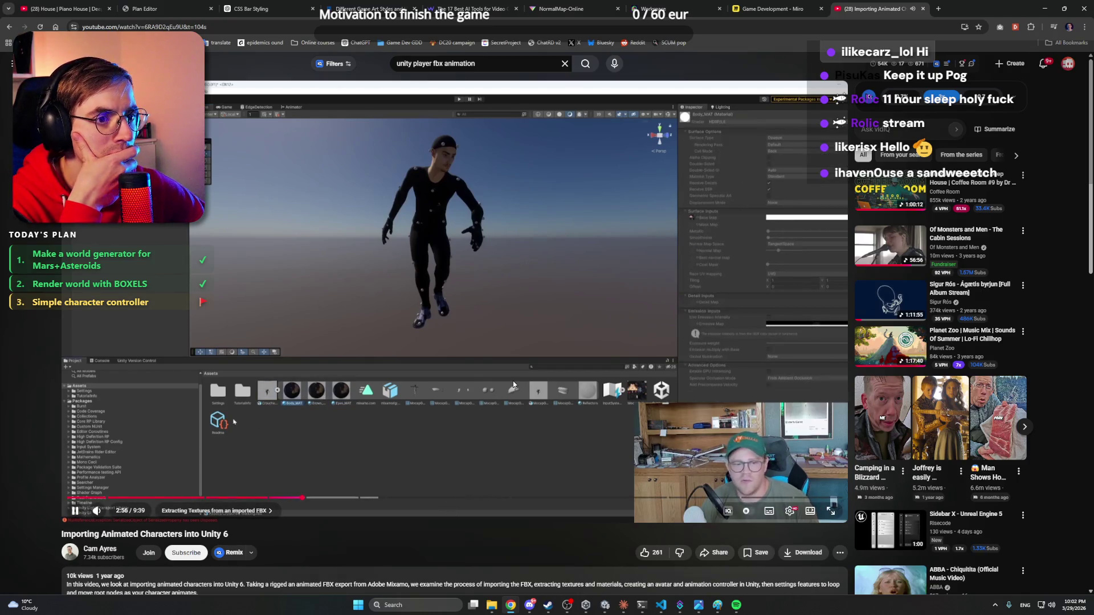
- Pause the tutorial at about 3:05 in its Extracting Materials chapter and return to Unity
{"action": "left_click", "coordinate": [510, 358]}
{"action": "left_click", "coordinate": [510, 357]}
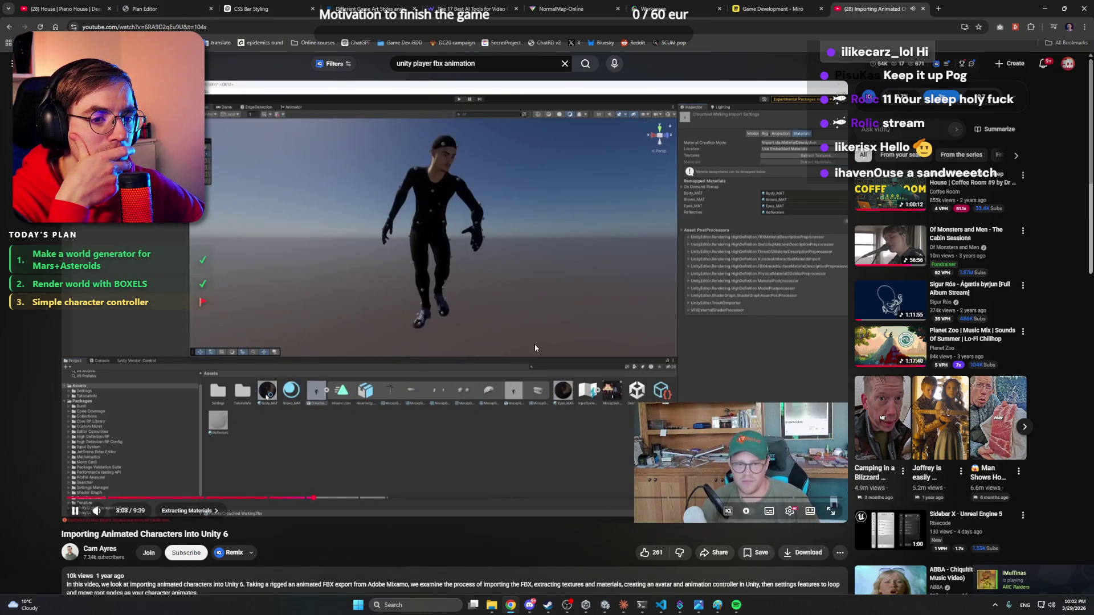
{"action": "left_click", "coordinate": [521, 445]}
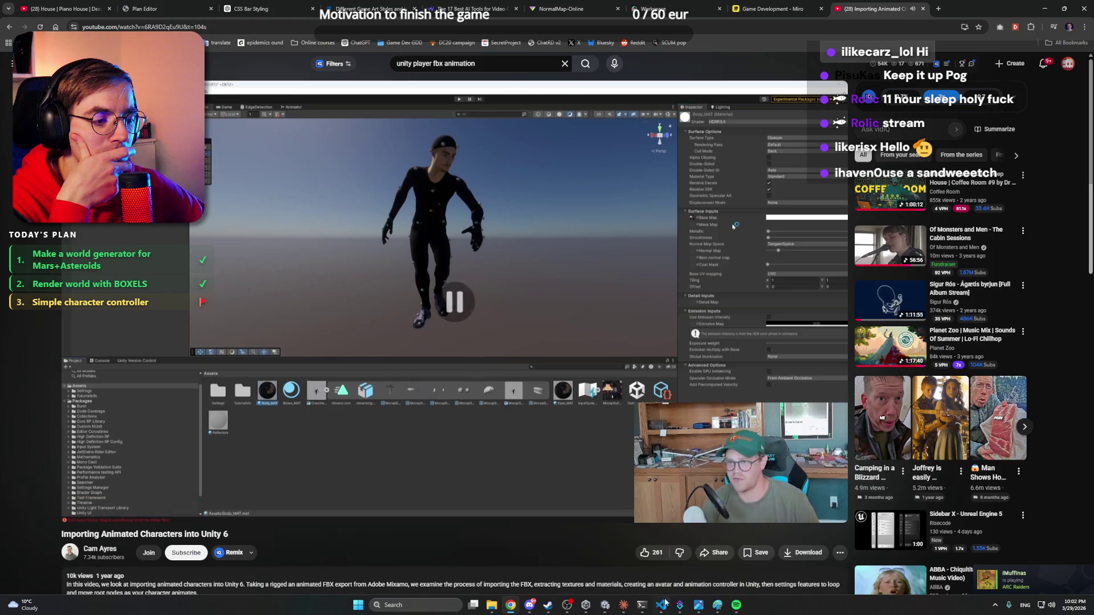
{"action": "left_click", "coordinate": [606, 609]}
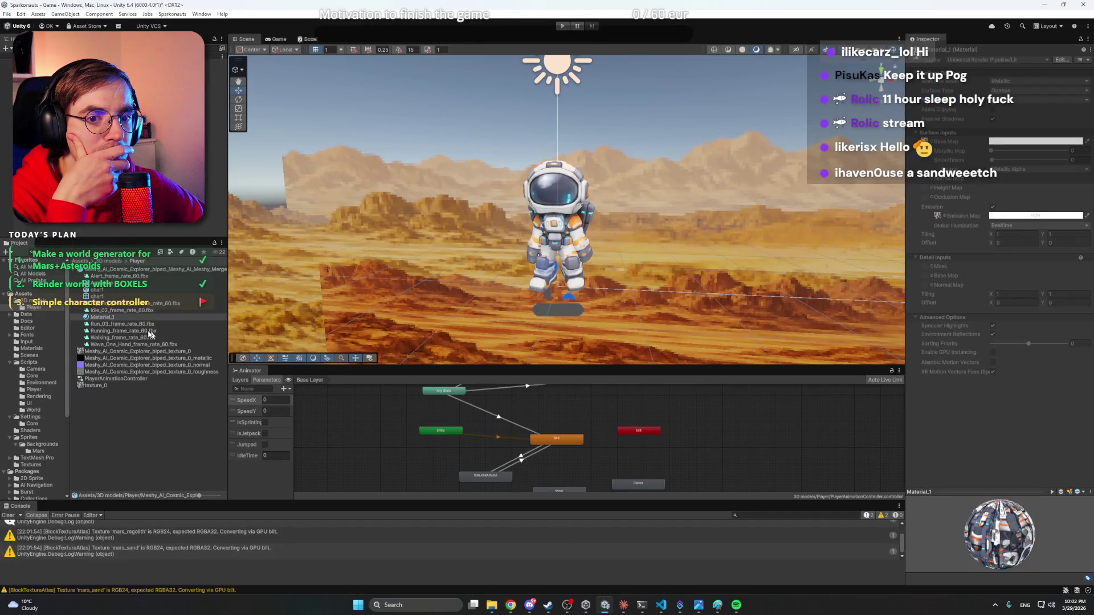
- Extract the astronaut model's materials into the Player folder
{"action": "left_click", "coordinate": [119, 270]}
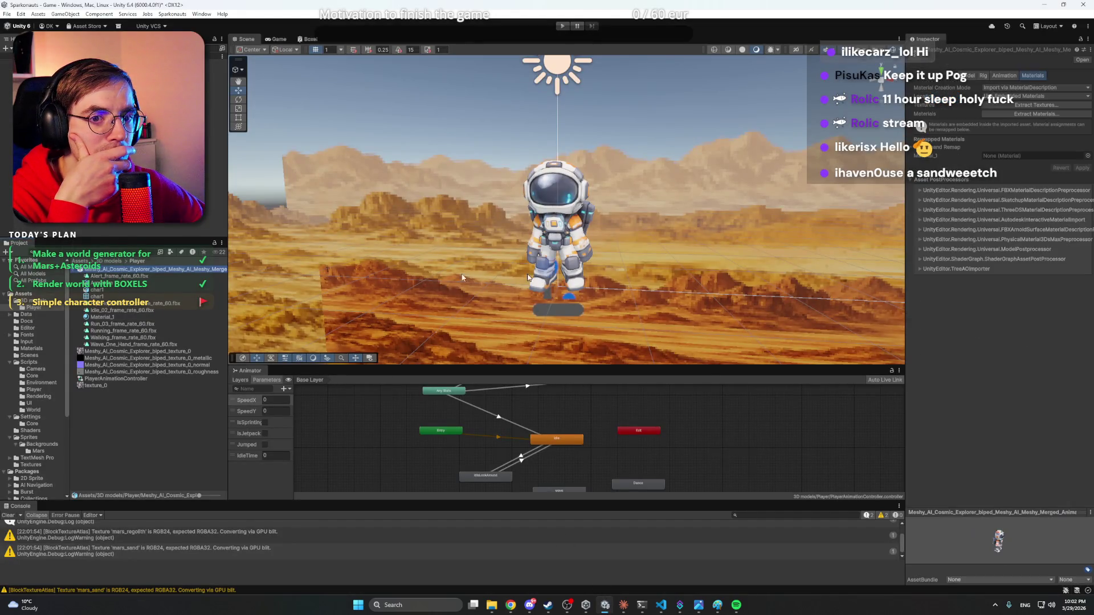
{"action": "left_click", "coordinate": [1036, 114]}
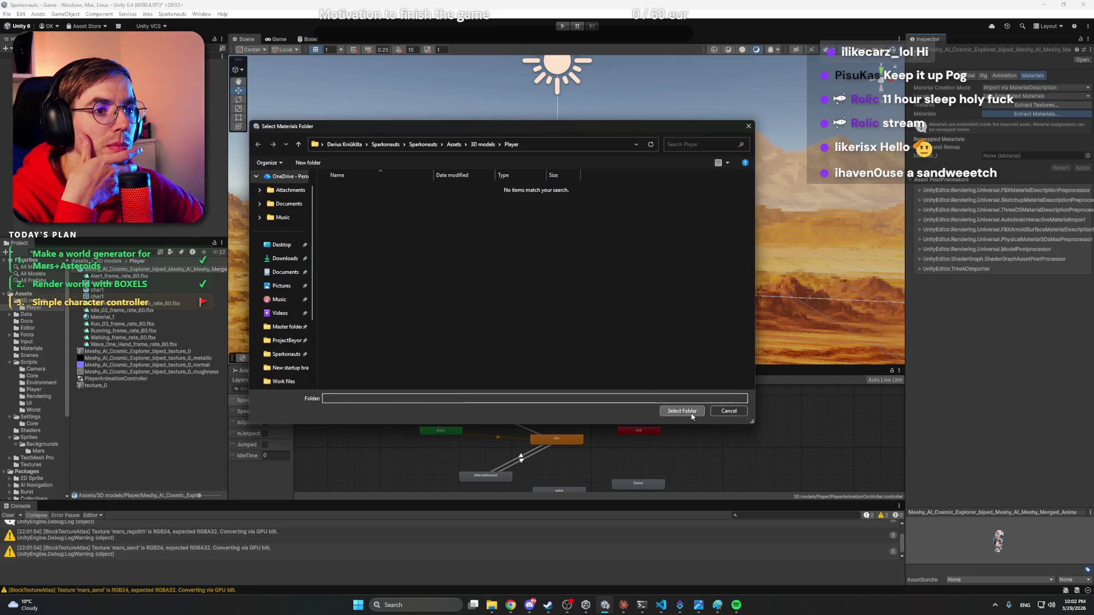
{"action": "left_click", "coordinate": [681, 411]}
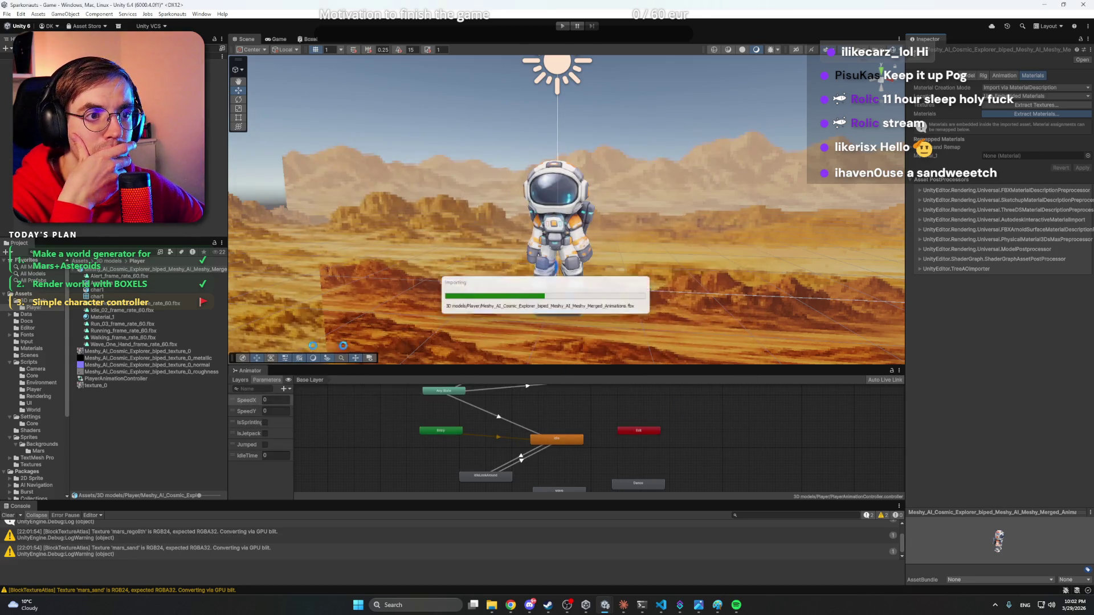
- Drag Material_1 onto the astronaut in the Scene to restore its textures
{"action": "left_click", "coordinate": [182, 410]}
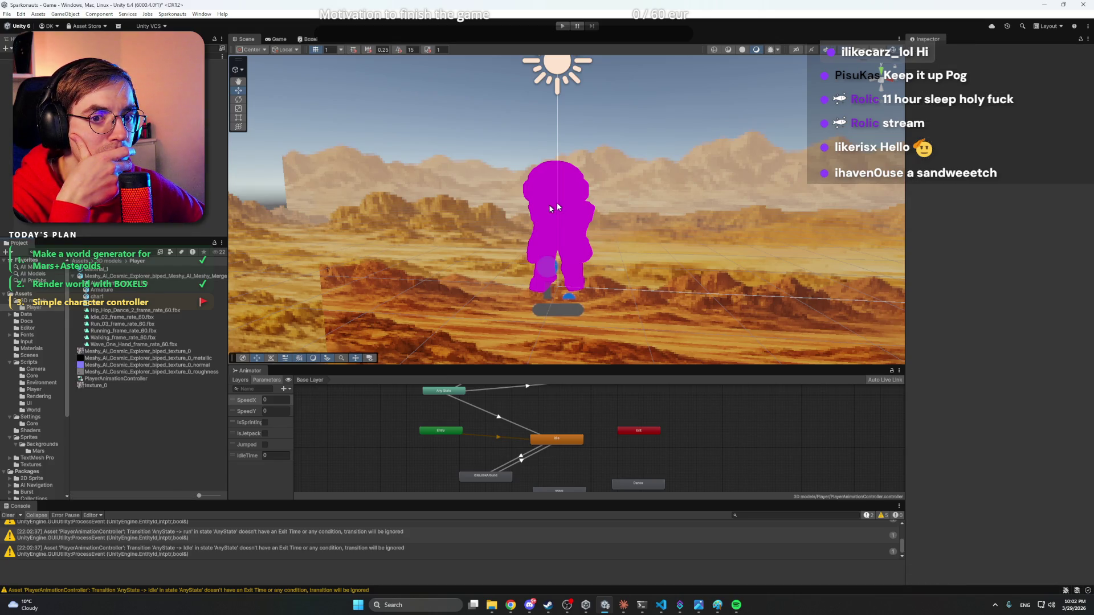
{"action": "left_click", "coordinate": [105, 270]}
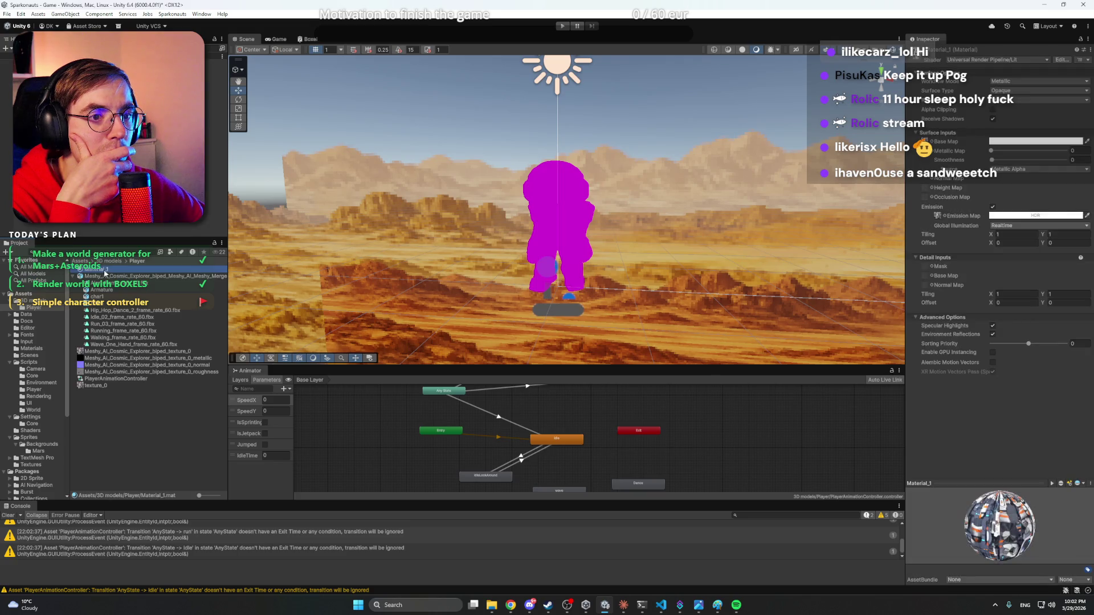
{"action": "mouse_move", "coordinate": [99, 273]}
{"action": "left_mouse_down"}
{"action": "mouse_move", "coordinate": [526, 262]}
{"action": "mouse_move", "coordinate": [554, 222]}
{"action": "left_mouse_up"}
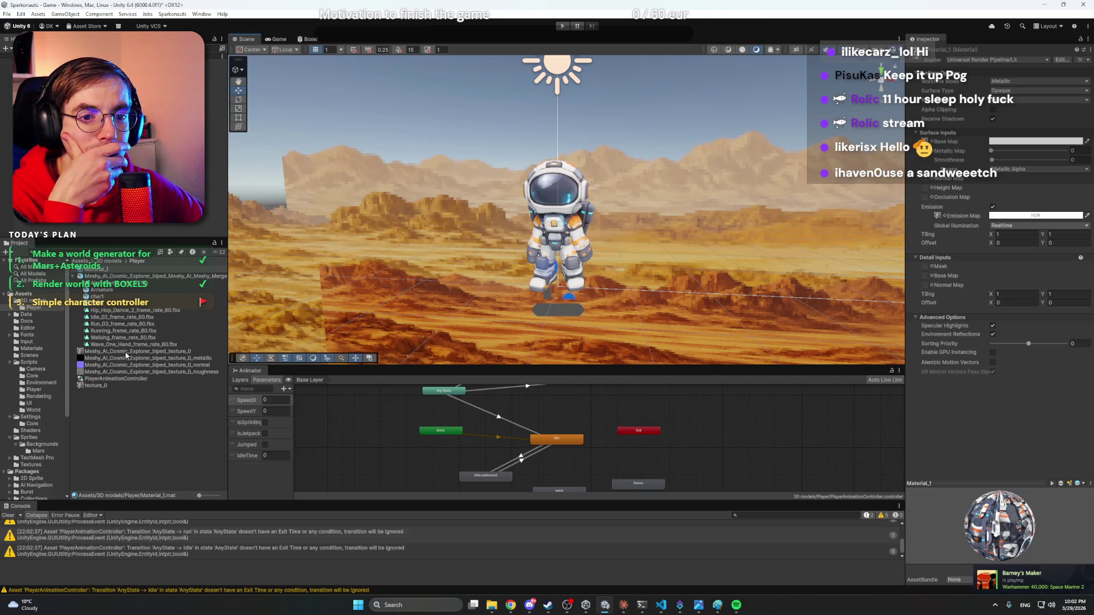
{"action": "left_click", "coordinate": [125, 358]}
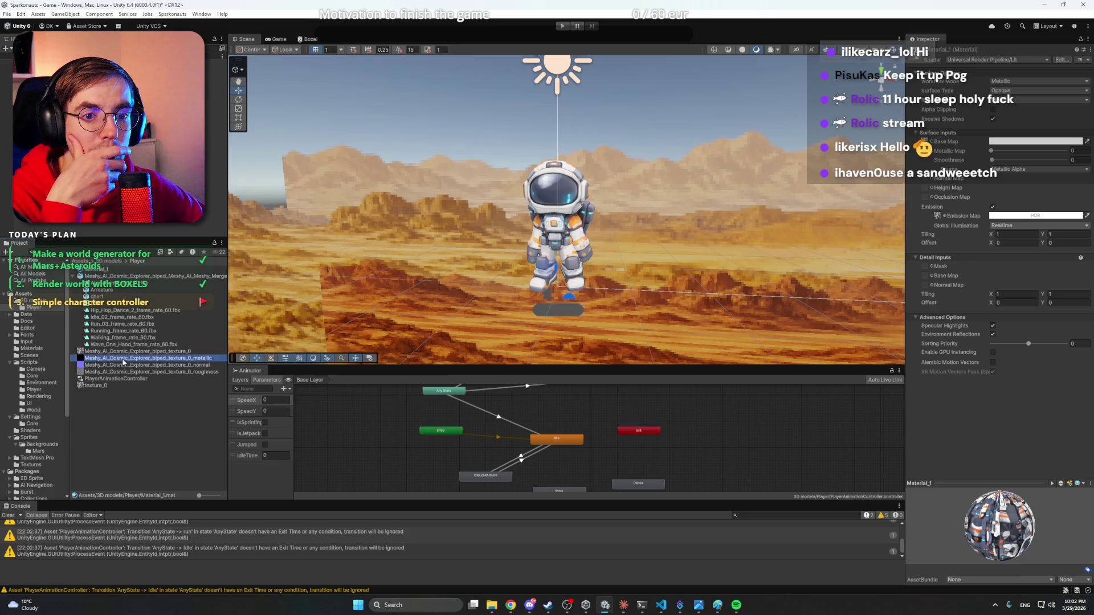
- Place the _metallic texture into Material_1's map slots, with Height Map at 0.02
{"action": "mouse_move", "coordinate": [130, 358]}
{"action": "left_mouse_down"}
{"action": "mouse_move", "coordinate": [134, 370]}
{"action": "mouse_move", "coordinate": [118, 365]}
{"action": "mouse_move", "coordinate": [952, 146]}
{"action": "left_mouse_up"}
{"action": "left_click", "coordinate": [110, 272]}
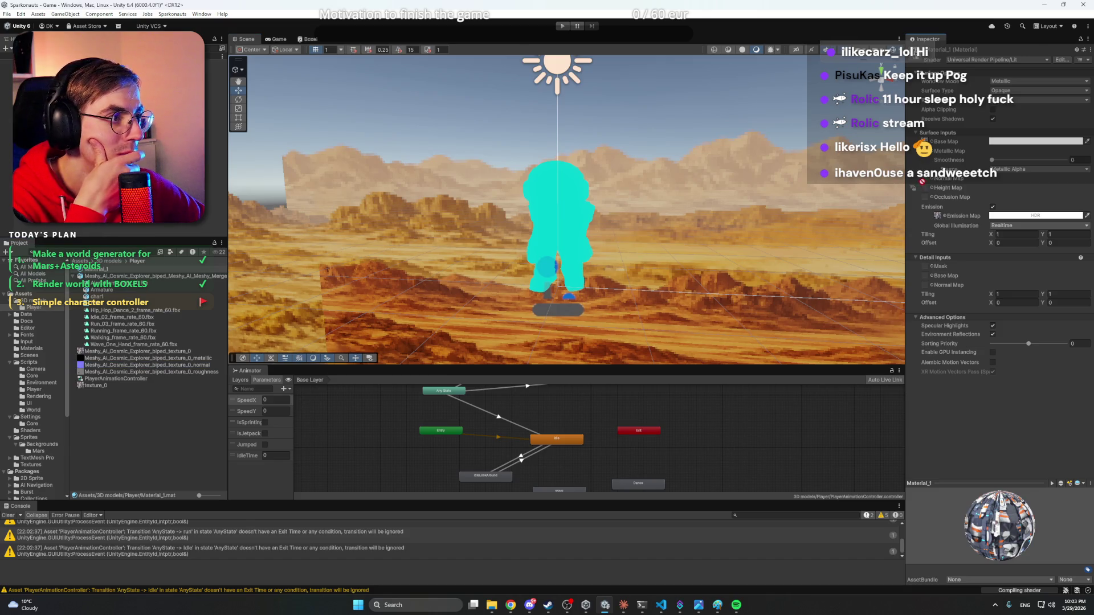
{"action": "left_click_drag", "start_coordinate": [926, 182], "coordinate": [680, 232]}
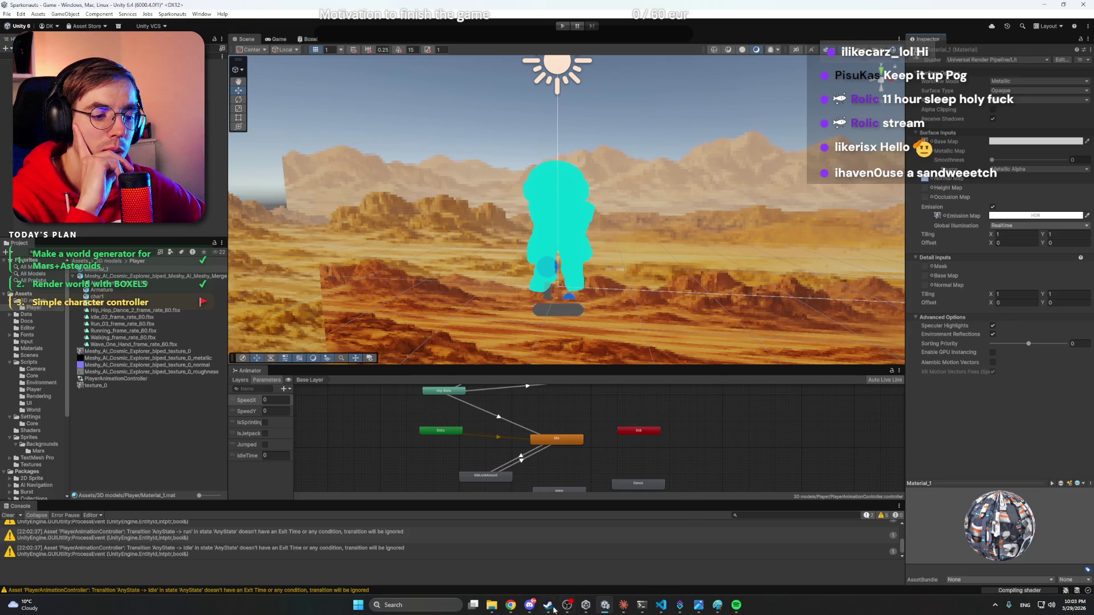
{"action": "left_click", "coordinate": [507, 609]}
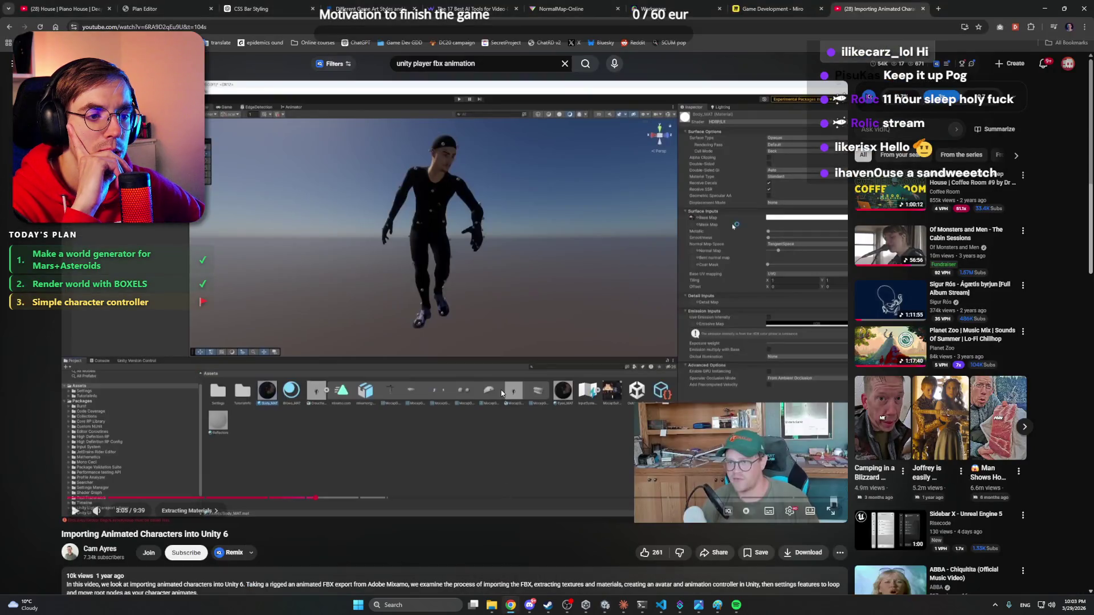
{"action": "left_click", "coordinate": [1049, 8]}
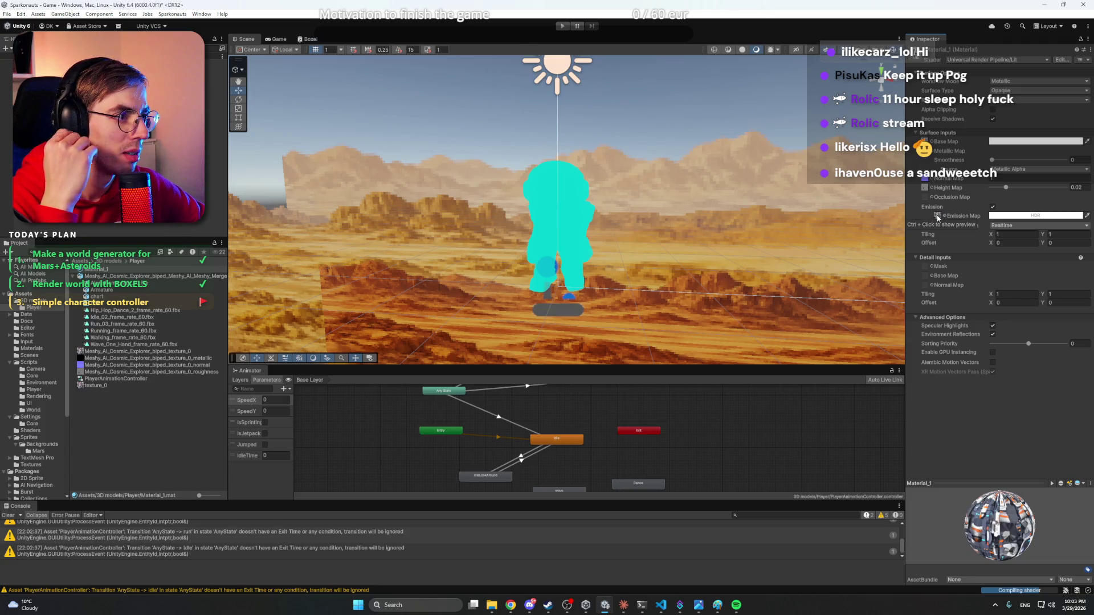
- Clear the texture from Material_1's Emission Map slot
{"action": "right_click", "coordinate": [937, 218]}
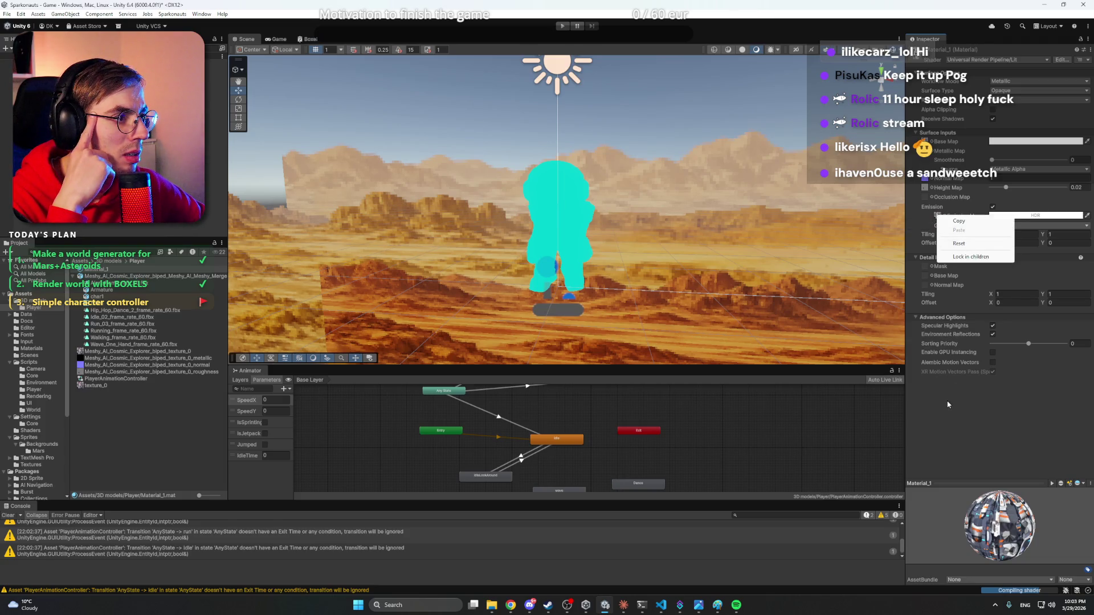
{"action": "double_click", "coordinate": [937, 216]}
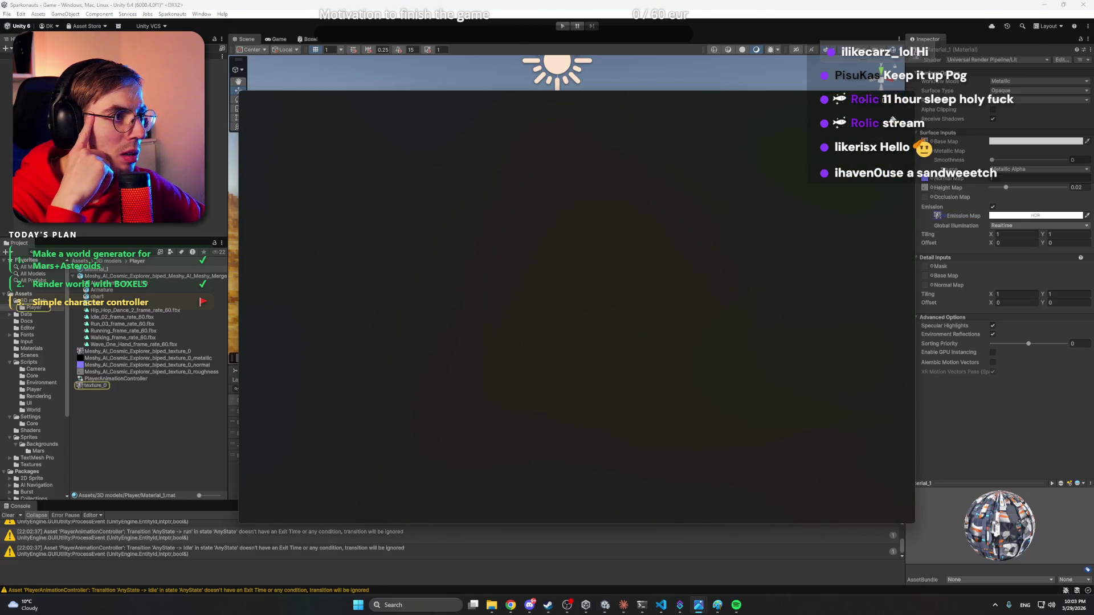
{"action": "left_click", "coordinate": [910, 105]}
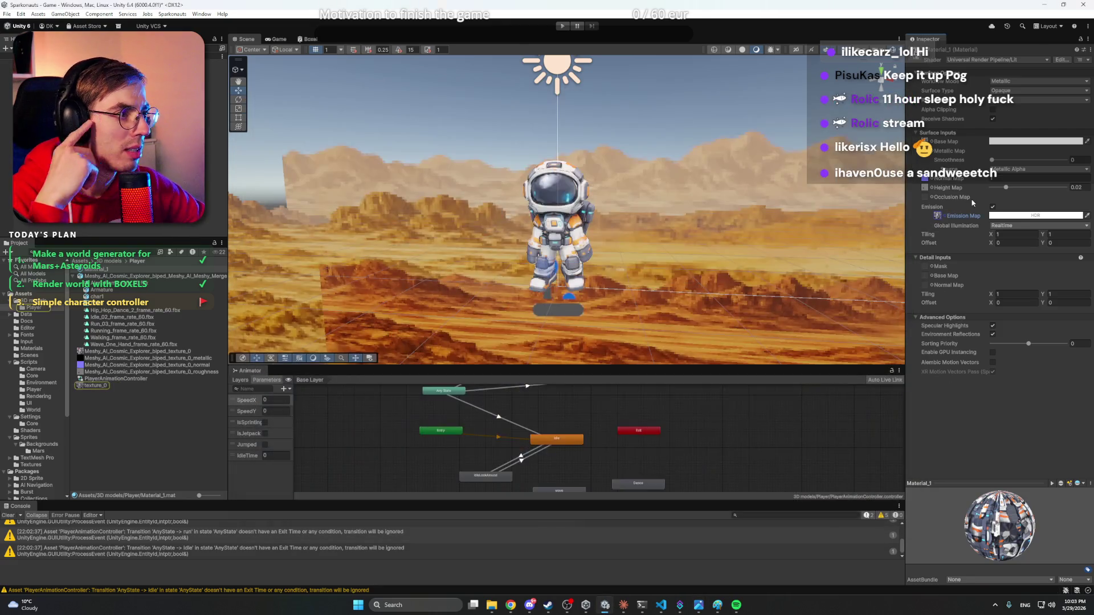
{"action": "key", "text": "Delete"}
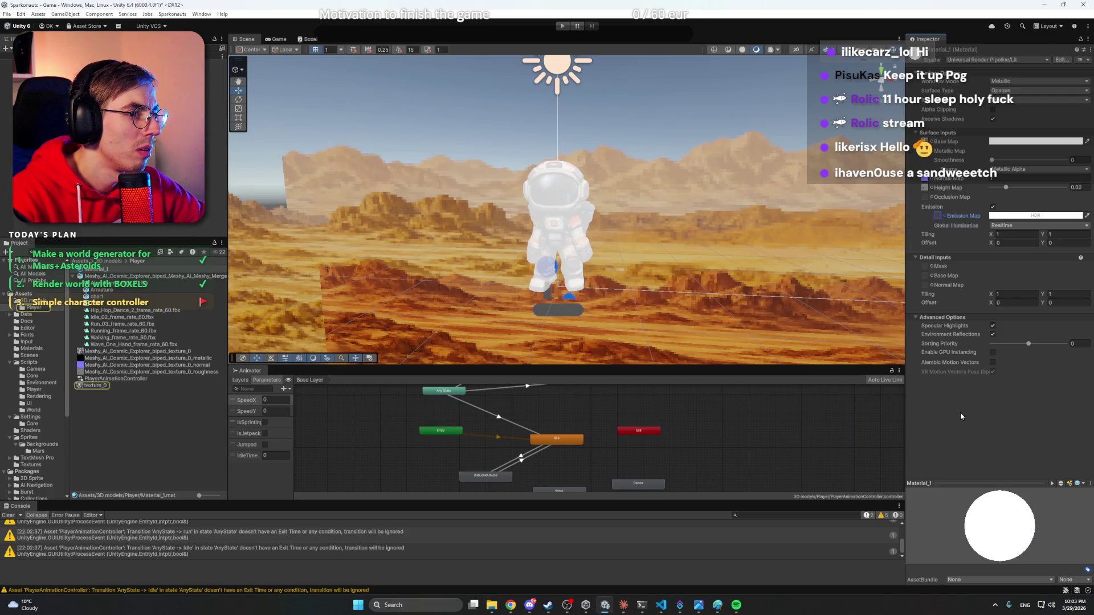
{"action": "left_click", "coordinate": [269, 226]}
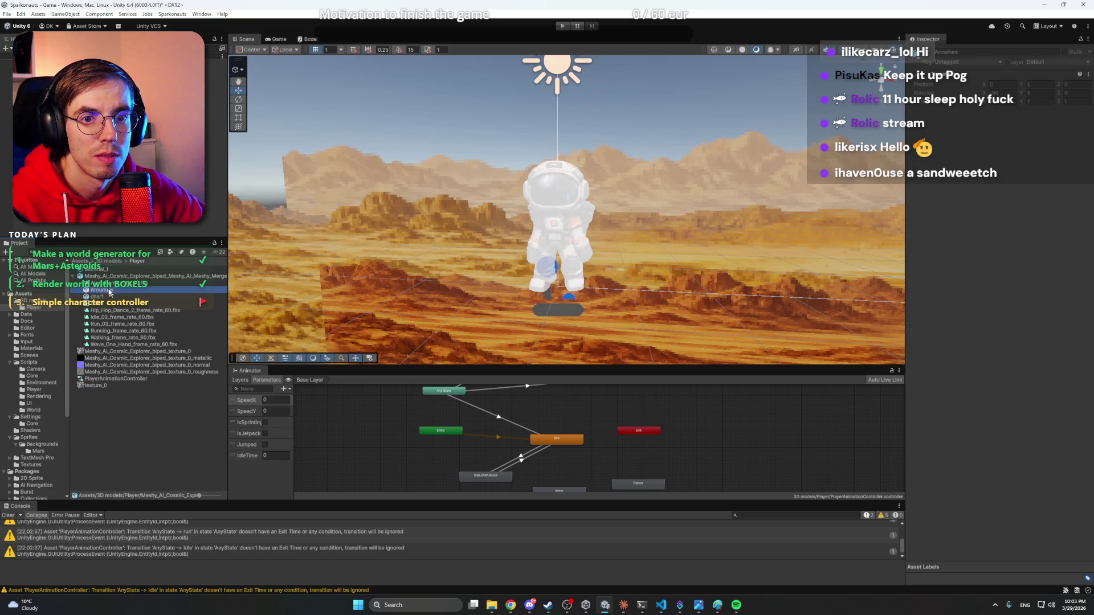
{"action": "left_click", "coordinate": [107, 270]}
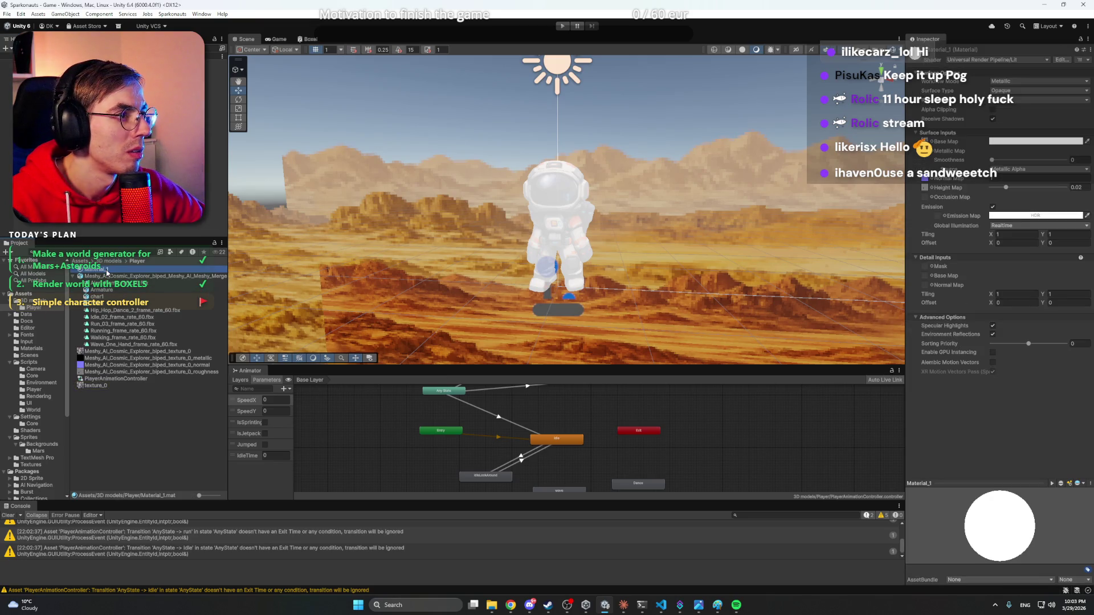
- Lower Material_1's emission intensity to -10 in the HDR colour picker
{"action": "left_click", "coordinate": [1029, 216]}
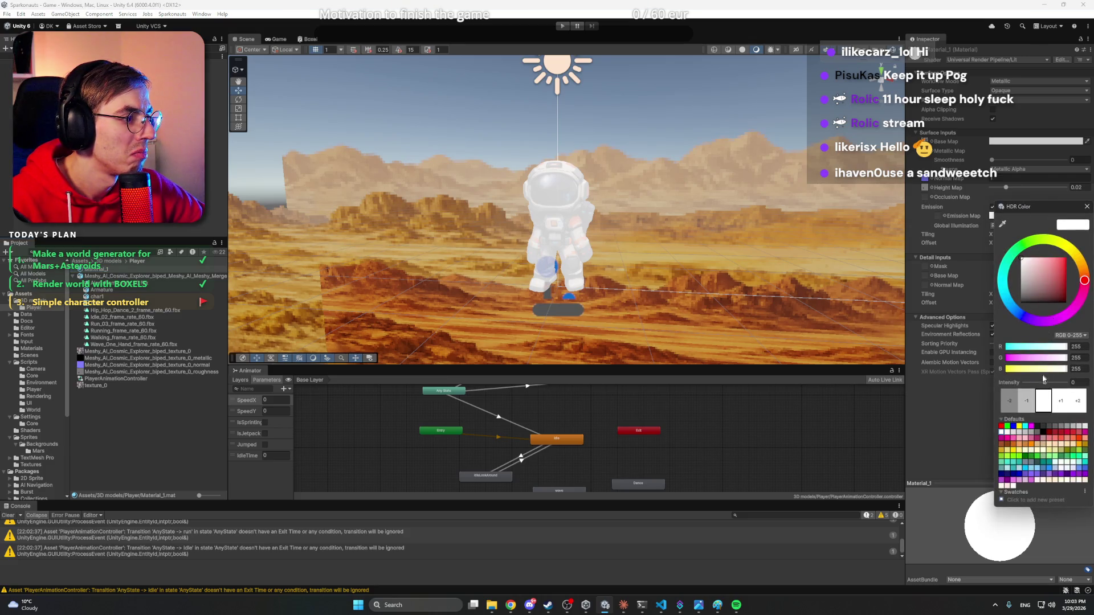
{"action": "mouse_move", "coordinate": [1043, 379]}
{"action": "left_mouse_down"}
{"action": "mouse_move", "coordinate": [1018, 385]}
{"action": "mouse_move", "coordinate": [1068, 386]}
{"action": "mouse_move", "coordinate": [999, 387]}
{"action": "left_mouse_up"}
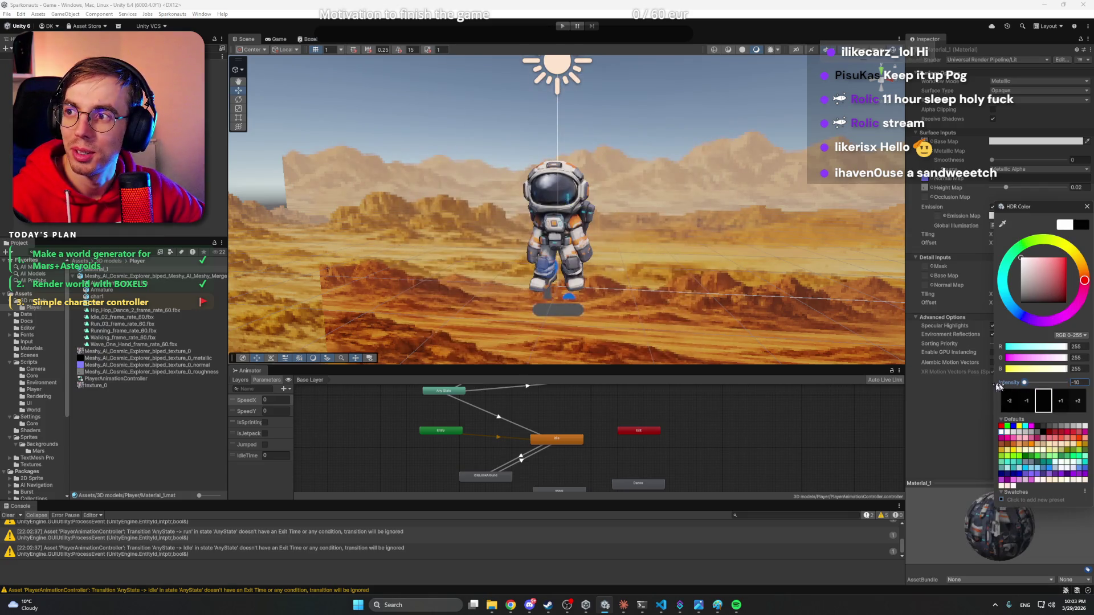
{"action": "left_click", "coordinate": [1087, 206]}
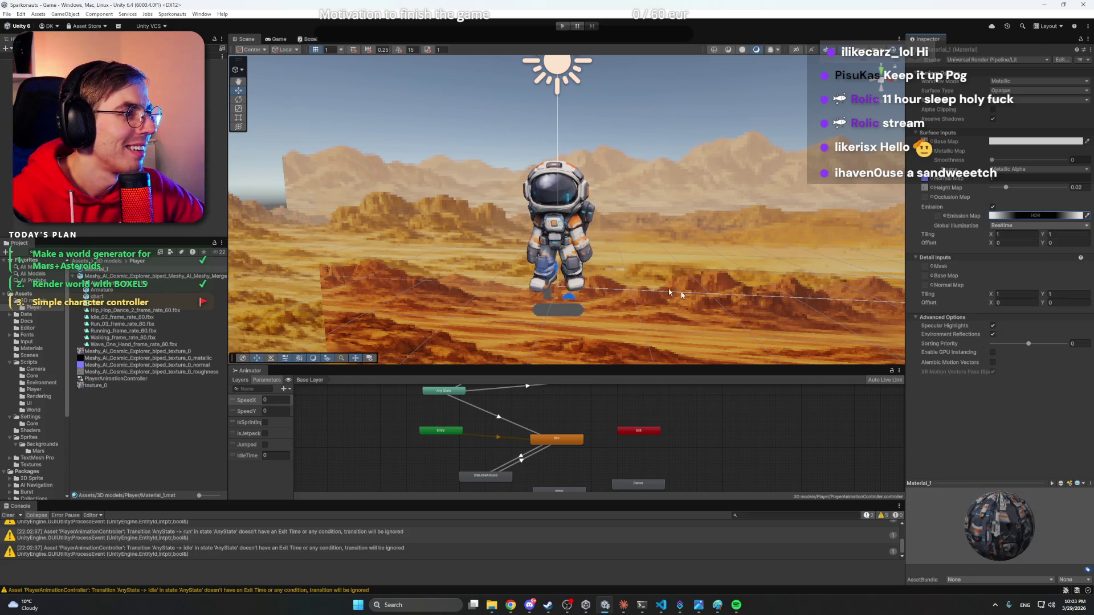
{"action": "left_click", "coordinate": [223, 193]}
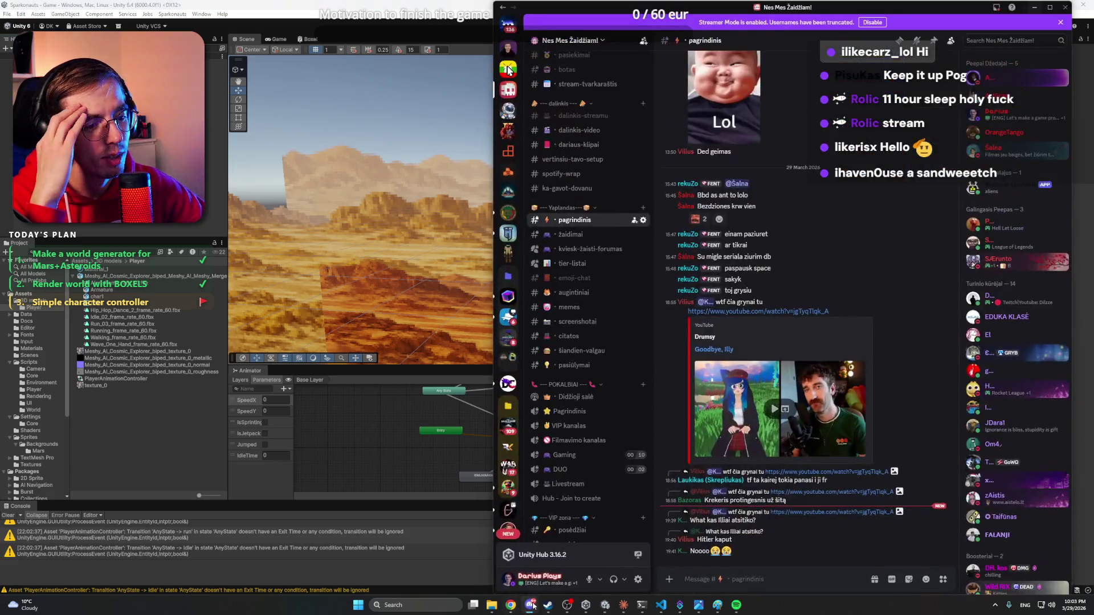
{"action": "mouse_move", "coordinate": [518, 608]}
{"action": "left_click", "coordinate": [491, 579]}
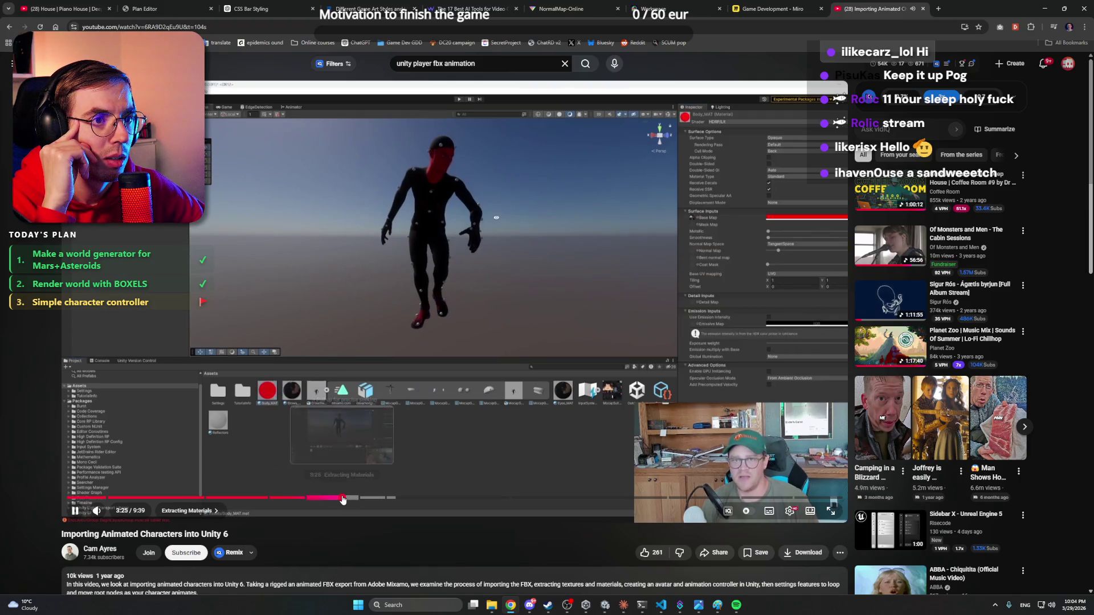
- Seek the tutorial to about 3:36 and let it play into 'Getting Your Animation Working'
{"action": "left_click", "coordinate": [343, 500]}
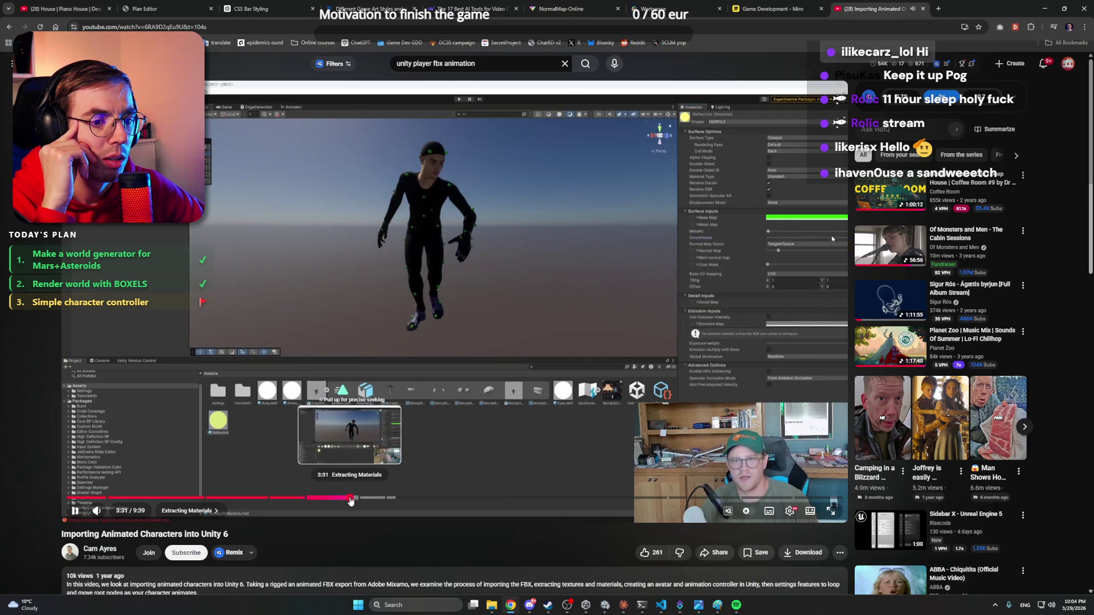
{"action": "left_click", "coordinate": [356, 500]}
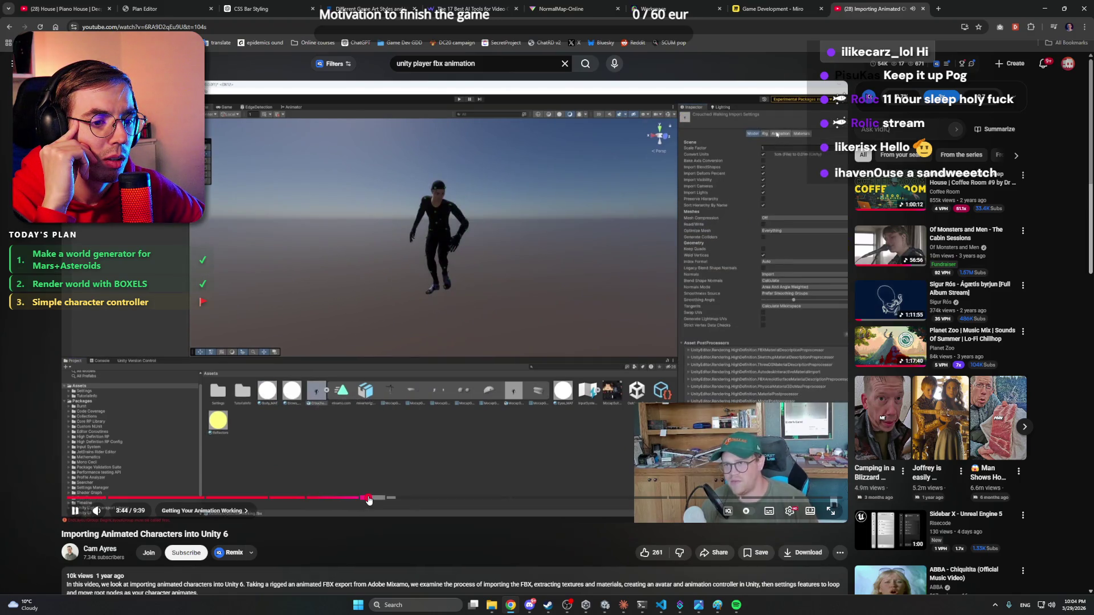
{"action": "left_click", "coordinate": [366, 500]}
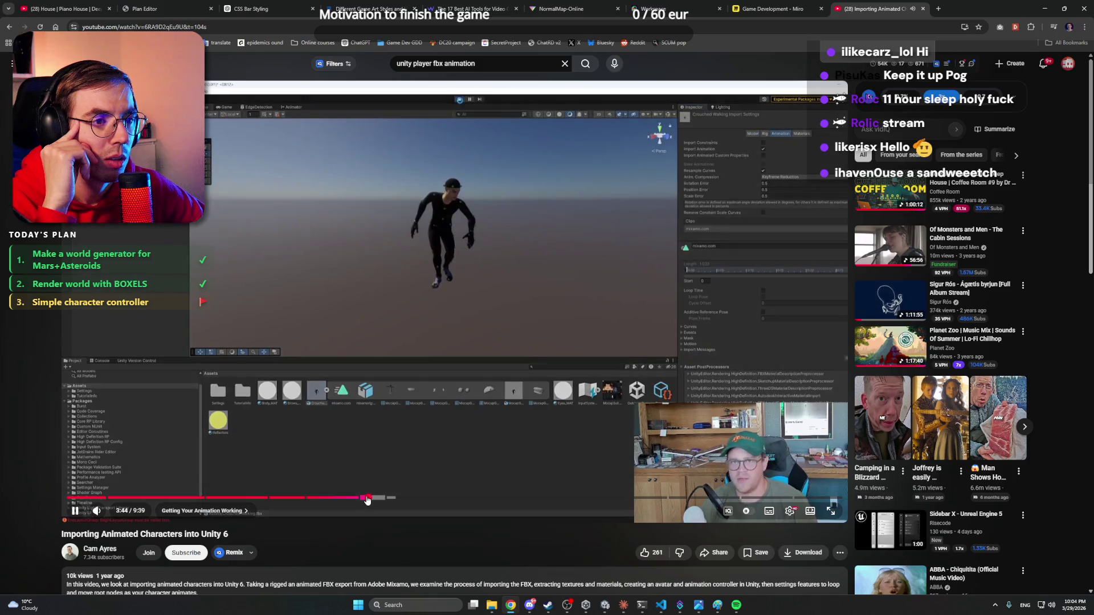
{"action": "left_click", "coordinate": [358, 500]}
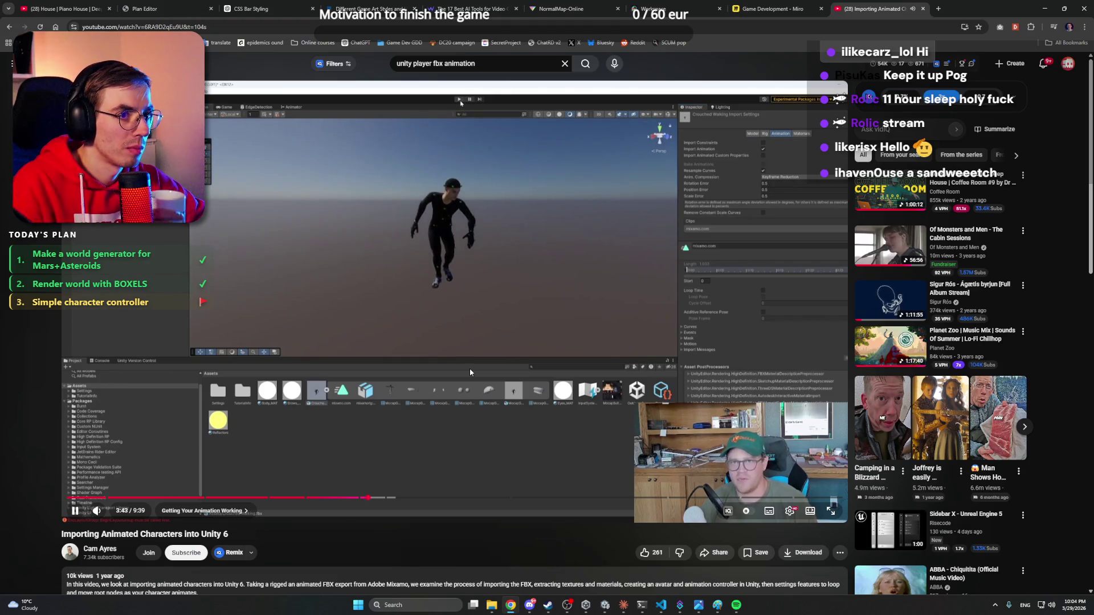
{"action": "mouse_move", "coordinate": [491, 355]}
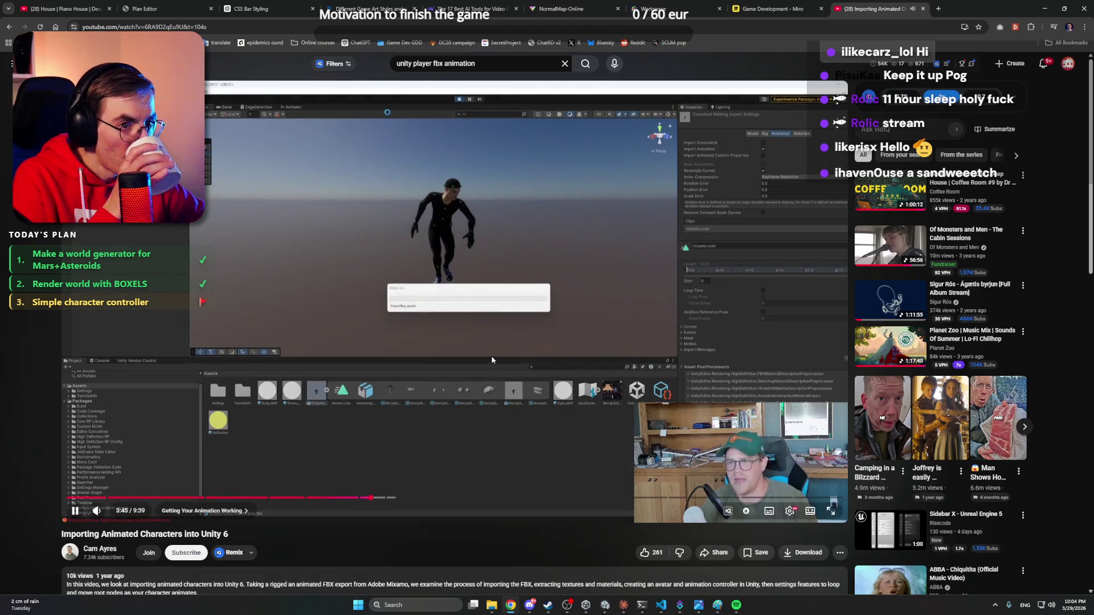
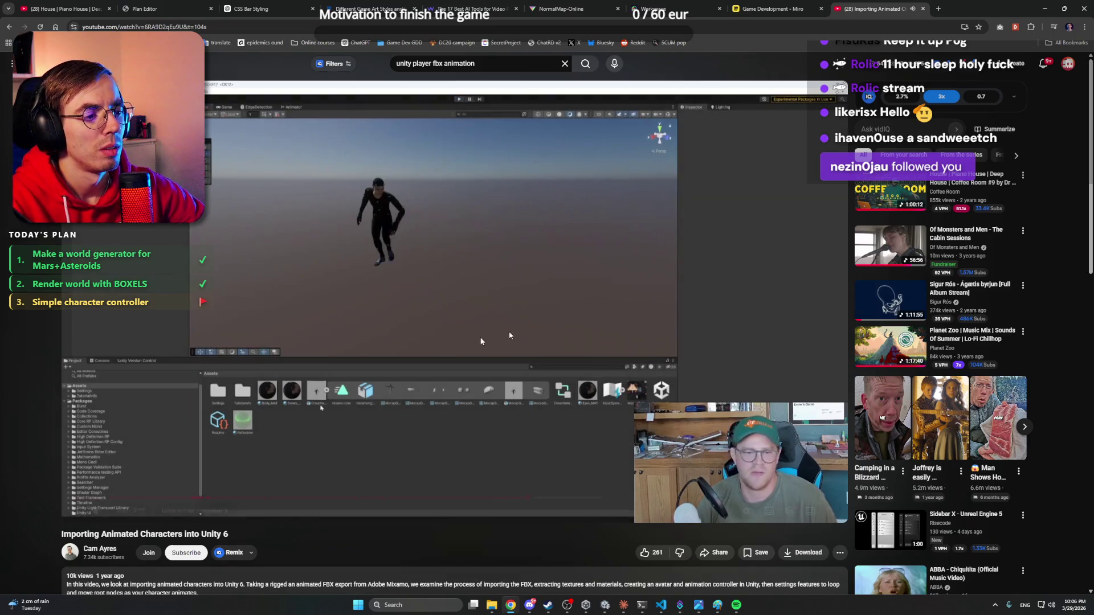
- Jump the tutorial video to 5:45, pause it, and bring the Unity editor forward
{"action": "left_click", "coordinate": [531, 499]}
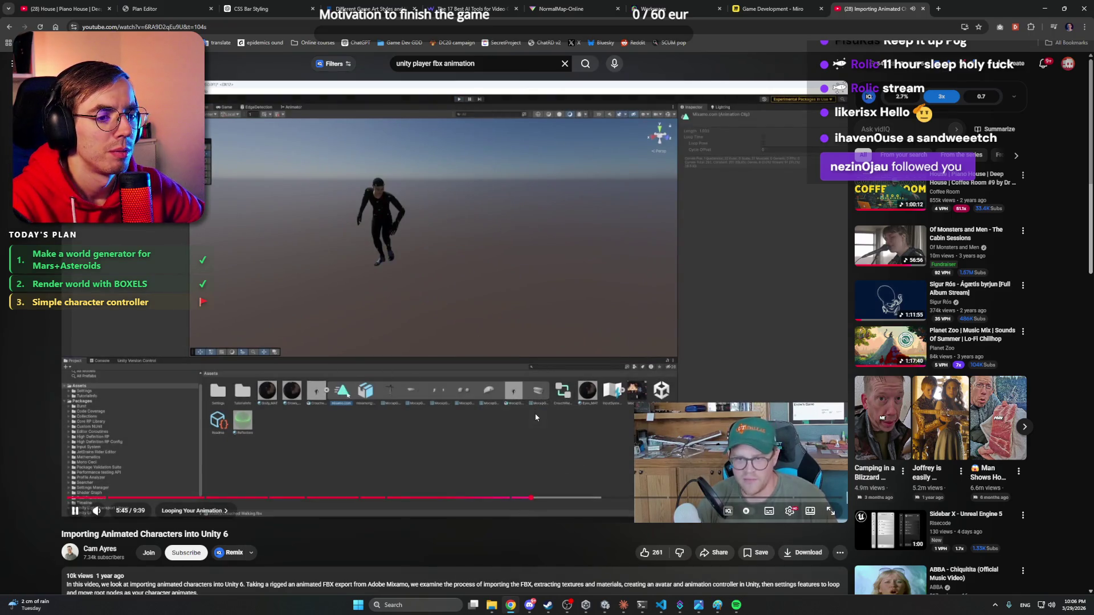
{"action": "key", "text": "space"}
{"action": "left_click", "coordinate": [624, 607]}
{"action": "left_click", "coordinate": [624, 608]}
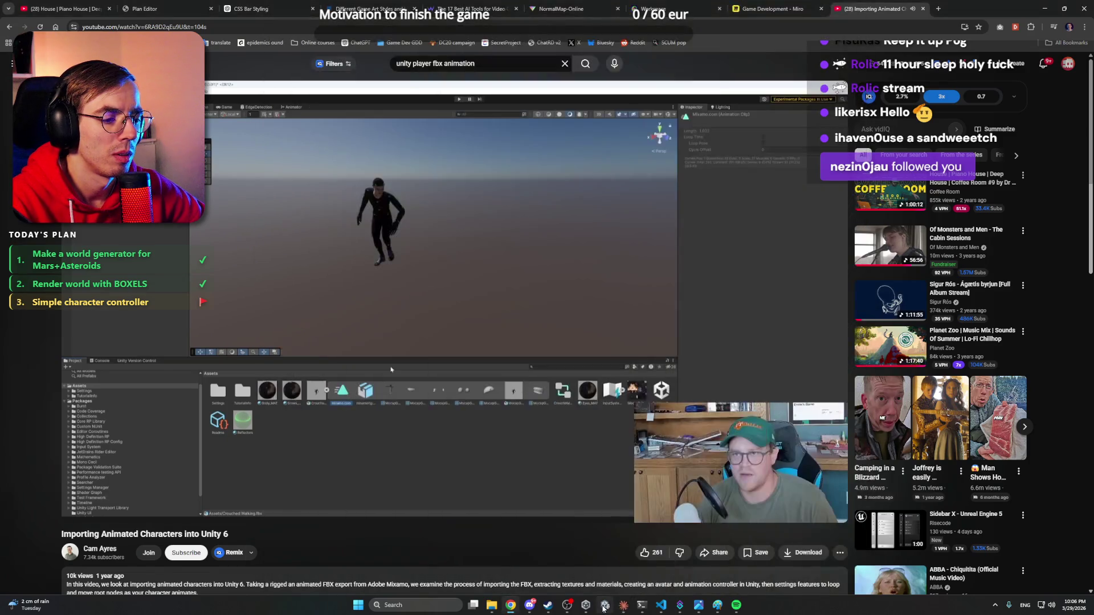
{"action": "left_click", "coordinate": [605, 606]}
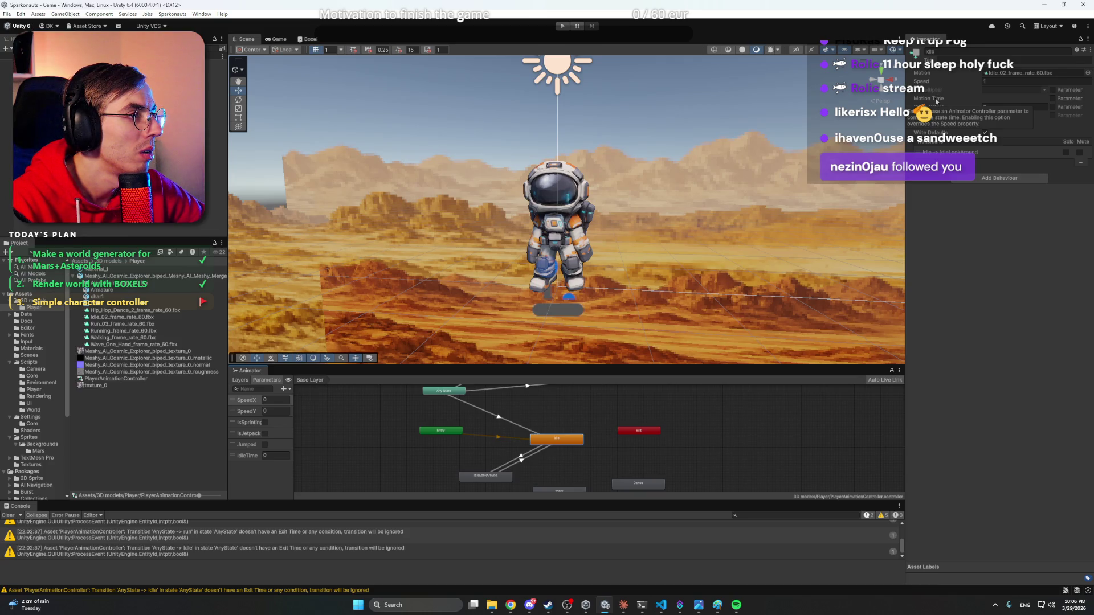
- Glance at the state behaviour list, then play the tutorial a little further and pause it
{"action": "left_click", "coordinate": [989, 180]}
{"action": "key", "text": "Escape"}
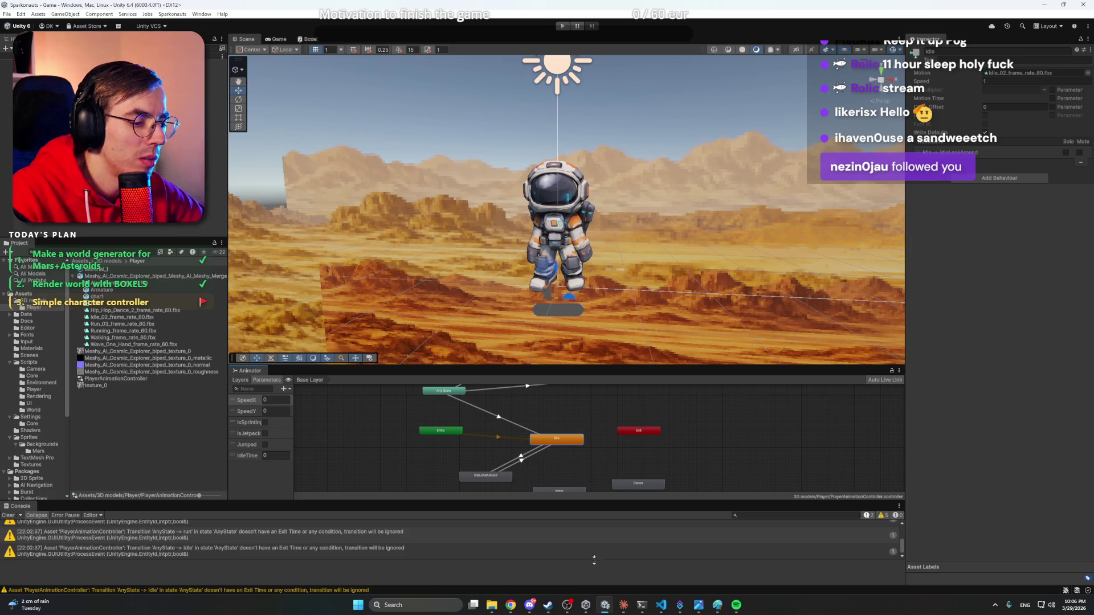
{"action": "left_click", "coordinate": [511, 605]}
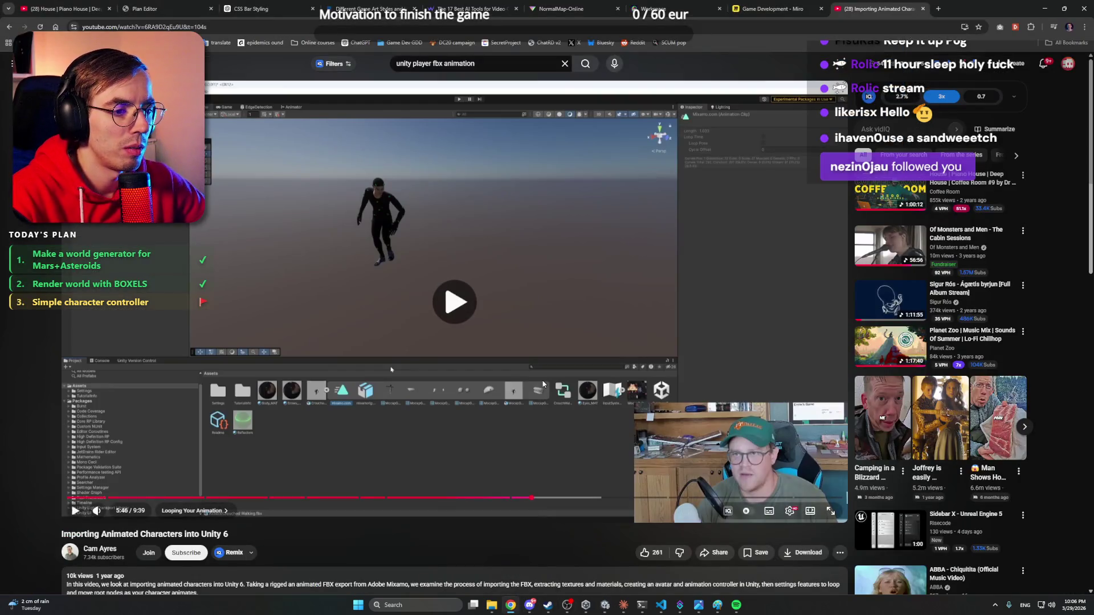
{"action": "left_click", "coordinate": [522, 357]}
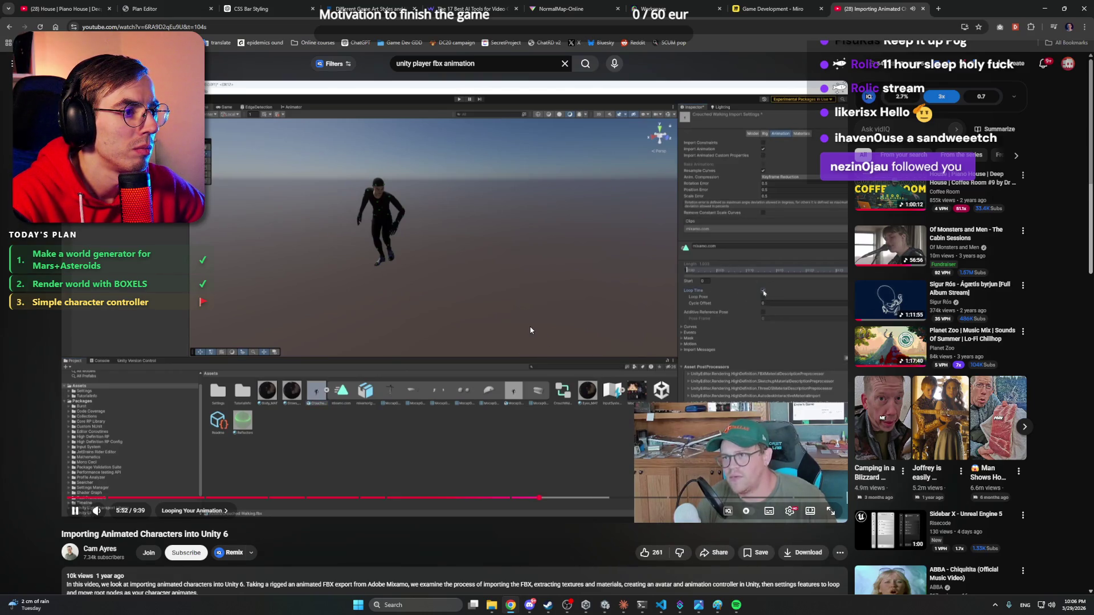
{"action": "key", "text": "space"}
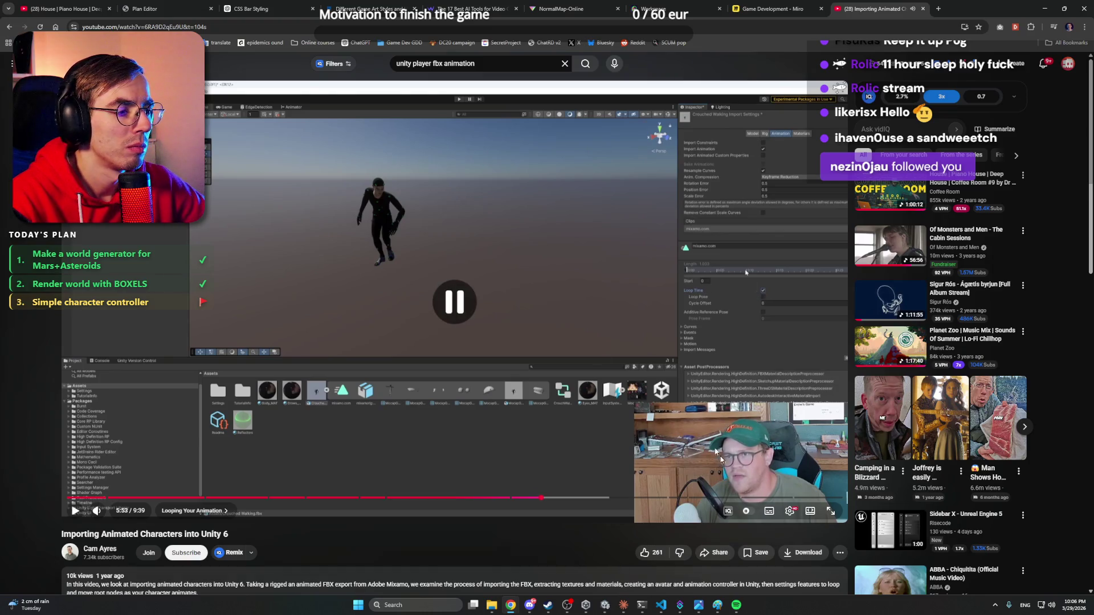
- Start the Nujabes Playlist video in the browser and minimise Chrome to return to Unity
{"action": "left_click", "coordinate": [605, 606]}
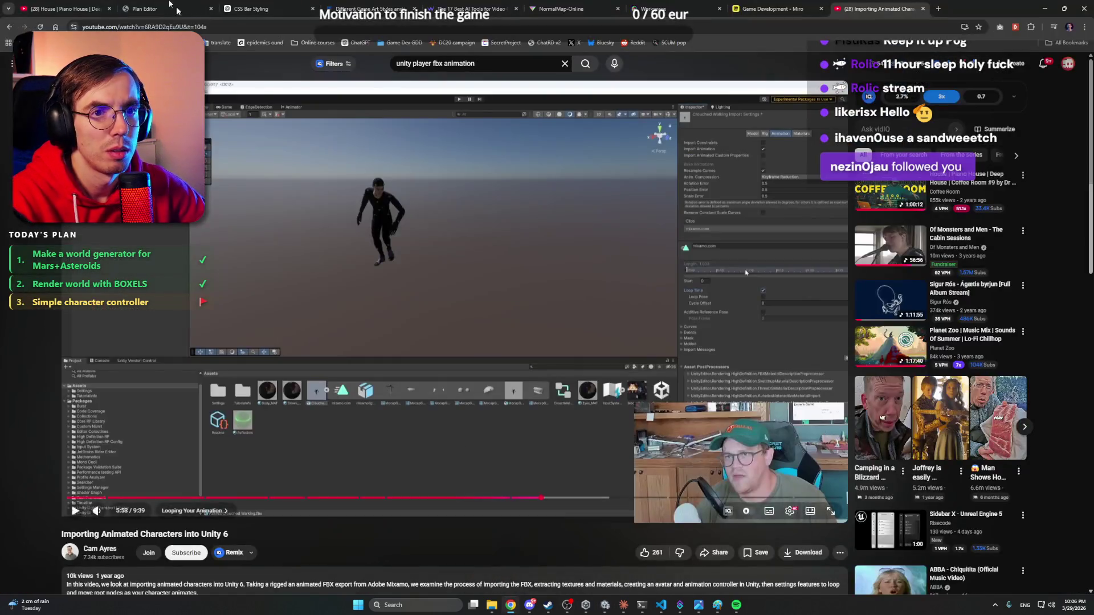
{"action": "left_click", "coordinate": [512, 555]}
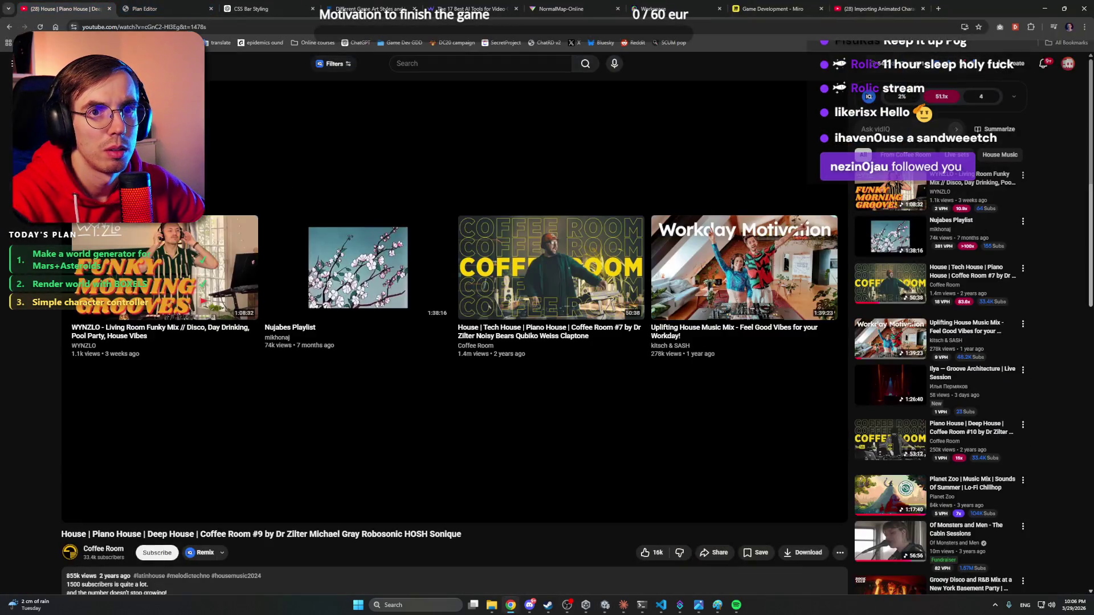
{"action": "left_click", "coordinate": [184, 291]}
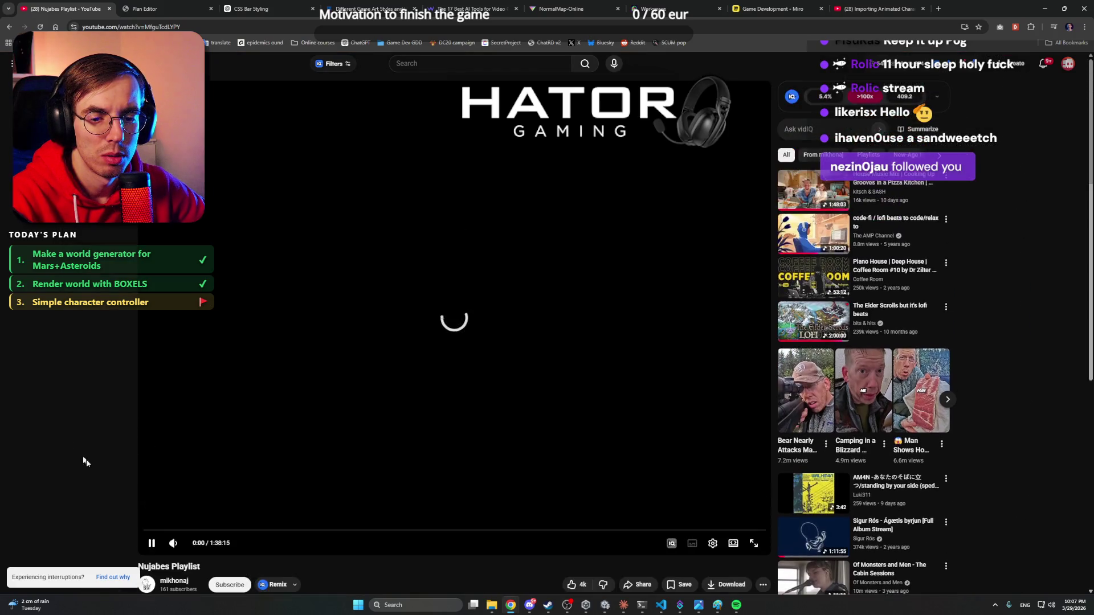
{"action": "left_click", "coordinate": [1044, 8]}
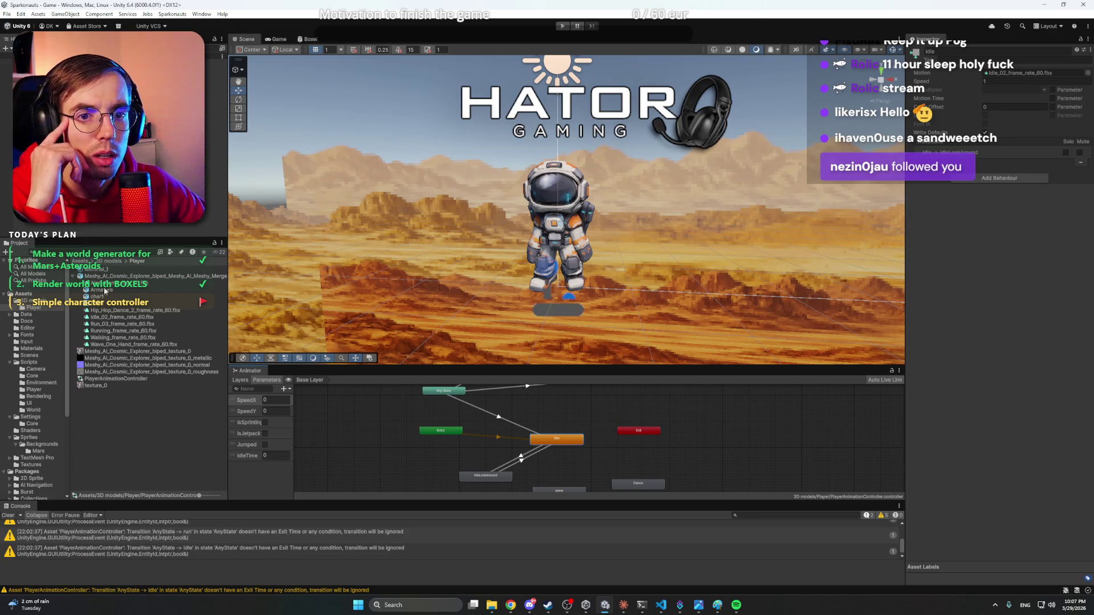
- Enable Loop Time on the Alert clip in Alert_frame_rate_60.fbx's Animation import settings
{"action": "left_click", "coordinate": [192, 284]}
{"action": "left_click", "coordinate": [985, 83]}
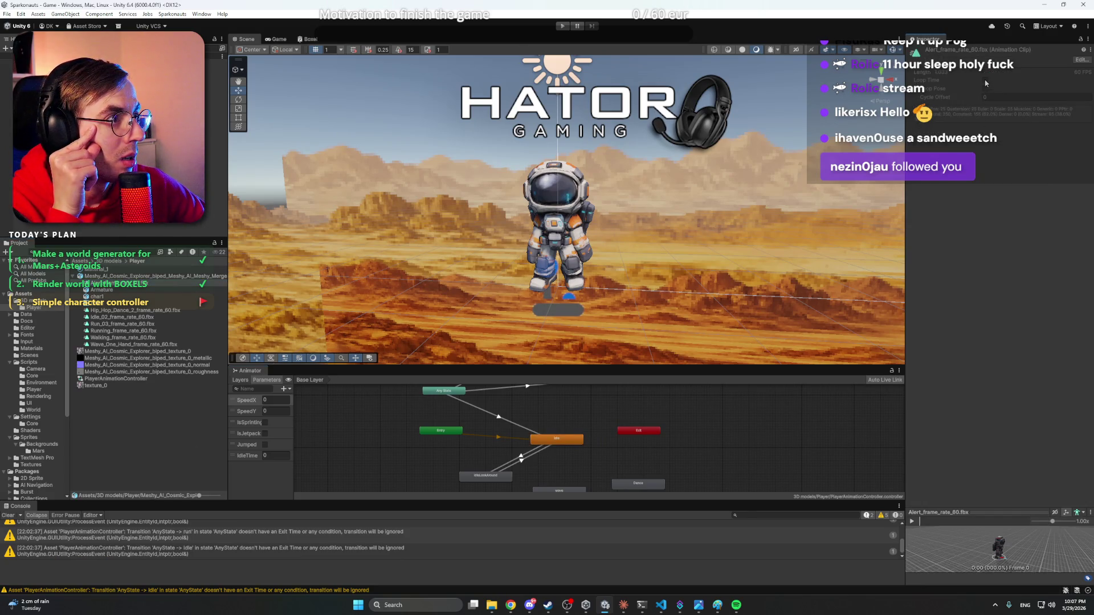
{"action": "left_click", "coordinate": [1080, 61]}
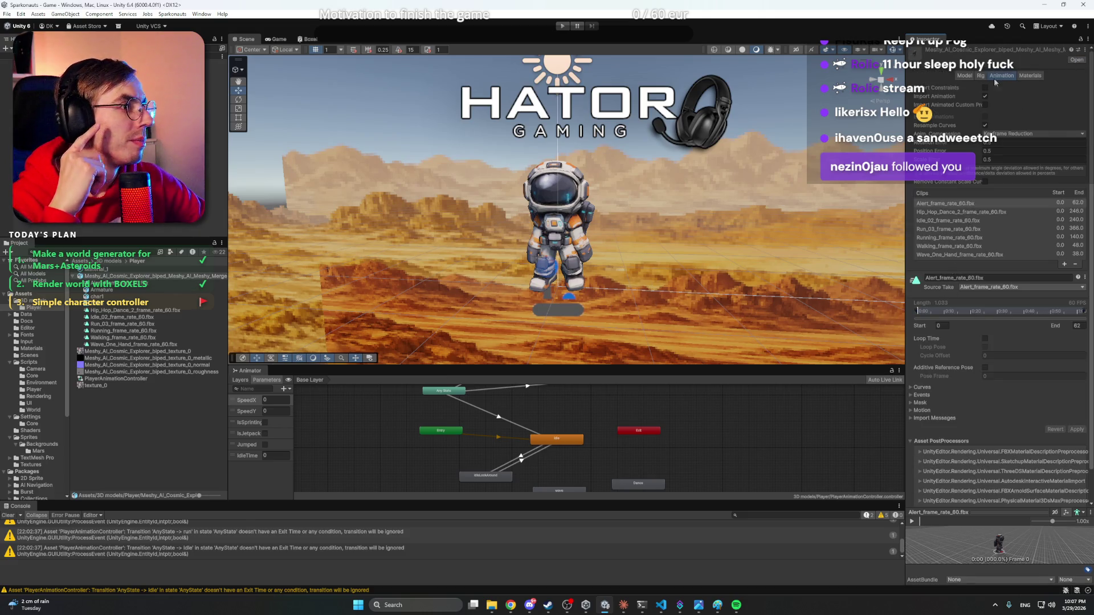
{"action": "left_click", "coordinate": [960, 203]}
{"action": "left_click", "coordinate": [985, 339]}
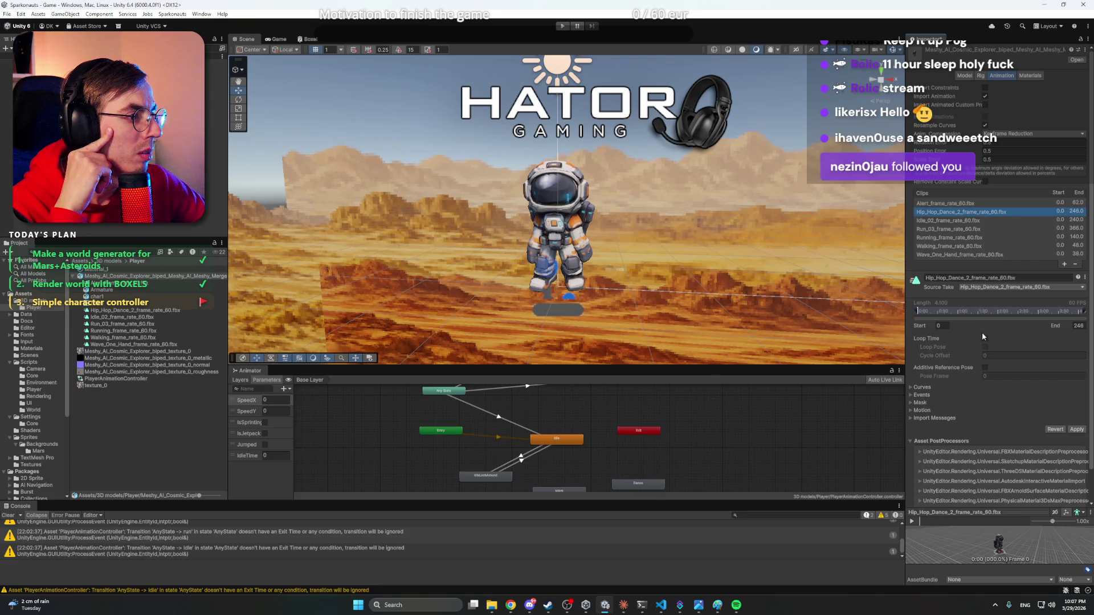
- Enable Loop Time on the Walking and Wave_One_Hand clips, then enter Play mode with Ctrl+P
{"action": "left_click", "coordinate": [946, 221]}
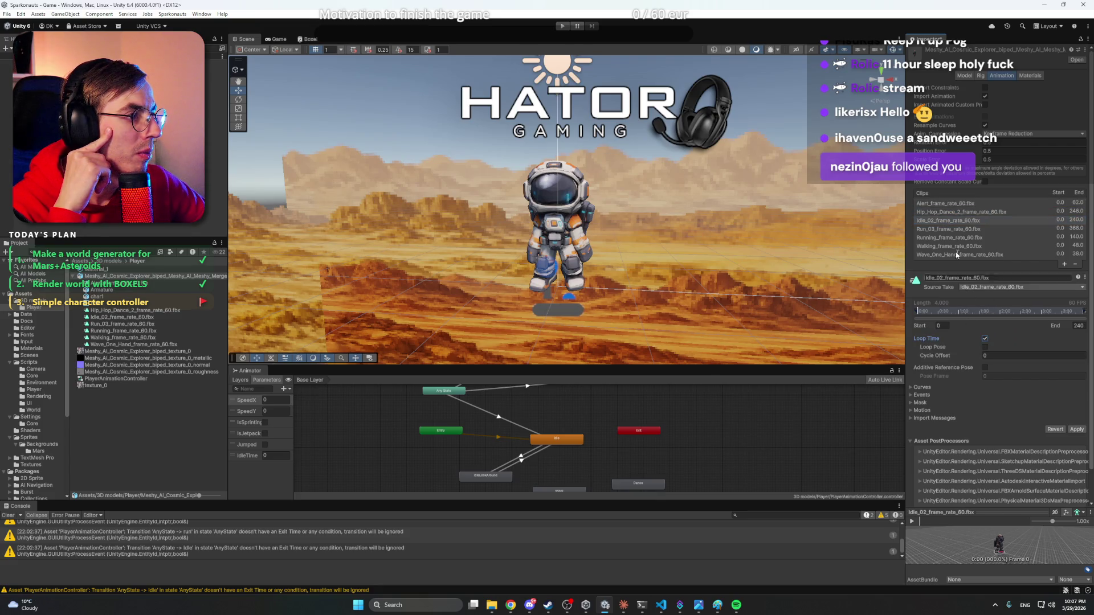
{"action": "left_click", "coordinate": [950, 231]}
{"action": "left_click", "coordinate": [962, 236]}
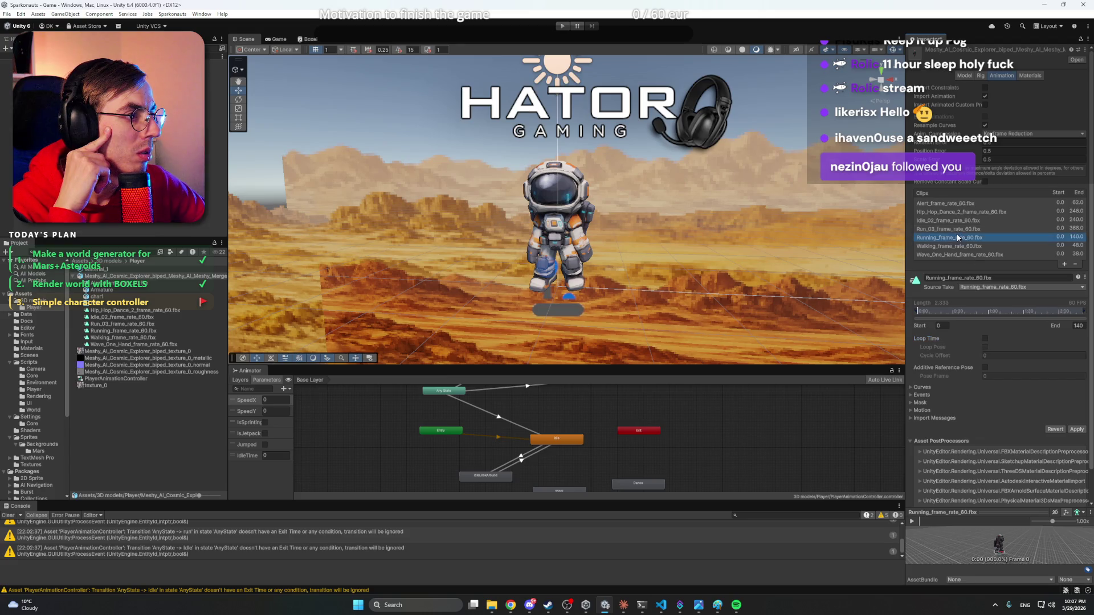
{"action": "left_click", "coordinate": [955, 246]}
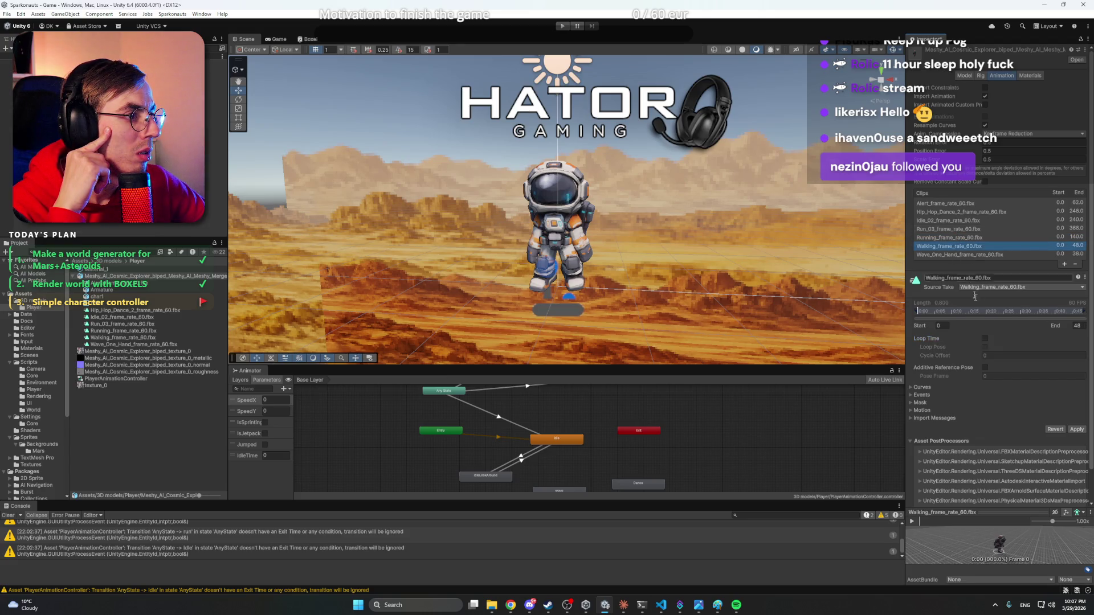
{"action": "left_click", "coordinate": [986, 339]}
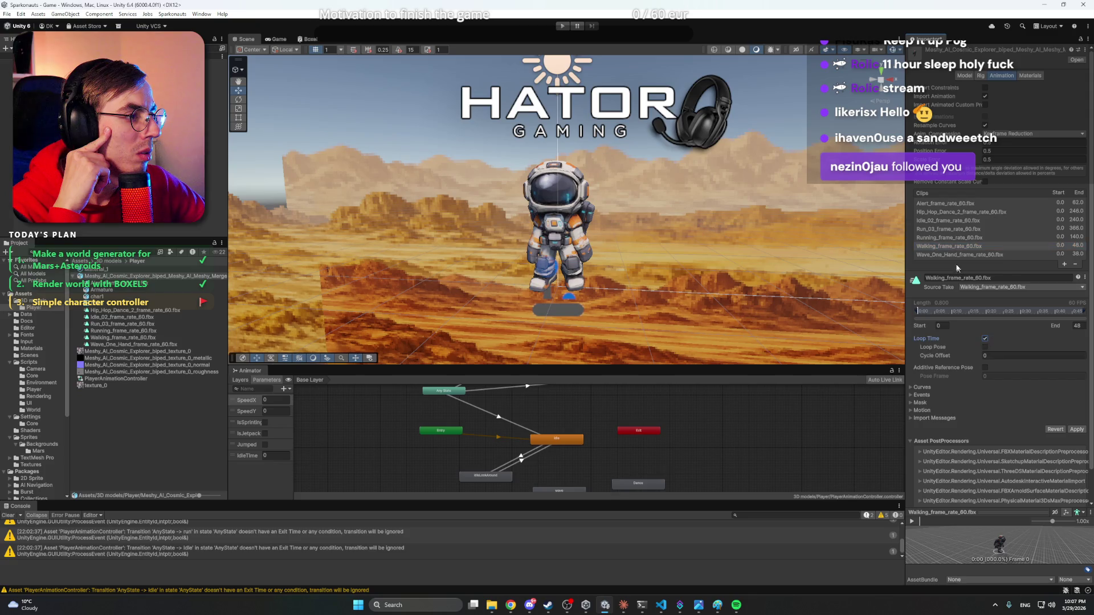
{"action": "left_click", "coordinate": [963, 255]}
{"action": "left_click", "coordinate": [985, 339]}
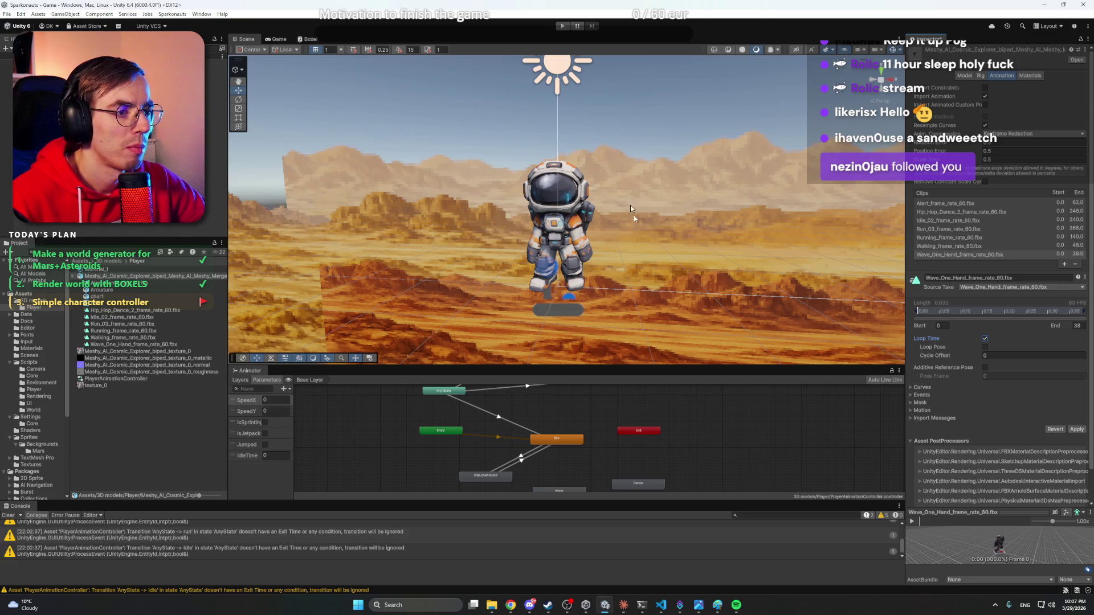
{"action": "key", "text": "ctrl+p"}
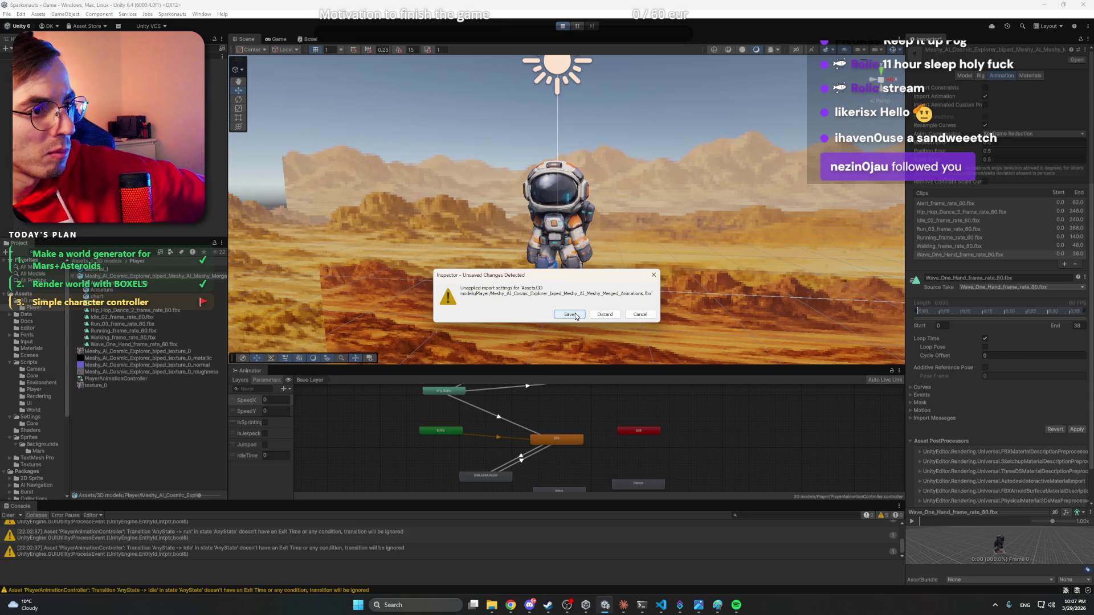
- Save the clip import changes, then sprint, jump and steer the astronaut across Mars with Shift+D, Space and A+W
{"action": "left_click", "coordinate": [570, 315]}
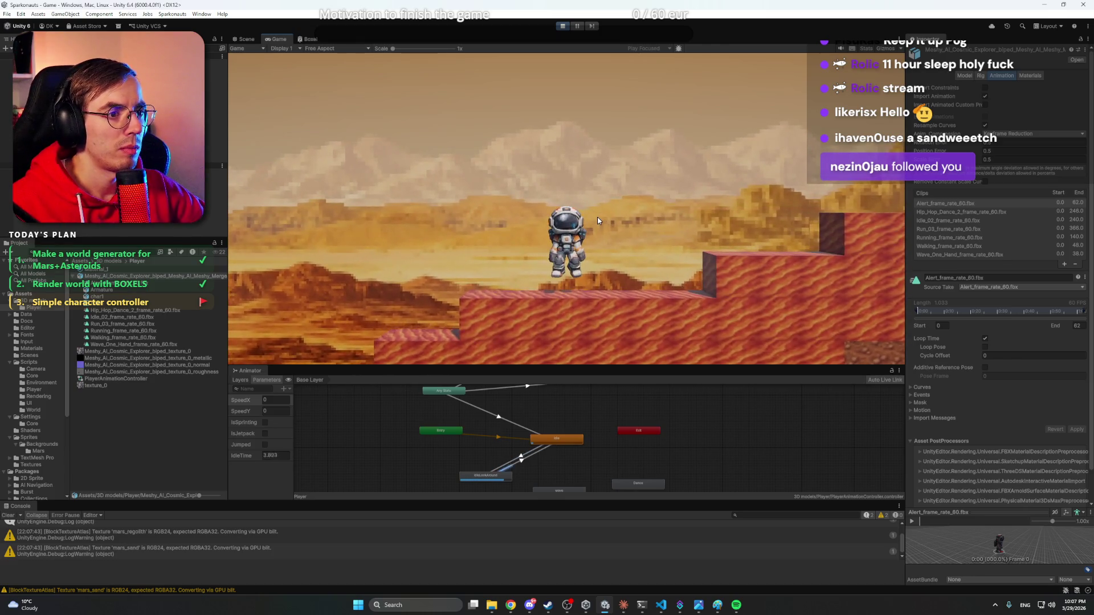
{"action": "key", "text": "shift+d"}
{"action": "key", "text": "space"}
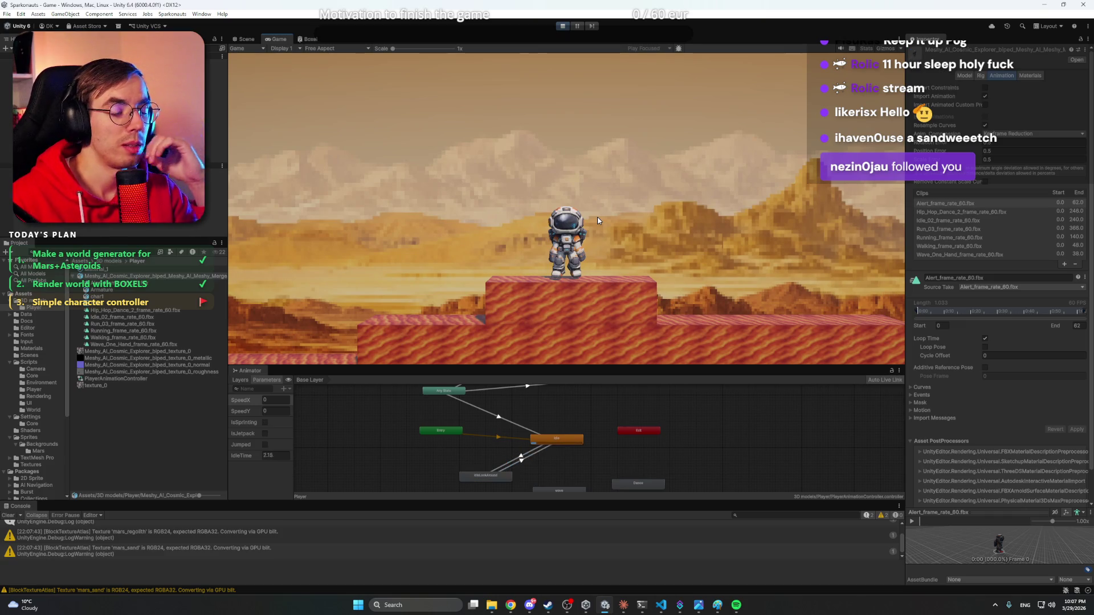
{"action": "key", "text": "a+w"}
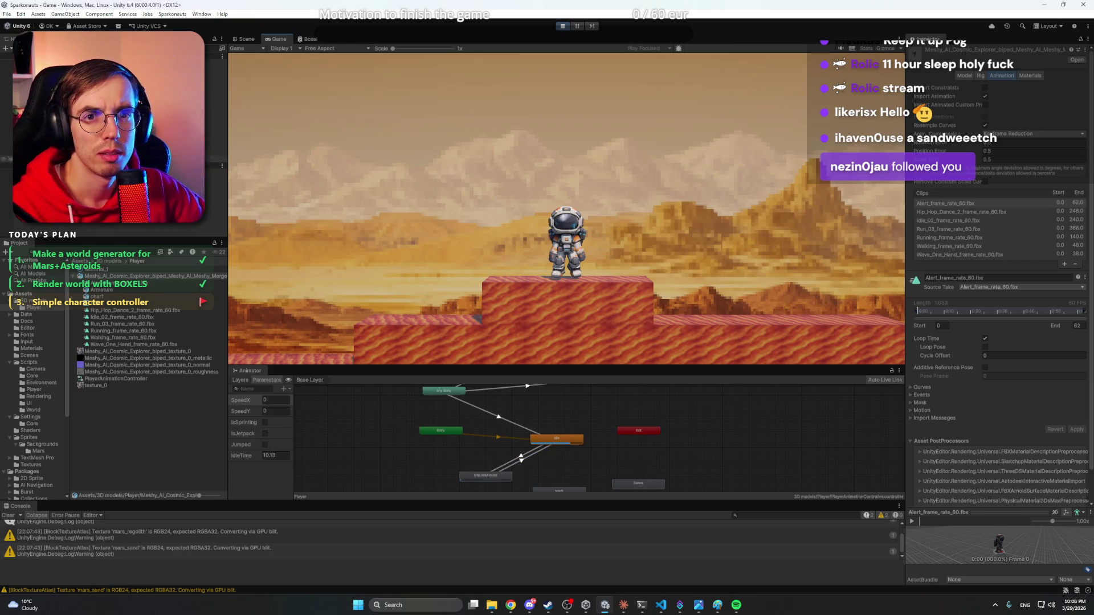
{"action": "left_click", "coordinate": [213, 151]}
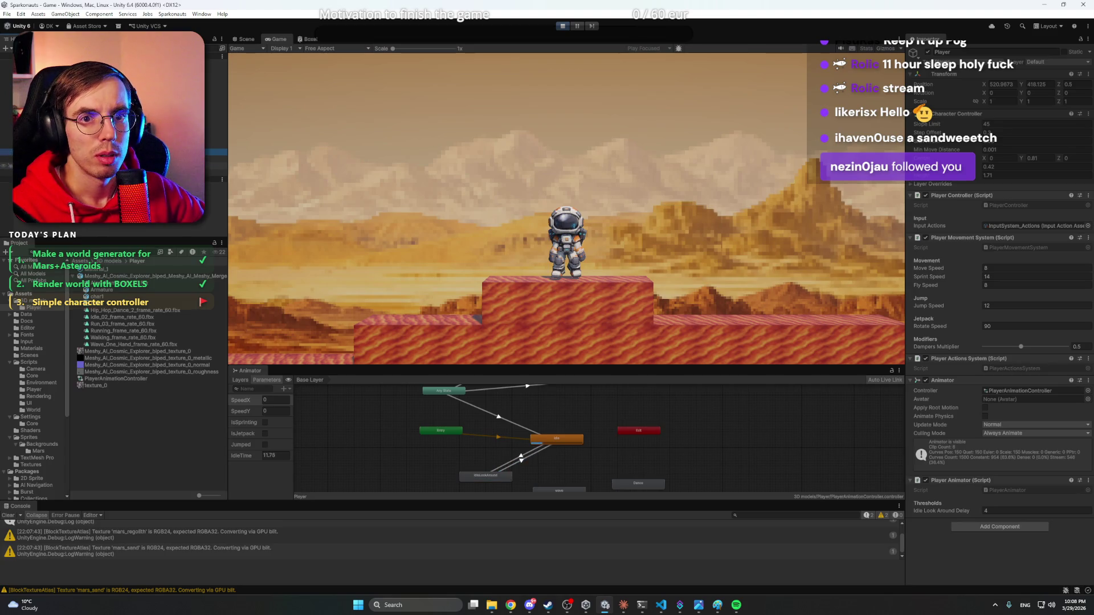
- Inspect the Player's Model, Armature and char1 children, then stop Play mode
{"action": "left_click", "coordinate": [213, 165]}
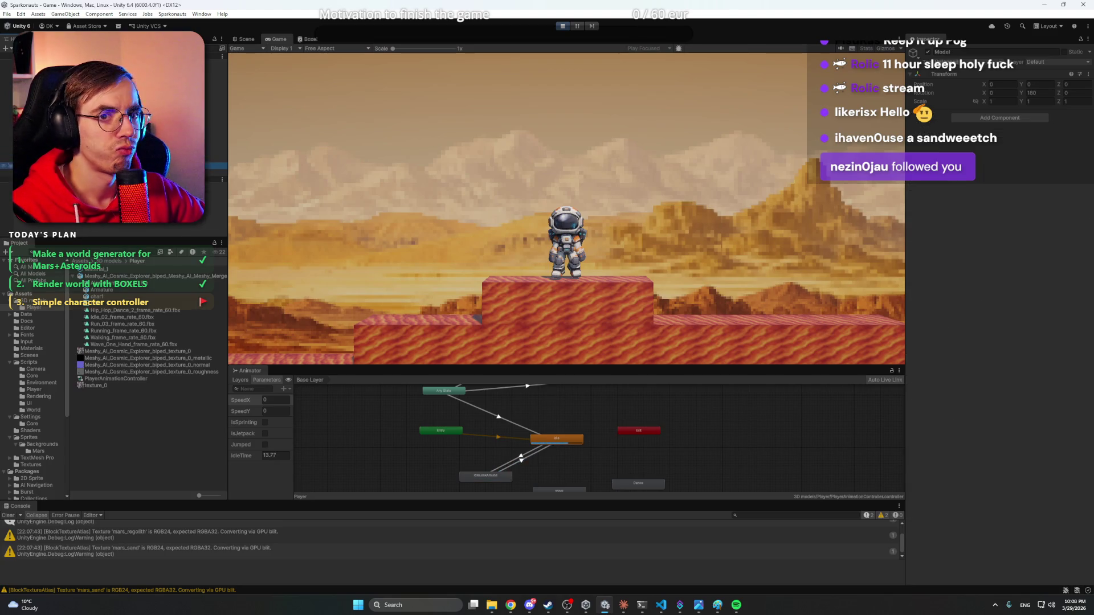
{"action": "left_click", "coordinate": [214, 172]}
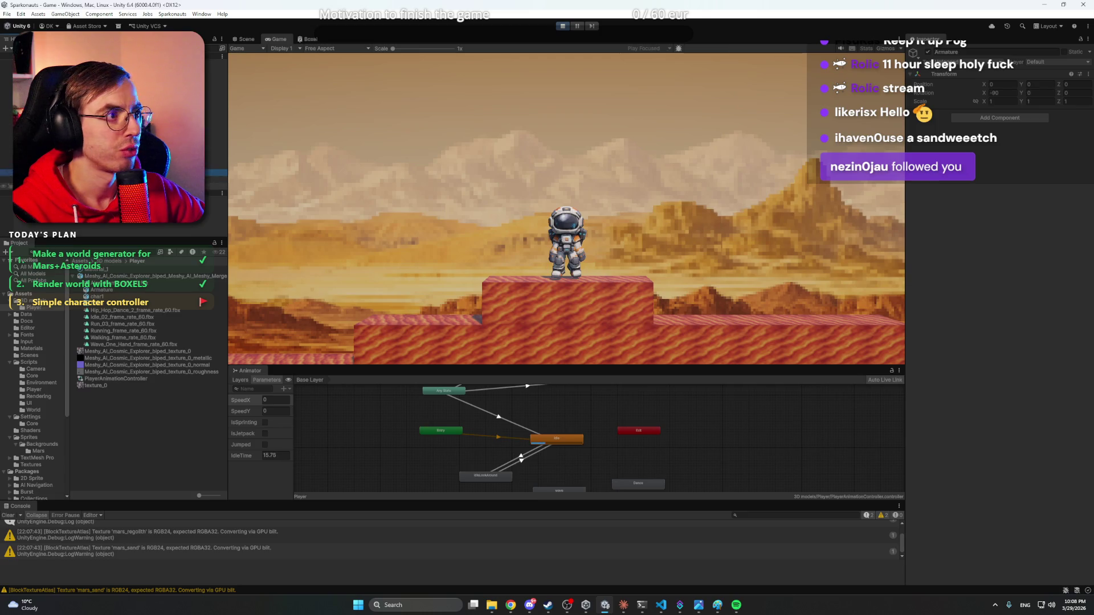
{"action": "left_click", "coordinate": [213, 179]}
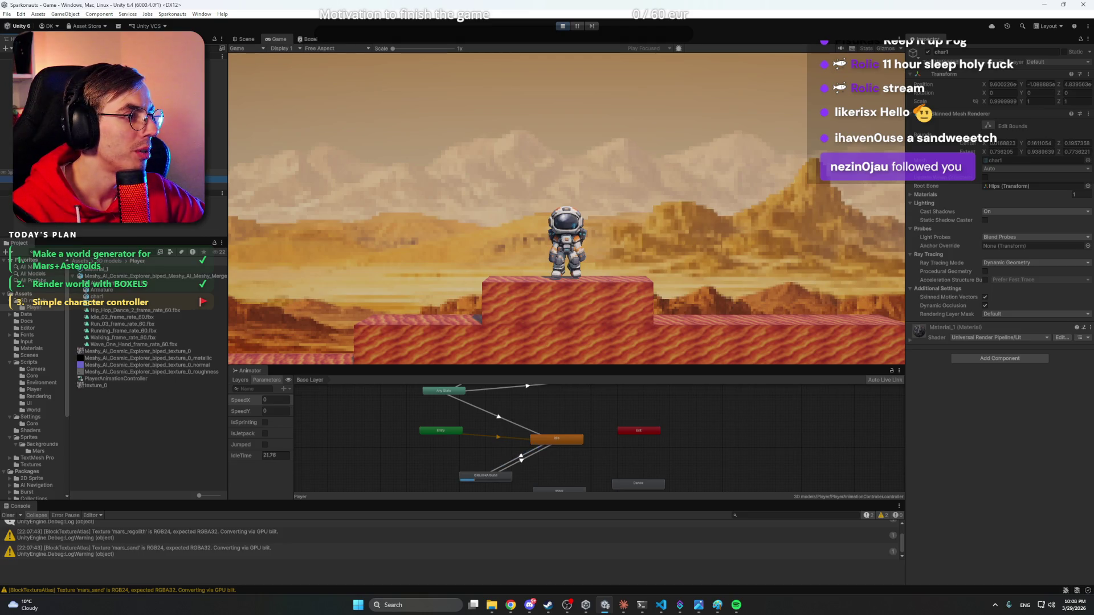
{"action": "left_click", "coordinate": [214, 186]}
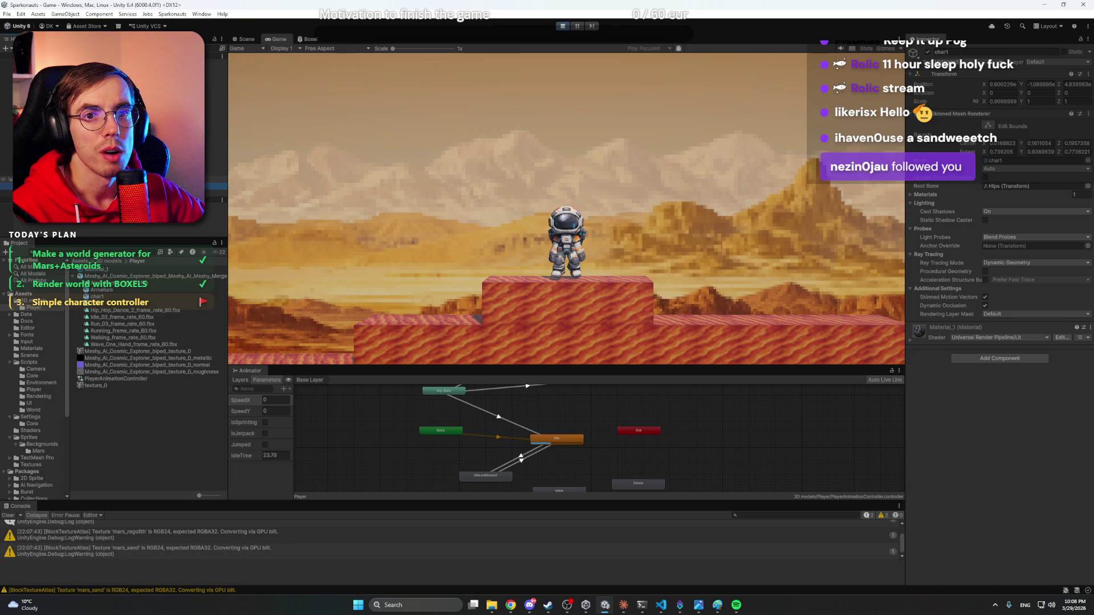
{"action": "left_click", "coordinate": [214, 152]}
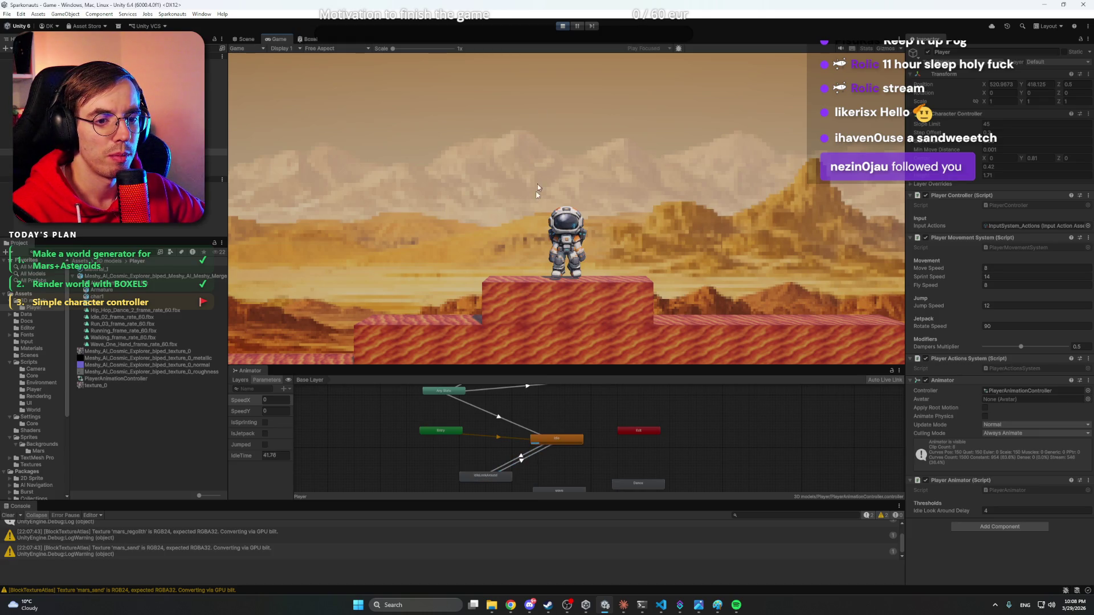
{"action": "left_click", "coordinate": [562, 27]}
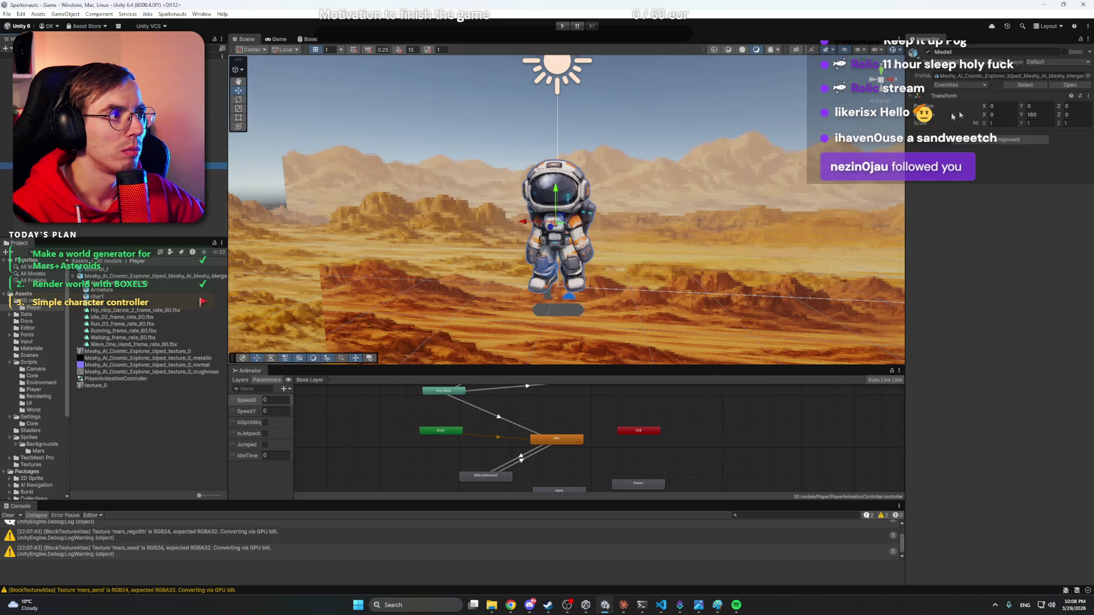
- Try opening the astronaut's source model file in an external app, then dismiss the app chooser
{"action": "left_click", "coordinate": [1066, 85]}
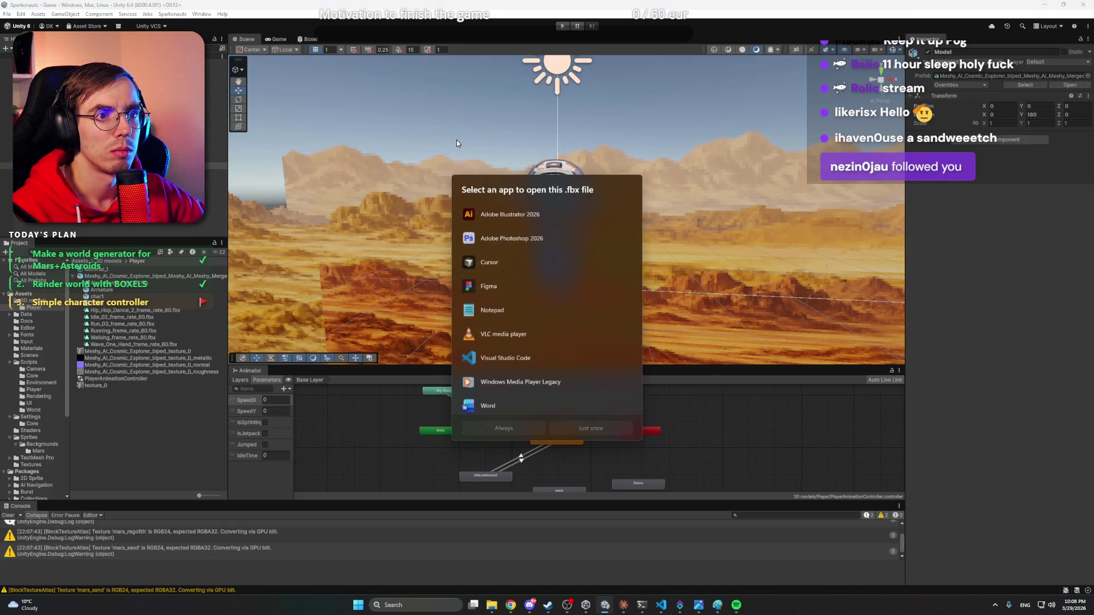
{"action": "left_click", "coordinate": [508, 162]}
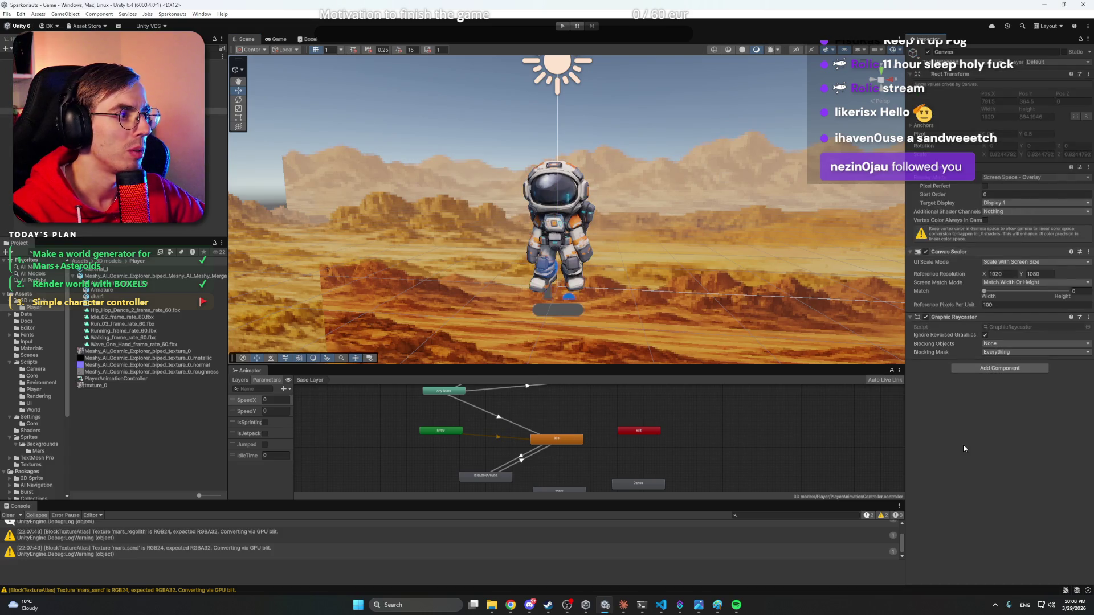
{"action": "left_click", "coordinate": [57, 166]}
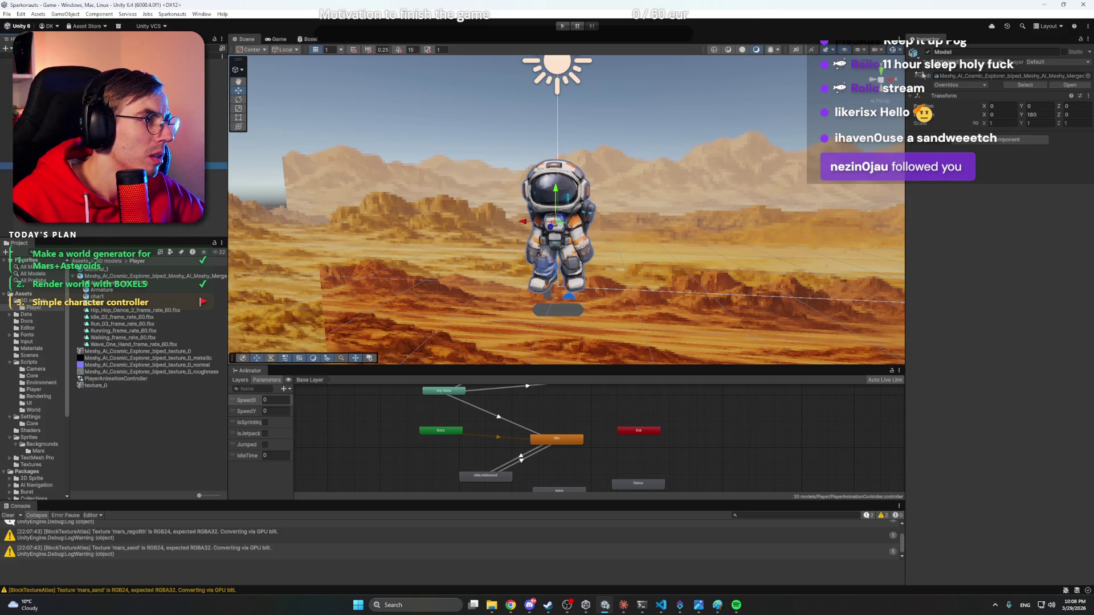
{"action": "left_click", "coordinate": [130, 278]}
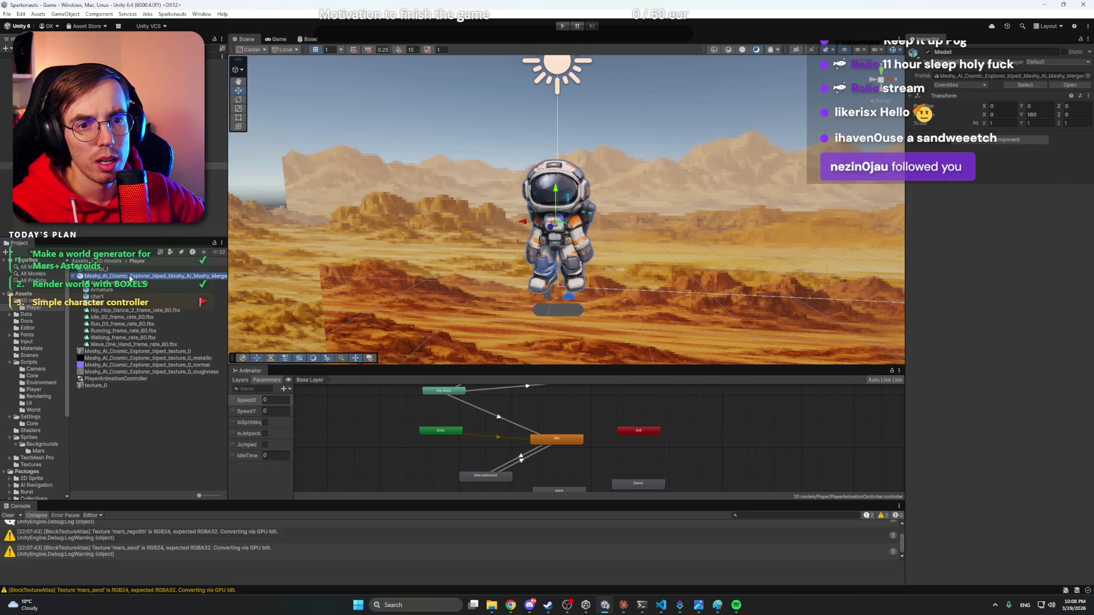
{"action": "double_click", "coordinate": [130, 278]}
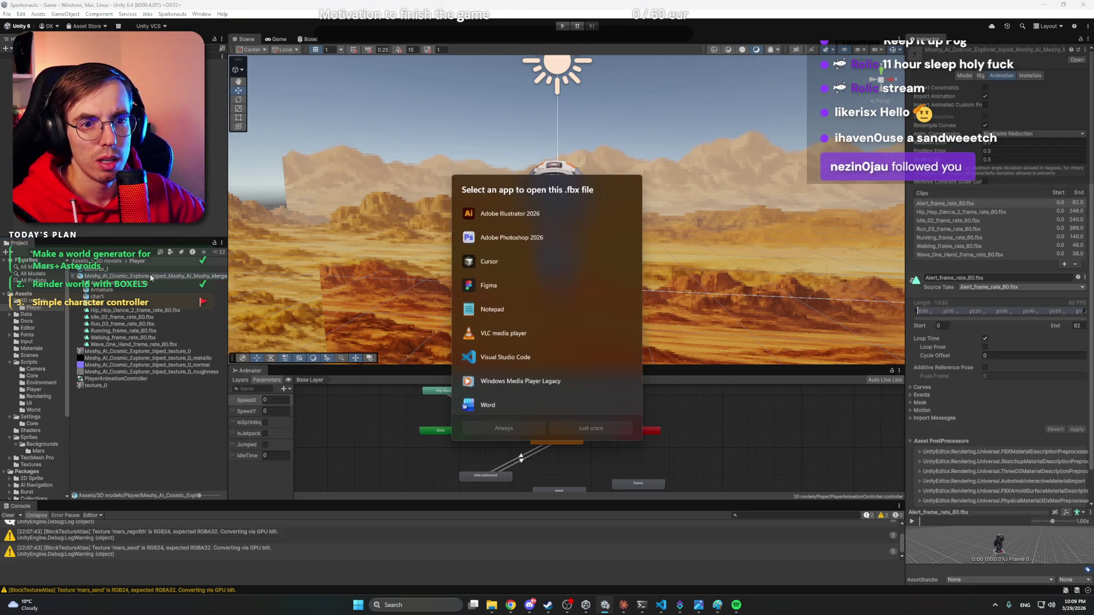
{"action": "left_click", "coordinate": [159, 277]}
- Rename the model file to AstronautModel
{"action": "right_click", "coordinate": [158, 277]}
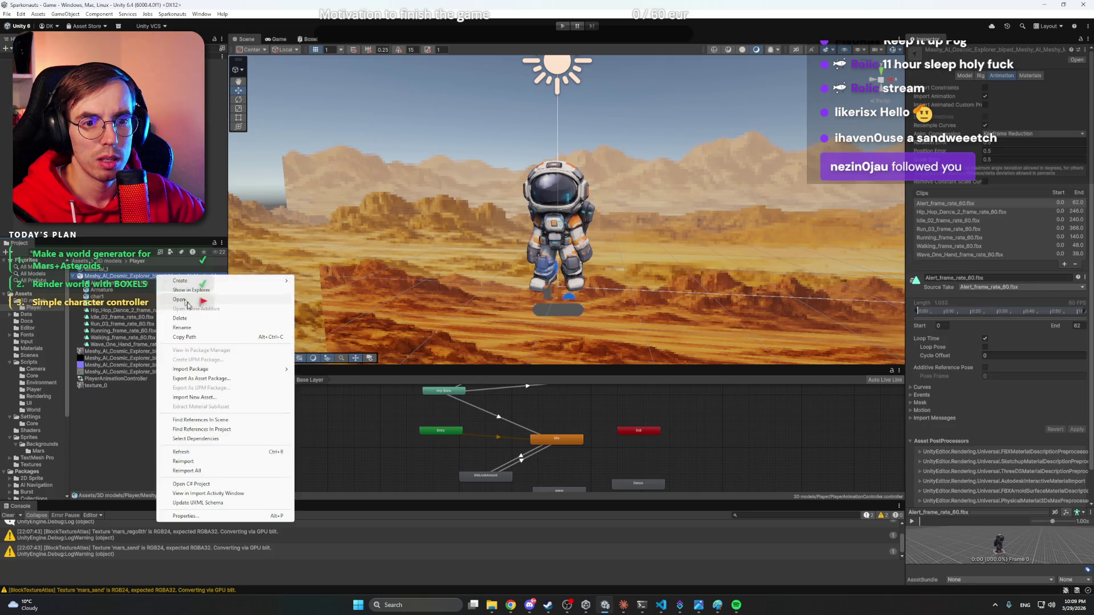
{"action": "left_click", "coordinate": [207, 330]}
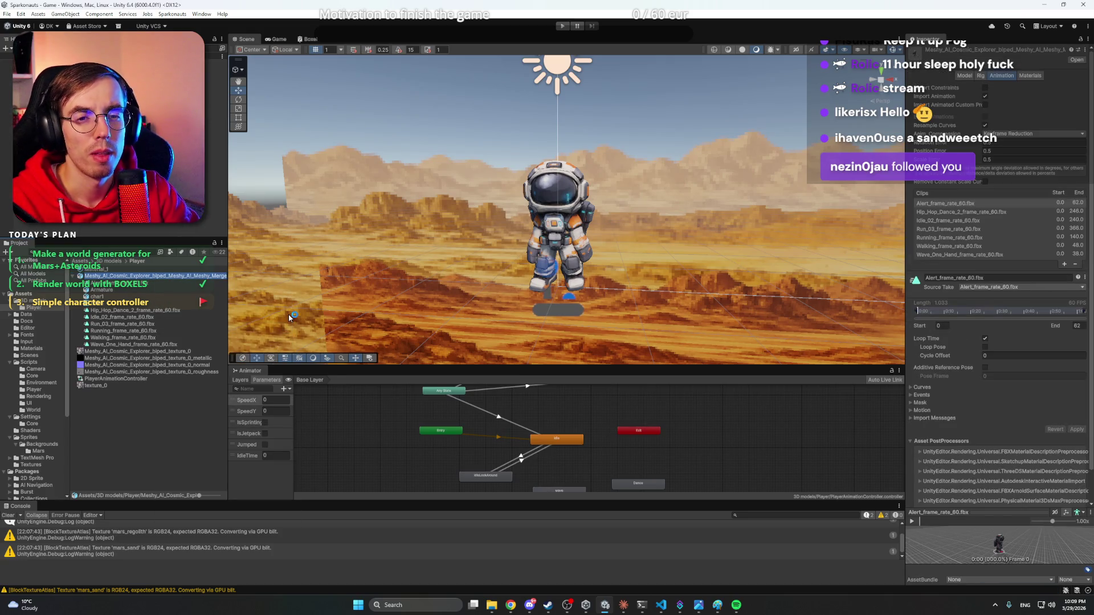
{"action": "type", "text": "Astronaut"}
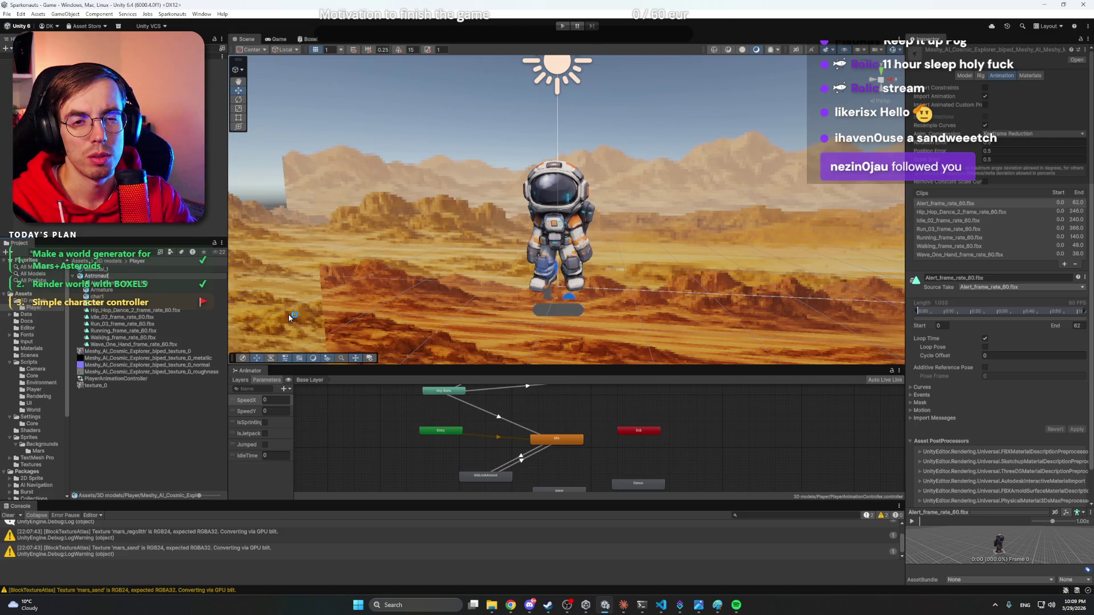
{"action": "type", "text": "Model"}
{"action": "key", "text": "Return"}
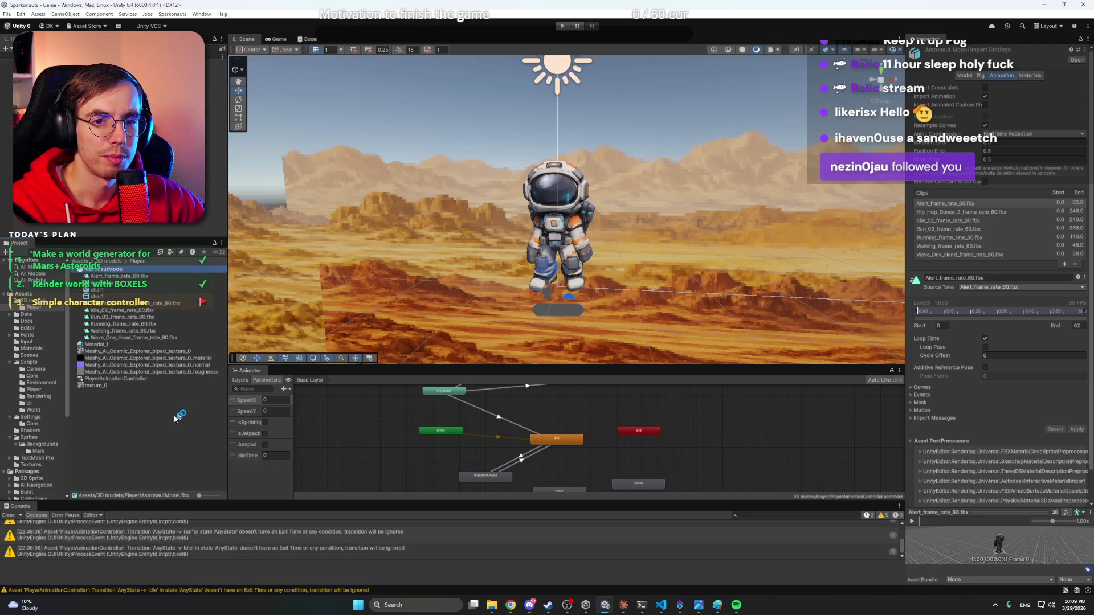
- Preview the Alert, Idle_02 and Run_03 clips in an enlarged, zoomed and orbited preview
{"action": "left_click", "coordinate": [173, 421]}
{"action": "left_click", "coordinate": [125, 276]}
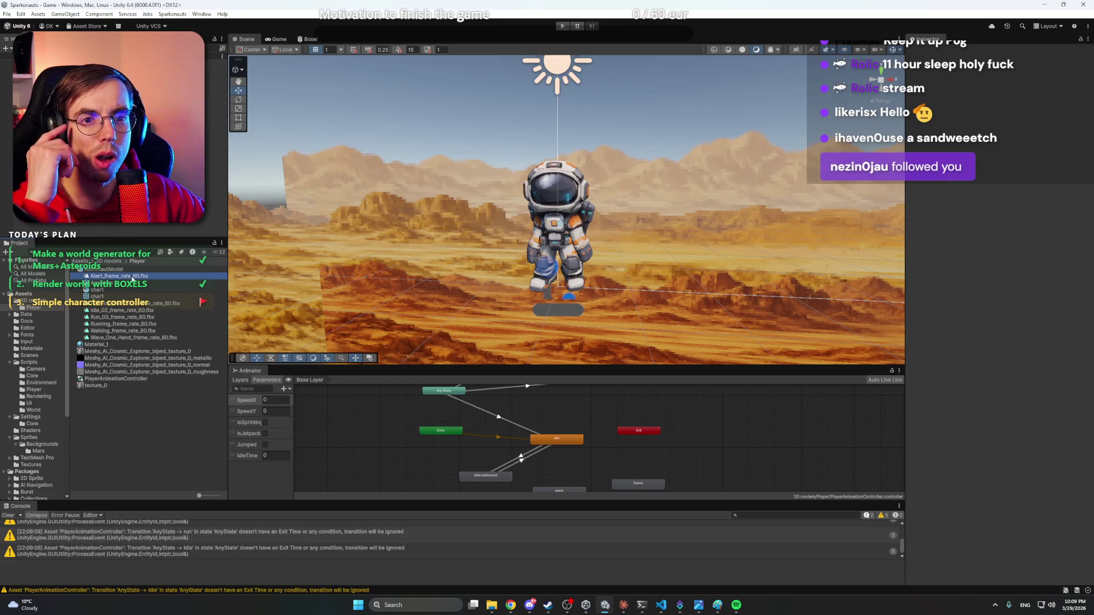
{"action": "left_click", "coordinate": [147, 304]}
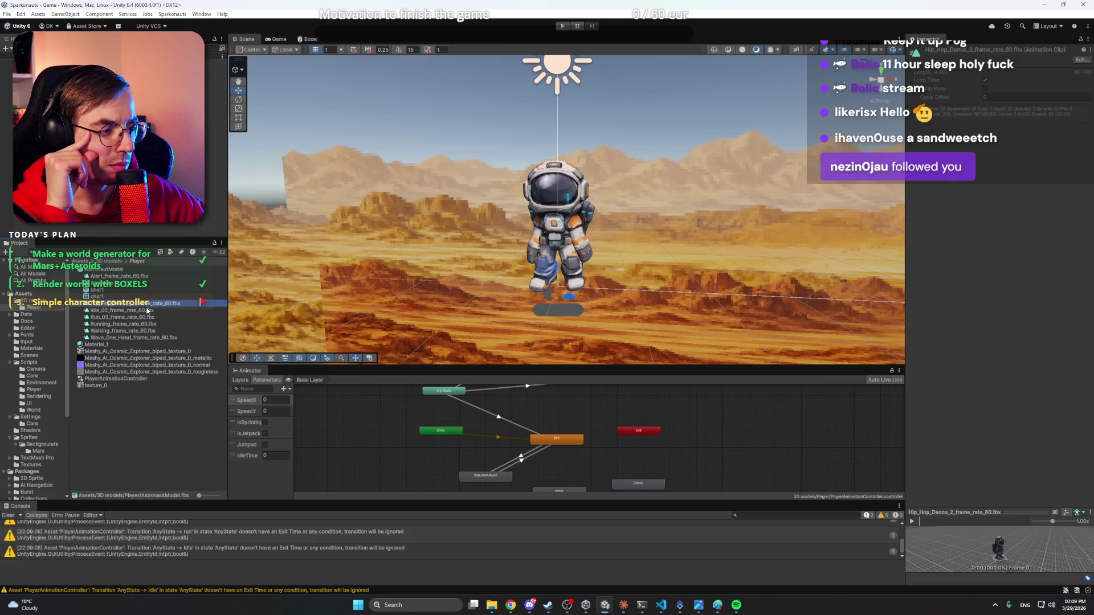
{"action": "left_click", "coordinate": [148, 312]}
{"action": "left_click", "coordinate": [146, 318]}
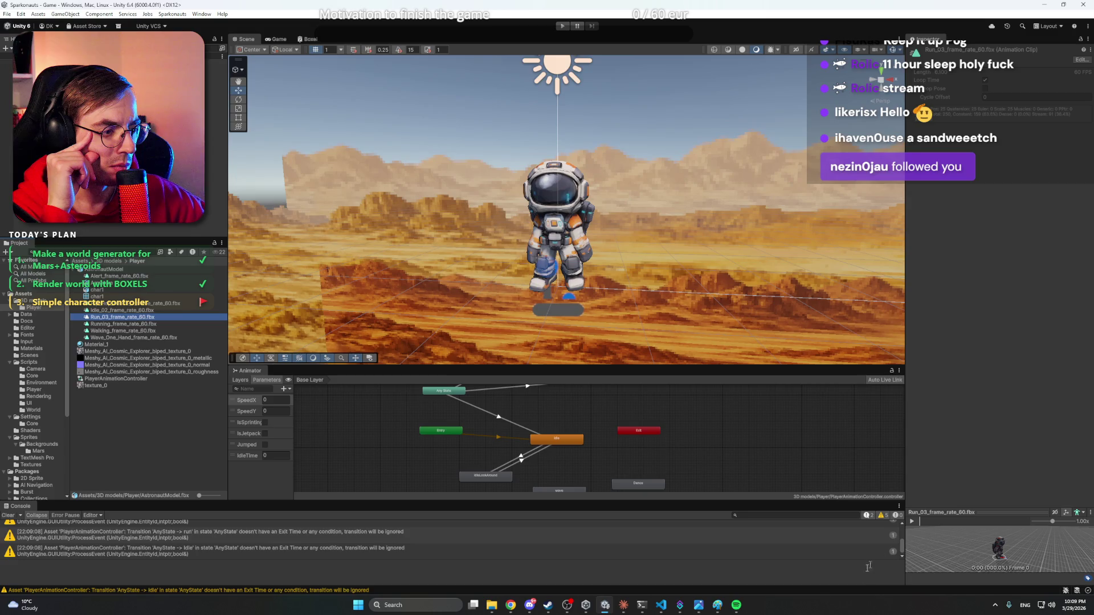
{"action": "mouse_move", "coordinate": [966, 509]}
{"action": "left_mouse_down"}
{"action": "mouse_move", "coordinate": [981, 465]}
{"action": "mouse_move", "coordinate": [982, 339]}
{"action": "left_mouse_up"}
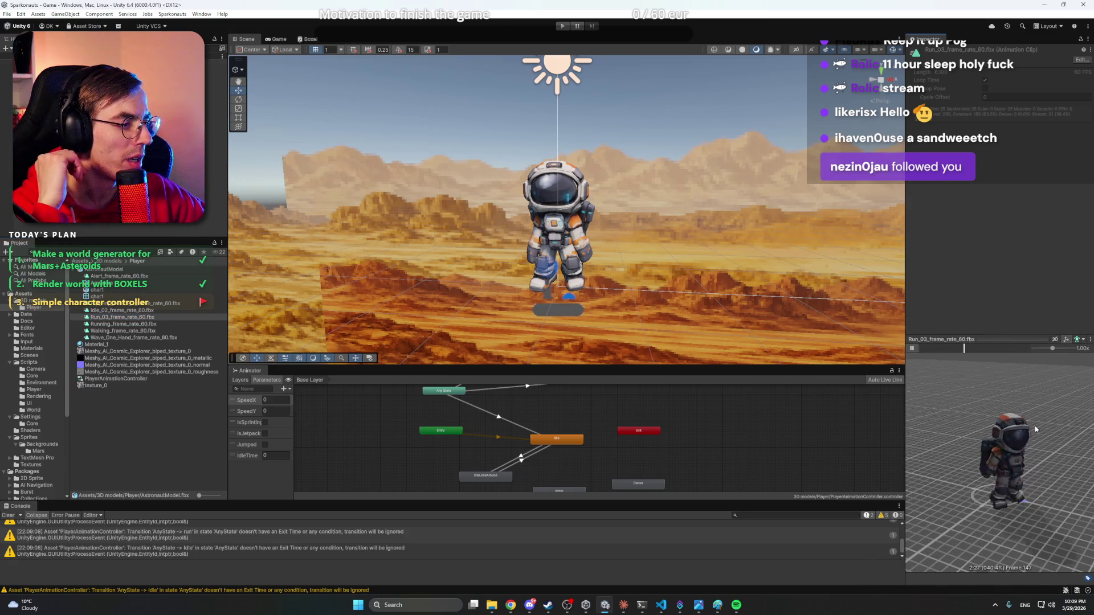
{"action": "scroll", "coordinate": [1029, 449], "scroll_direction": "up", "scroll_amount": 3}
{"action": "scroll", "coordinate": [1029, 449], "scroll_direction": "down", "scroll_amount": 3}
{"action": "left_click_drag", "start_coordinate": [1029, 448], "coordinate": [940, 444]}
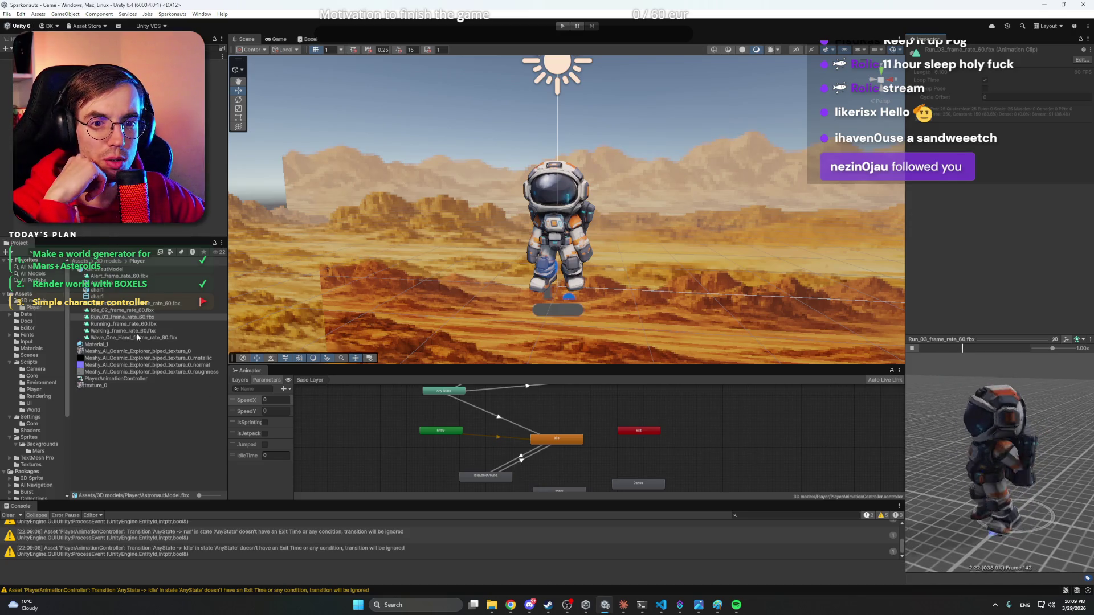
- Play the Alert and Hip_Hop_Dance_2 clips in the astronaut preview from a side view
{"action": "left_click", "coordinate": [123, 304]}
{"action": "left_click", "coordinate": [121, 276]}
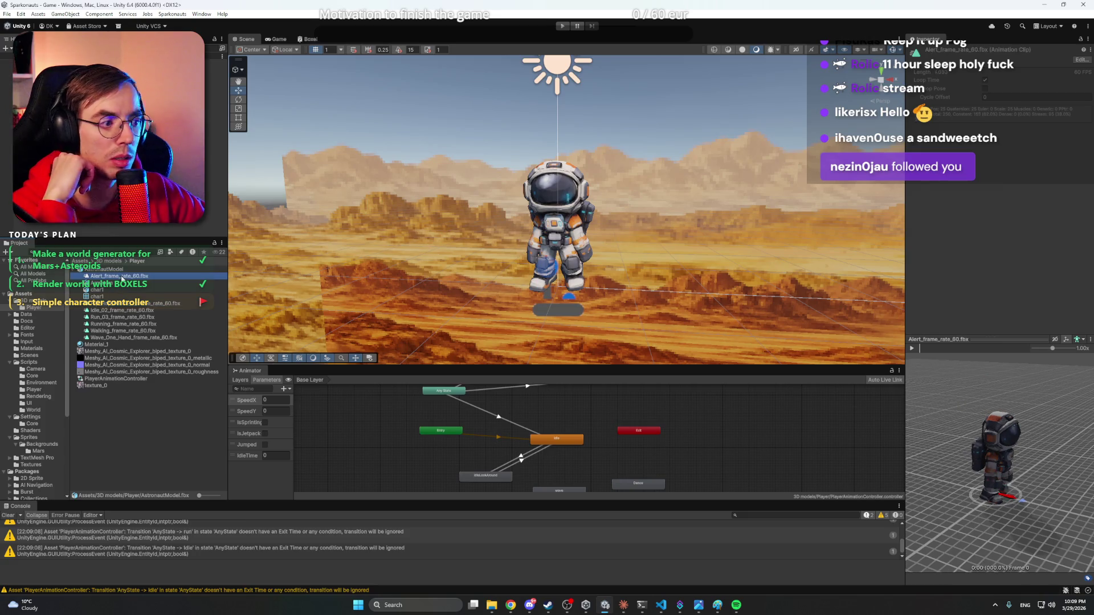
{"action": "left_click", "coordinate": [912, 349]}
{"action": "scroll", "coordinate": [996, 451], "scroll_direction": "up", "scroll_amount": 5}
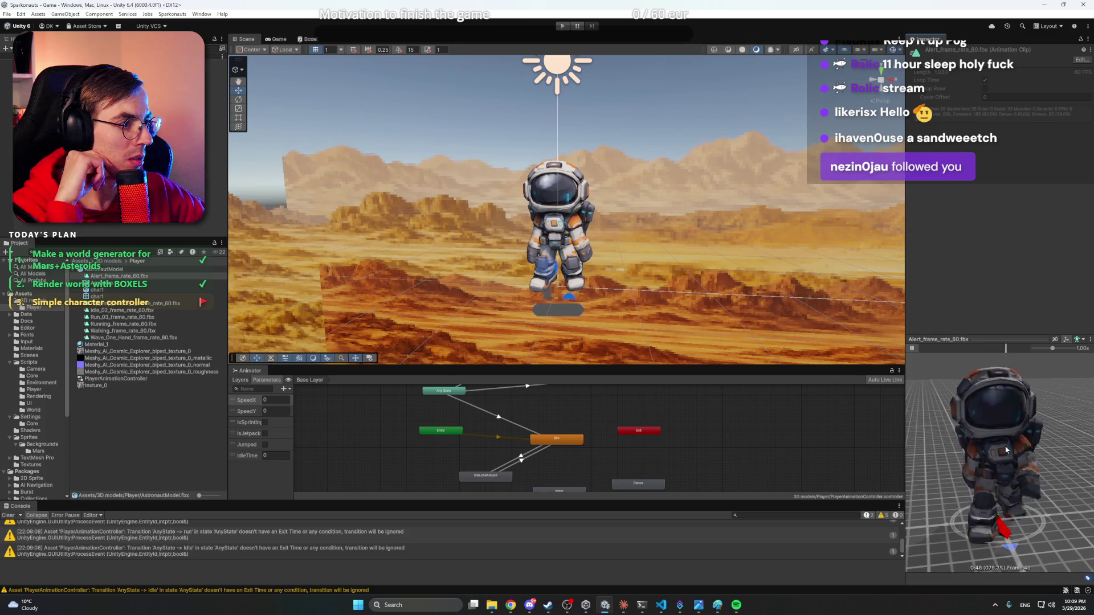
{"action": "left_click_drag", "start_coordinate": [1006, 450], "coordinate": [981, 441]}
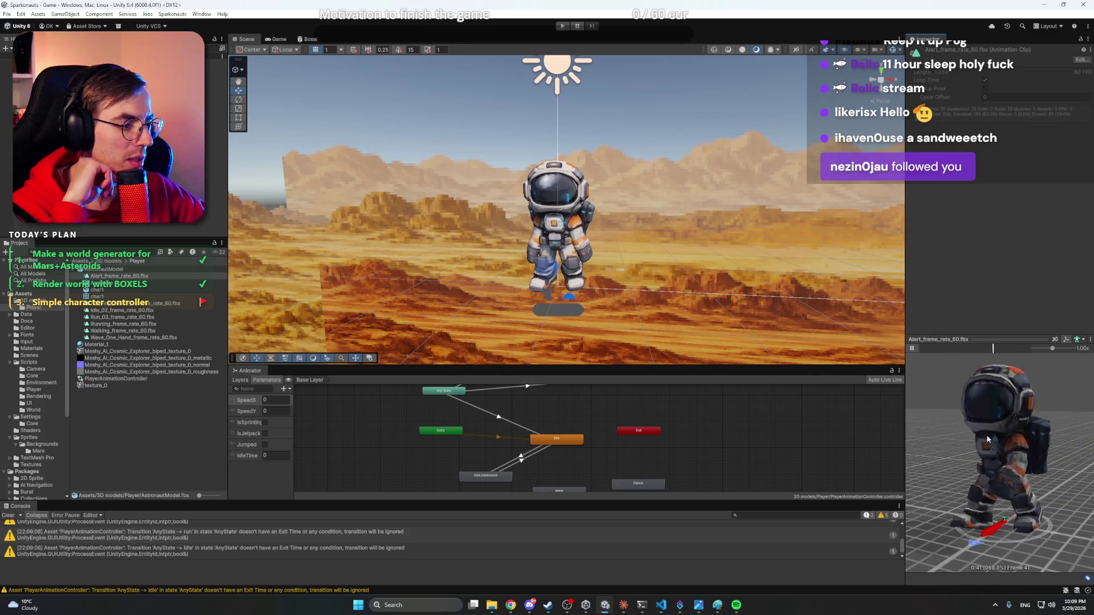
{"action": "left_click", "coordinate": [131, 303]}
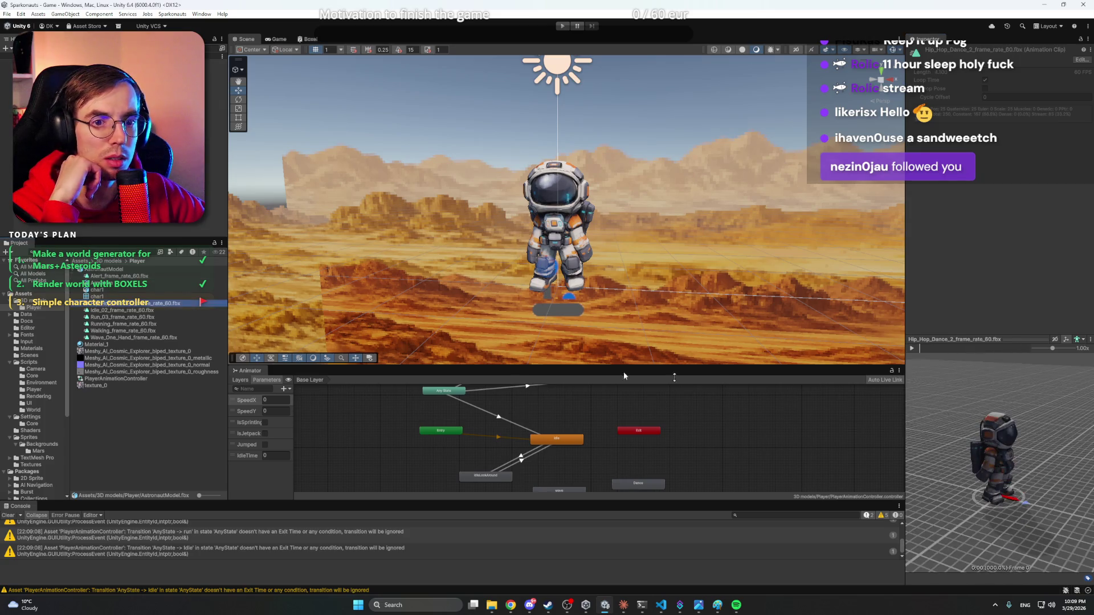
{"action": "left_click", "coordinate": [912, 348]}
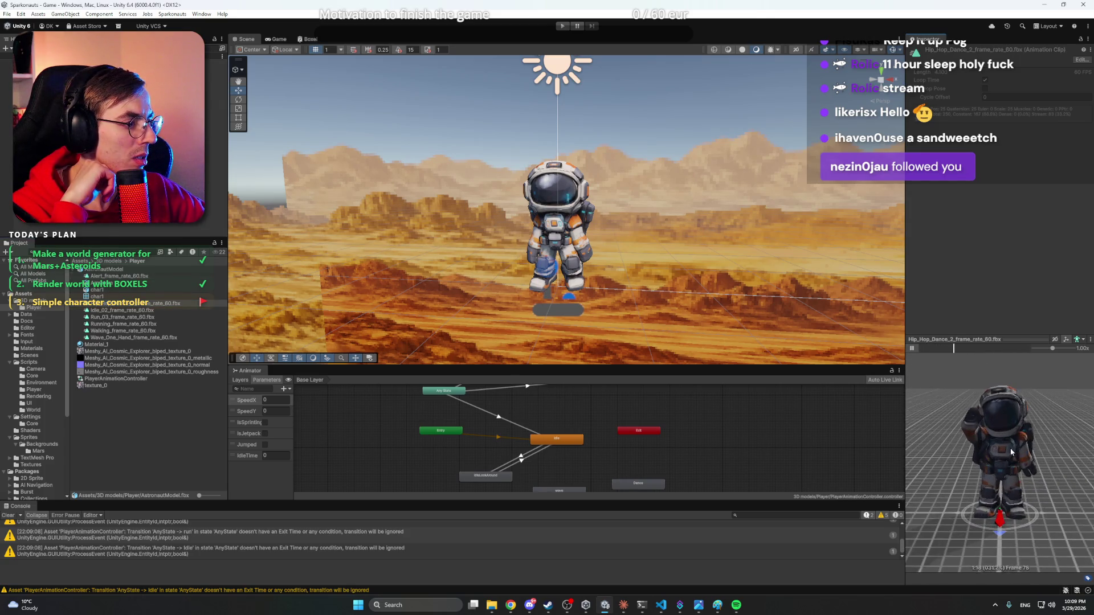
- Play the Idle_02, Run_03 and Running_frame_rate_60 clips in the preview
{"action": "left_click", "coordinate": [135, 310]}
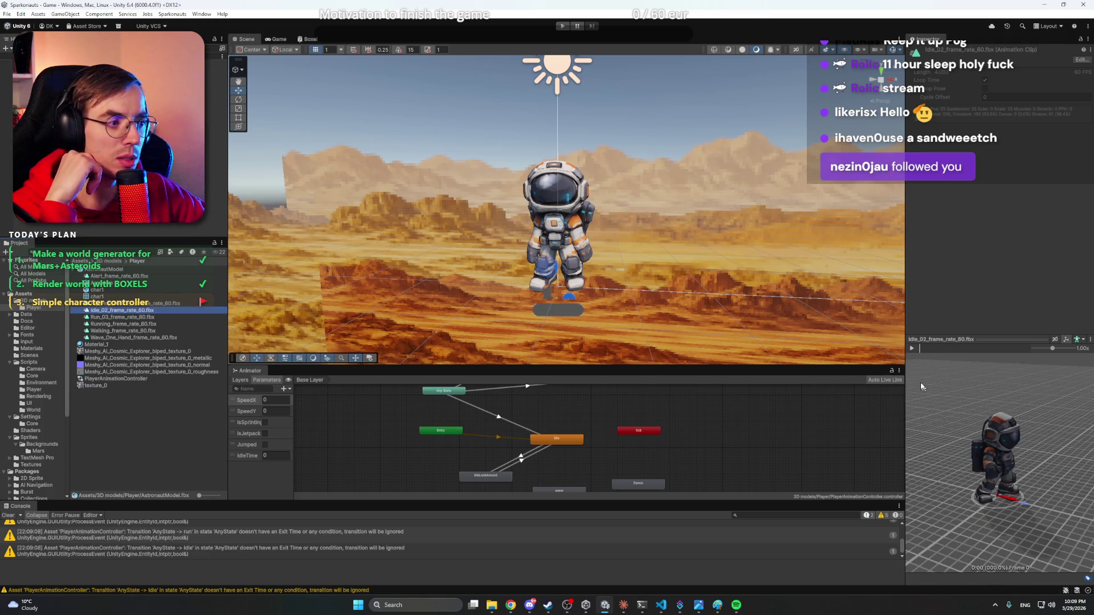
{"action": "left_click", "coordinate": [911, 348]}
{"action": "scroll", "coordinate": [1009, 432], "scroll_direction": "up", "scroll_amount": 3}
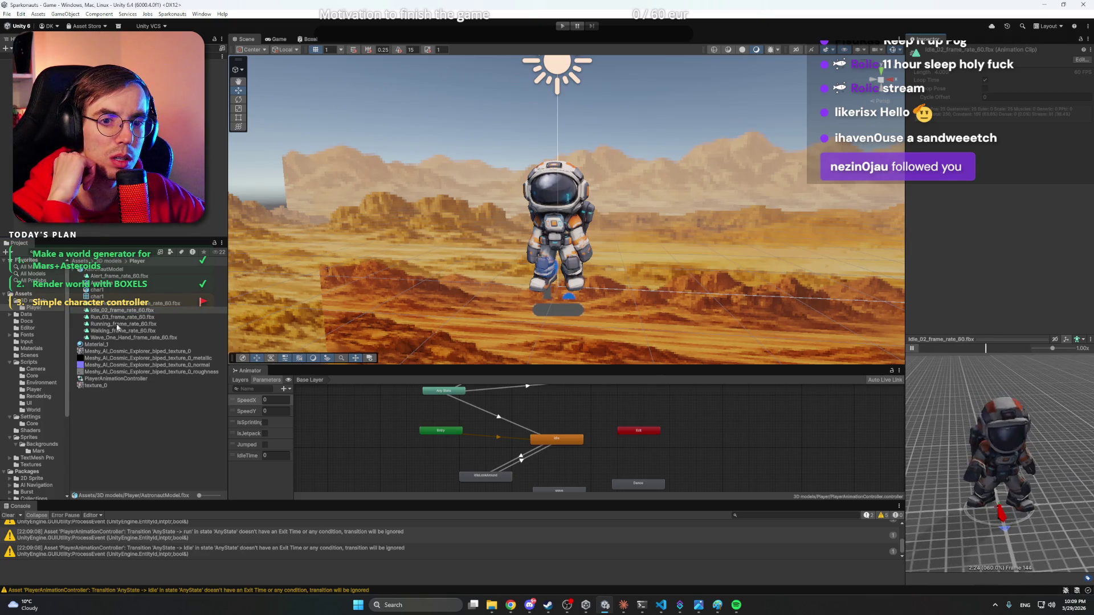
{"action": "left_click", "coordinate": [130, 318]}
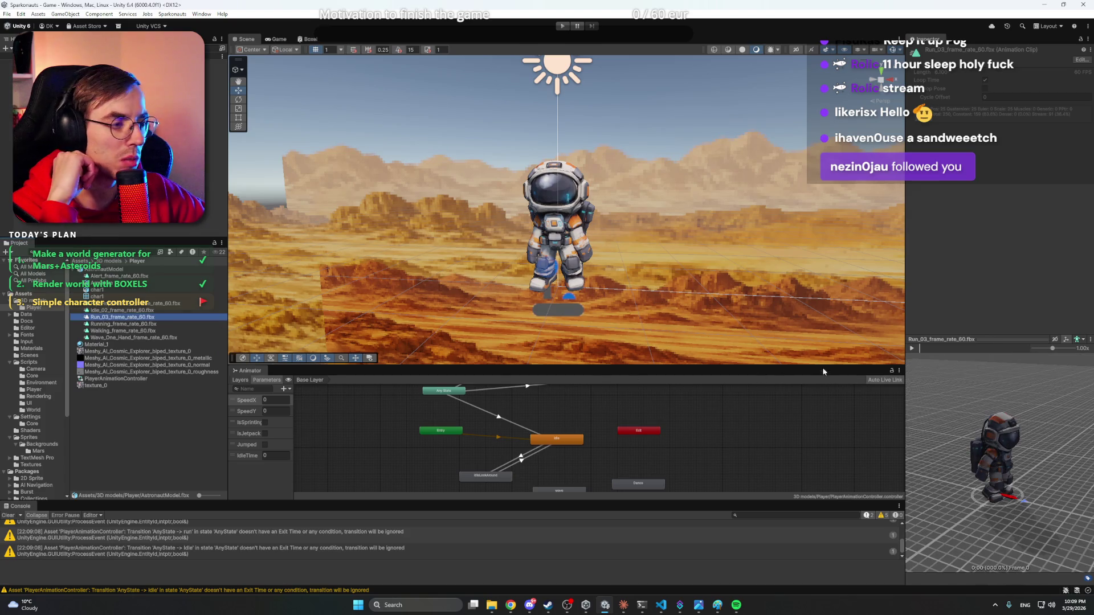
{"action": "left_click", "coordinate": [912, 348]}
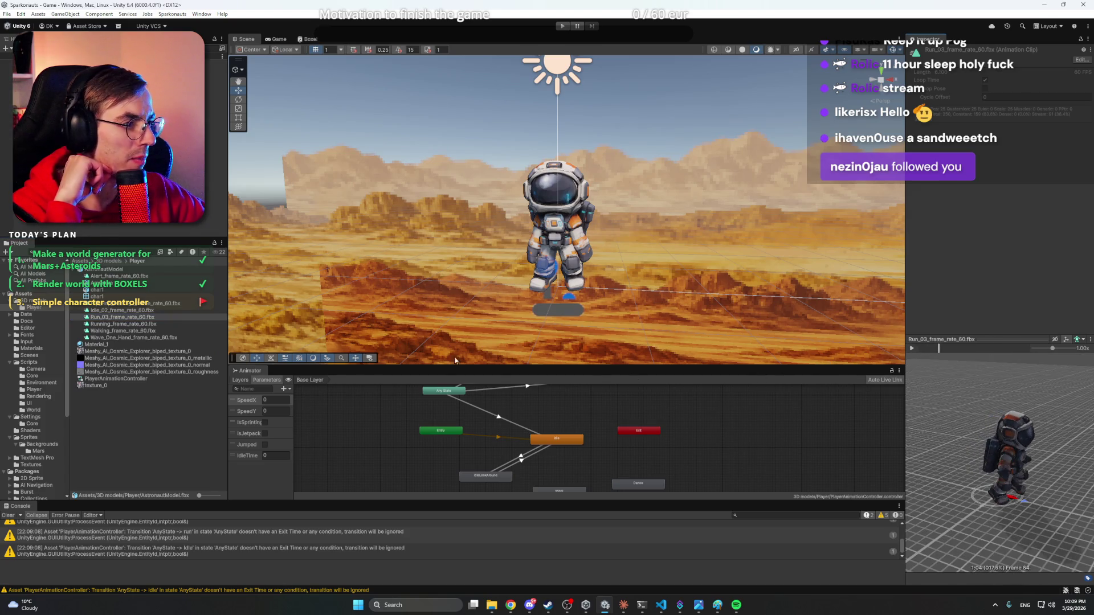
{"action": "left_click", "coordinate": [138, 325]}
{"action": "left_click", "coordinate": [912, 348]}
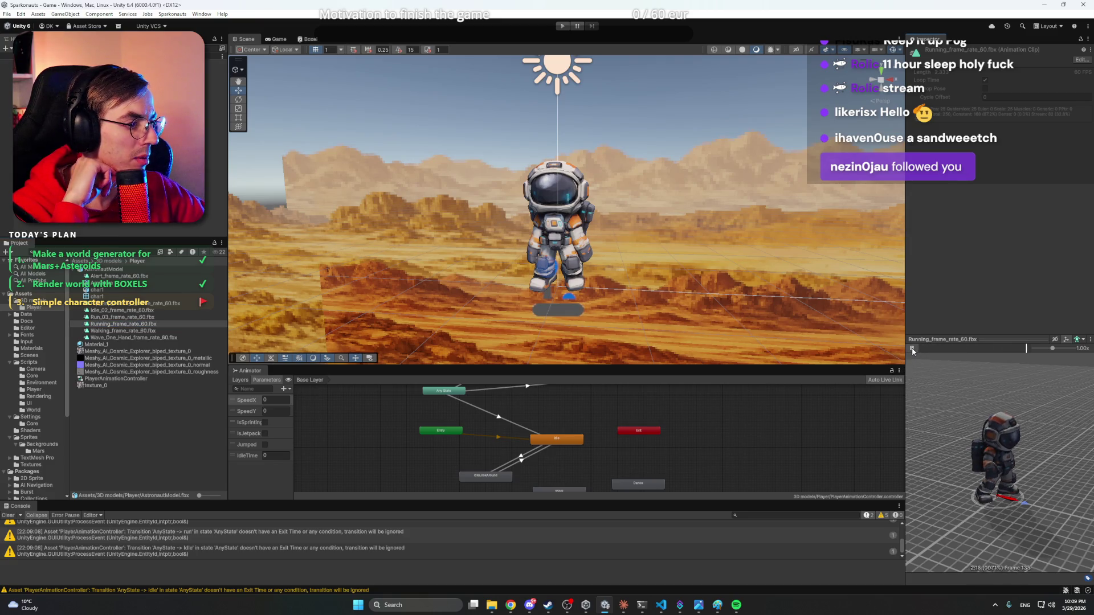
{"action": "mouse_move", "coordinate": [969, 422]}
{"action": "left_mouse_down"}
{"action": "mouse_move", "coordinate": [1024, 416]}
{"action": "mouse_move", "coordinate": [1014, 451]}
{"action": "left_mouse_up"}
- Open the Running clip in the animation editor, close it, then bring Chrome to the front
{"action": "left_click", "coordinate": [131, 325]}
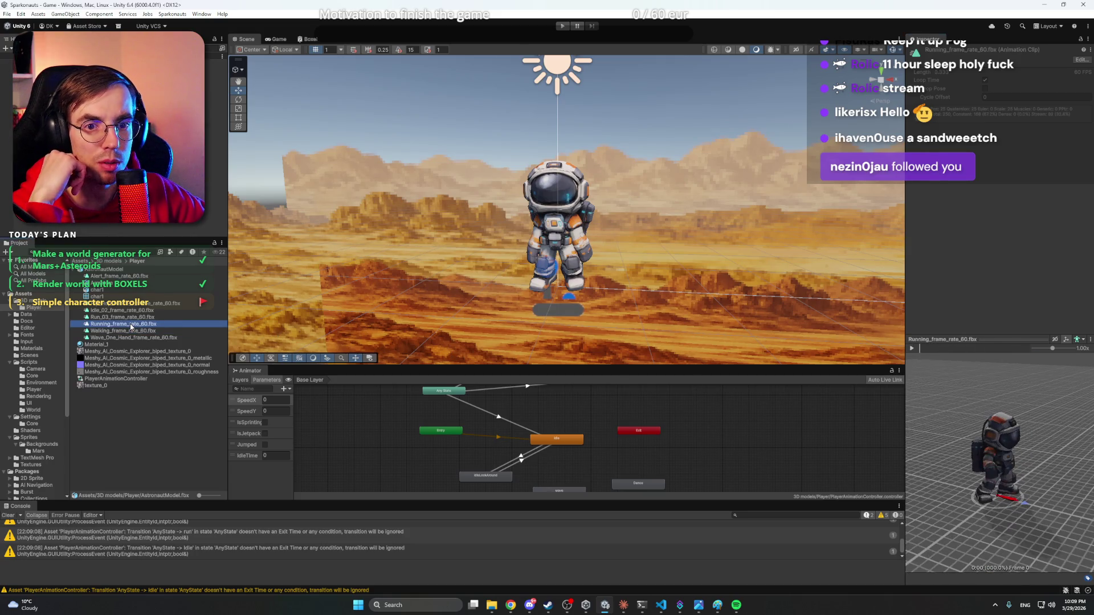
{"action": "right_click", "coordinate": [132, 325]}
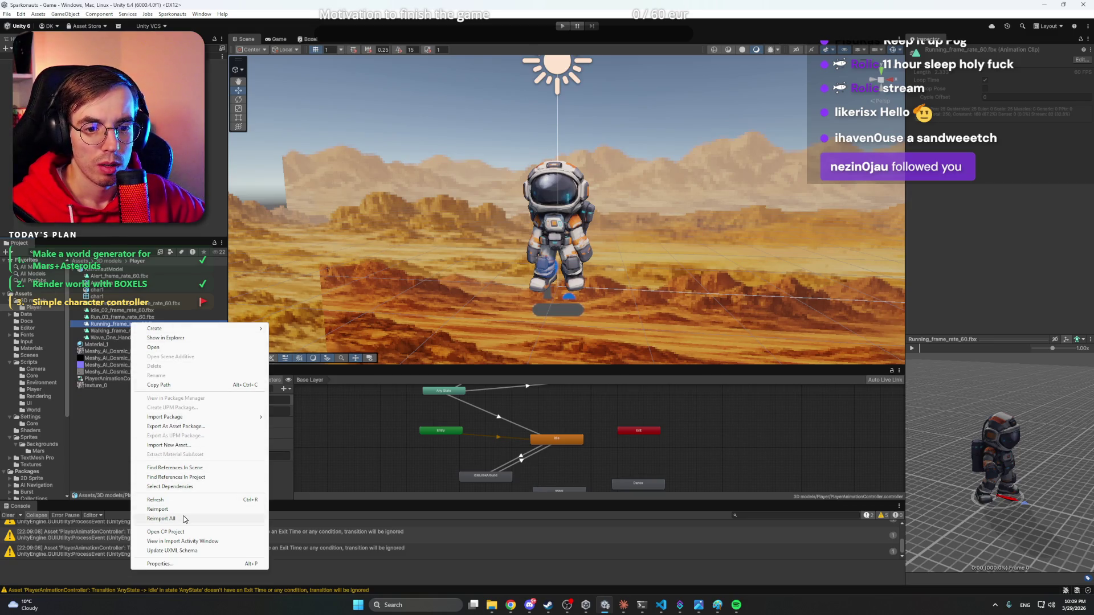
{"action": "left_click", "coordinate": [117, 330]}
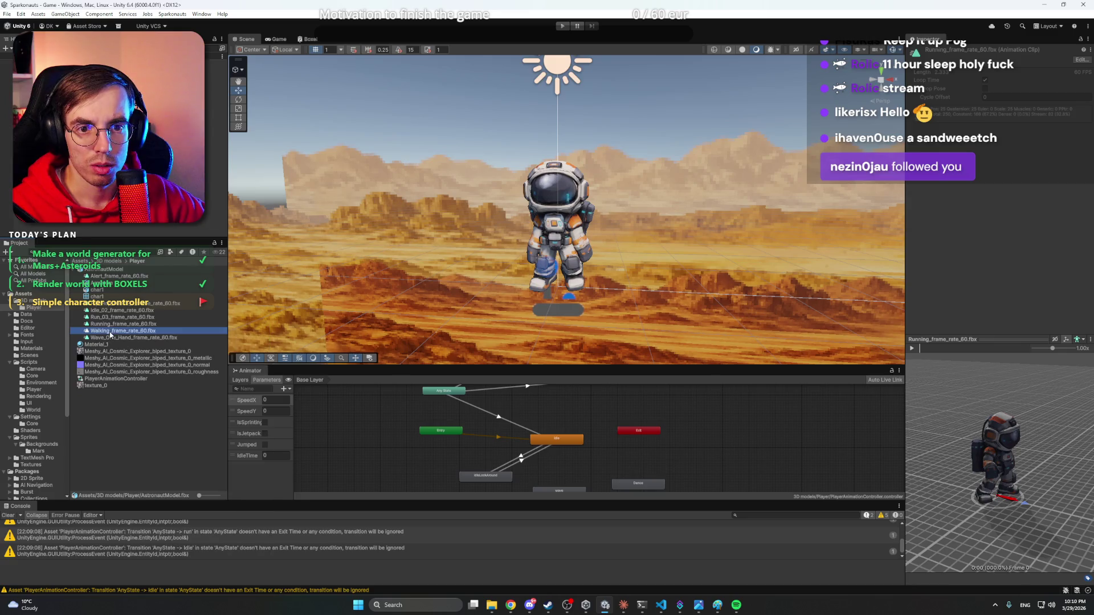
{"action": "double_click", "coordinate": [117, 324]}
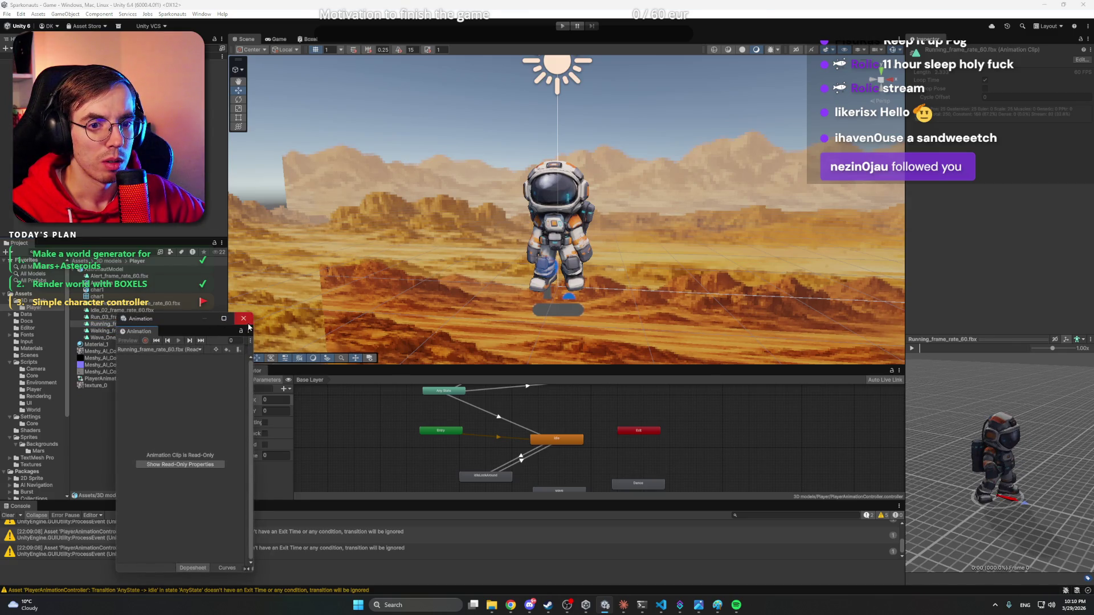
{"action": "left_click", "coordinate": [243, 319]}
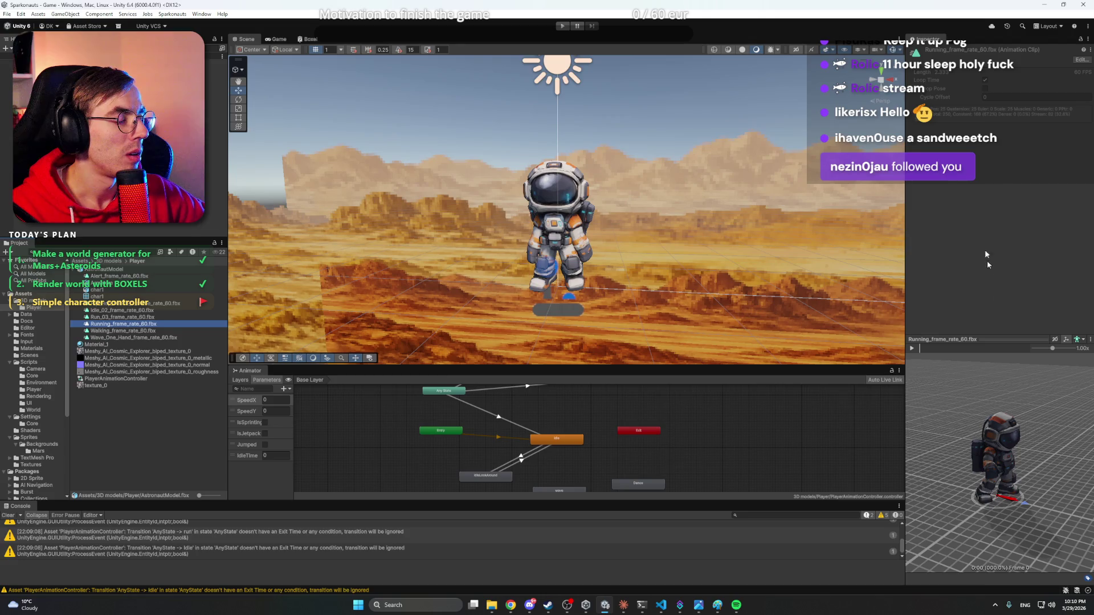
{"action": "mouse_move", "coordinate": [995, 450]}
{"action": "left_mouse_down"}
{"action": "mouse_move", "coordinate": [977, 450]}
{"action": "mouse_move", "coordinate": [997, 450]}
{"action": "left_mouse_up"}
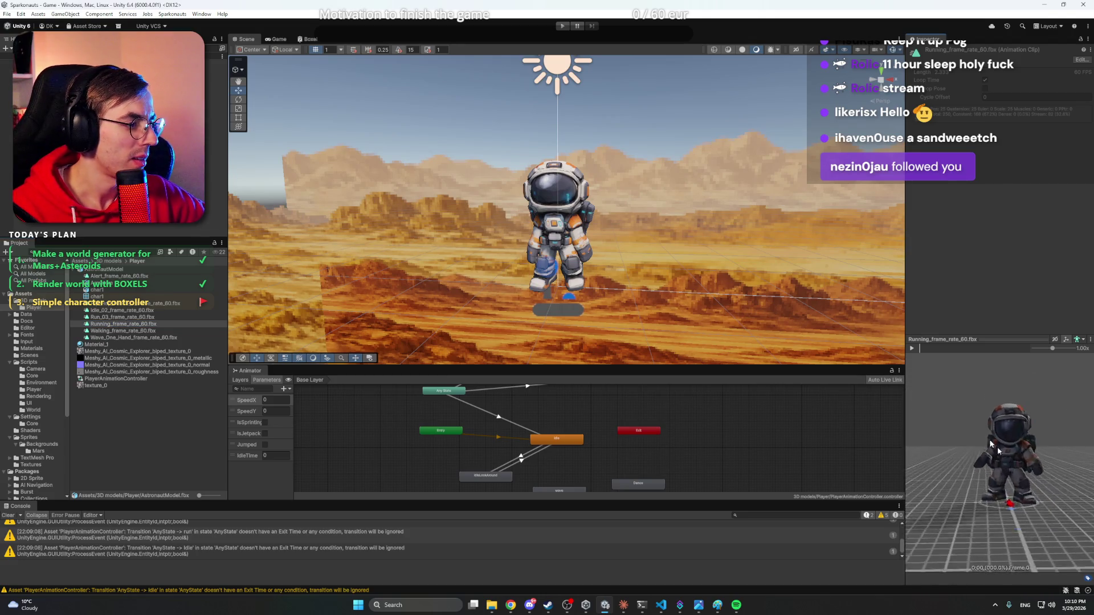
{"action": "scroll", "coordinate": [995, 450], "scroll_direction": "up", "scroll_amount": 5}
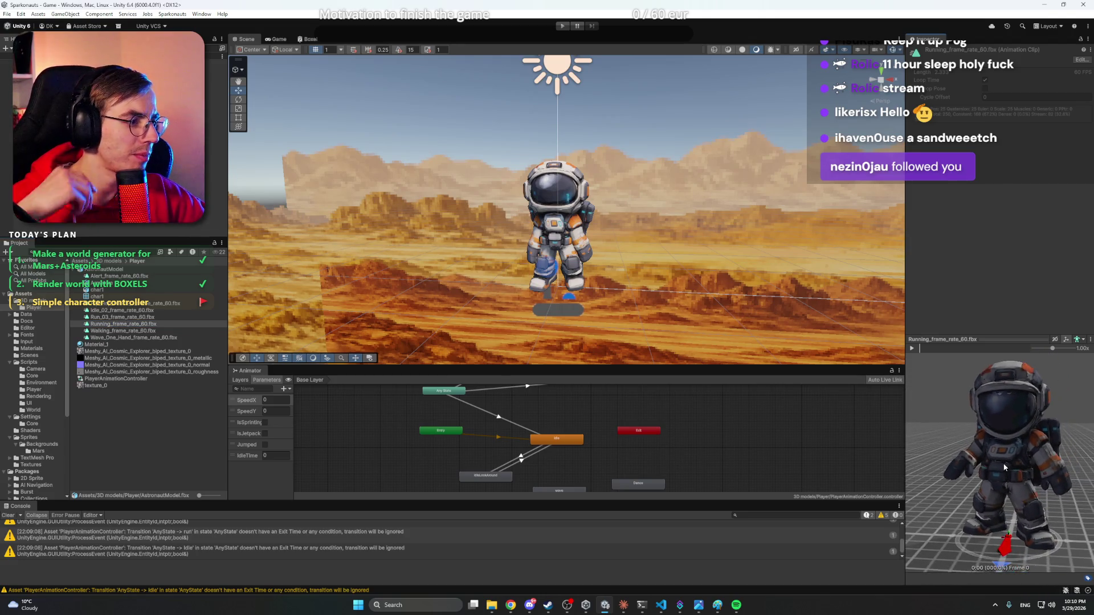
{"action": "scroll", "coordinate": [1004, 468], "scroll_direction": "down", "scroll_amount": 2}
{"action": "mouse_move", "coordinate": [511, 605]}
{"action": "left_click", "coordinate": [513, 561]}
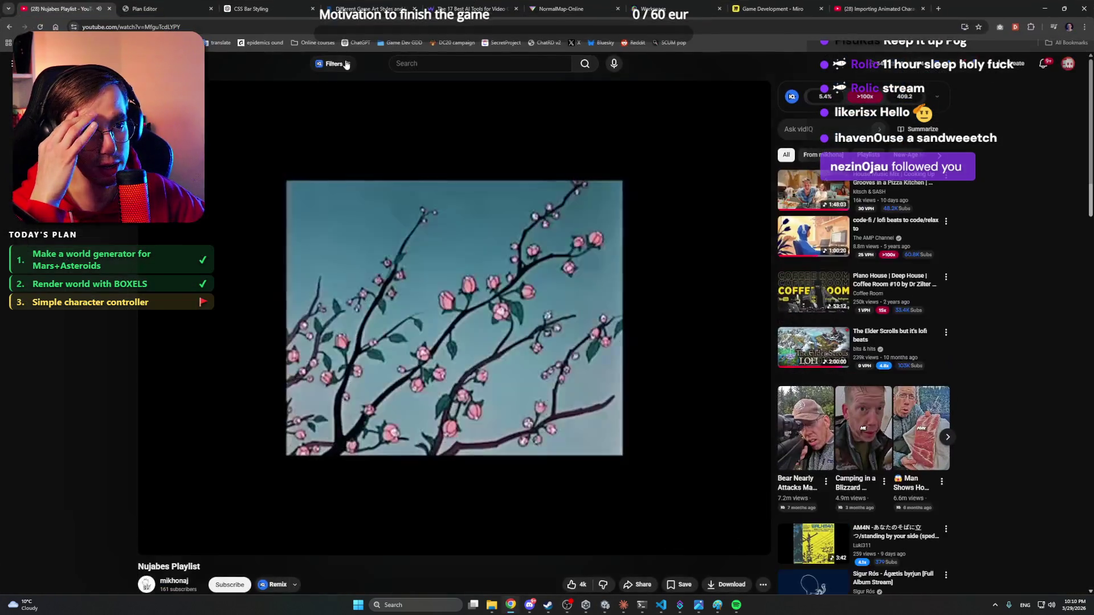
- Close the 17 Best AI Tools tab and switch to the Meshy workspace tab
{"action": "left_click", "coordinate": [470, 8]}
{"action": "left_click", "coordinate": [516, 8]}
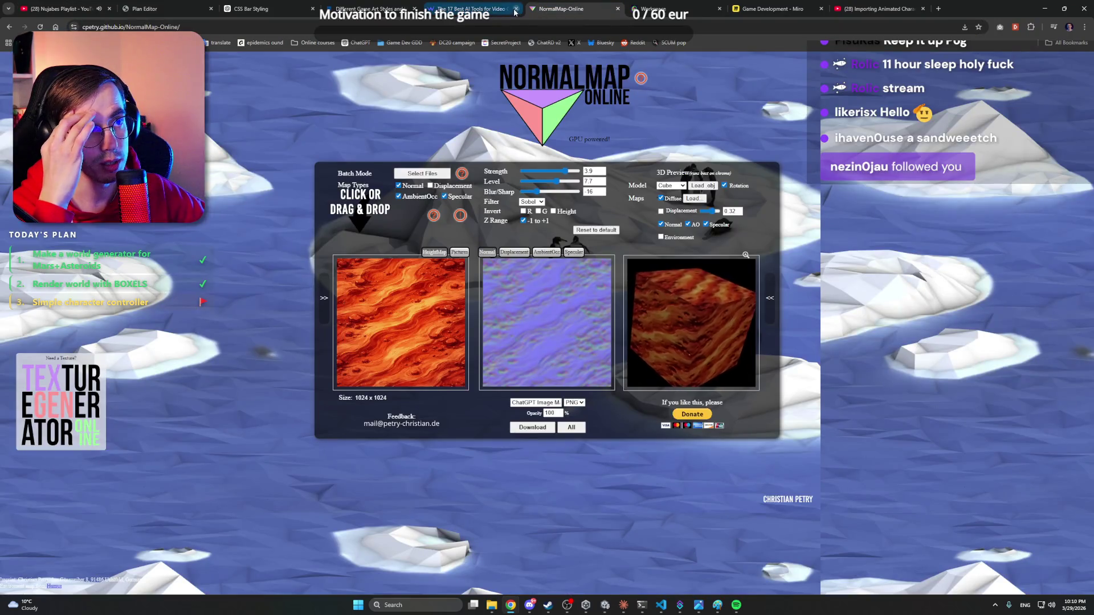
{"action": "left_click", "coordinate": [673, 7]}
{"action": "left_click", "coordinate": [371, 8]}
{"action": "left_click", "coordinate": [460, 8]}
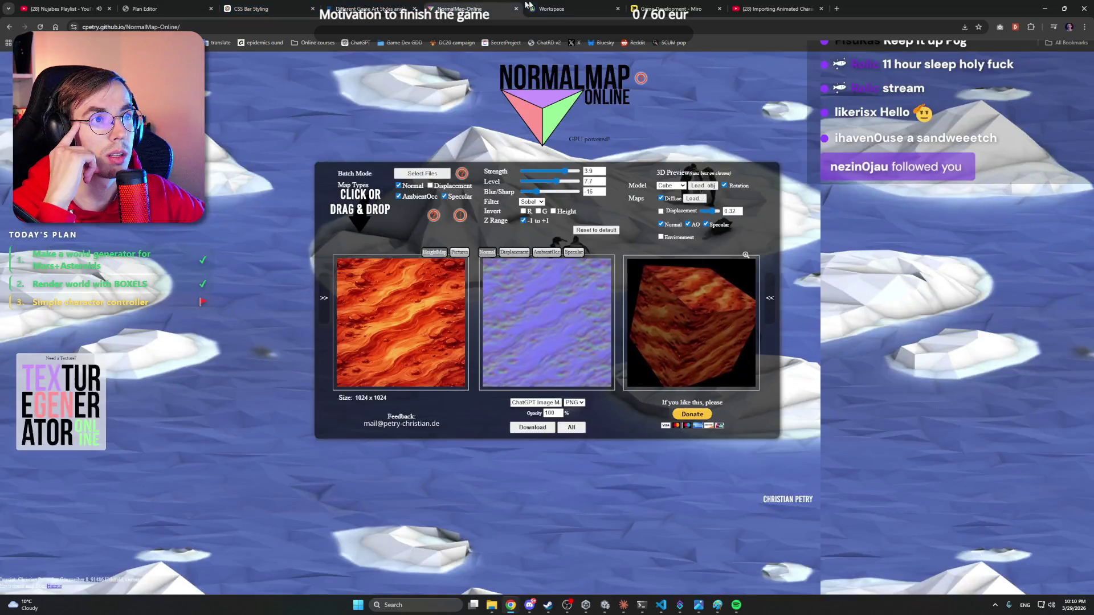
{"action": "left_click", "coordinate": [552, 8]}
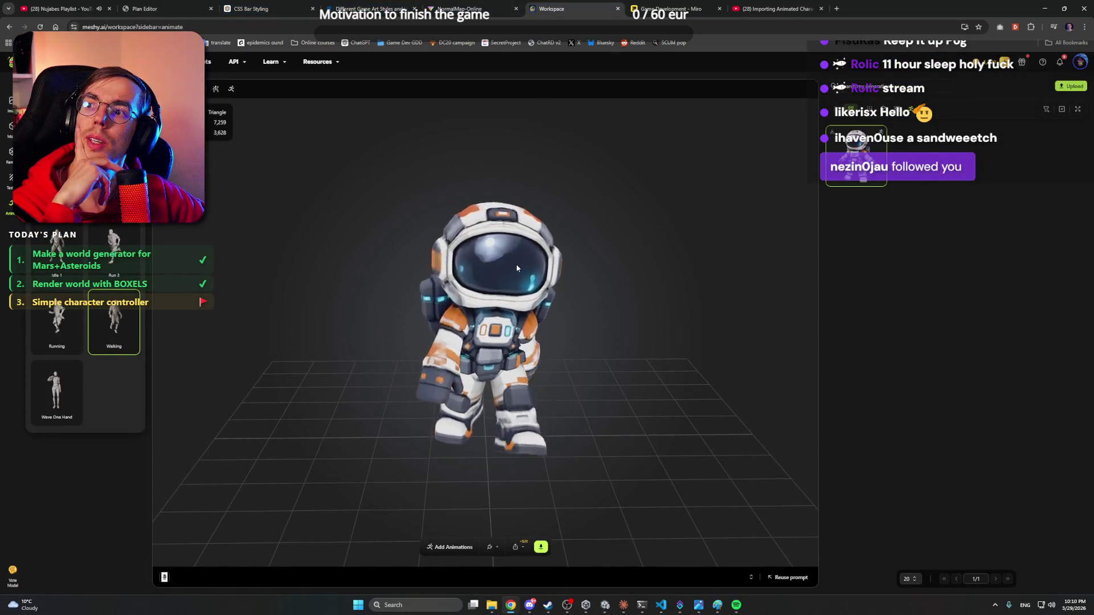
- Open and dismiss Meshy's DCC Bridge send options, briefly checking Unity in between
{"action": "left_click", "coordinate": [495, 547]}
{"action": "left_click", "coordinate": [520, 322]}
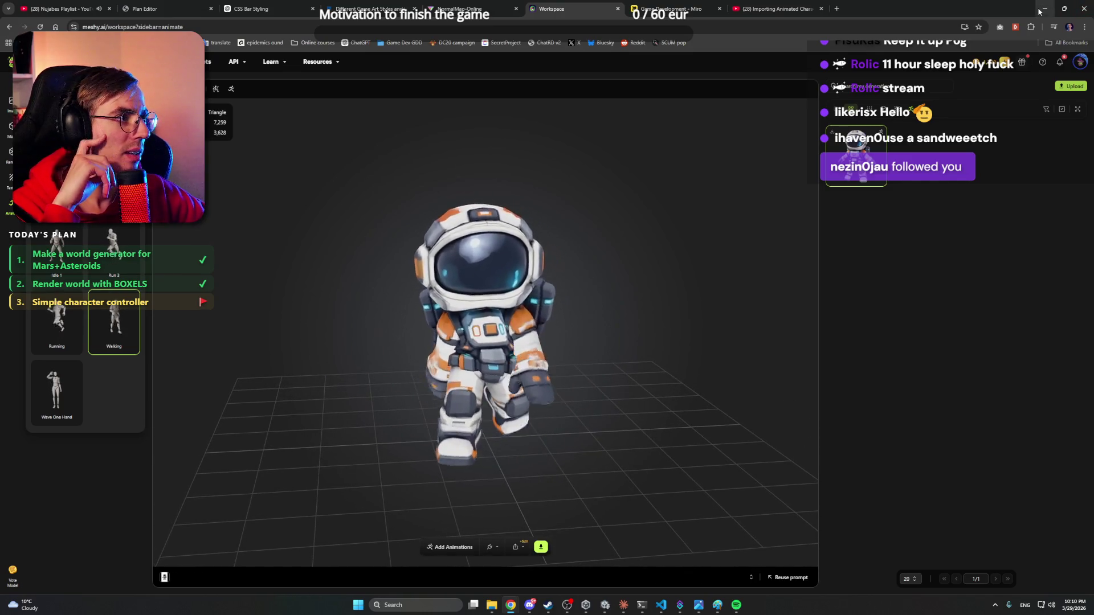
{"action": "key", "text": "alt+Tab"}
{"action": "left_click", "coordinate": [511, 605]}
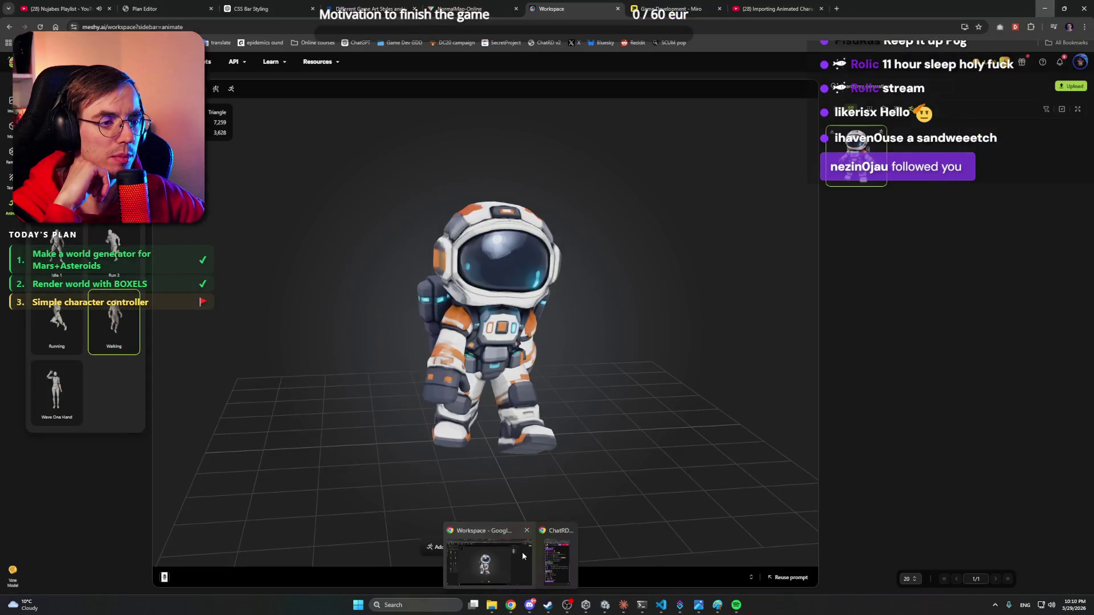
{"action": "left_click", "coordinate": [522, 552]}
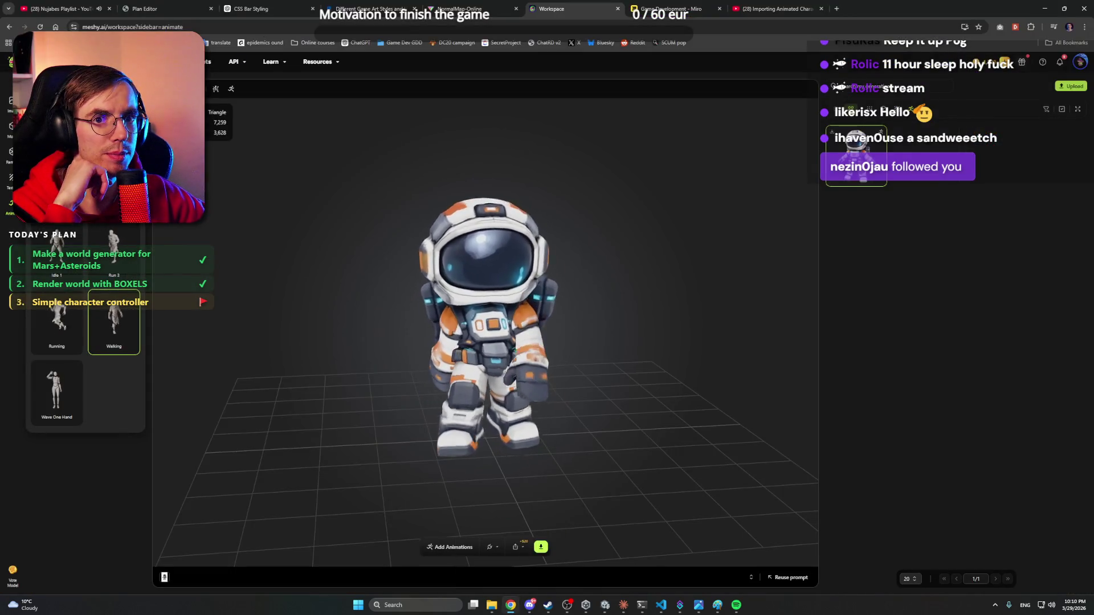
- Open Meshy's Image panel, then minimise Chrome and Discord to reveal Unity
{"action": "mouse_move", "coordinate": [10, 154]}
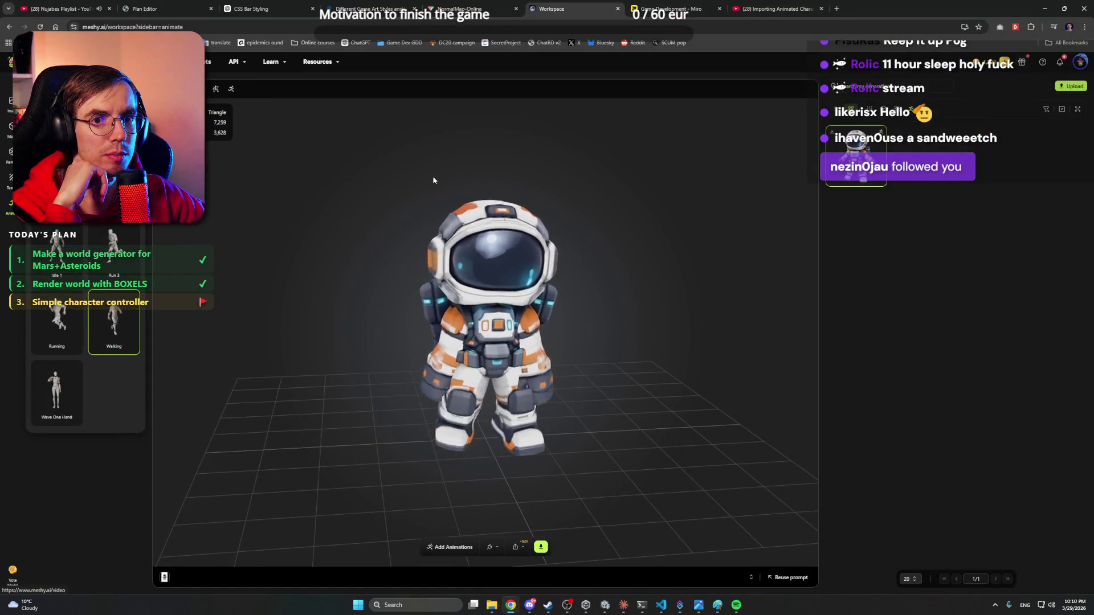
{"action": "left_click", "coordinate": [11, 101]}
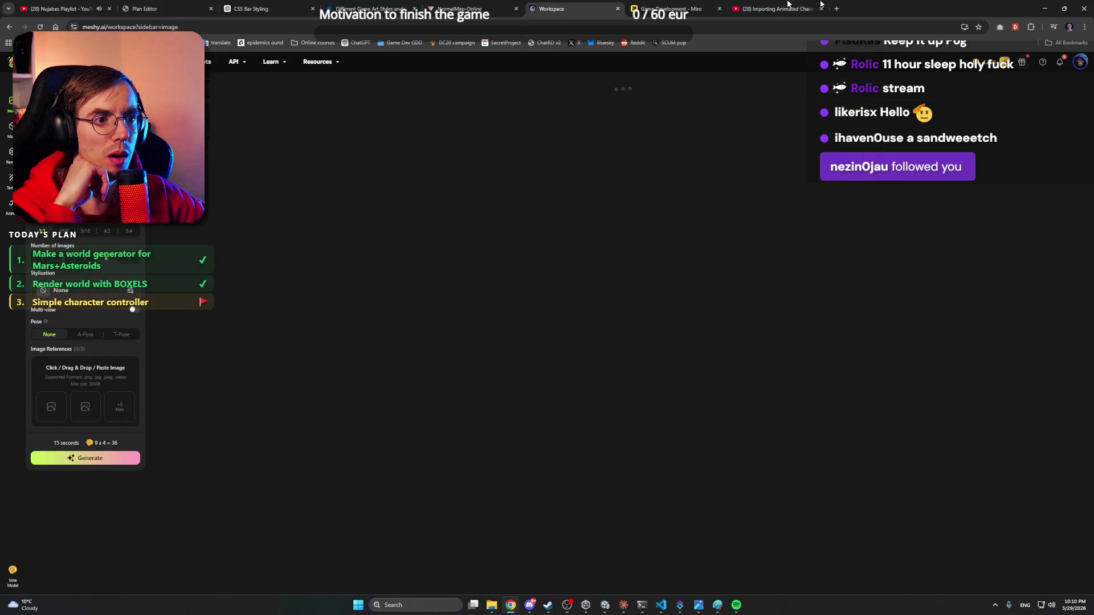
{"action": "left_click", "coordinate": [1042, 10]}
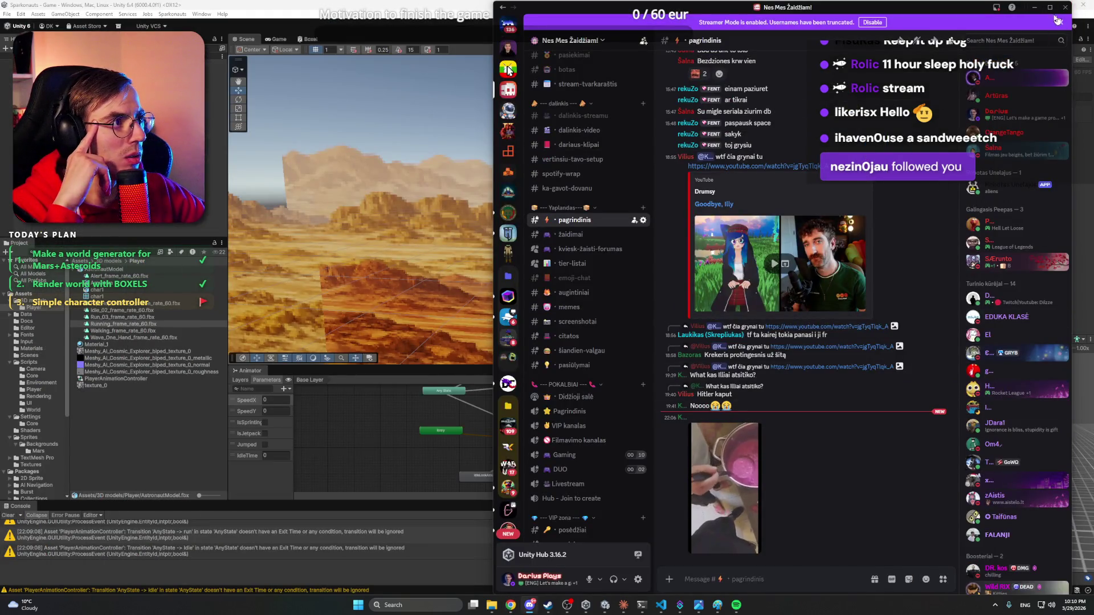
{"action": "left_click", "coordinate": [1041, 10]}
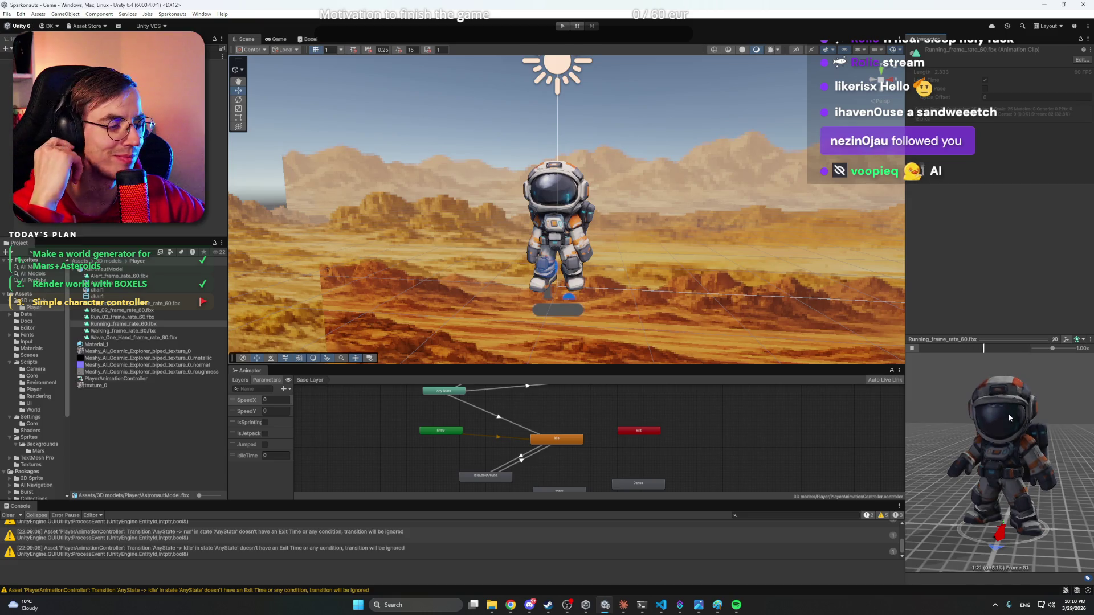
- Orbit the Running clip preview, then select the astronaut Player in the Scene view
{"action": "left_click_drag", "start_coordinate": [1002, 417], "coordinate": [1016, 414]}
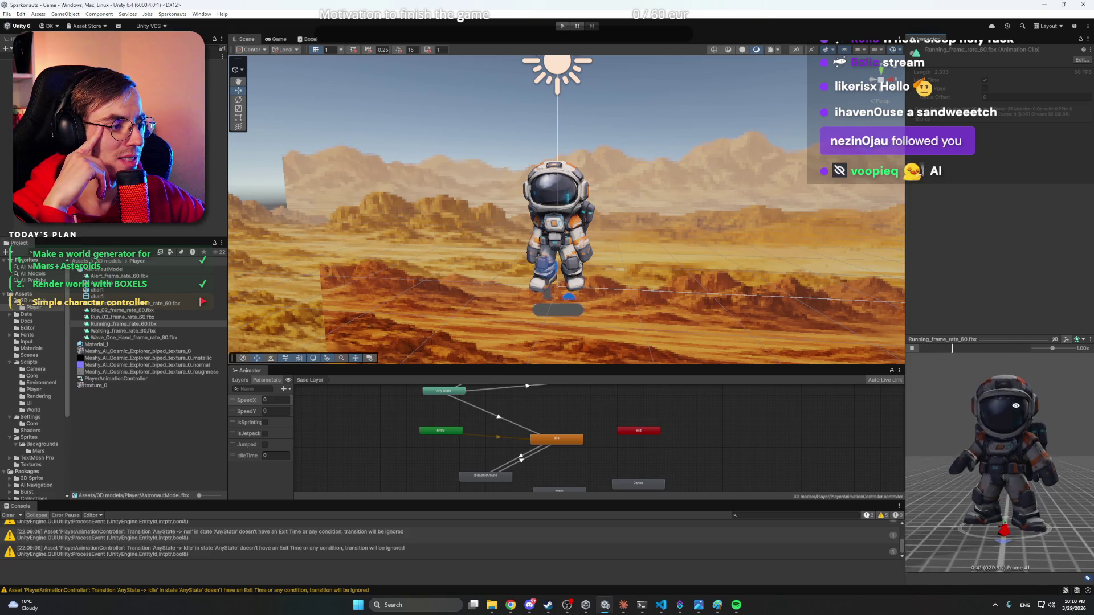
{"action": "left_click_drag", "start_coordinate": [1016, 407], "coordinate": [1007, 420]}
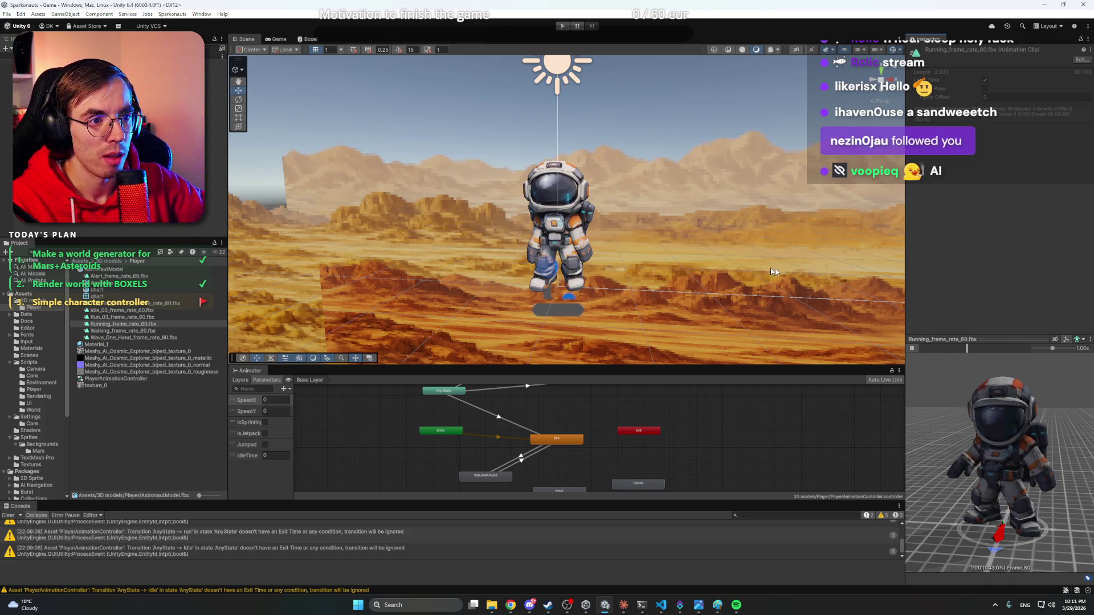
{"action": "left_click", "coordinate": [570, 223]}
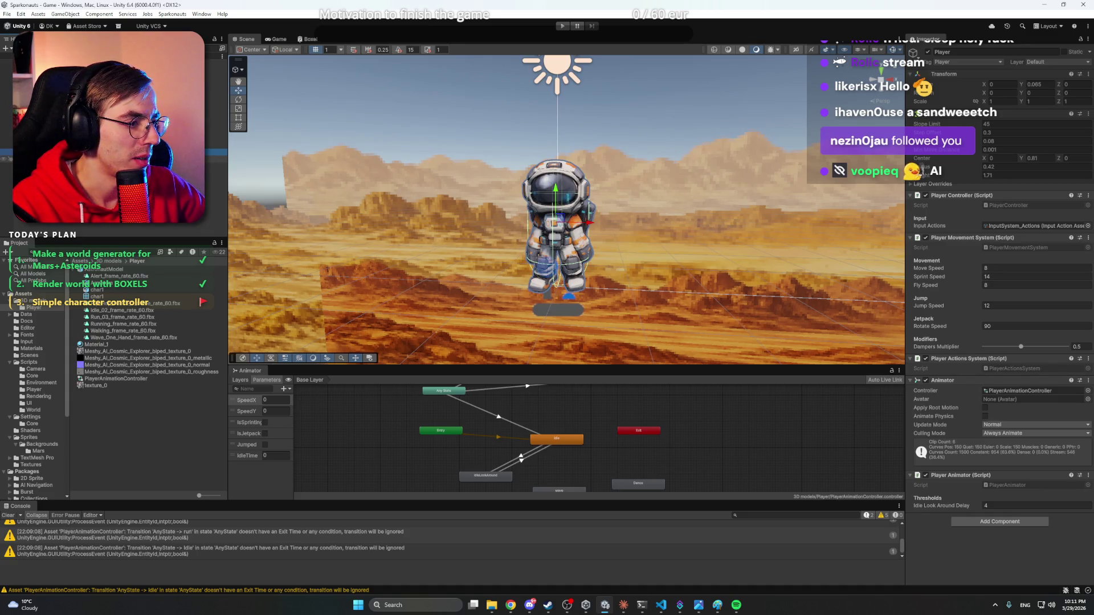
- Keep the Animator's Update Mode at Normal and Culling Mode at Always Animate
{"action": "left_click", "coordinate": [992, 431]}
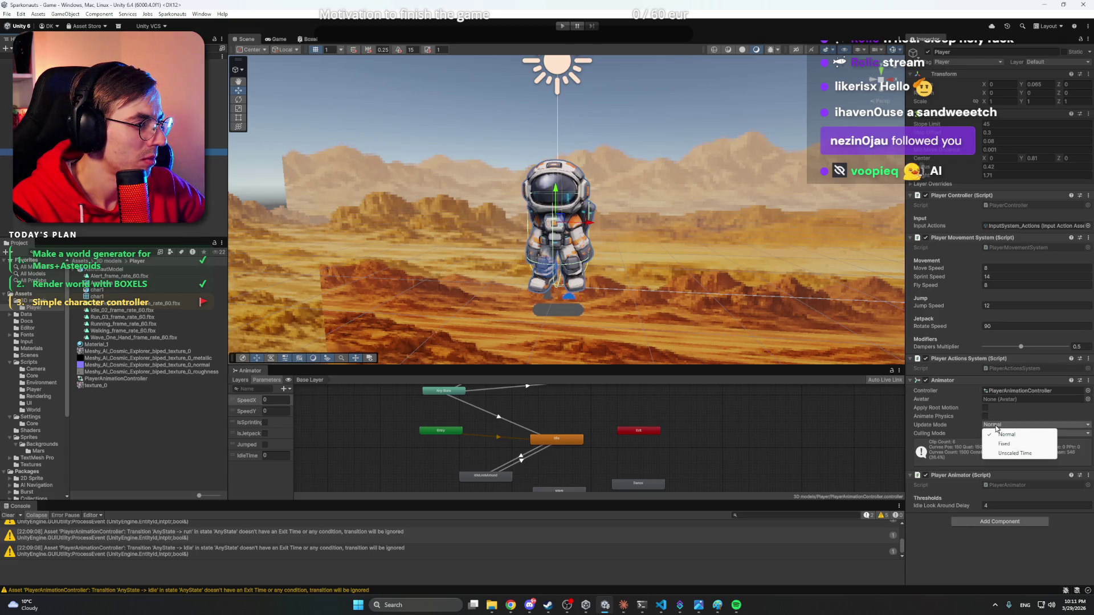
{"action": "left_click", "coordinate": [1013, 557]}
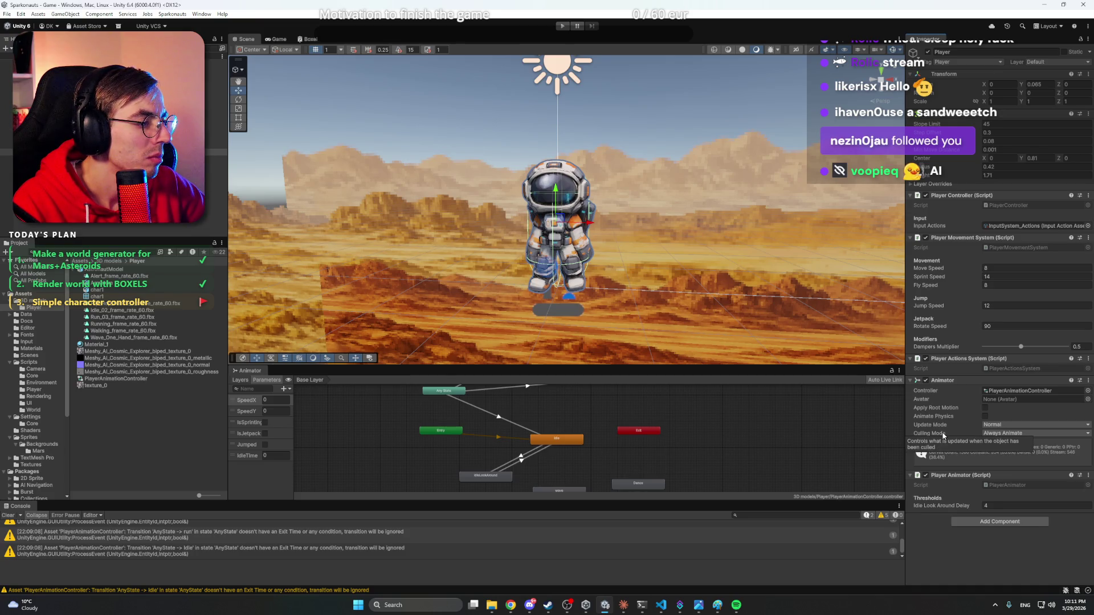
{"action": "left_click", "coordinate": [1012, 434]}
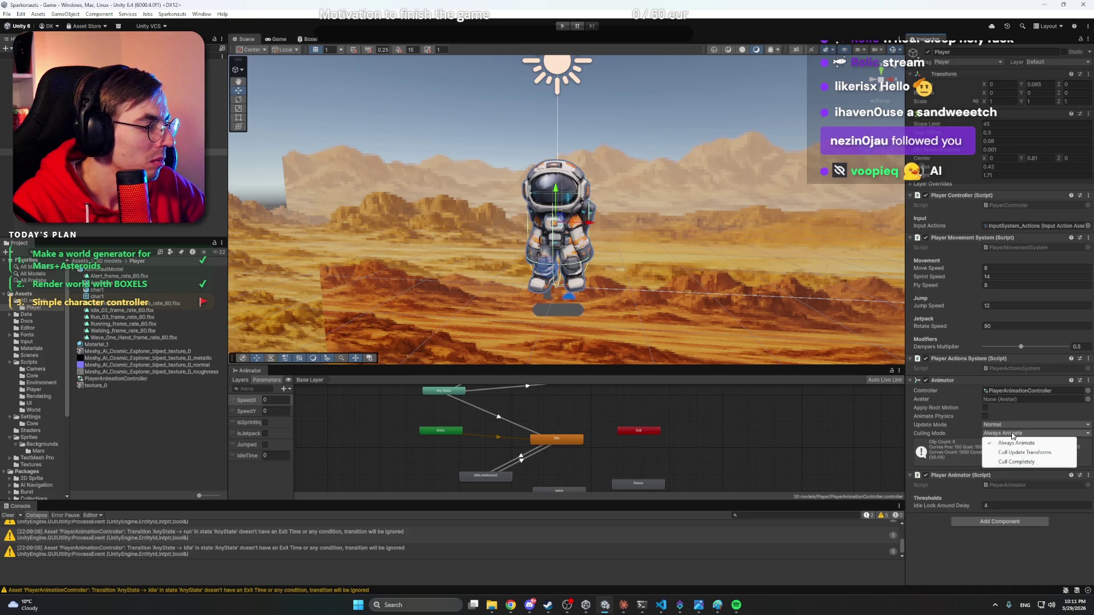
{"action": "left_click", "coordinate": [1013, 546]}
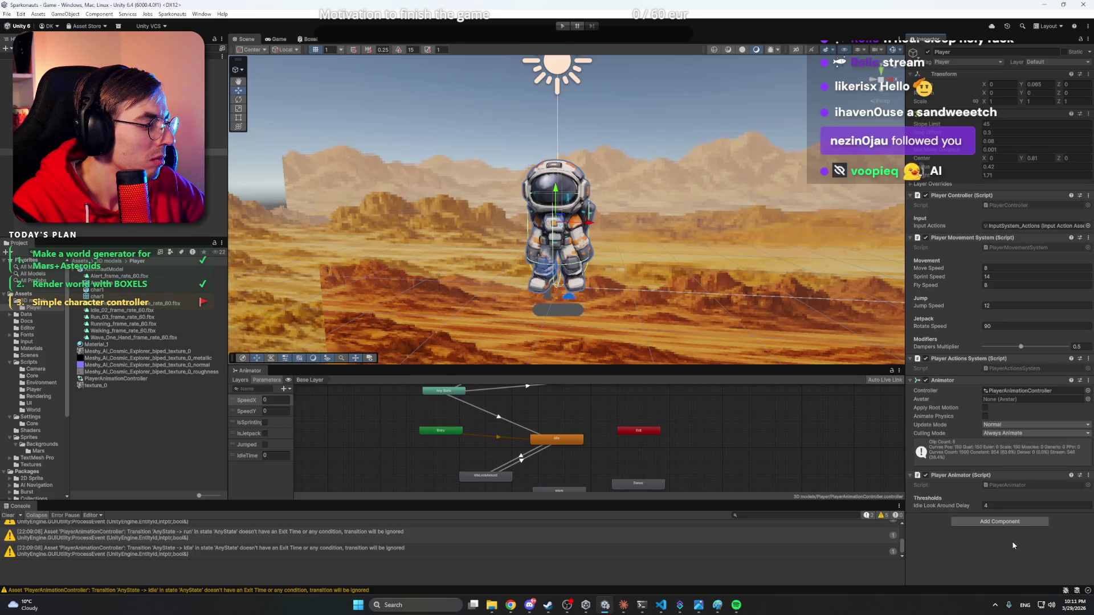
- Locate PlayerAnimationController, then open AstronautModel's import settings in the Project window
{"action": "left_click", "coordinate": [1002, 391]}
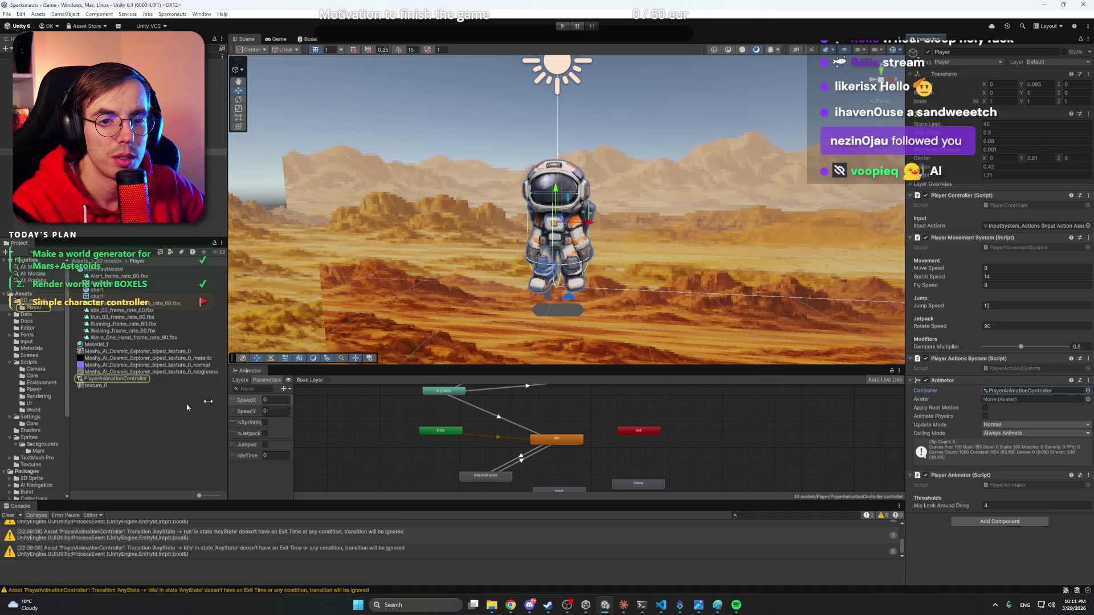
{"action": "left_click", "coordinate": [128, 384]}
{"action": "left_click", "coordinate": [76, 270]}
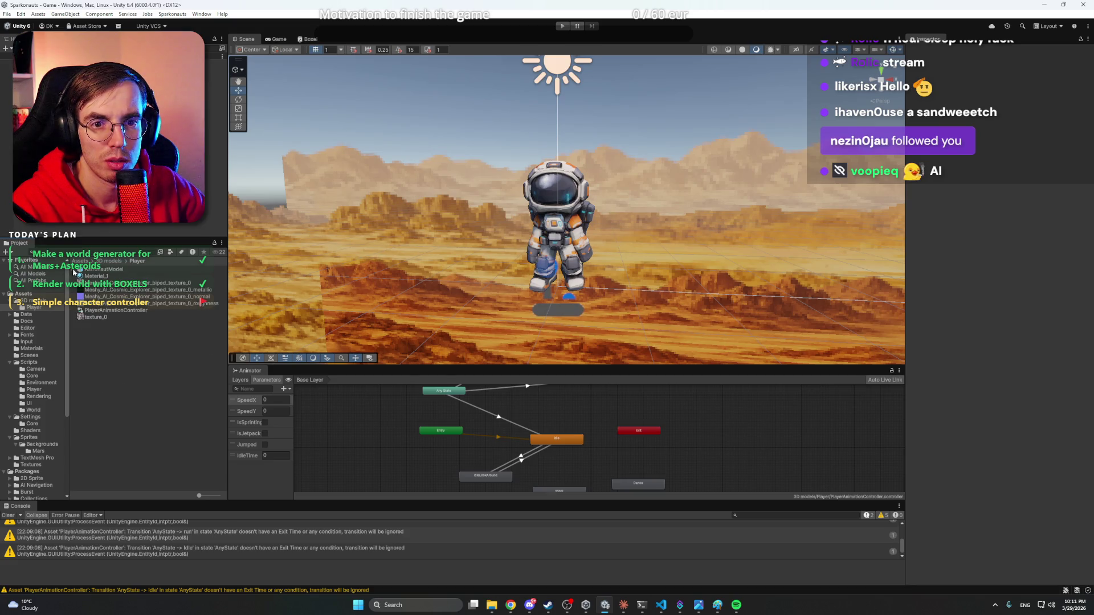
{"action": "left_click", "coordinate": [94, 270]}
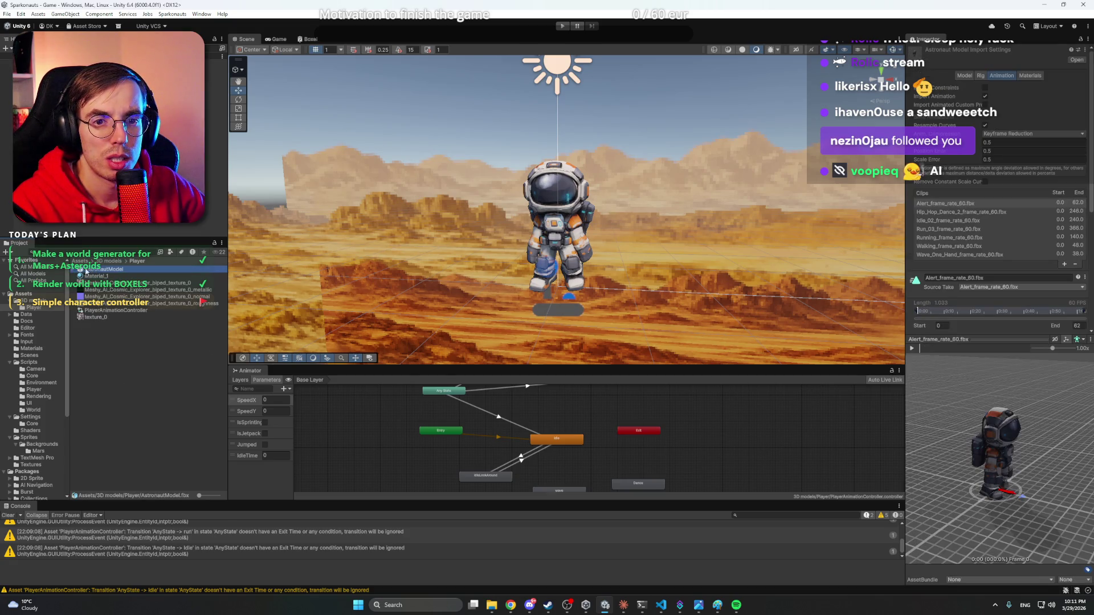
- Open PlayerAnimationController, reselect AstronautModel, and inspect the Model, Player and char1 objects
{"action": "left_click", "coordinate": [108, 310]}
{"action": "left_click", "coordinate": [78, 270]}
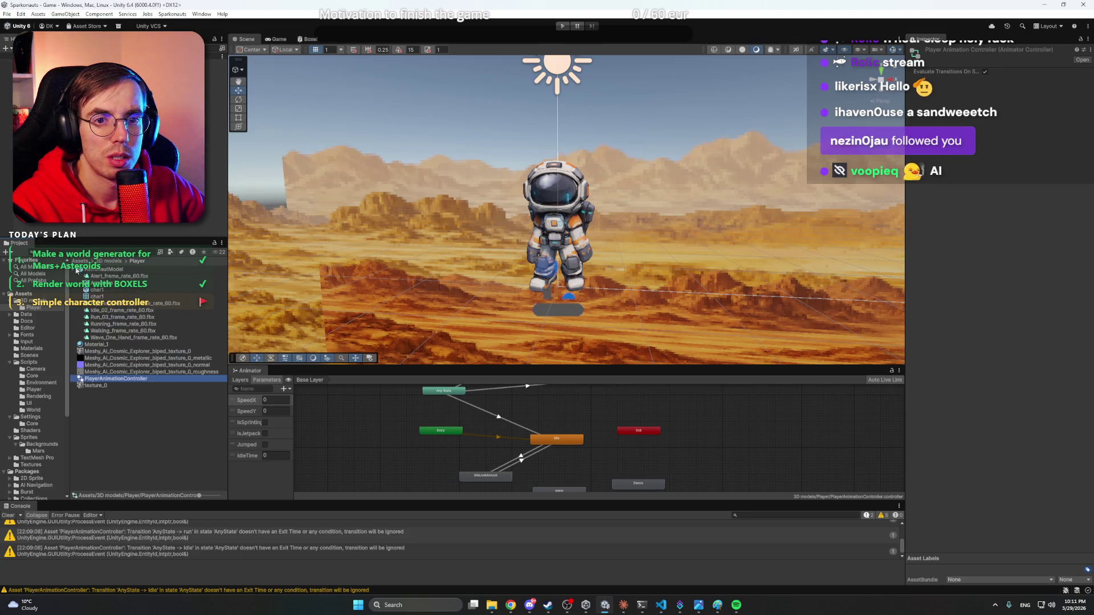
{"action": "left_click", "coordinate": [86, 271]}
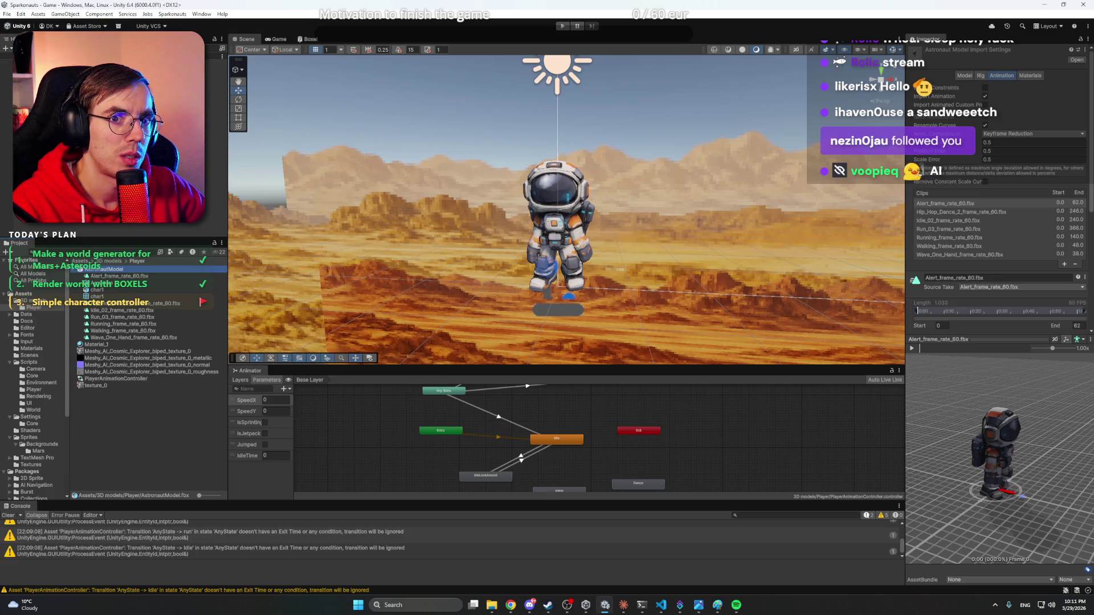
{"action": "left_click", "coordinate": [40, 166]}
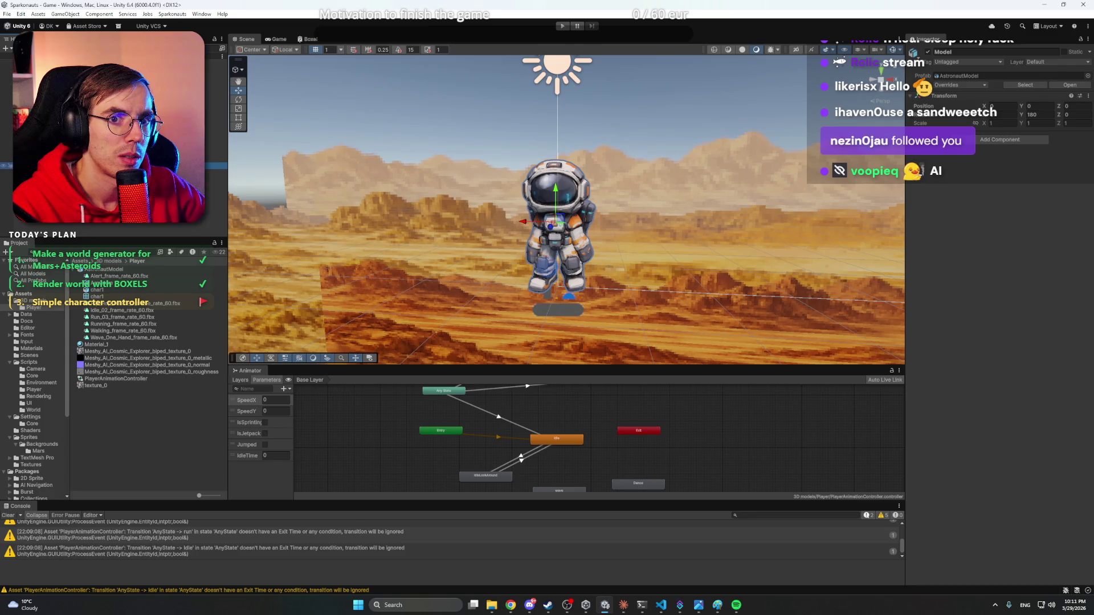
{"action": "left_click", "coordinate": [40, 155]}
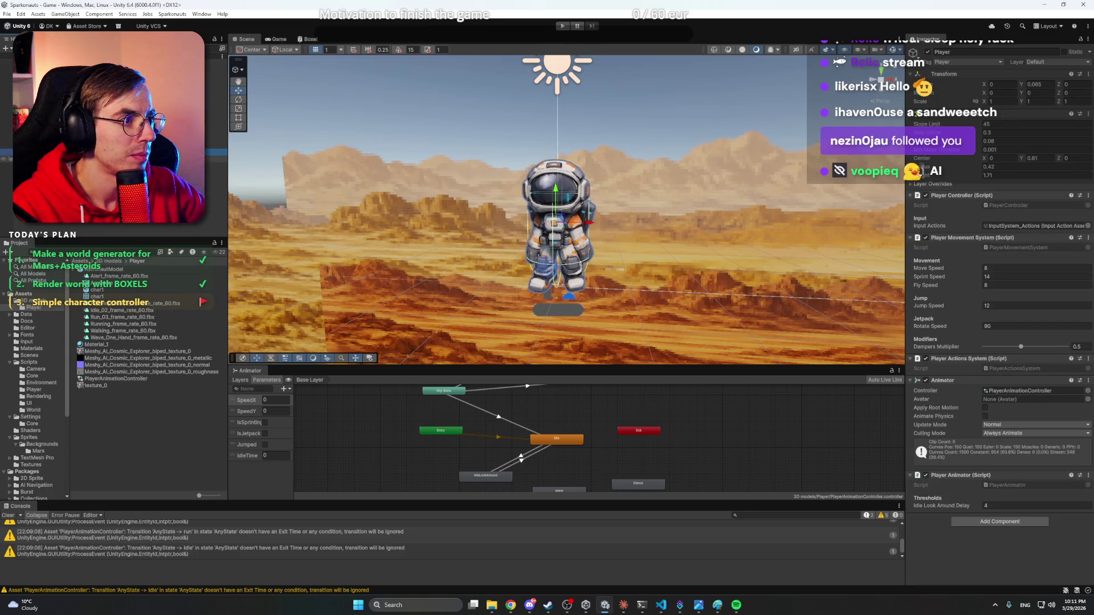
{"action": "left_click", "coordinate": [40, 176]}
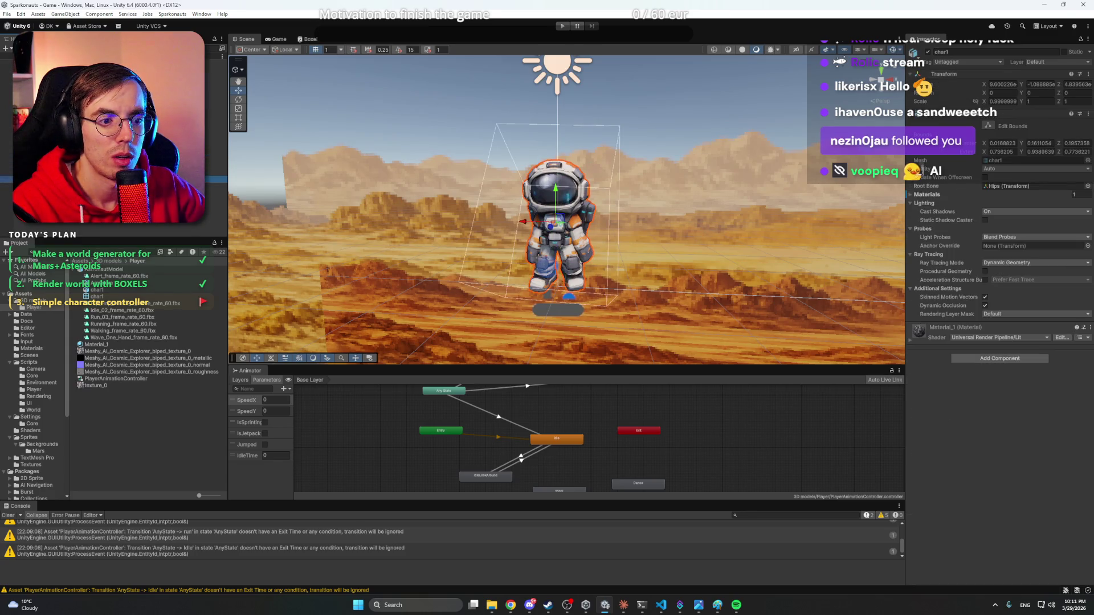
- Select the Idle state and play its Idle_02_frame_rate_60 clip in the preview
{"action": "left_click", "coordinate": [566, 441]}
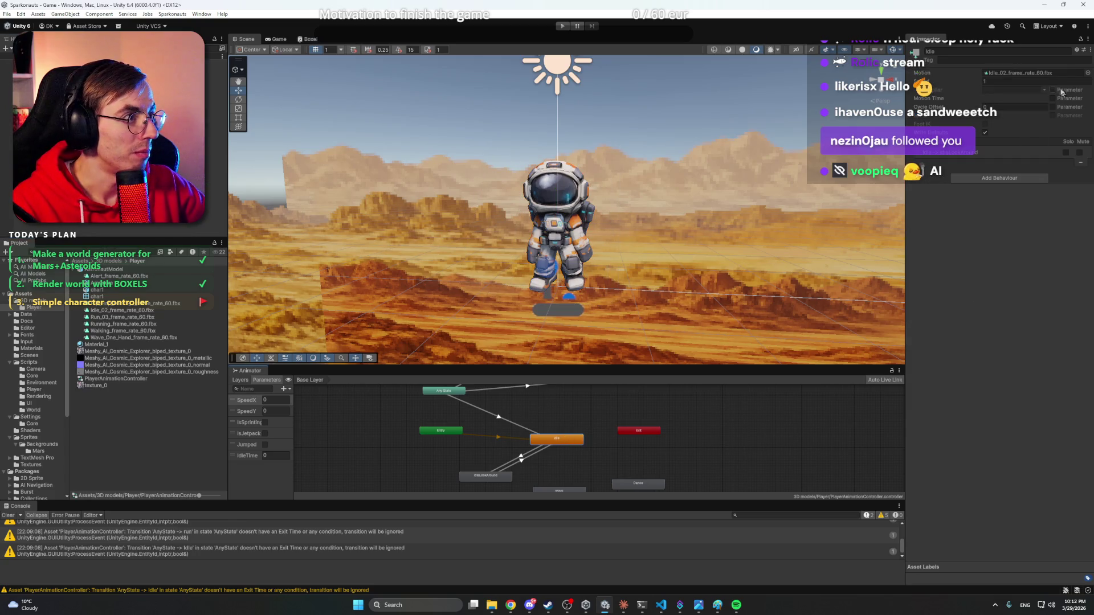
{"action": "left_click", "coordinate": [1039, 73]}
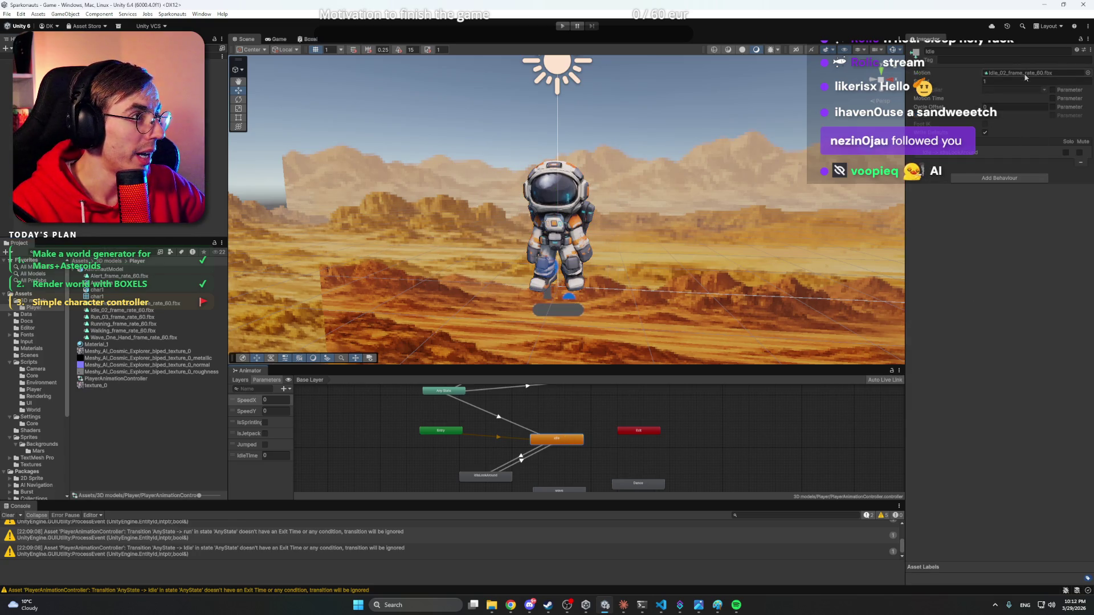
{"action": "left_click", "coordinate": [103, 311]}
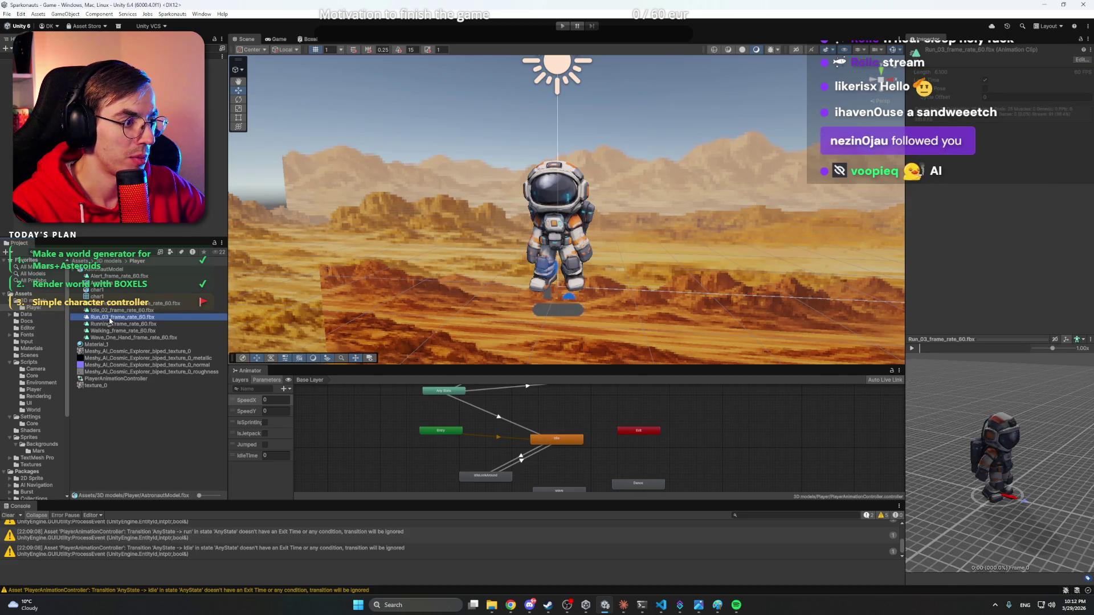
{"action": "left_click_drag", "start_coordinate": [980, 427], "coordinate": [940, 420]}
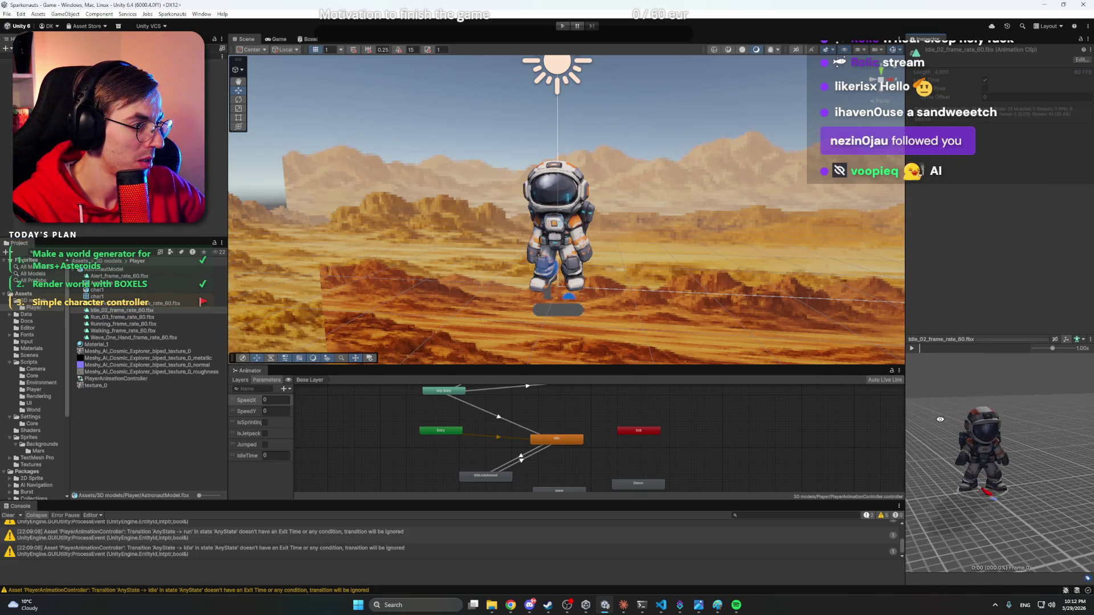
{"action": "left_click", "coordinate": [912, 350]}
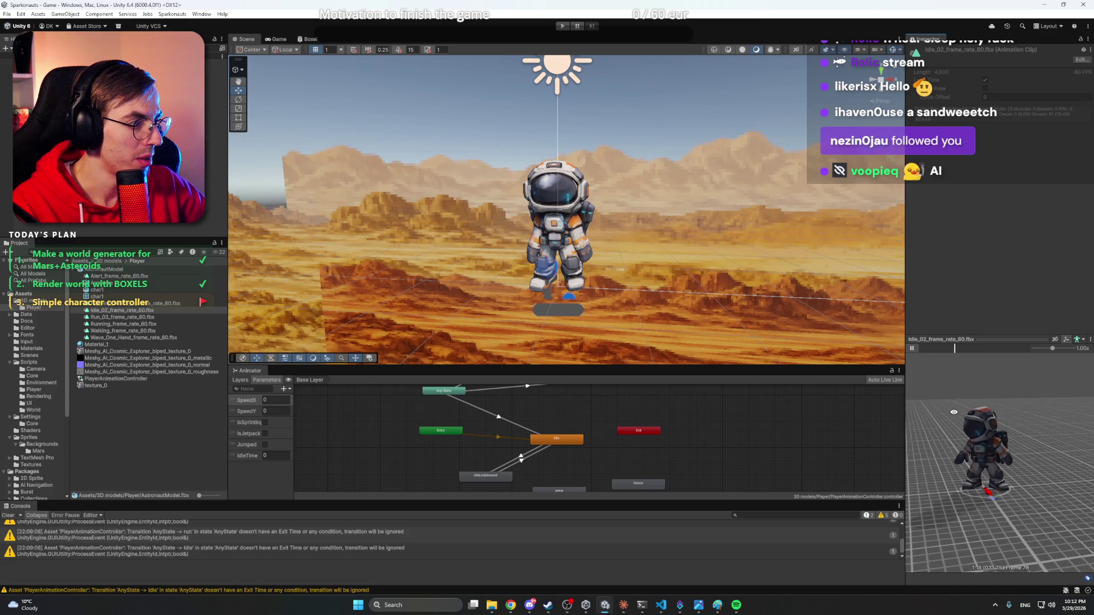
- Play the Running_frame_rate_60 clip in the preview, then open and close it in the animation editor
{"action": "left_click", "coordinate": [112, 323]}
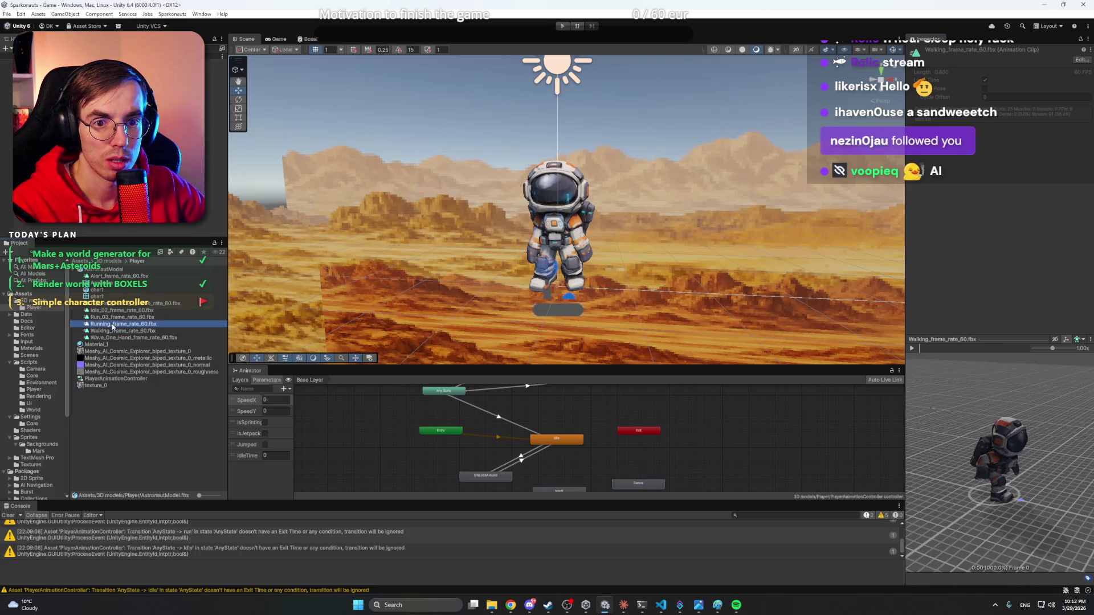
{"action": "left_click_drag", "start_coordinate": [965, 431], "coordinate": [940, 424]}
{"action": "left_click", "coordinate": [912, 349]}
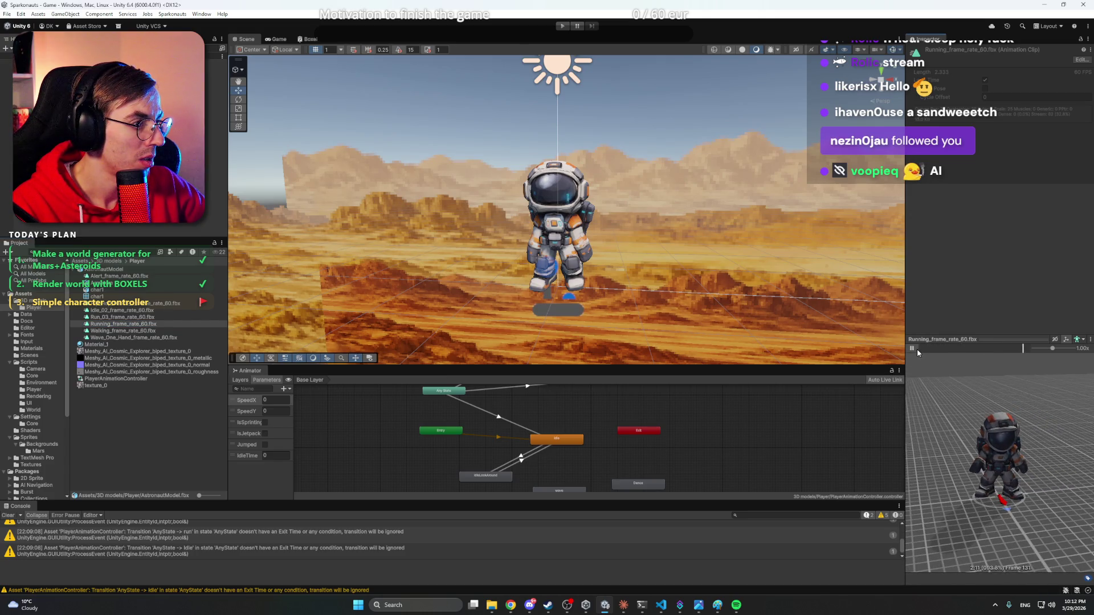
{"action": "left_click", "coordinate": [106, 317]}
{"action": "left_click", "coordinate": [105, 324]}
{"action": "double_click", "coordinate": [105, 324]}
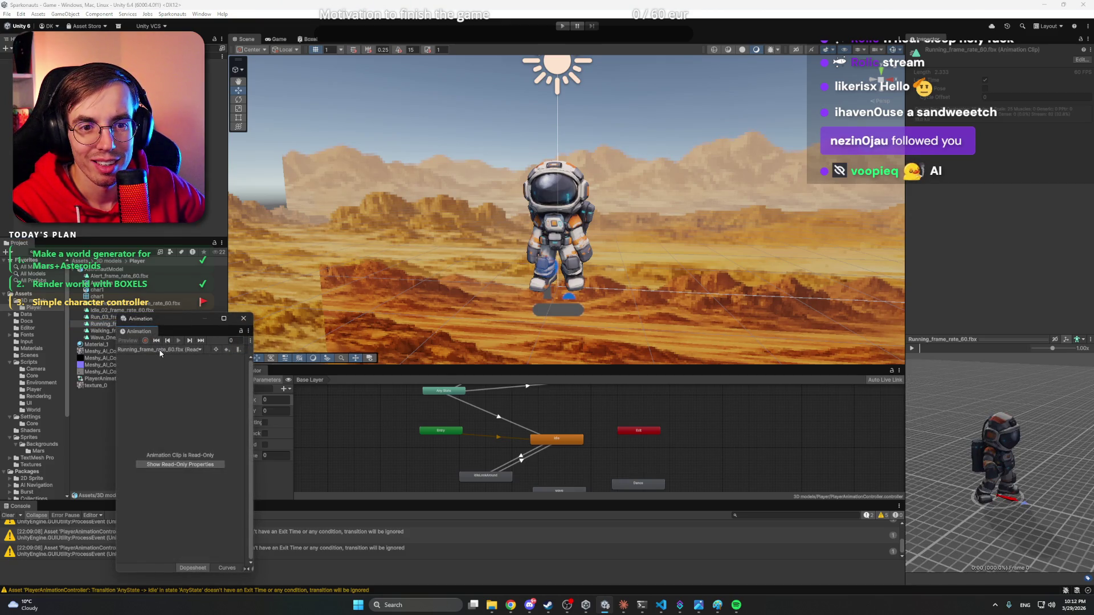
{"action": "left_click", "coordinate": [199, 324]}
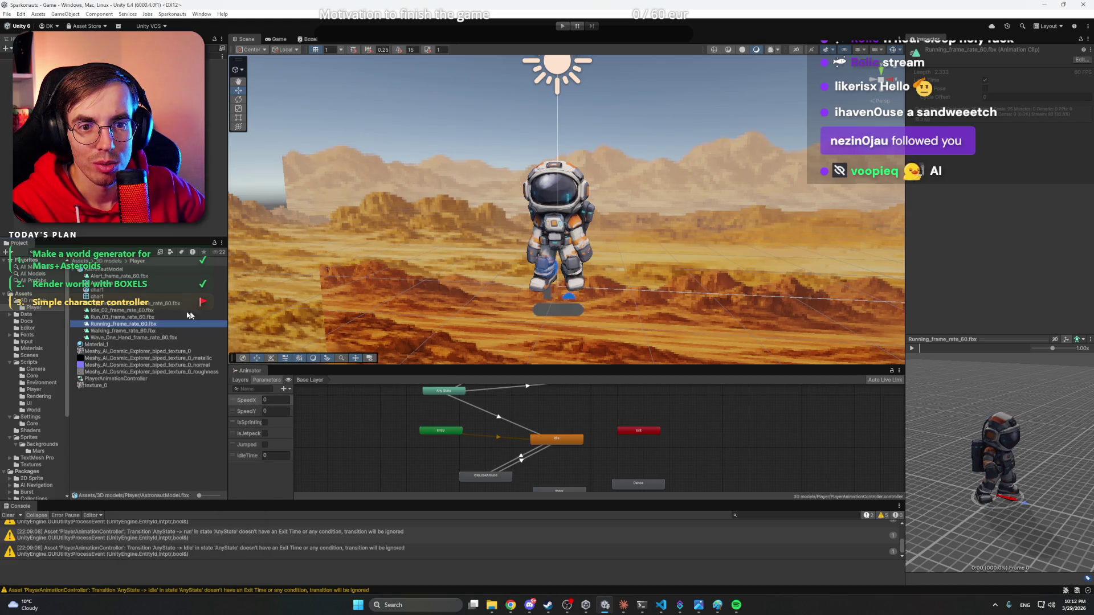
- Select AstronautModel, dismiss its context menu, and scroll through its import settings
{"action": "left_click", "coordinate": [112, 270]}
{"action": "right_click", "coordinate": [113, 271]}
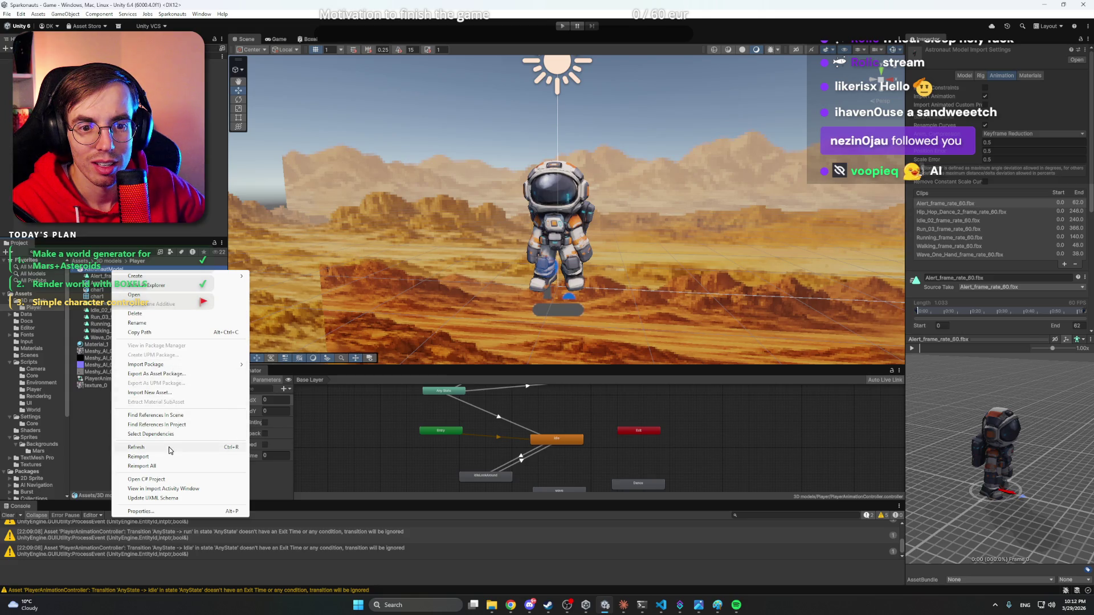
{"action": "left_click", "coordinate": [86, 406]}
{"action": "left_click", "coordinate": [108, 272]}
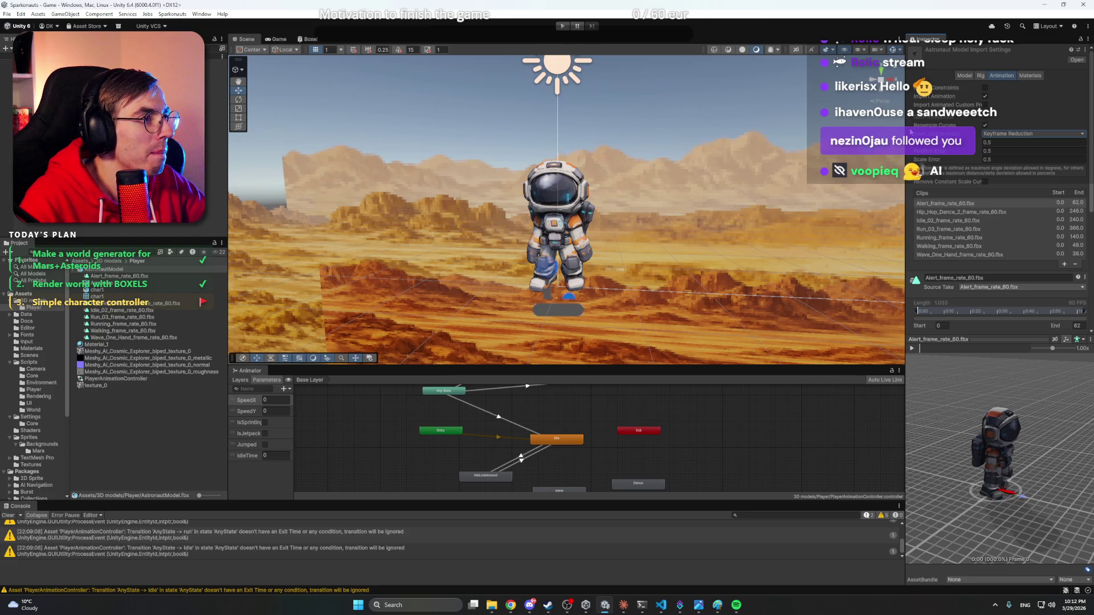
{"action": "scroll", "coordinate": [911, 131], "scroll_direction": "down", "scroll_amount": 1}
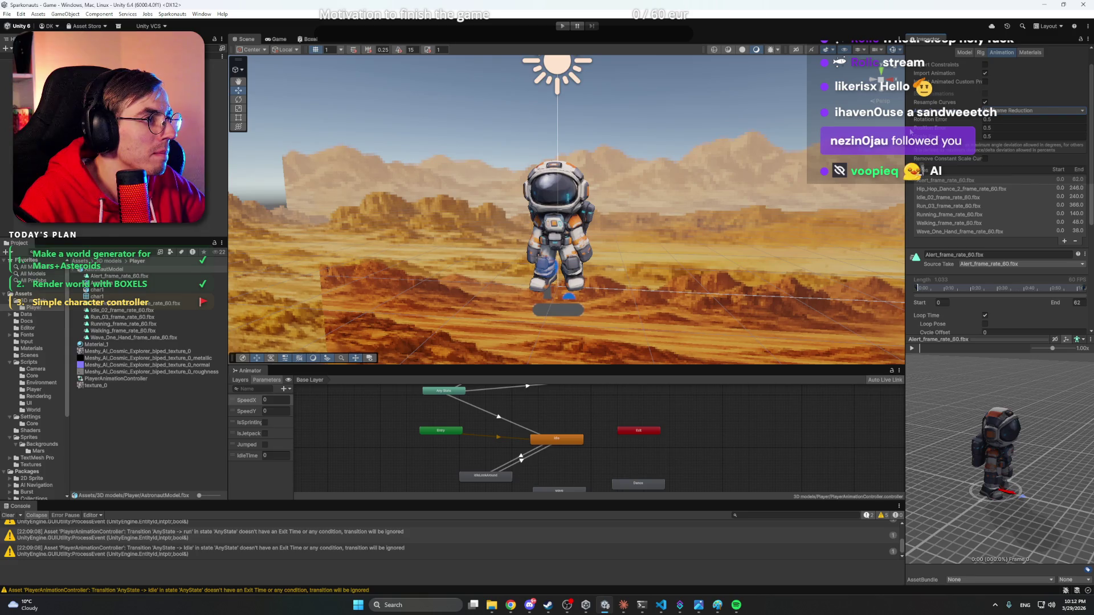
{"action": "scroll", "coordinate": [910, 131], "scroll_direction": "down", "scroll_amount": 2}
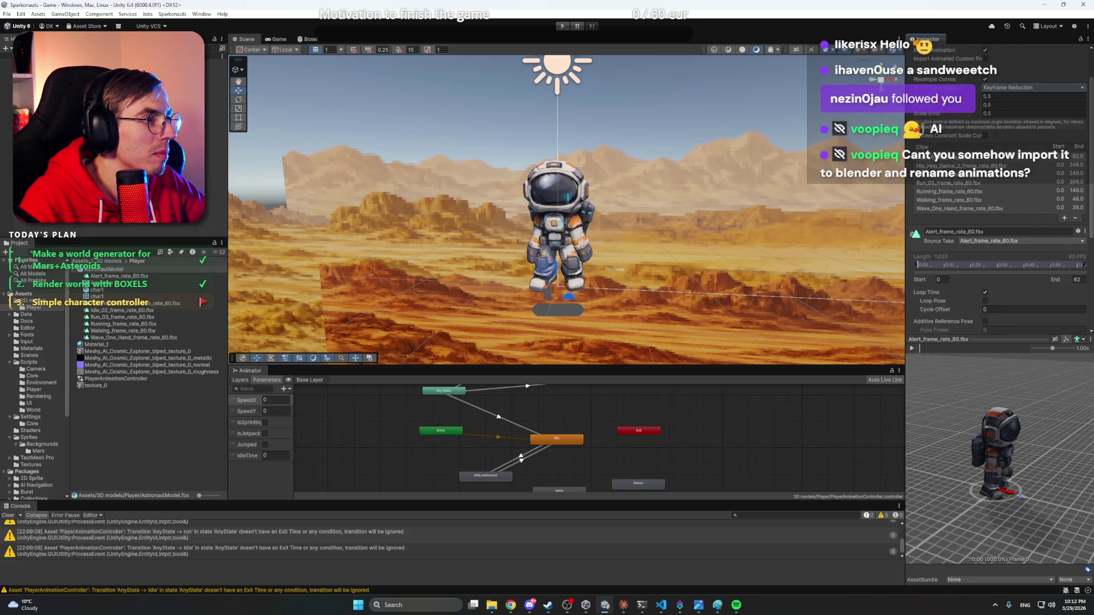
- Review the Hip_Hop_Dance_2 clip's settings, then select Alert_frame_rate_60 and play it in the preview
{"action": "left_click", "coordinate": [990, 139]}
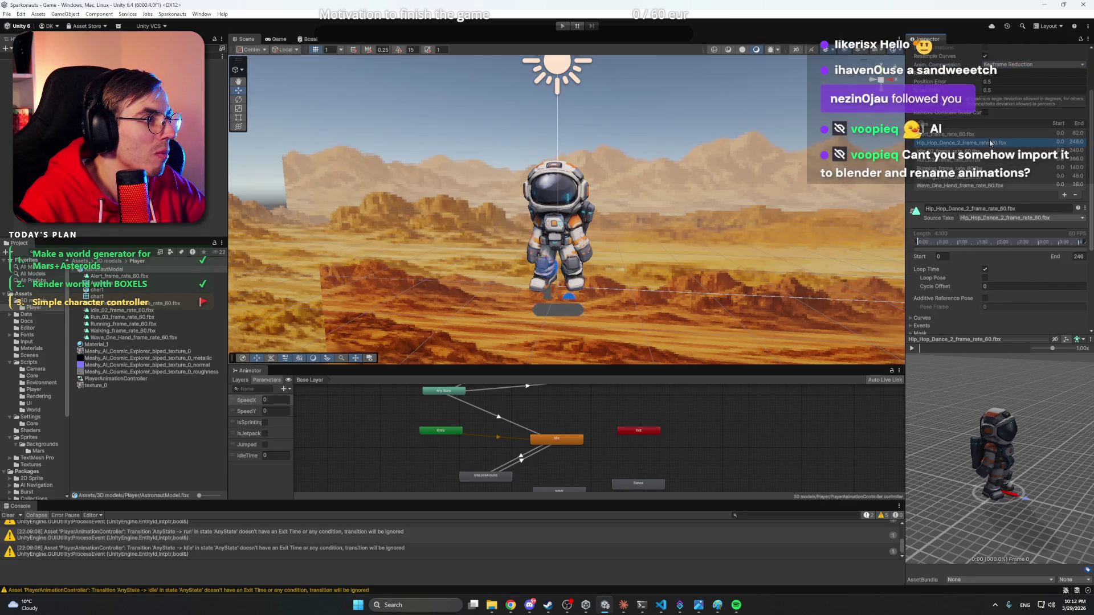
{"action": "scroll", "coordinate": [975, 147], "scroll_direction": "down", "scroll_amount": 3}
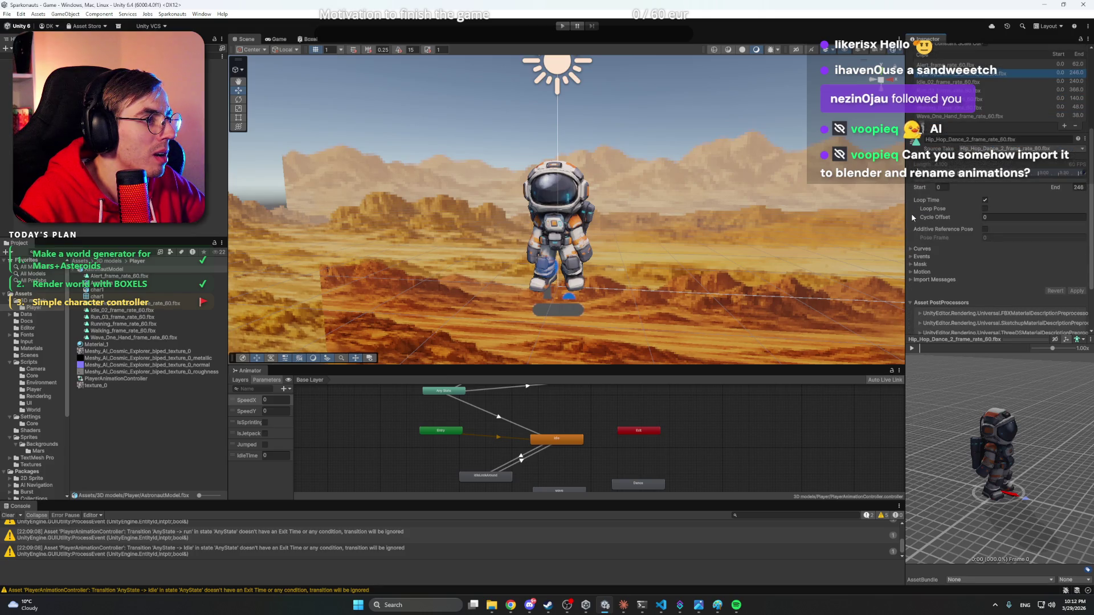
{"action": "left_click", "coordinate": [978, 148]}
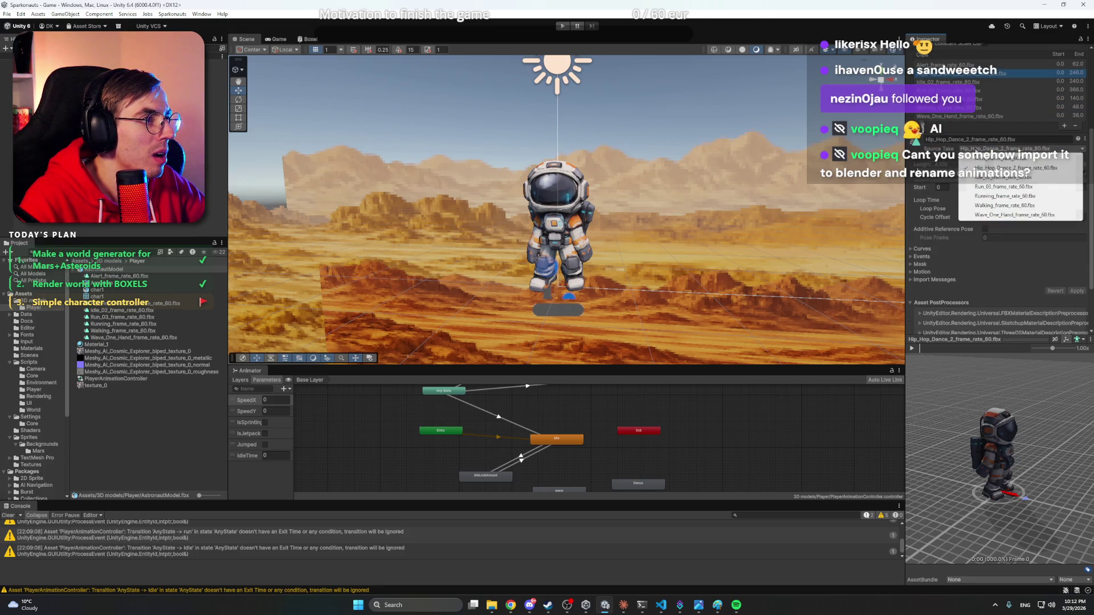
{"action": "left_click", "coordinate": [1019, 140]}
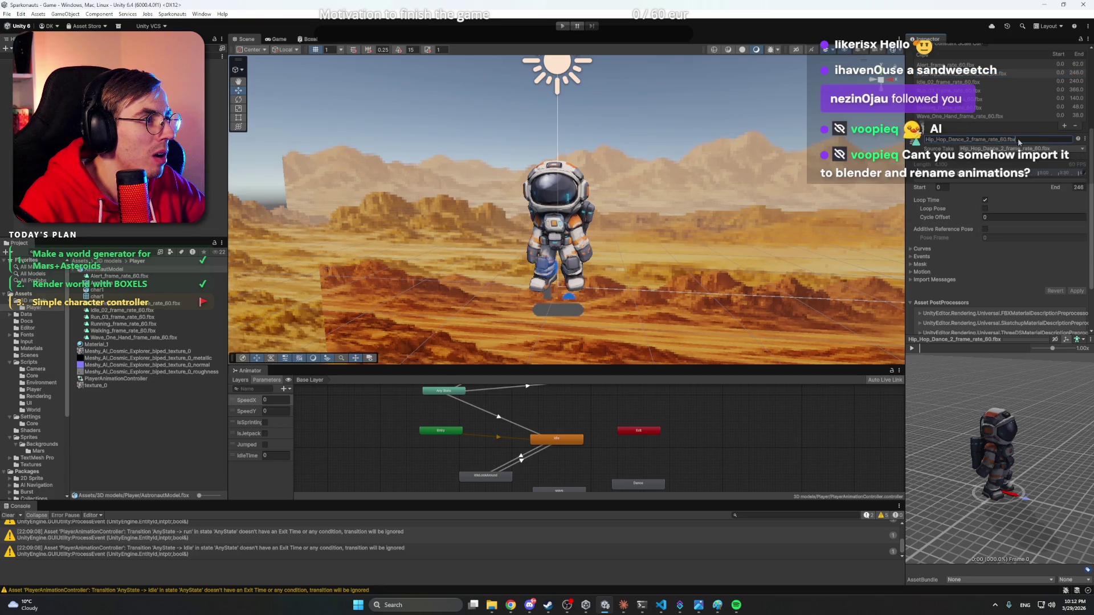
{"action": "scroll", "coordinate": [975, 143], "scroll_direction": "up", "scroll_amount": 3}
{"action": "left_click", "coordinate": [946, 134]}
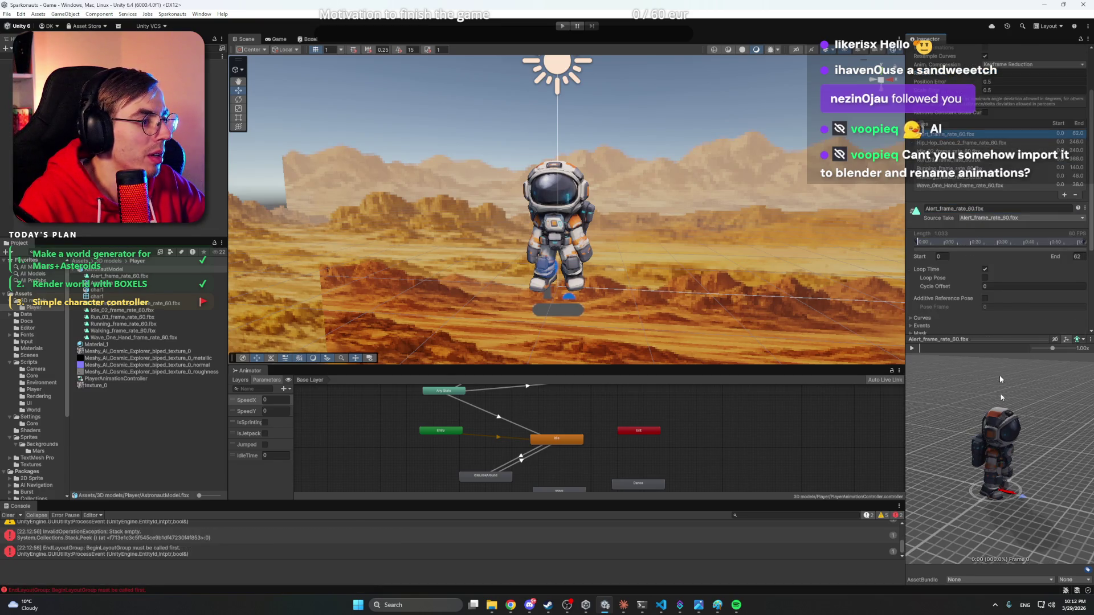
{"action": "mouse_move", "coordinate": [1000, 375]}
{"action": "left_mouse_down"}
{"action": "mouse_move", "coordinate": [1002, 439]}
{"action": "mouse_move", "coordinate": [934, 424]}
{"action": "left_mouse_up"}
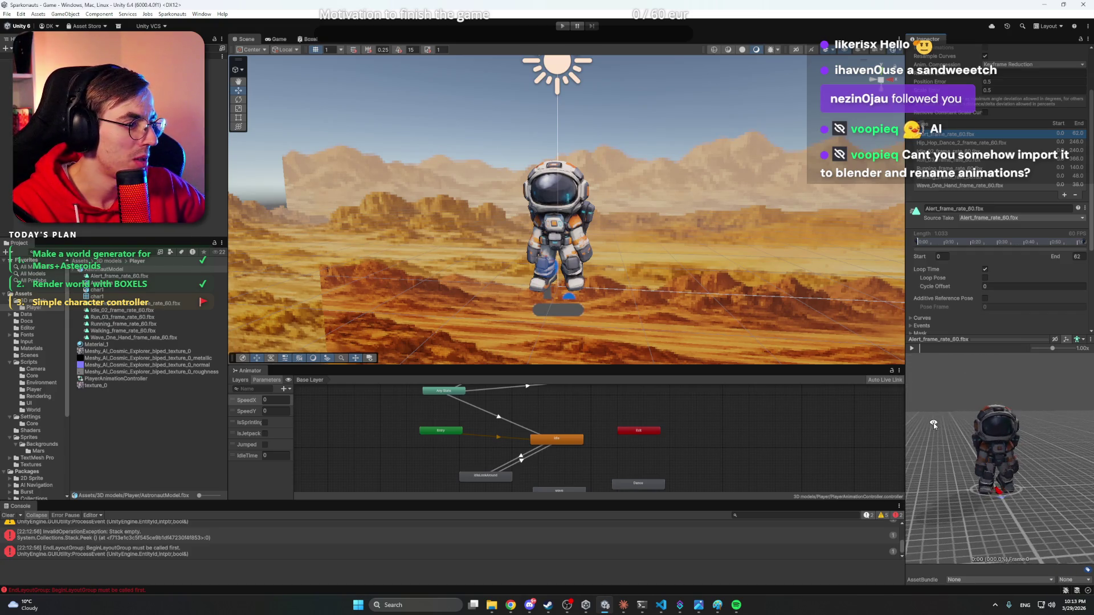
{"action": "left_click", "coordinate": [912, 349]}
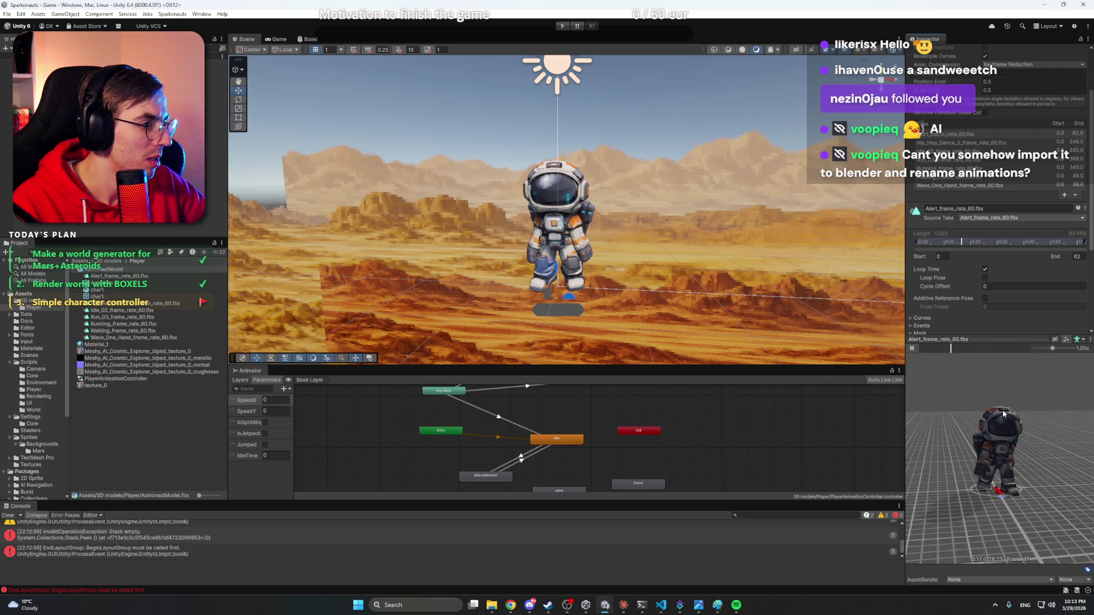
- Rename the Alert clip to 'walk', then preview Hip_Hop_Dance_2 and rename it 'wave'
{"action": "left_click", "coordinate": [982, 209]}
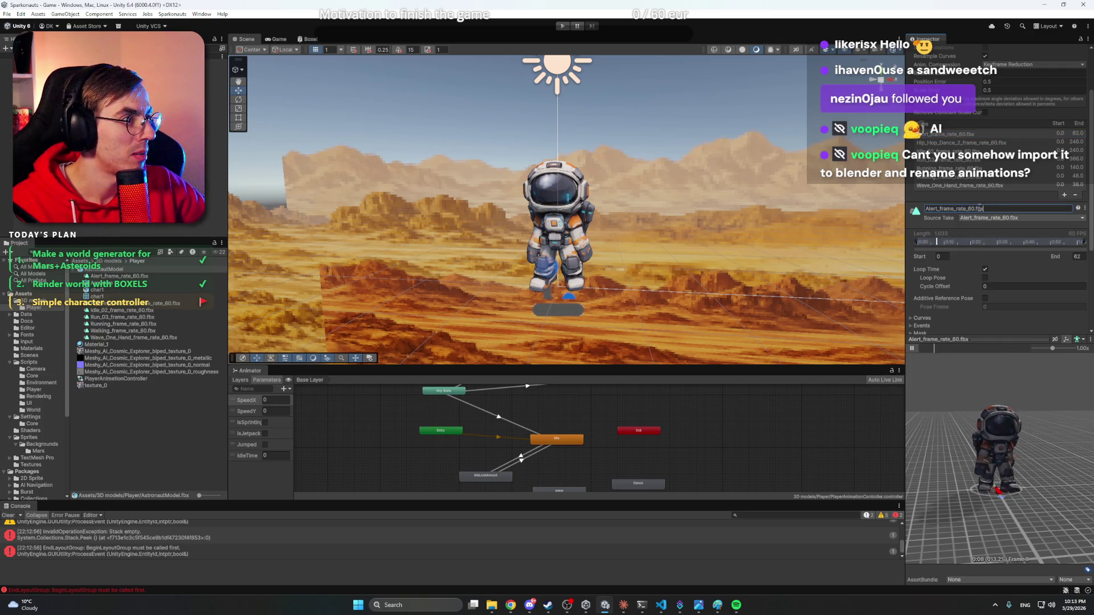
{"action": "type", "text": "walk"}
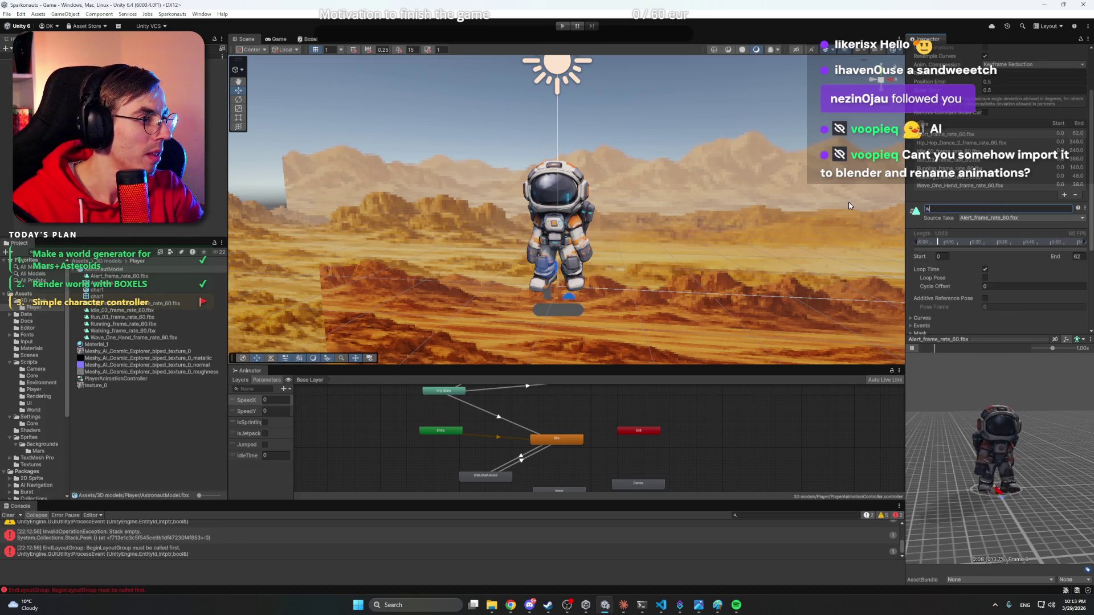
{"action": "left_click", "coordinate": [975, 143]}
{"action": "left_click", "coordinate": [912, 348]}
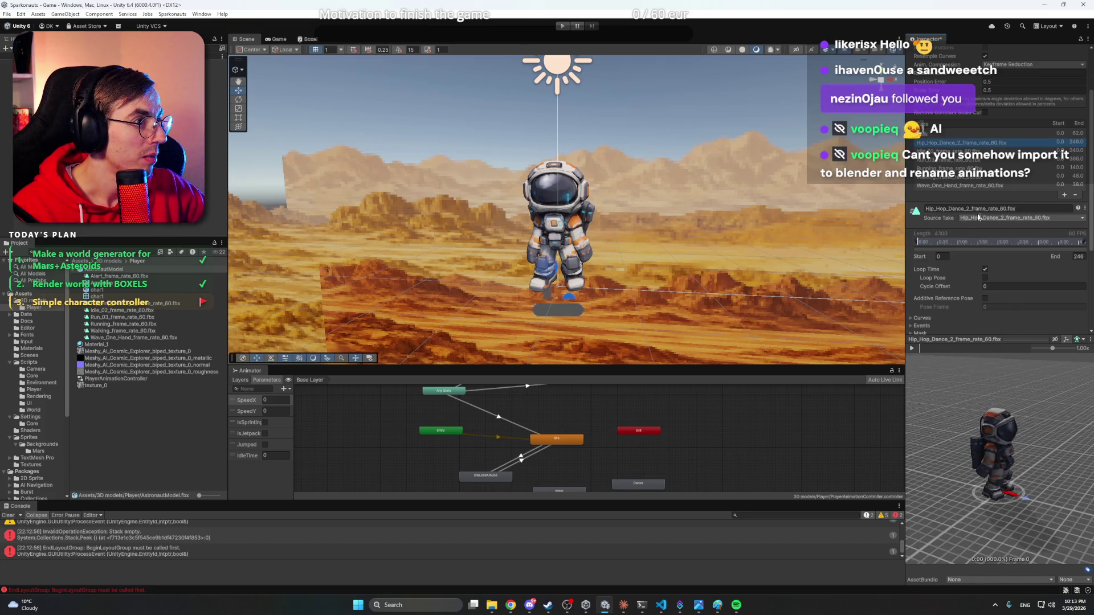
{"action": "left_click", "coordinate": [1025, 208]}
{"action": "type", "text": "wave"}
{"action": "key", "text": "Return"}
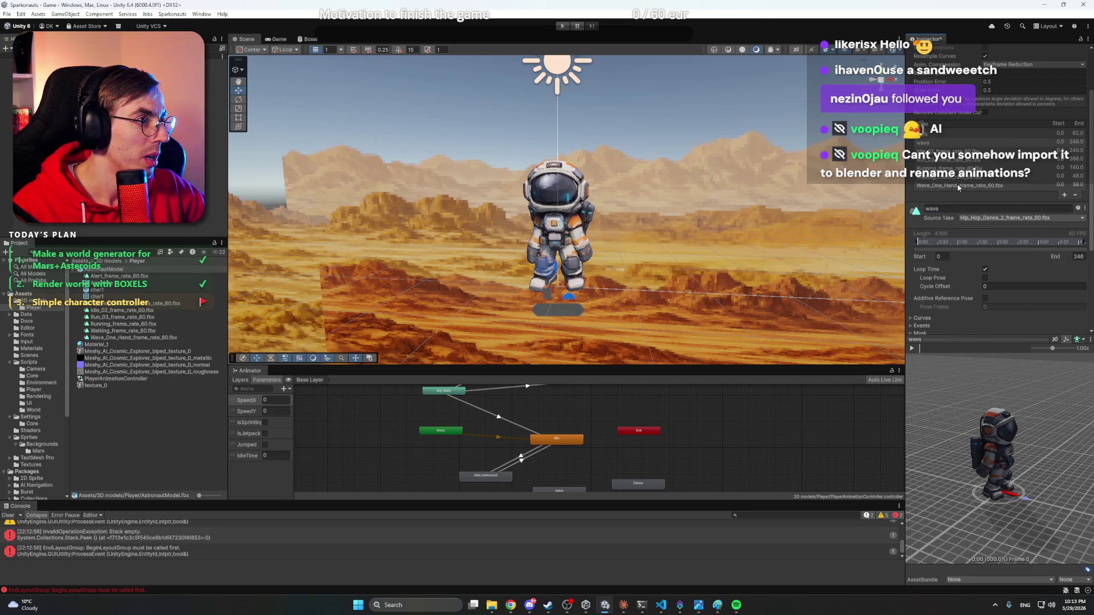
- Preview the Idle_02 clip and start renaming it to idle
{"action": "left_click", "coordinate": [940, 151]}
{"action": "left_click_drag", "start_coordinate": [962, 412], "coordinate": [948, 394]}
{"action": "left_click", "coordinate": [912, 348]}
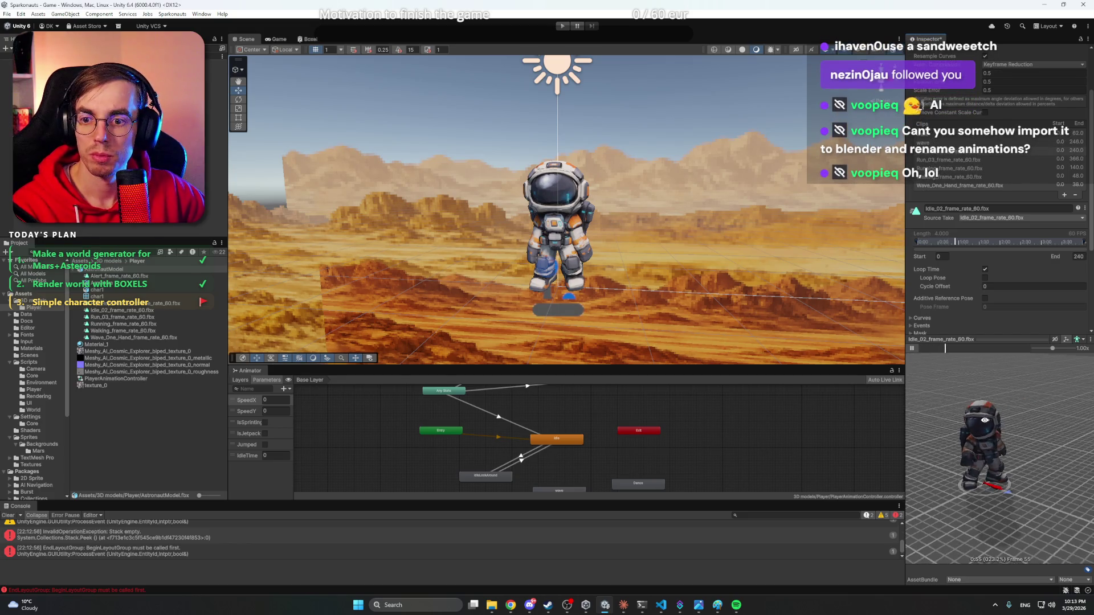
{"action": "left_click", "coordinate": [1000, 209]}
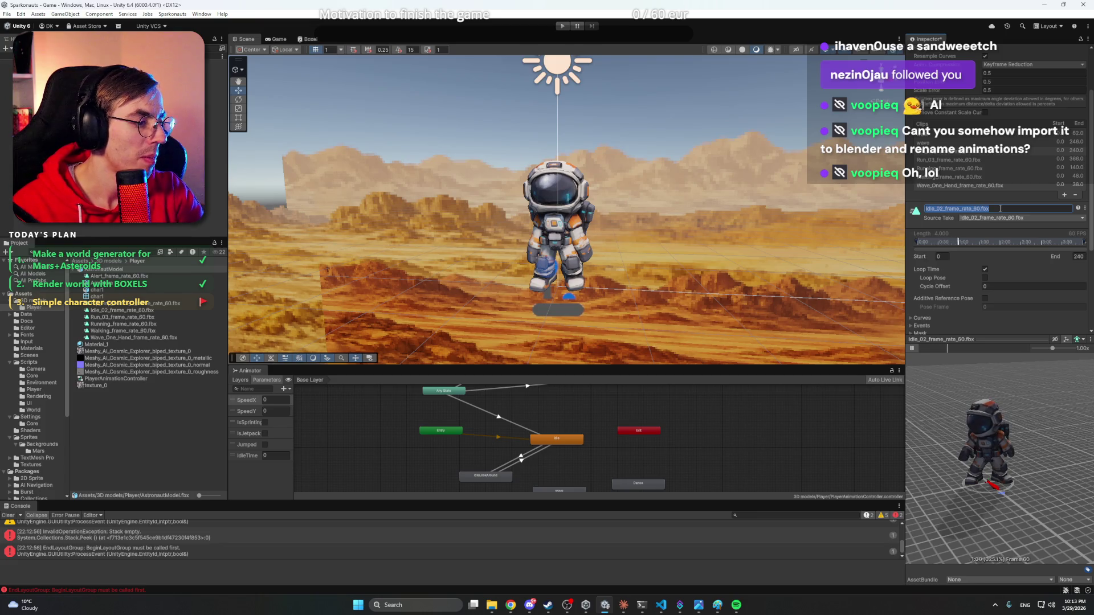
{"action": "type", "text": "IdleLookAround"}
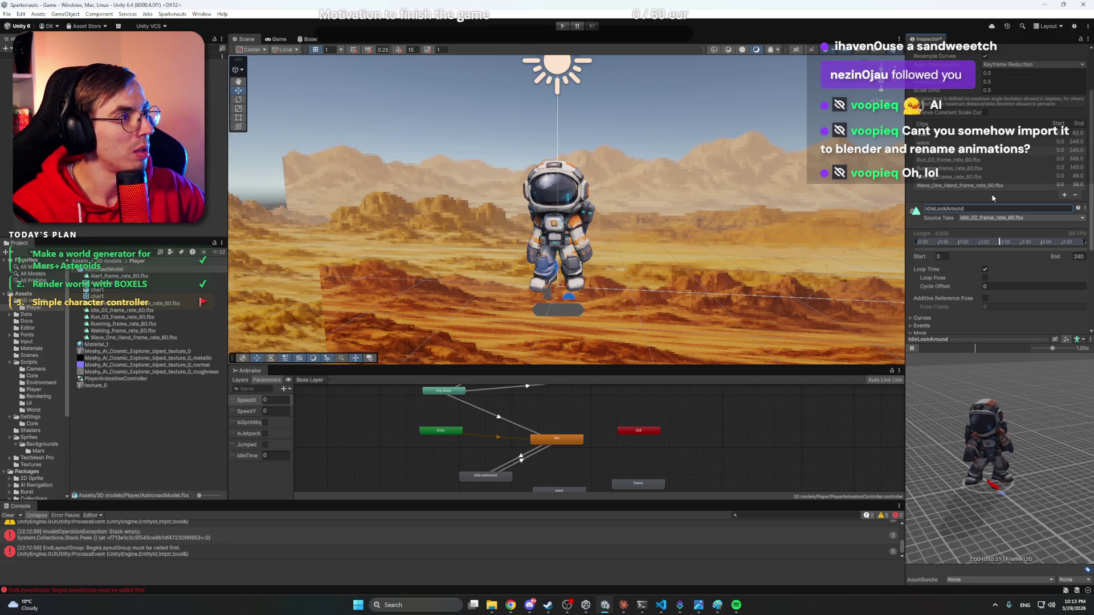
- Preview the Run_03, Running and Walking clips, turning the astronaut to compare their motion
{"action": "left_click", "coordinate": [979, 161]}
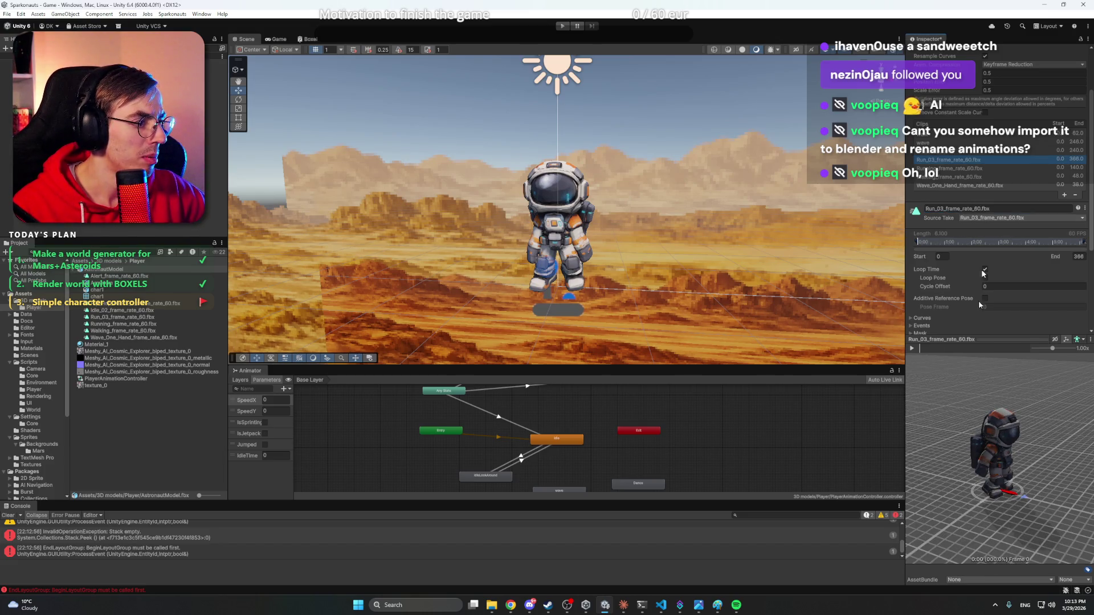
{"action": "left_click", "coordinate": [913, 349]}
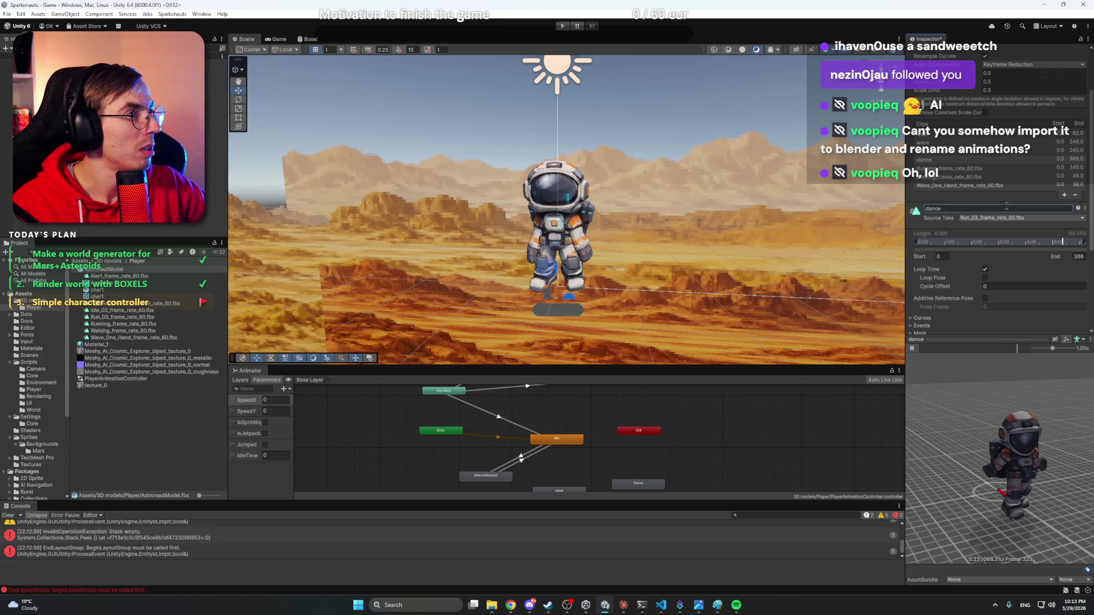
{"action": "left_click", "coordinate": [947, 169]}
{"action": "left_click_drag", "start_coordinate": [1011, 423], "coordinate": [915, 363]}
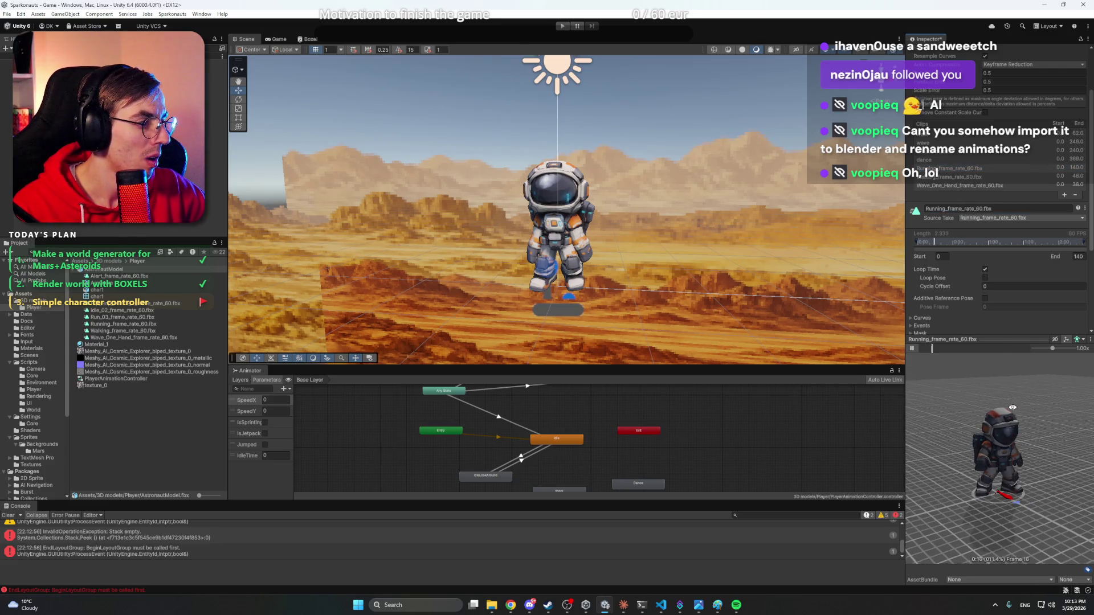
{"action": "left_click_drag", "start_coordinate": [1012, 408], "coordinate": [992, 408]}
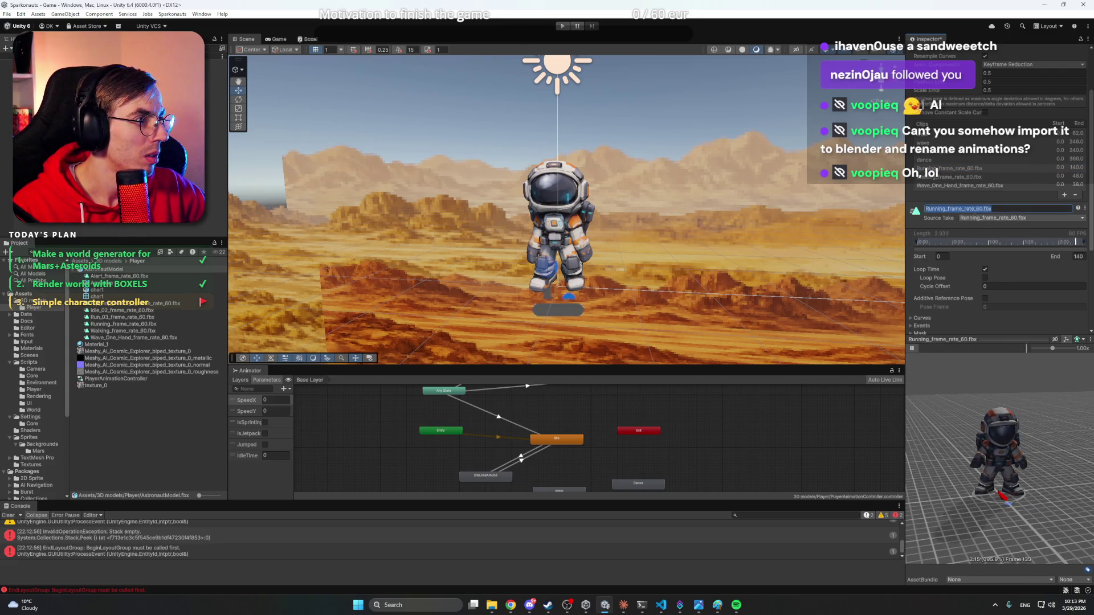
{"action": "left_click", "coordinate": [950, 177]}
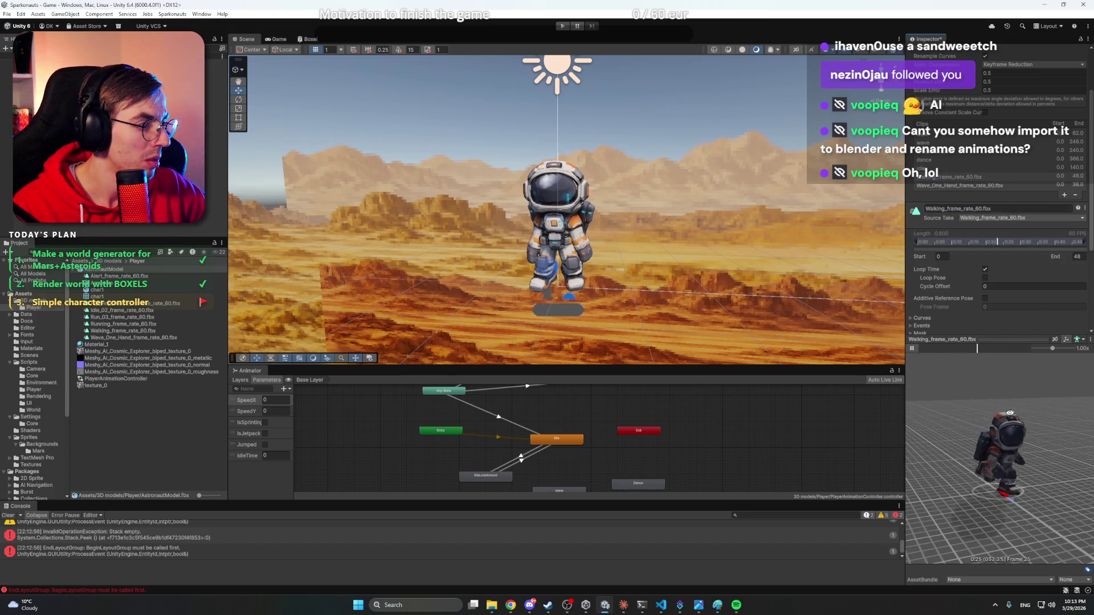
{"action": "left_click_drag", "start_coordinate": [1010, 413], "coordinate": [958, 380]}
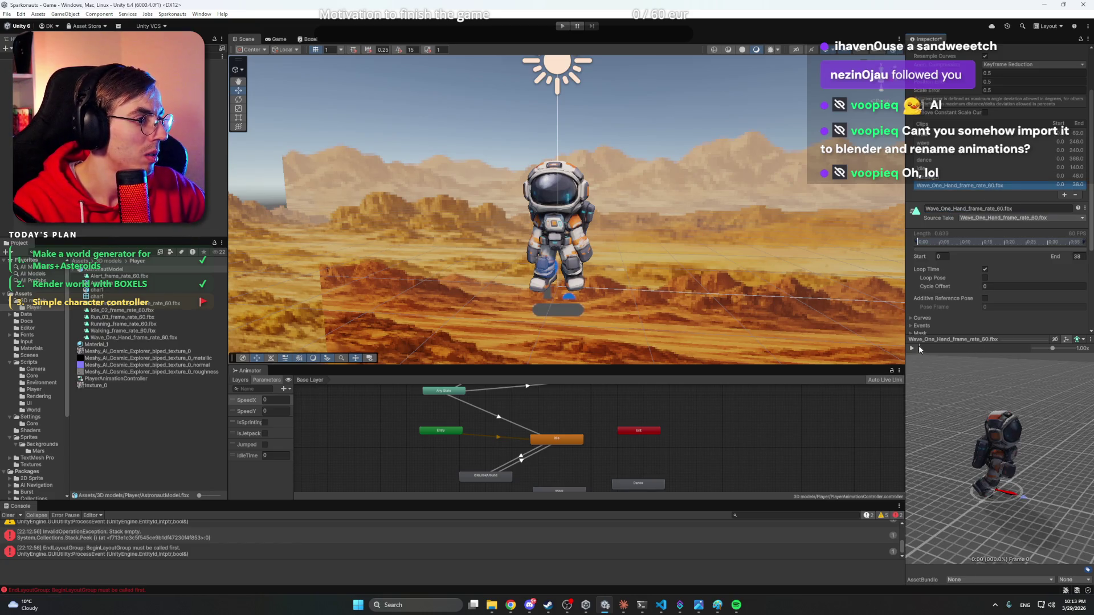
- Compare the Wave_One_Hand and running_1 clips in the preview from a lower angle
{"action": "left_click", "coordinate": [993, 186]}
{"action": "left_click_drag", "start_coordinate": [943, 417], "coordinate": [935, 371]}
{"action": "left_click", "coordinate": [941, 177]}
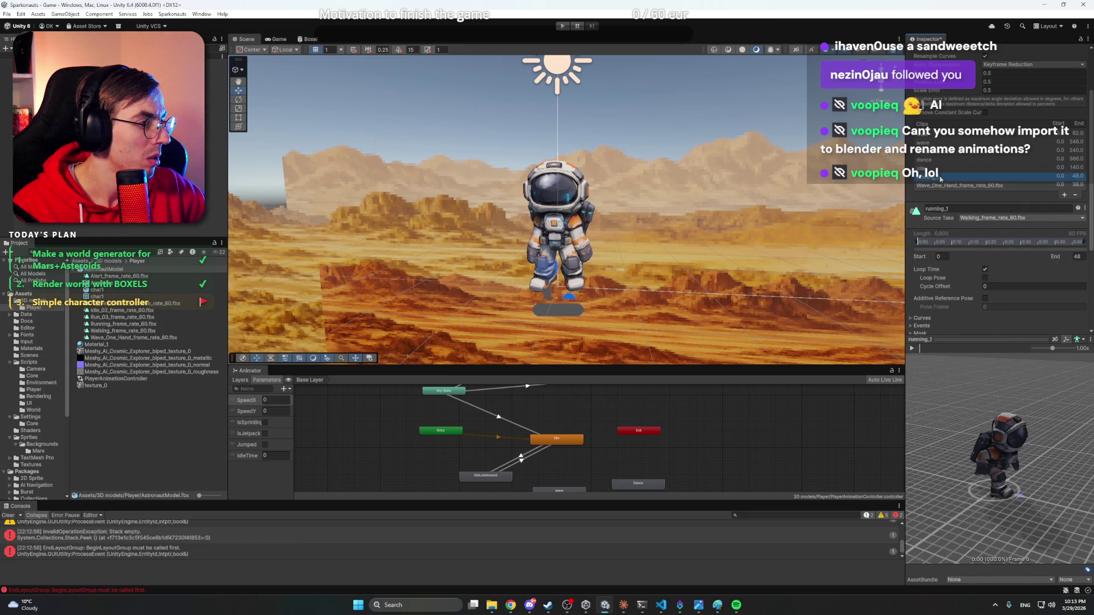
{"action": "left_click", "coordinate": [912, 348]}
{"action": "left_click_drag", "start_coordinate": [1045, 433], "coordinate": [1047, 404]}
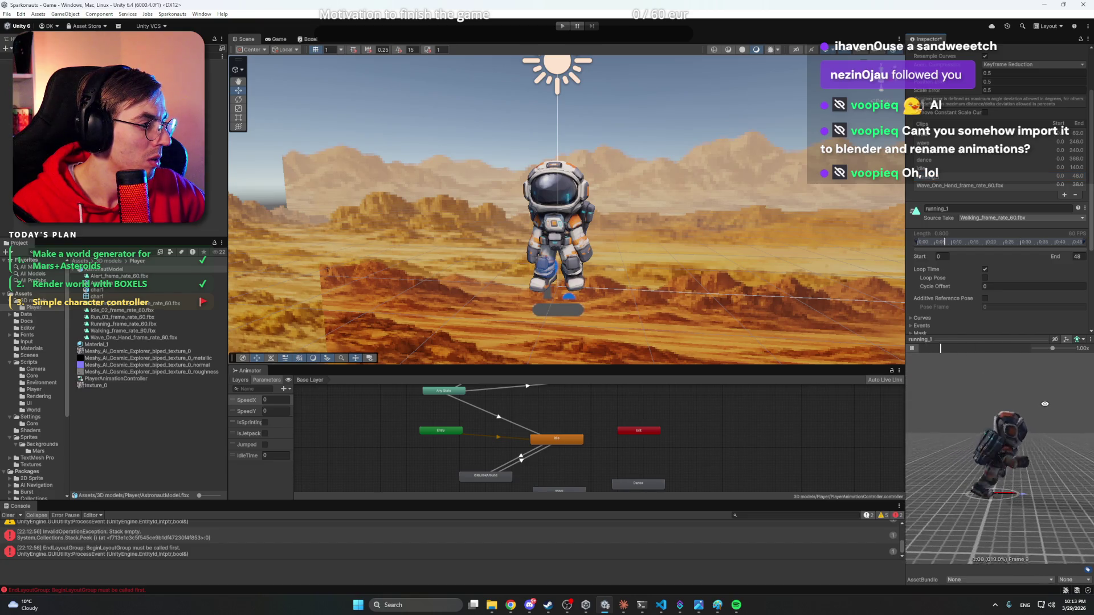
{"action": "left_click", "coordinate": [939, 187]}
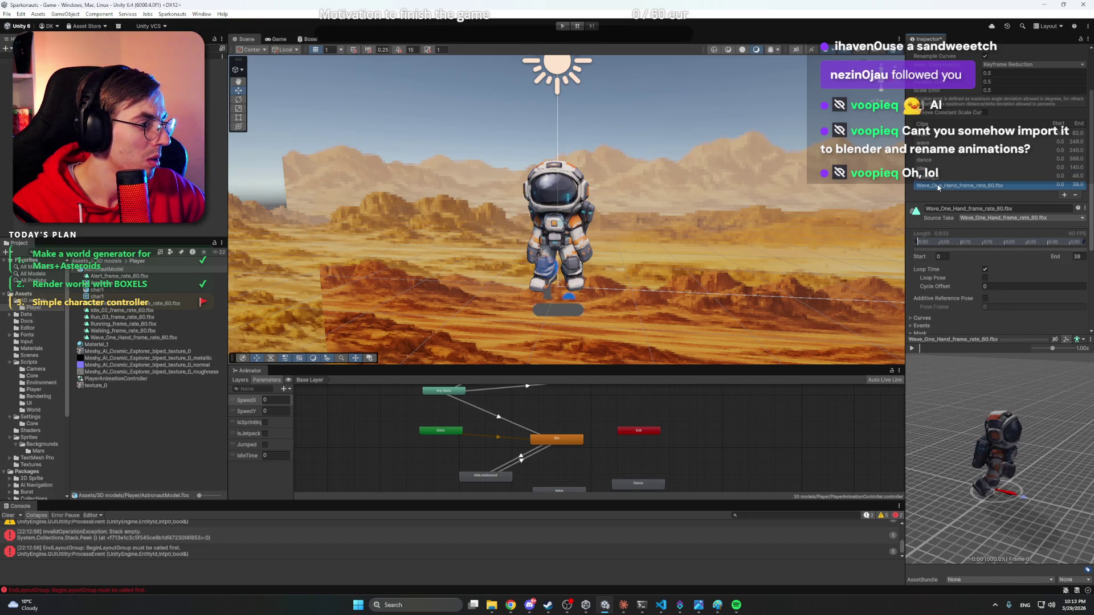
{"action": "left_click", "coordinate": [912, 348]}
{"action": "left_click_drag", "start_coordinate": [1014, 428], "coordinate": [1015, 397]}
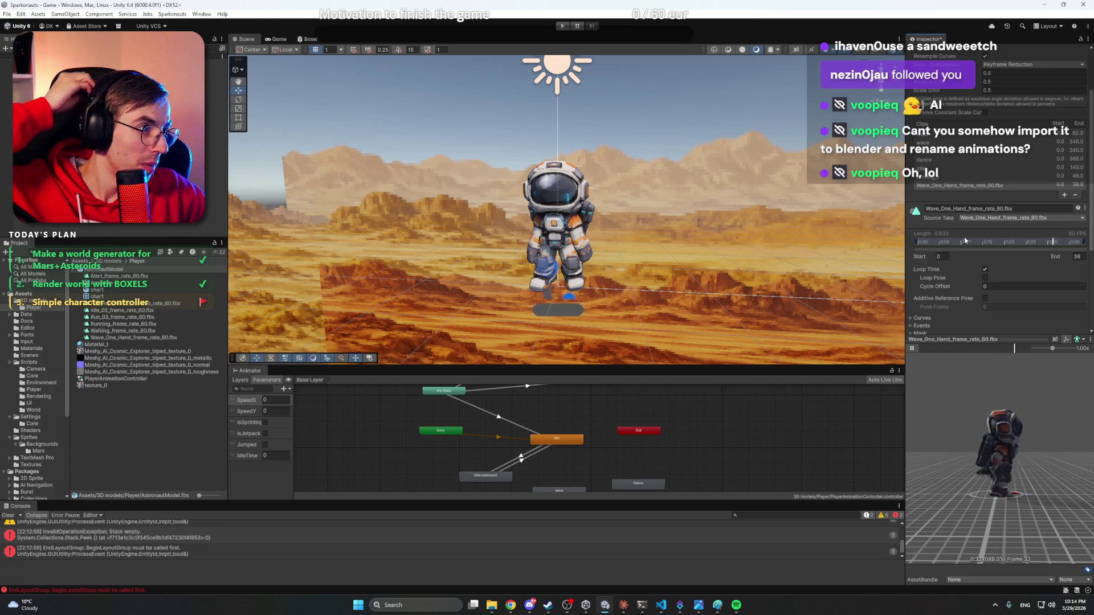
- Rename the Wave_One_Hand clip to running_2
{"action": "left_click", "coordinate": [1007, 209]}
{"action": "type", "text": "w"}
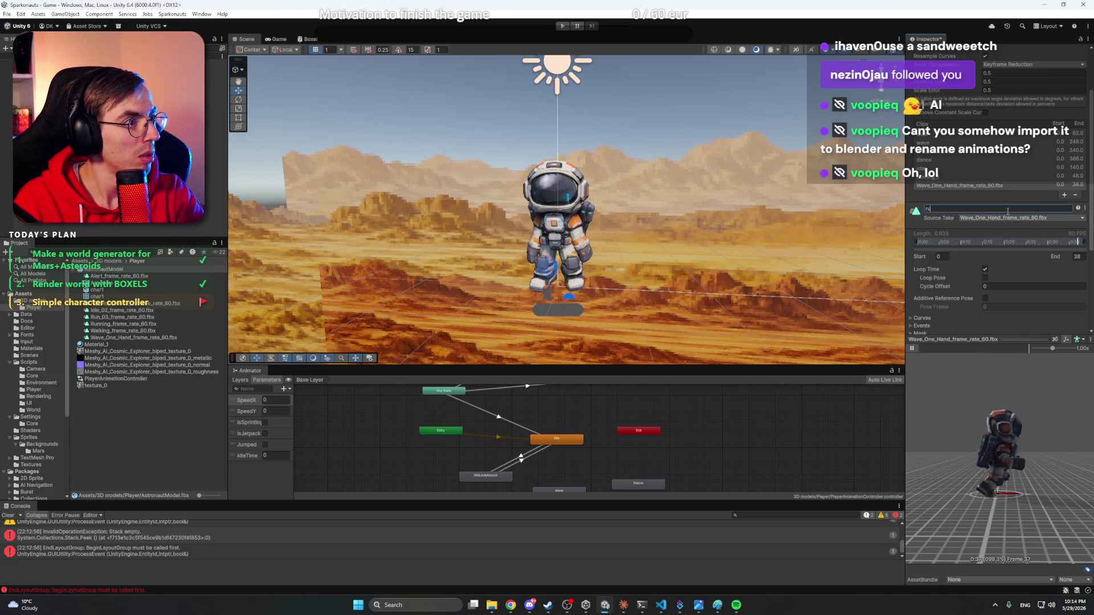
{"action": "type", "text": "2"}
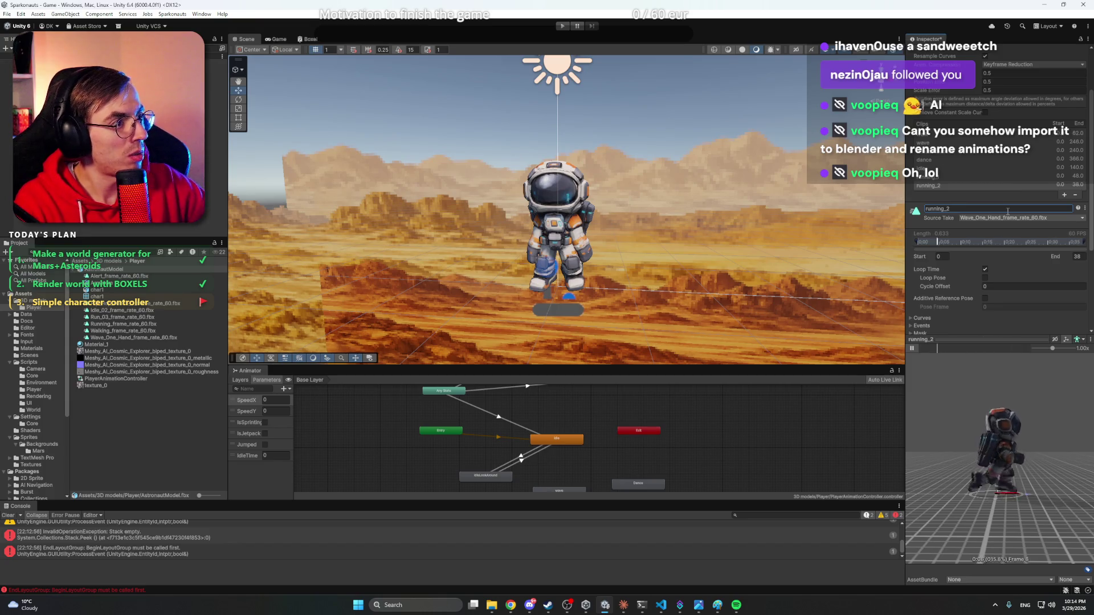
{"action": "left_click", "coordinate": [926, 176]}
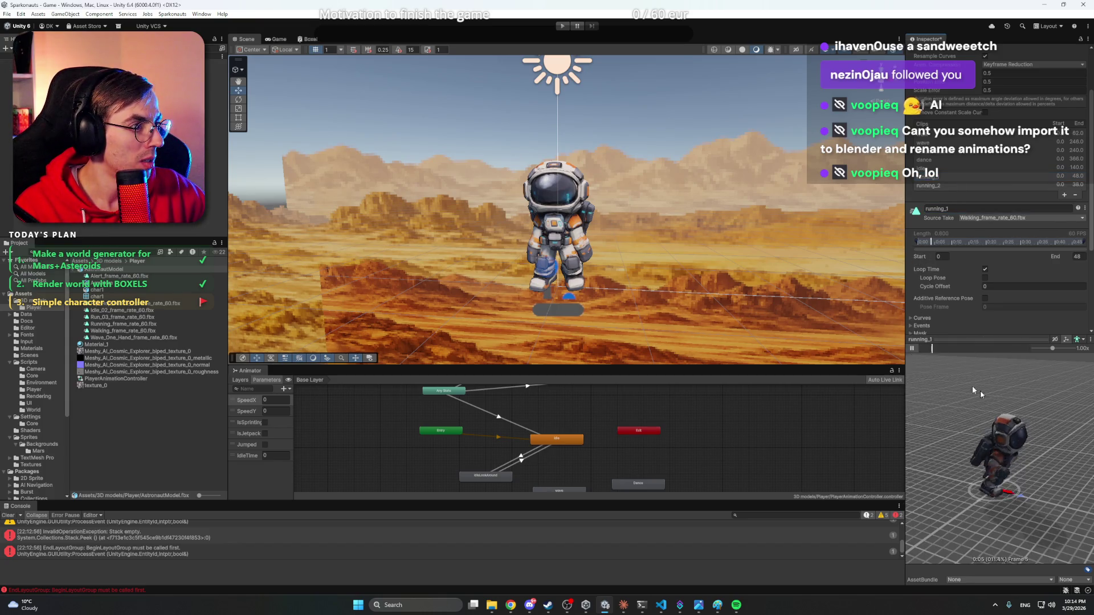
{"action": "mouse_move", "coordinate": [976, 392]}
{"action": "left_mouse_down"}
{"action": "mouse_move", "coordinate": [1049, 429]}
{"action": "mouse_move", "coordinate": [952, 414]}
{"action": "mouse_move", "coordinate": [961, 425]}
{"action": "left_mouse_up"}
{"action": "scroll", "coordinate": [1040, 436], "scroll_direction": "up", "scroll_amount": 3}
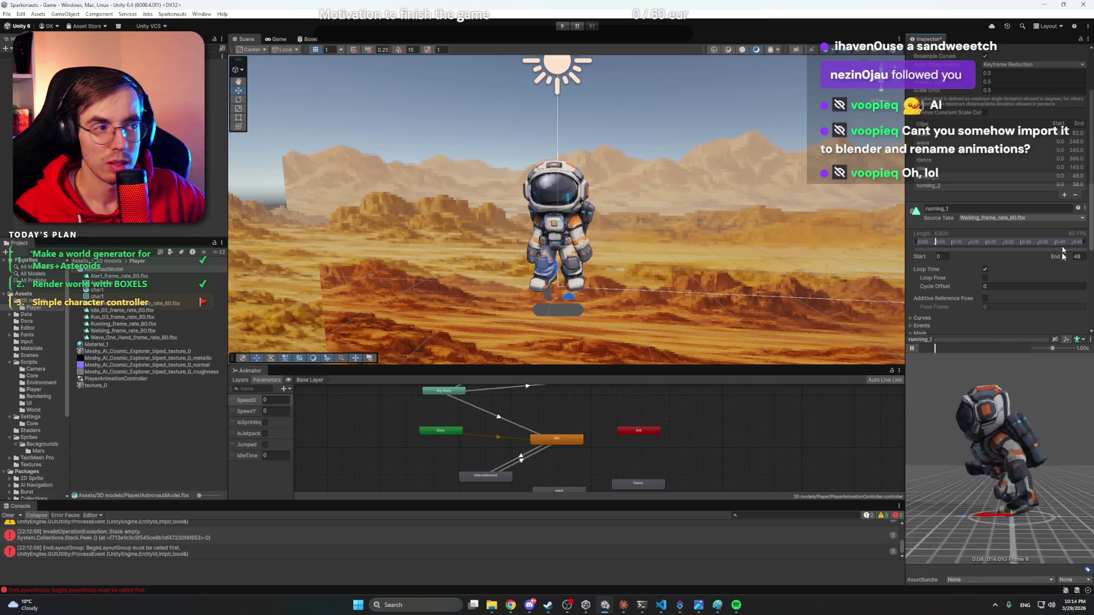
- Replay running_2 in a side-view preview, then click into the Scene view
{"action": "left_click", "coordinate": [949, 184]}
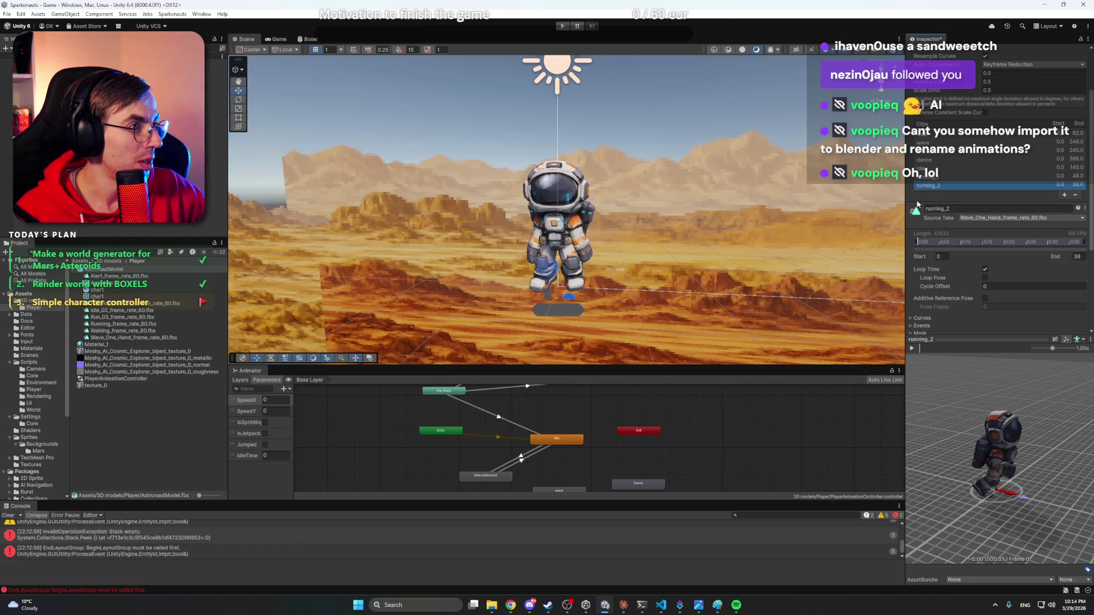
{"action": "scroll", "coordinate": [916, 278], "scroll_direction": "up", "scroll_amount": 3}
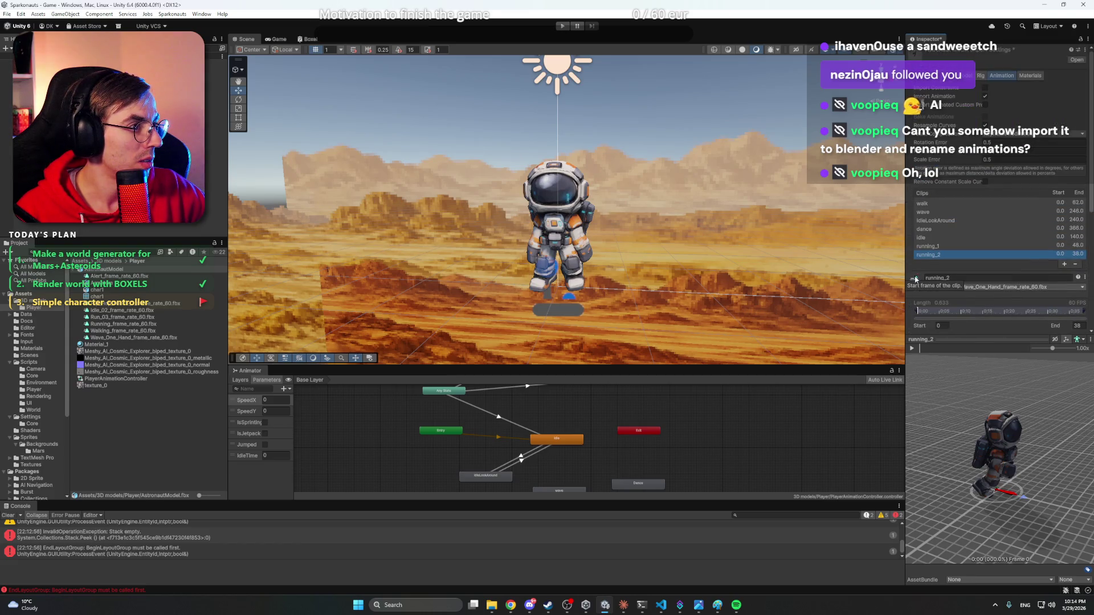
{"action": "scroll", "coordinate": [917, 265], "scroll_direction": "down", "scroll_amount": 1}
{"action": "left_click", "coordinate": [912, 348]}
{"action": "scroll", "coordinate": [1017, 413], "scroll_direction": "up", "scroll_amount": 3}
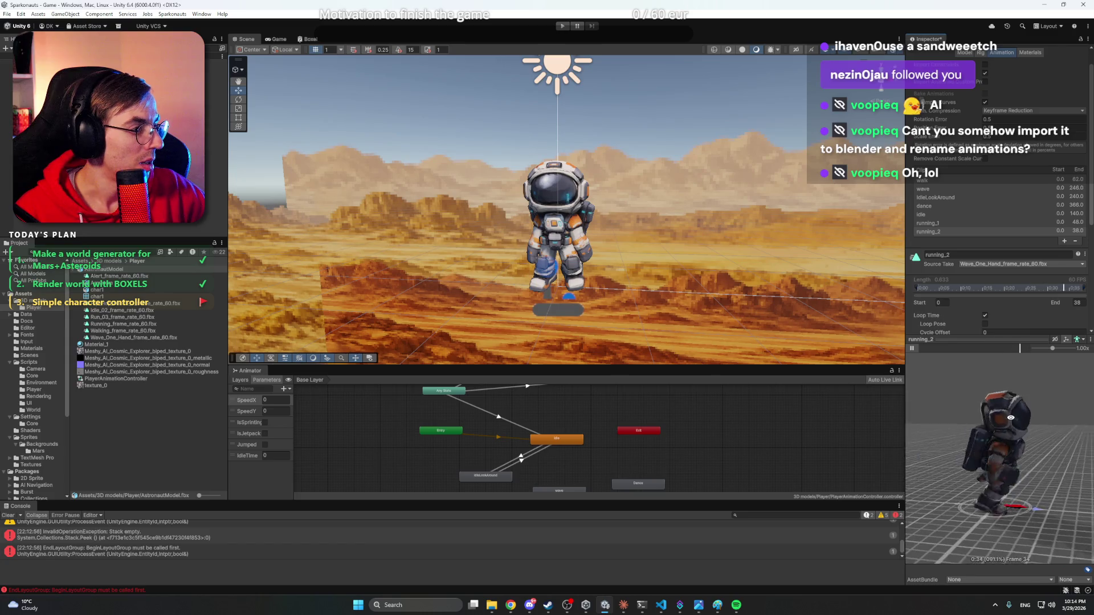
{"action": "left_click_drag", "start_coordinate": [1017, 413], "coordinate": [1040, 411]}
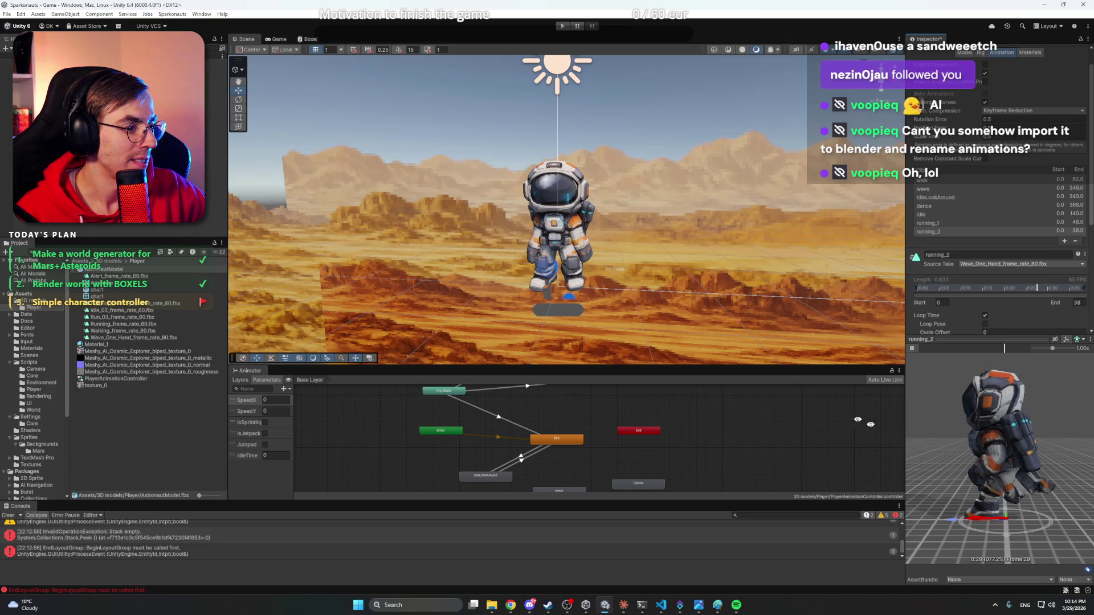
{"action": "left_click", "coordinate": [763, 268]}
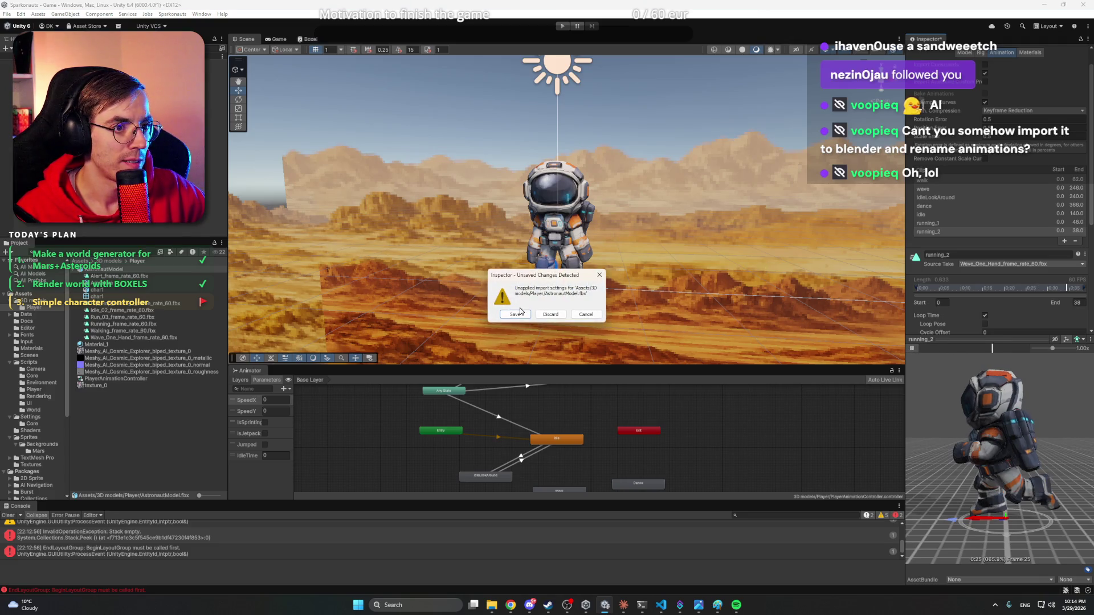
- Cancel the Unsaved Changes prompt, keeping edits unsaved, and play running_2 in the preview
{"action": "left_click", "coordinate": [585, 318]}
{"action": "left_click", "coordinate": [913, 348]}
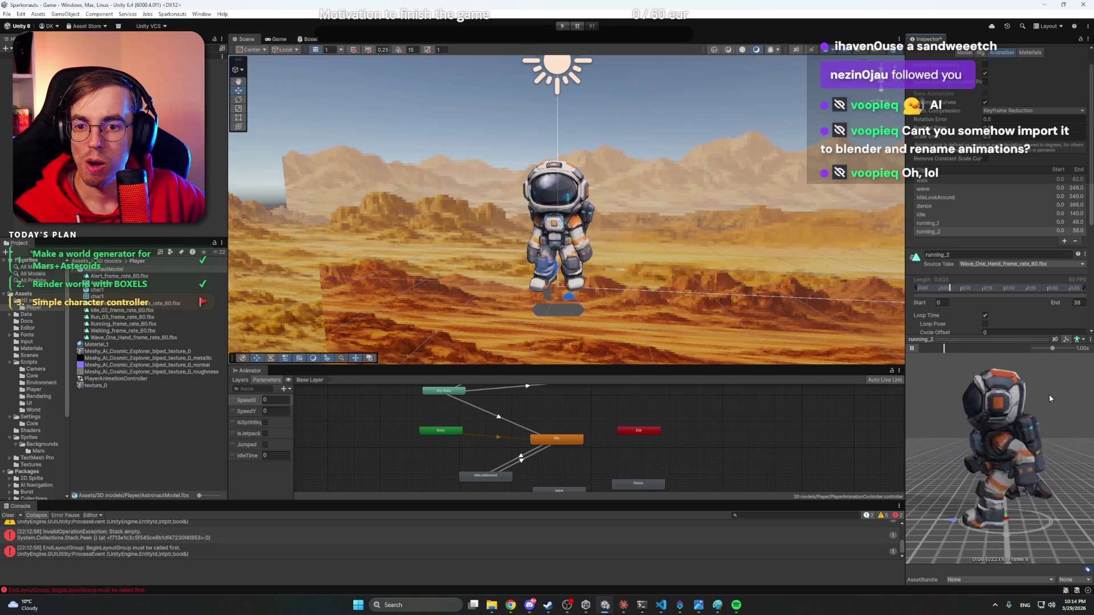
{"action": "scroll", "coordinate": [1015, 405], "scroll_direction": "down", "scroll_amount": 2}
{"action": "scroll", "coordinate": [1016, 405], "scroll_direction": "up", "scroll_amount": 2}
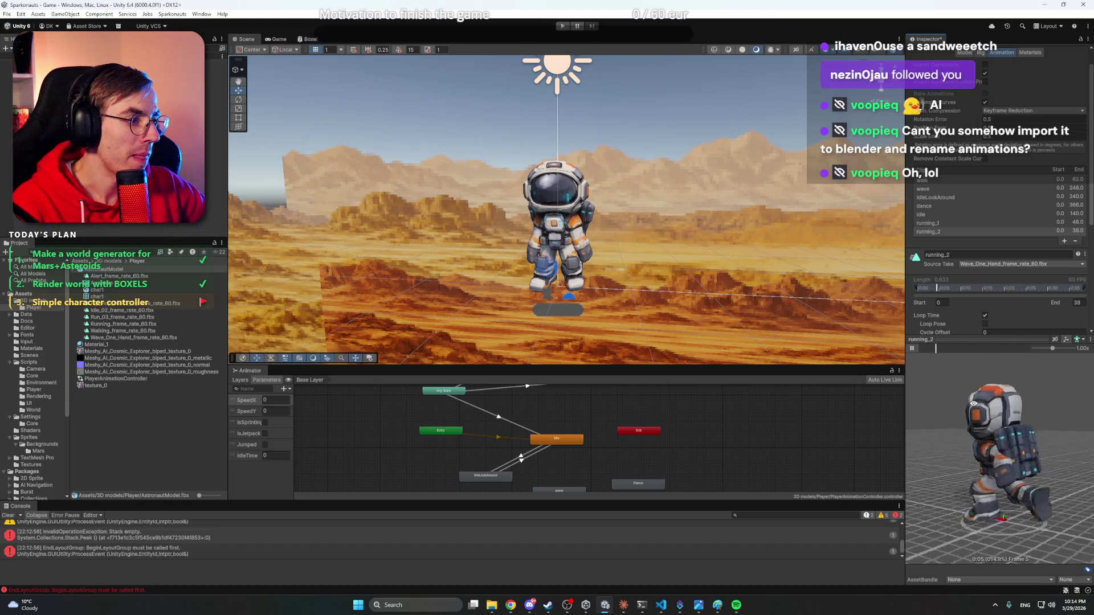
- Orbit the running_2 preview to a side-back view, then briefly open and hide Discord
{"action": "mouse_move", "coordinate": [1034, 405]}
{"action": "left_mouse_down"}
{"action": "mouse_move", "coordinate": [1009, 411]}
{"action": "mouse_move", "coordinate": [1061, 424]}
{"action": "mouse_move", "coordinate": [970, 436]}
{"action": "mouse_move", "coordinate": [1010, 438]}
{"action": "left_mouse_up"}
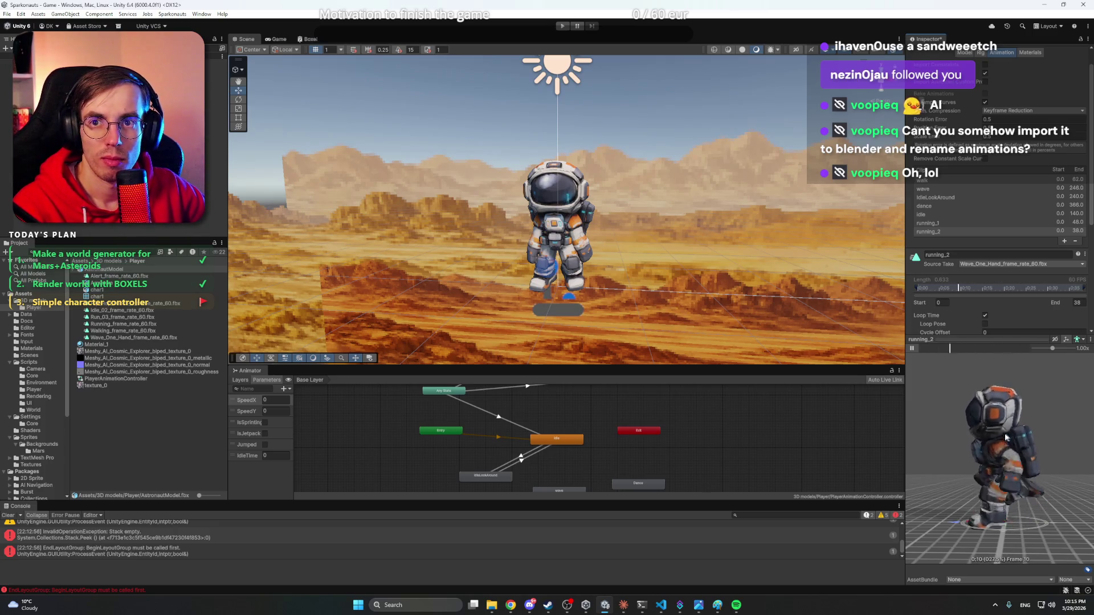
{"action": "left_click", "coordinate": [529, 605]}
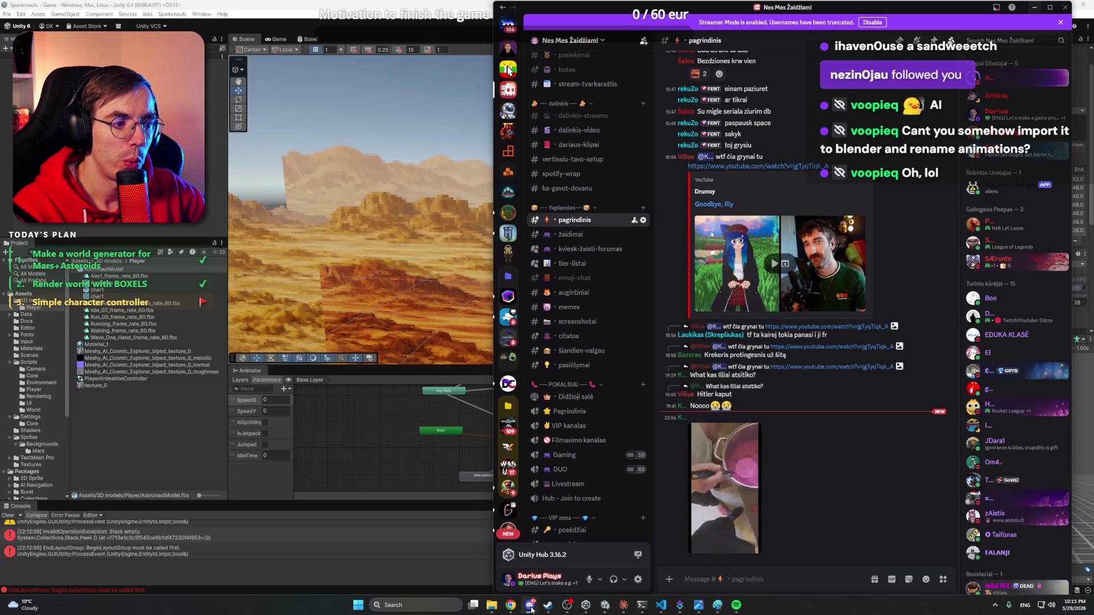
{"action": "left_click", "coordinate": [530, 607]}
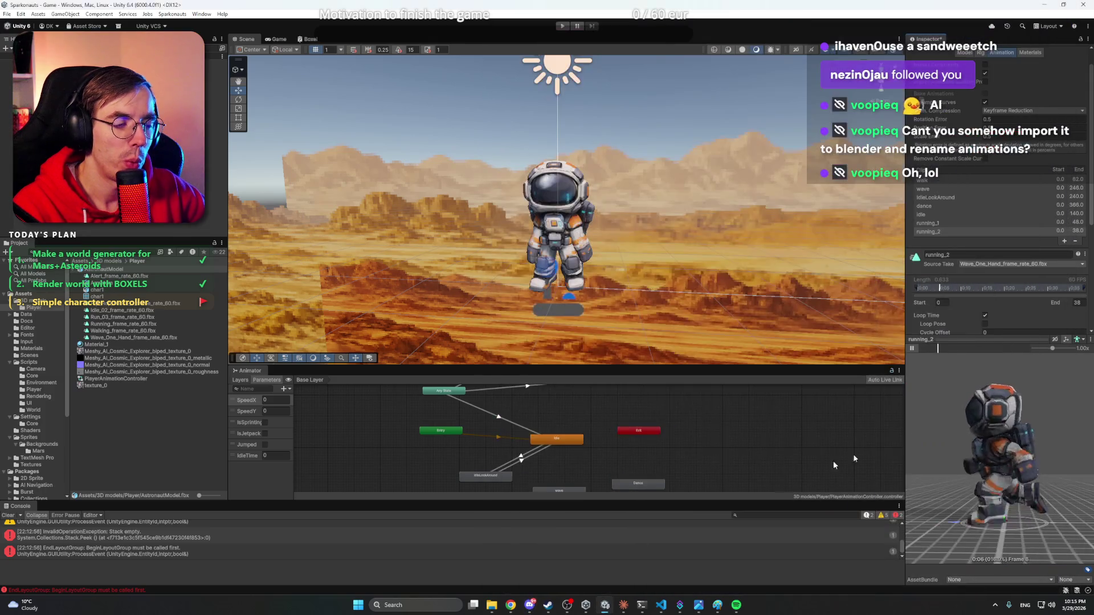
- Preview the running_1 clip from a head-on view
{"action": "left_click", "coordinate": [934, 231]}
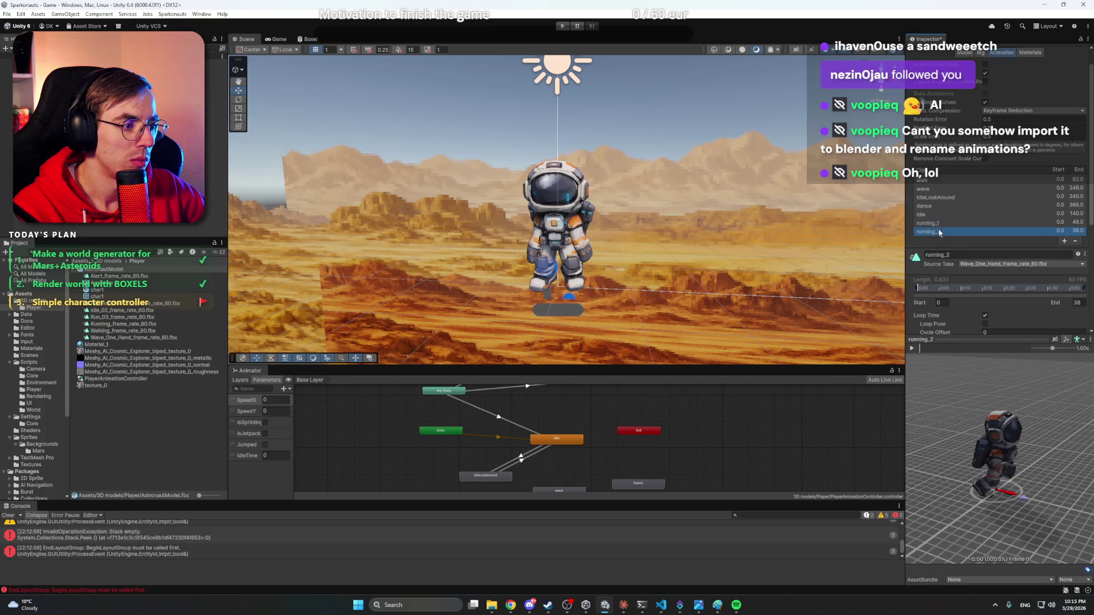
{"action": "left_click", "coordinate": [942, 224]}
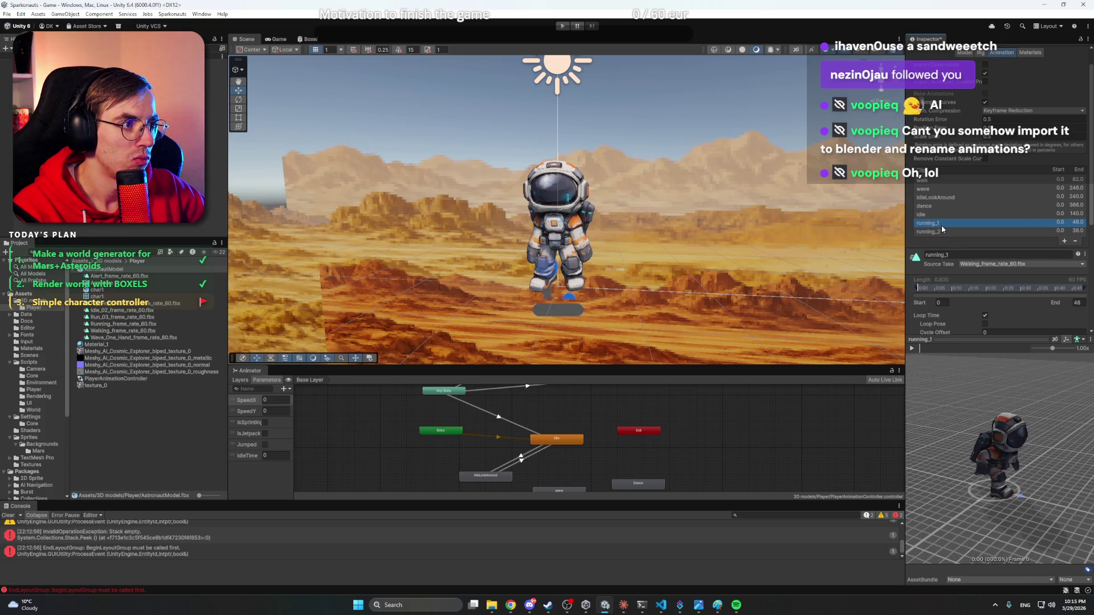
{"action": "left_click", "coordinate": [913, 348]}
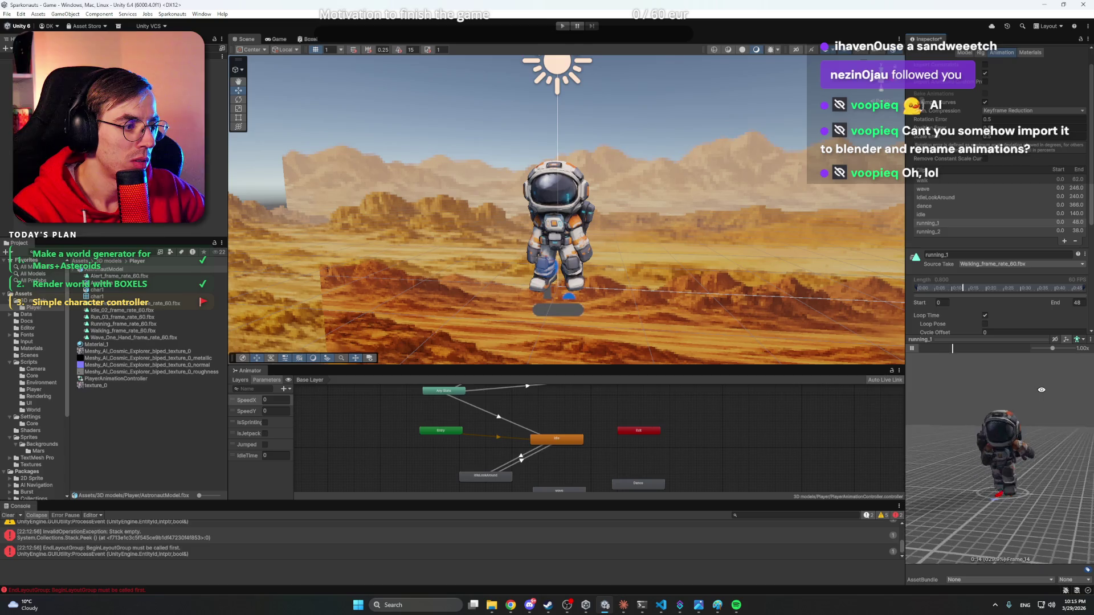
{"action": "left_click_drag", "start_coordinate": [1041, 390], "coordinate": [1062, 385]}
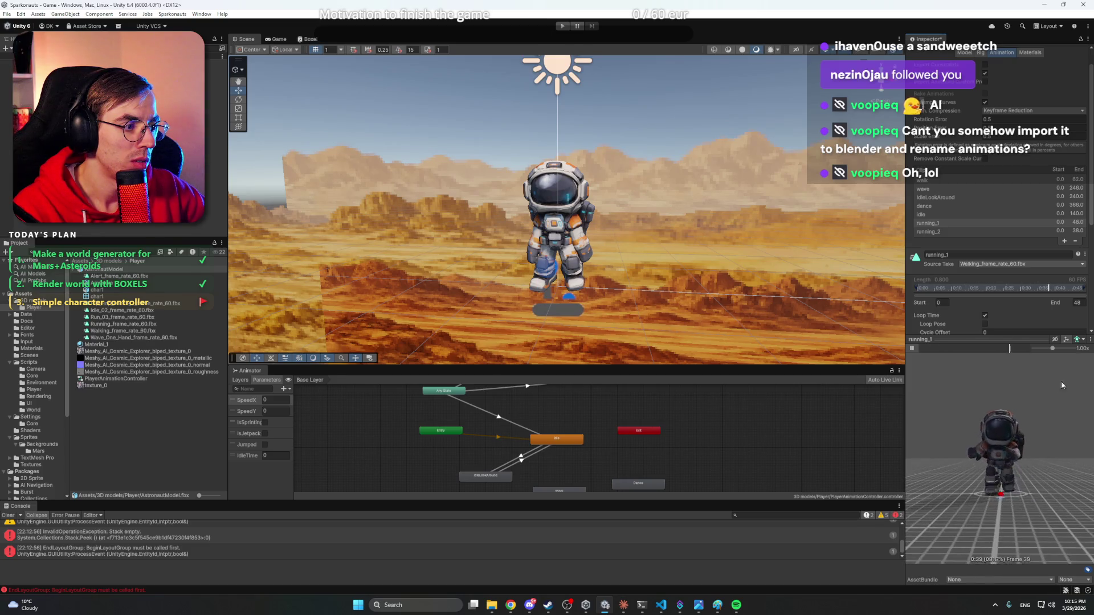
{"action": "scroll", "coordinate": [1013, 429], "scroll_direction": "up", "scroll_amount": 5}
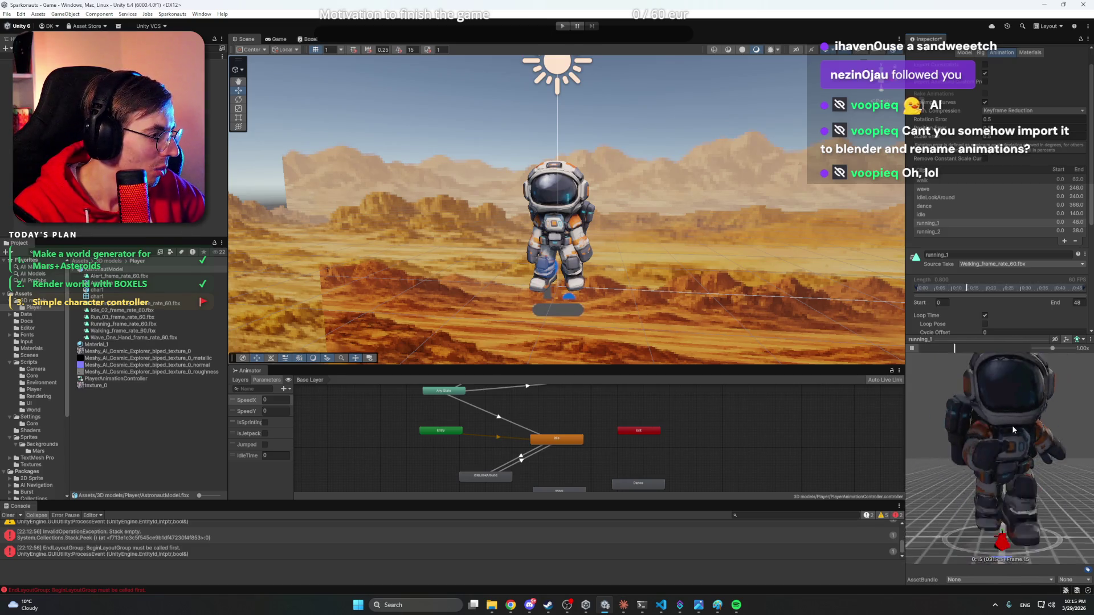
{"action": "scroll", "coordinate": [1012, 425], "scroll_direction": "down", "scroll_amount": 4}
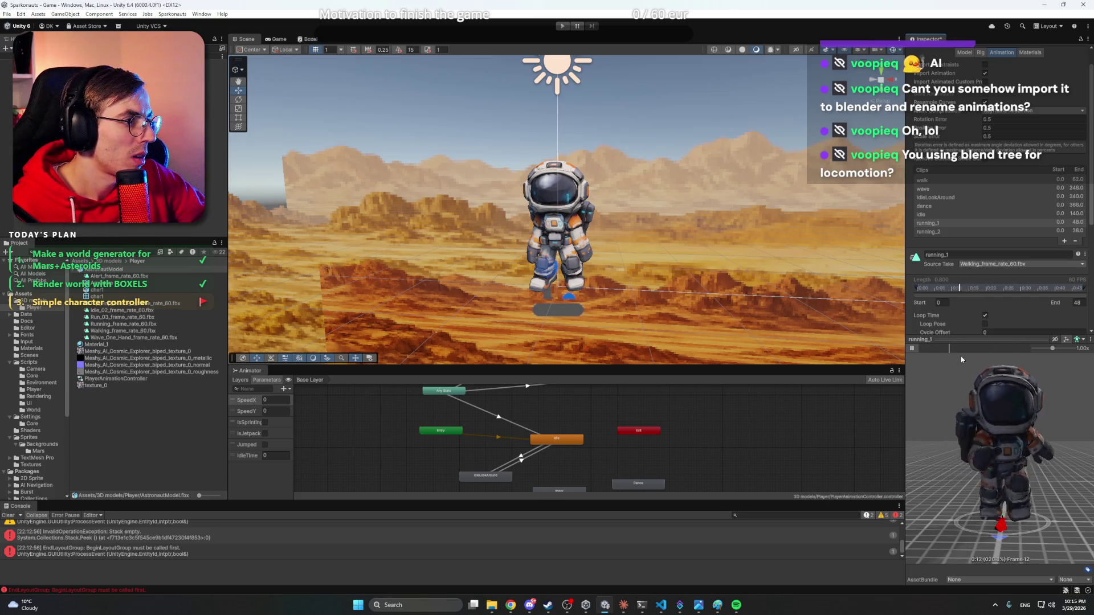
- Save the pending import changes, then inspect the renamed dance, idle, running_2, running_1 and wave clips
{"action": "left_click", "coordinate": [571, 443]}
{"action": "left_click", "coordinate": [527, 312]}
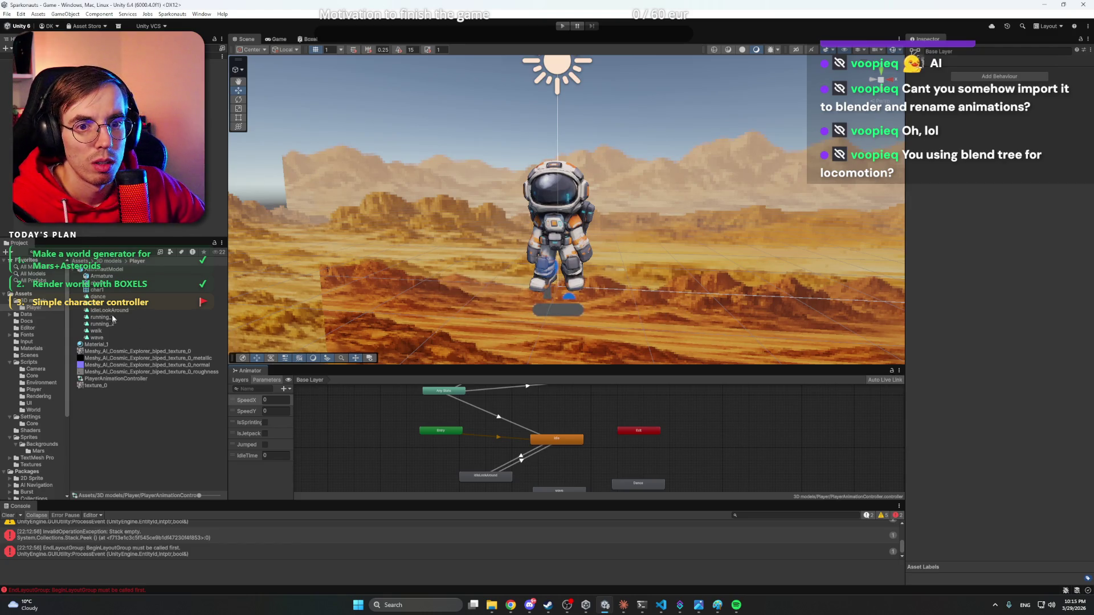
{"action": "left_click", "coordinate": [108, 297]}
{"action": "left_click", "coordinate": [101, 305]}
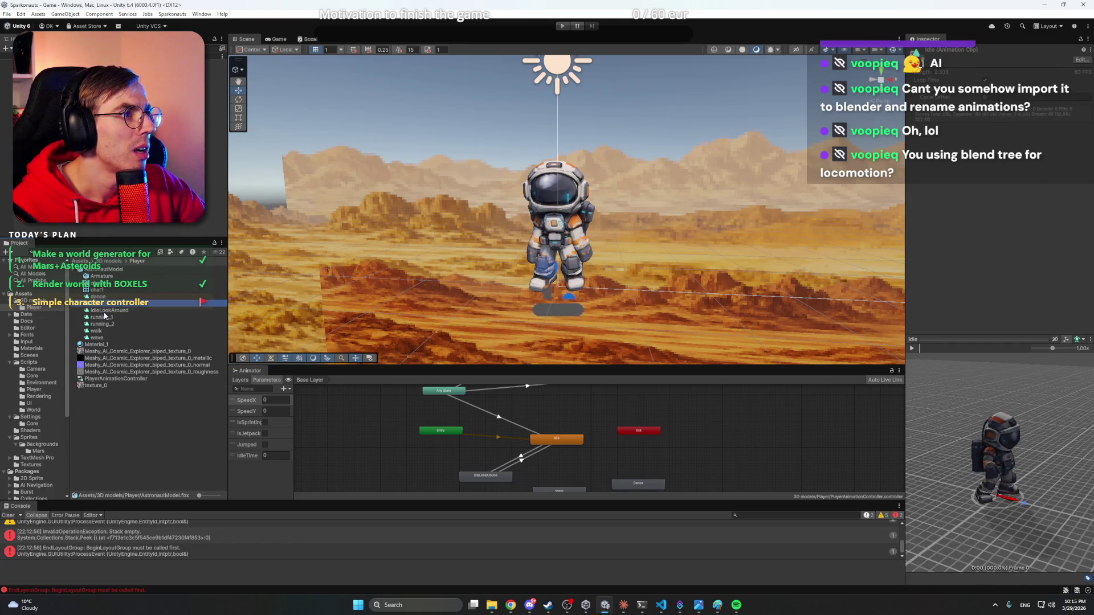
{"action": "left_click", "coordinate": [114, 325]}
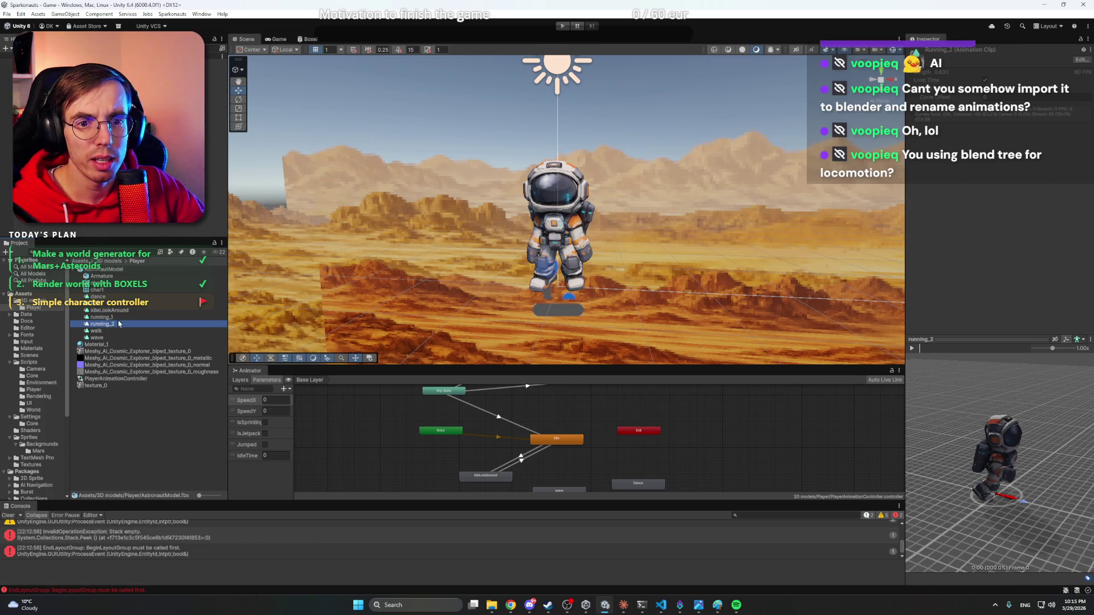
{"action": "left_click", "coordinate": [113, 318]}
{"action": "left_click", "coordinate": [912, 348]}
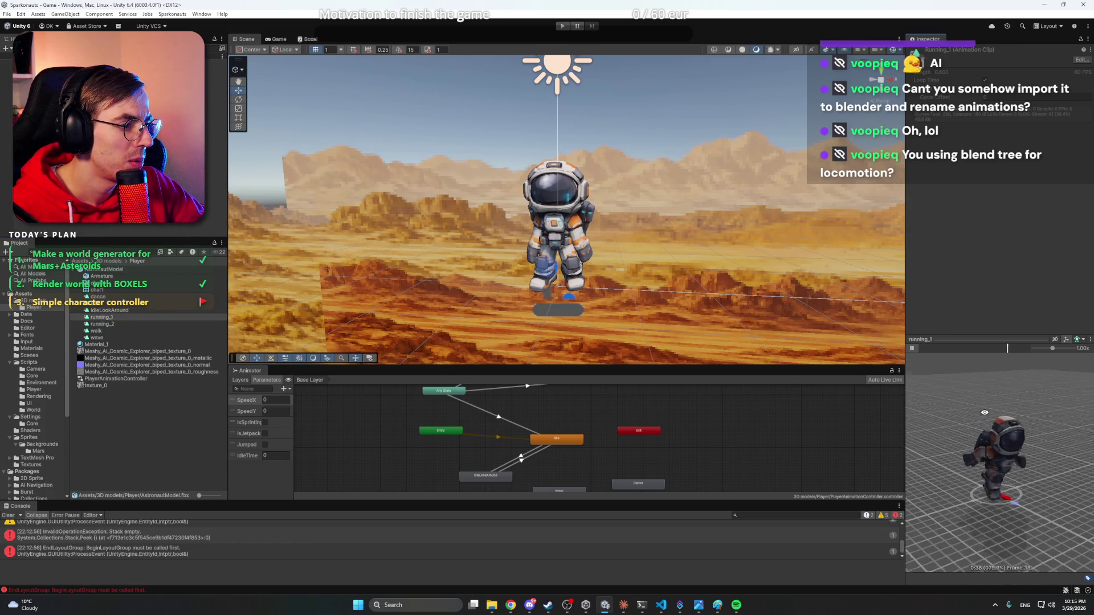
{"action": "left_click", "coordinate": [130, 339]}
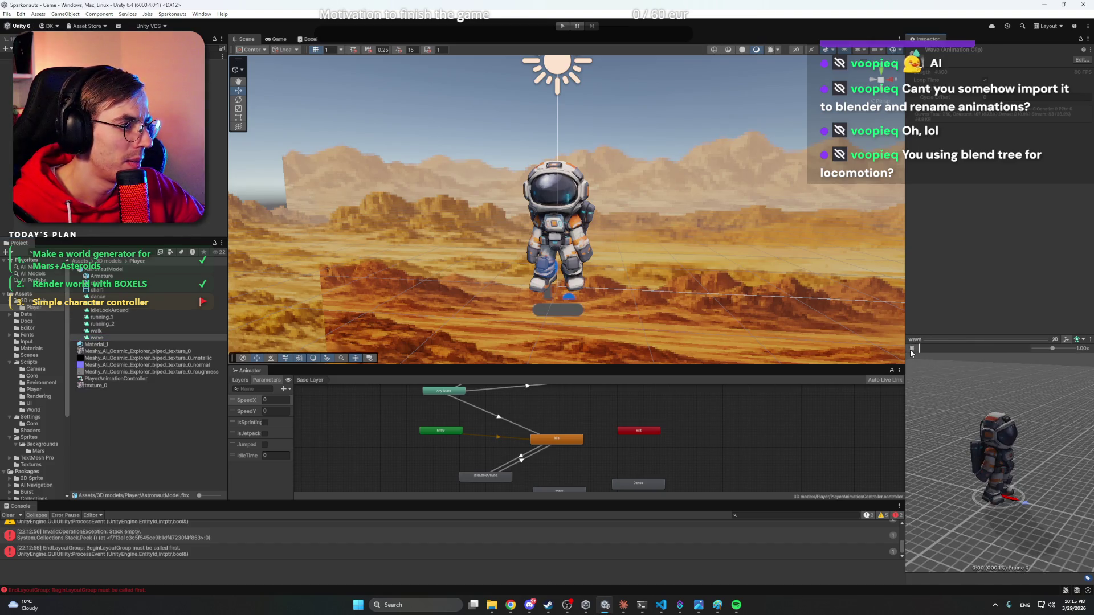
{"action": "left_click", "coordinate": [688, 443]}
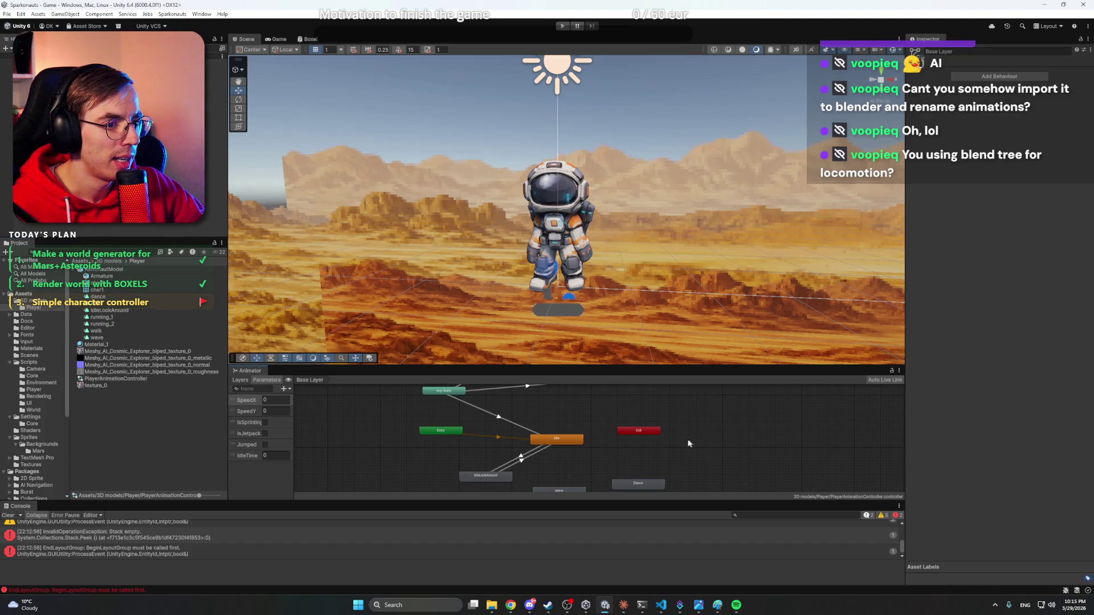
- Enlarge the Animator panel and inspect the EndLayoutGroup and Stack empty errors
{"action": "left_click_drag", "start_coordinate": [632, 366], "coordinate": [638, 340]}
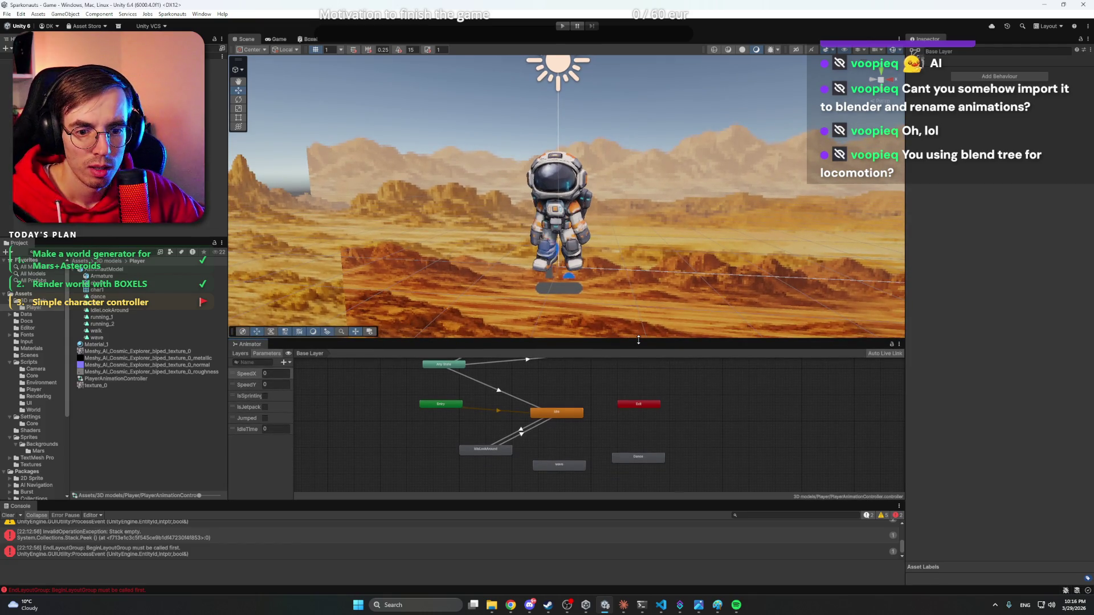
{"action": "left_click", "coordinate": [198, 548]}
{"action": "left_click", "coordinate": [208, 535]}
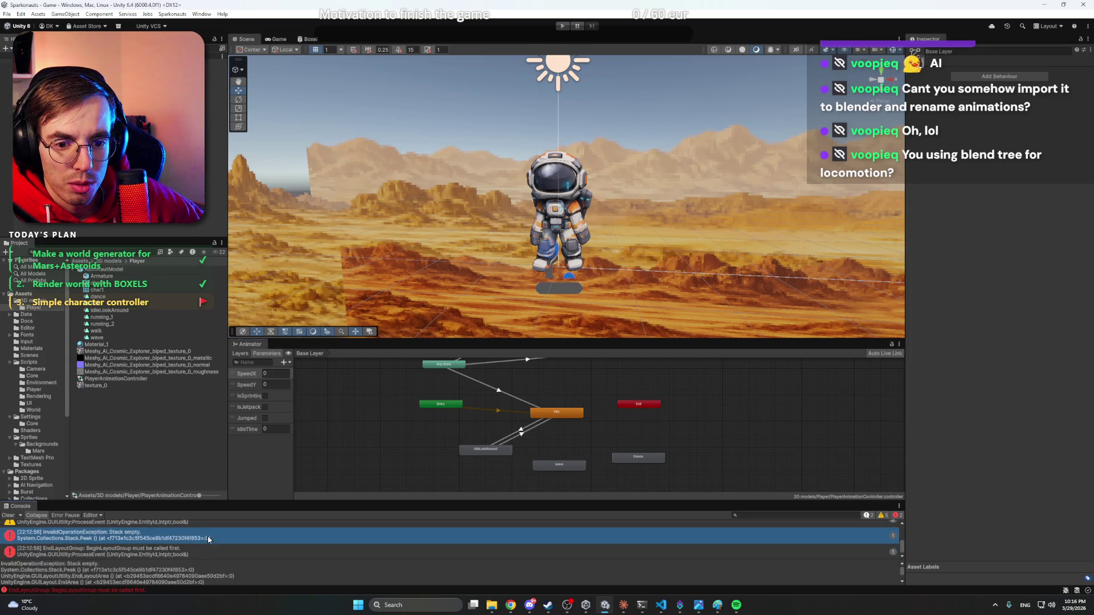
{"action": "left_click", "coordinate": [196, 552]}
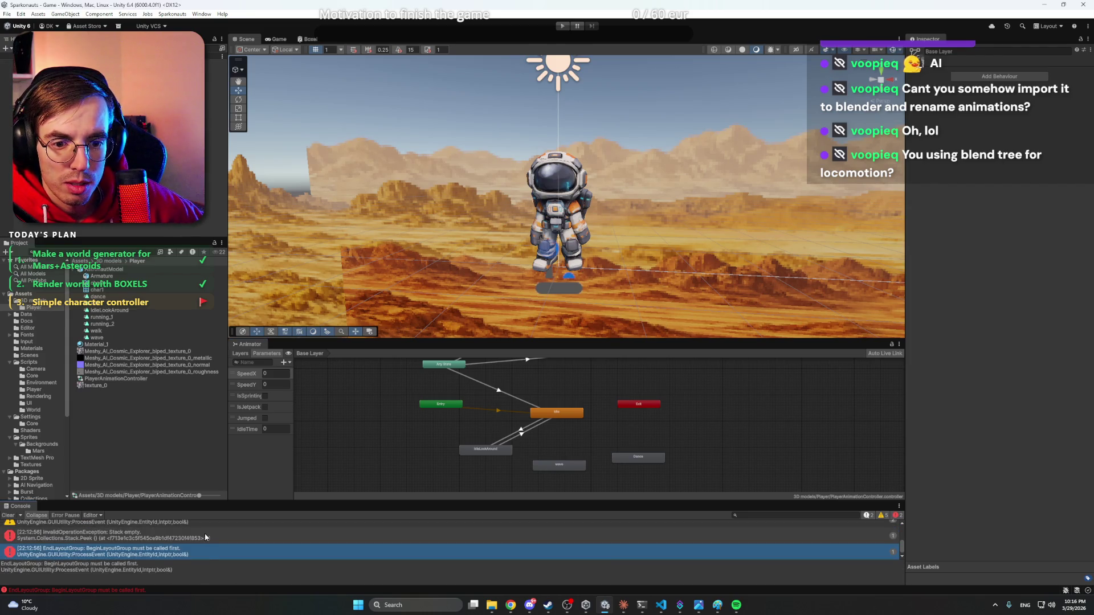
{"action": "left_click", "coordinate": [204, 535]}
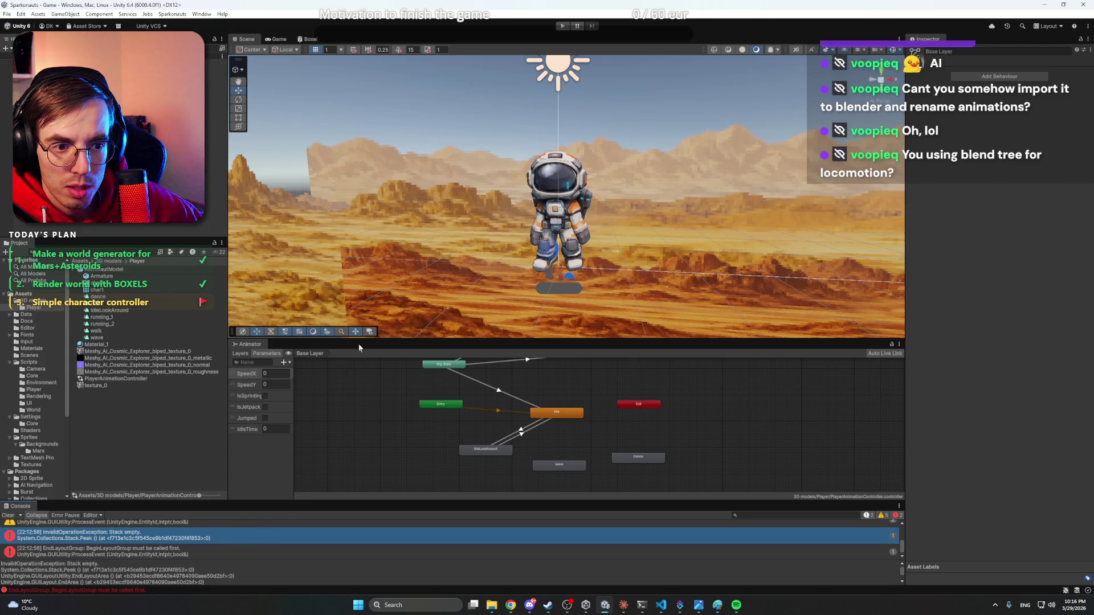
- Enlarge the Console and read the mars_regolith texture and AnyState-to-walk transition warnings
{"action": "left_click_drag", "start_coordinate": [269, 504], "coordinate": [297, 396]}
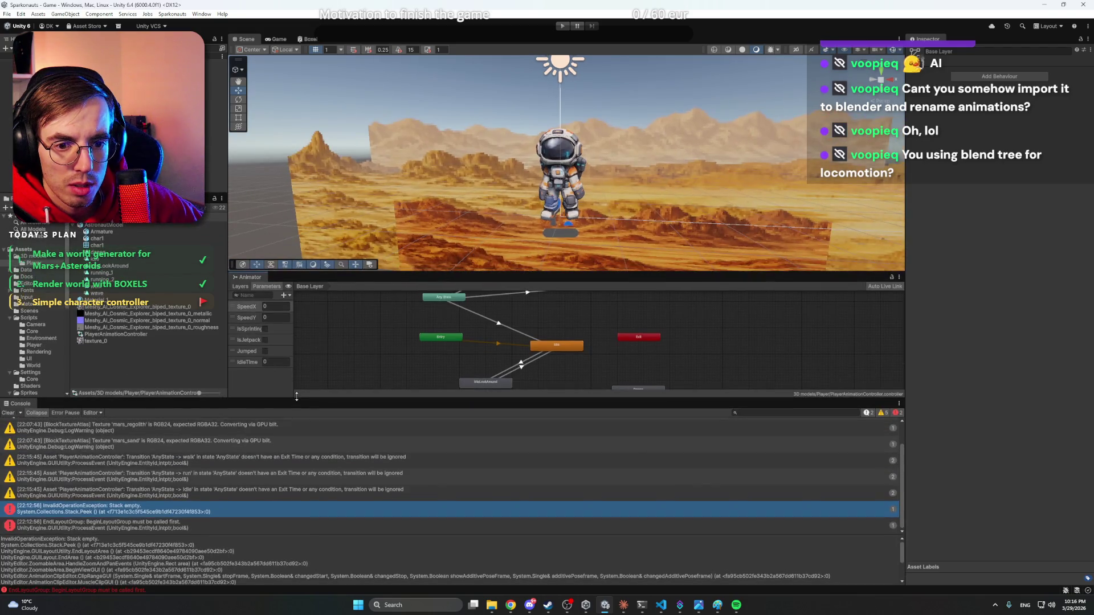
{"action": "scroll", "coordinate": [231, 487], "scroll_direction": "up", "scroll_amount": 2}
{"action": "left_click", "coordinate": [218, 487]}
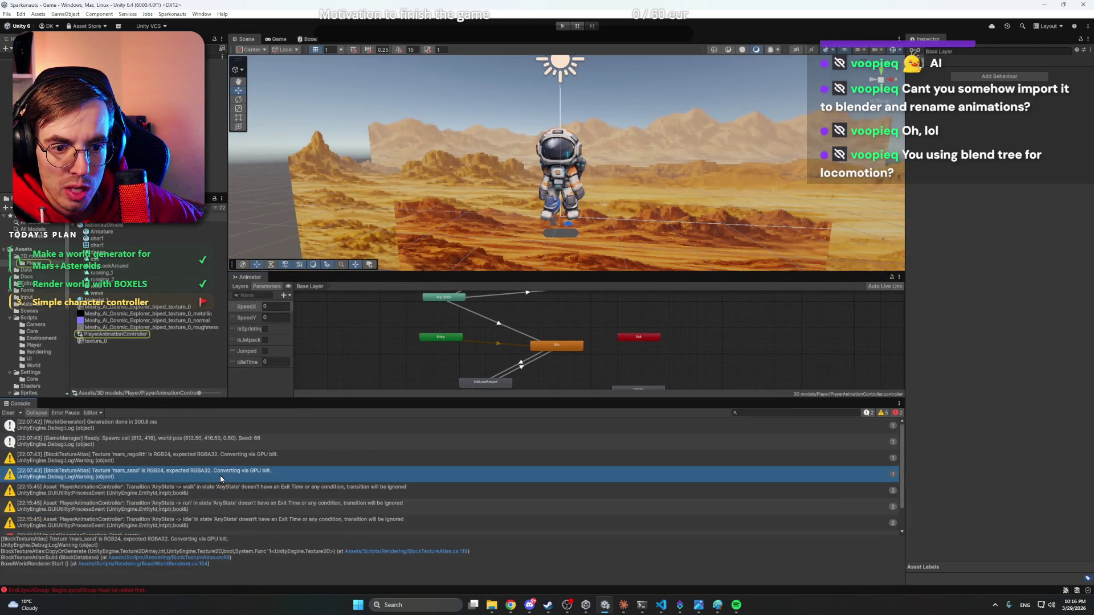
{"action": "left_click", "coordinate": [213, 456]}
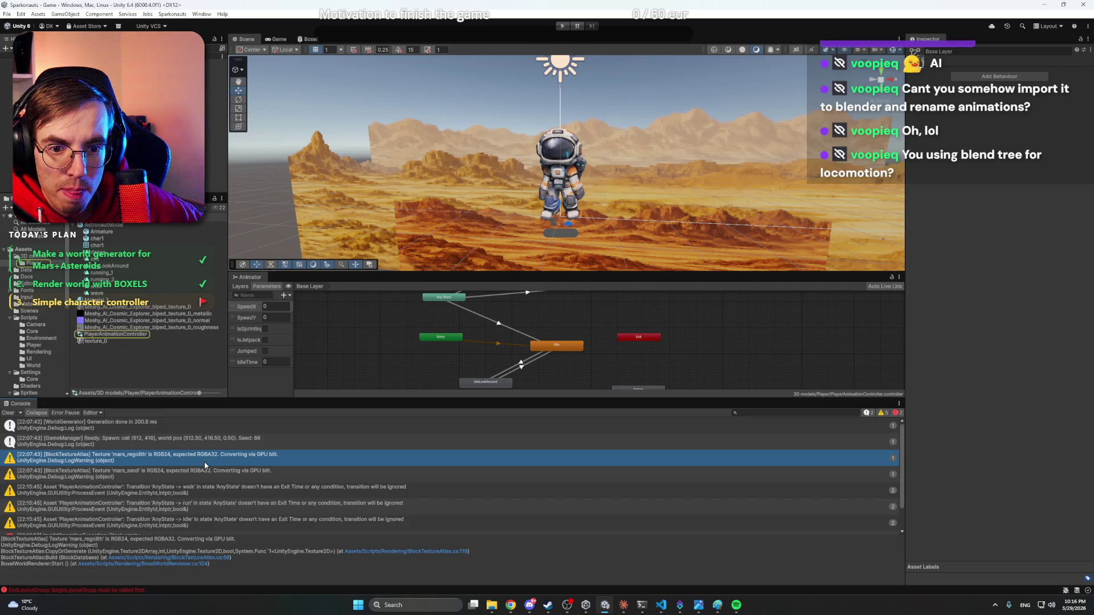
{"action": "left_click", "coordinate": [197, 473]}
{"action": "left_click", "coordinate": [204, 489]}
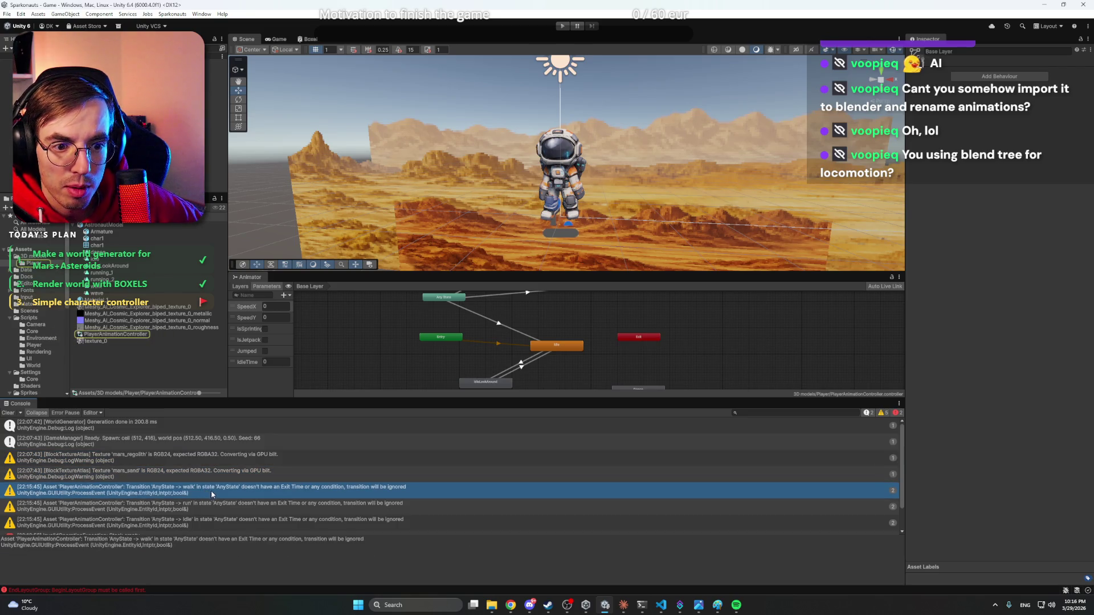
{"action": "left_click", "coordinate": [319, 507]}
{"action": "left_click", "coordinate": [328, 495]}
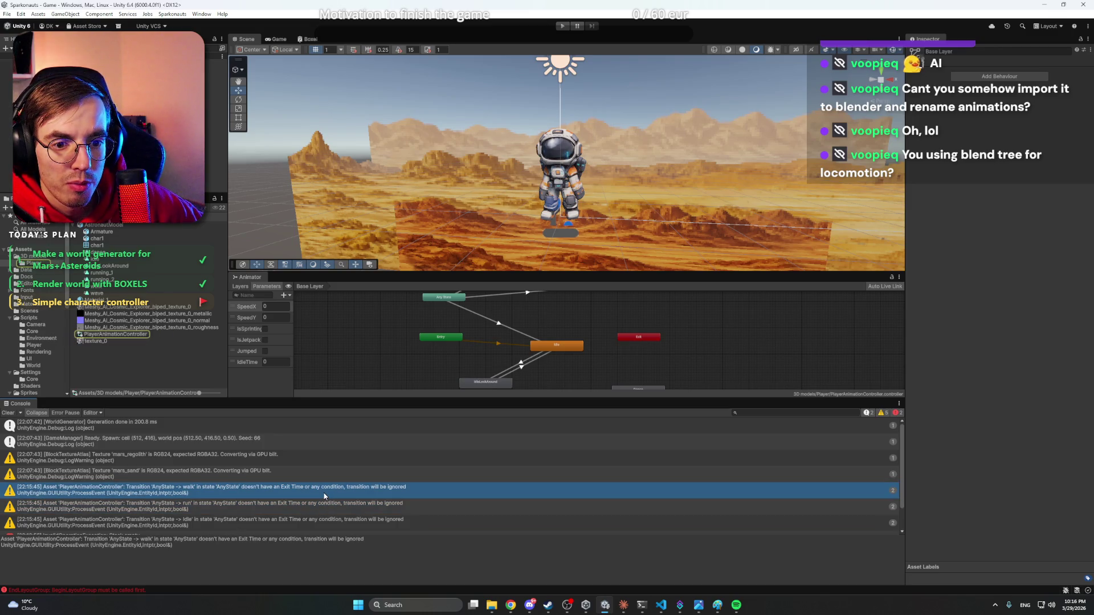
{"action": "left_click", "coordinate": [291, 507]}
{"action": "left_click", "coordinate": [280, 495]}
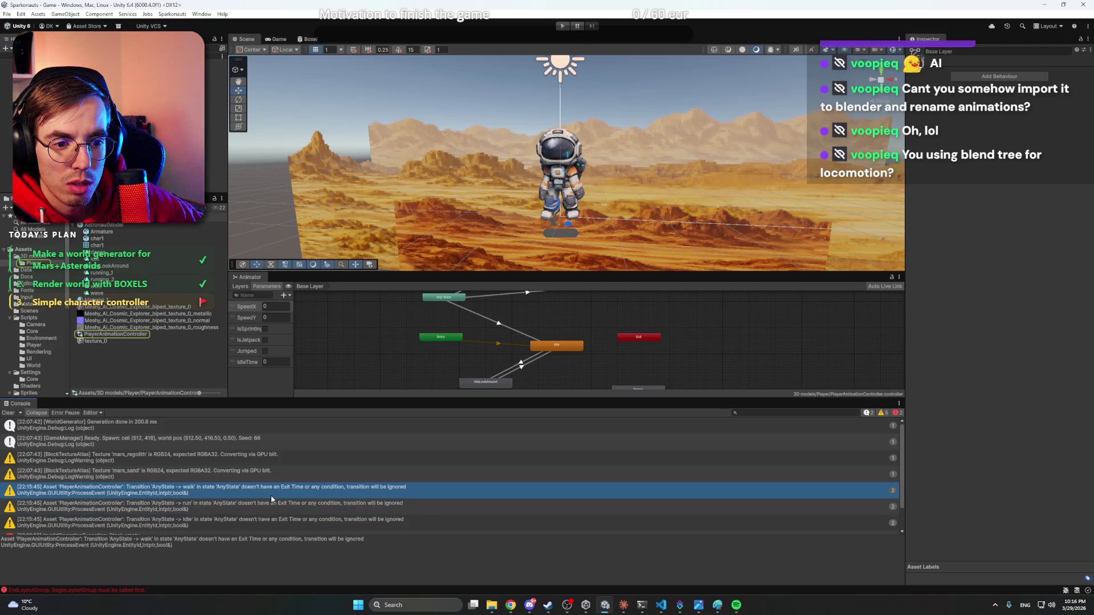
{"action": "scroll", "coordinate": [273, 499], "scroll_direction": "down", "scroll_amount": 2}
- Read the AnyState-to-idle warning and the Stack empty and EndLayoutGroup traces, then enter Play mode
{"action": "left_click", "coordinate": [248, 488]}
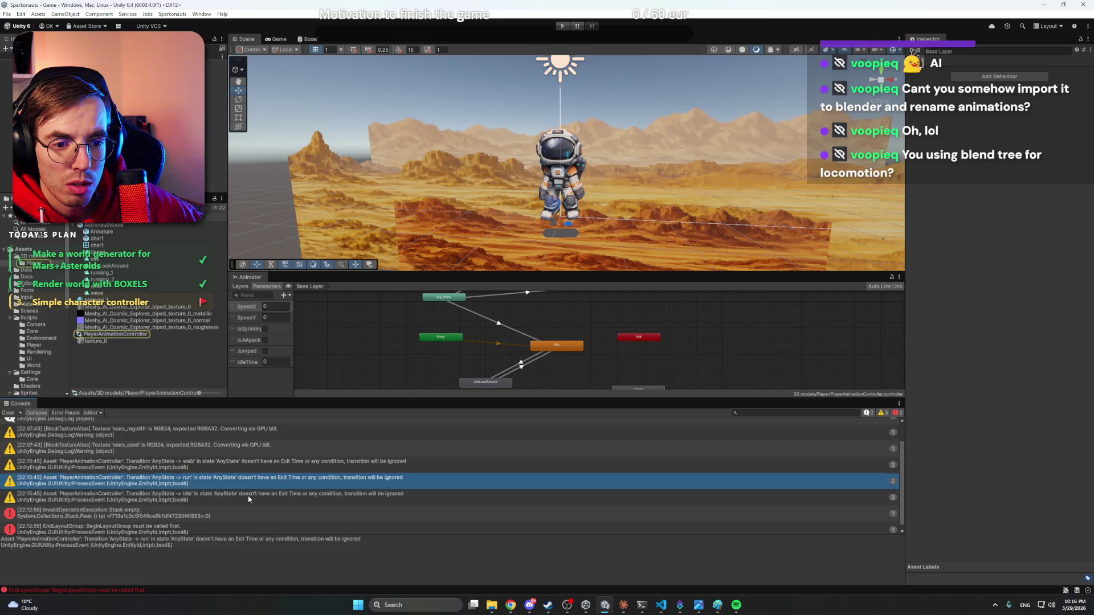
{"action": "left_click", "coordinate": [249, 499]}
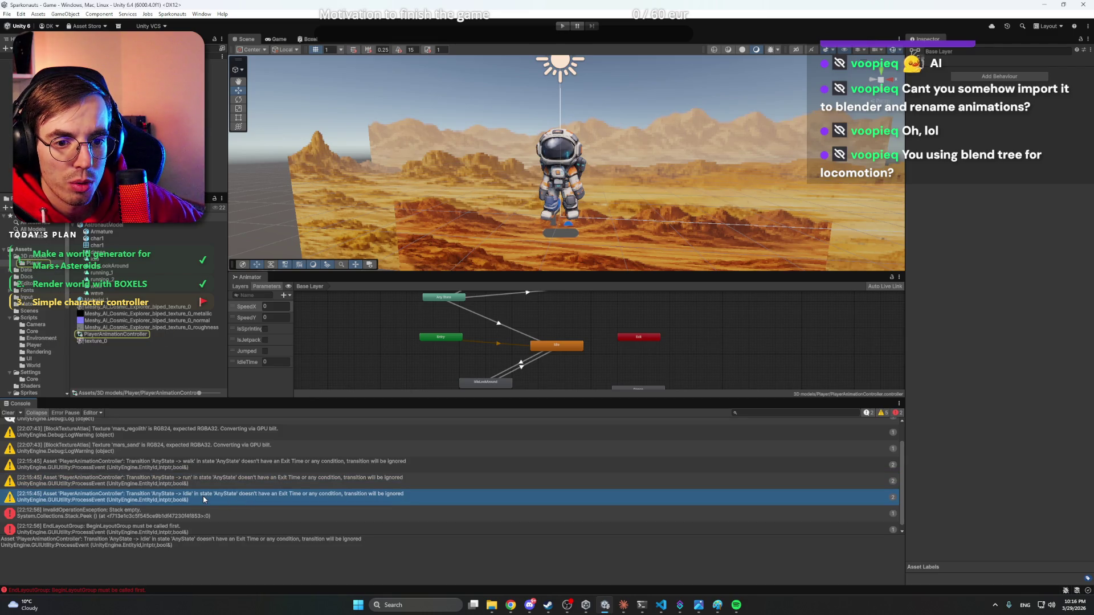
{"action": "scroll", "coordinate": [202, 496], "scroll_direction": "down", "scroll_amount": 1}
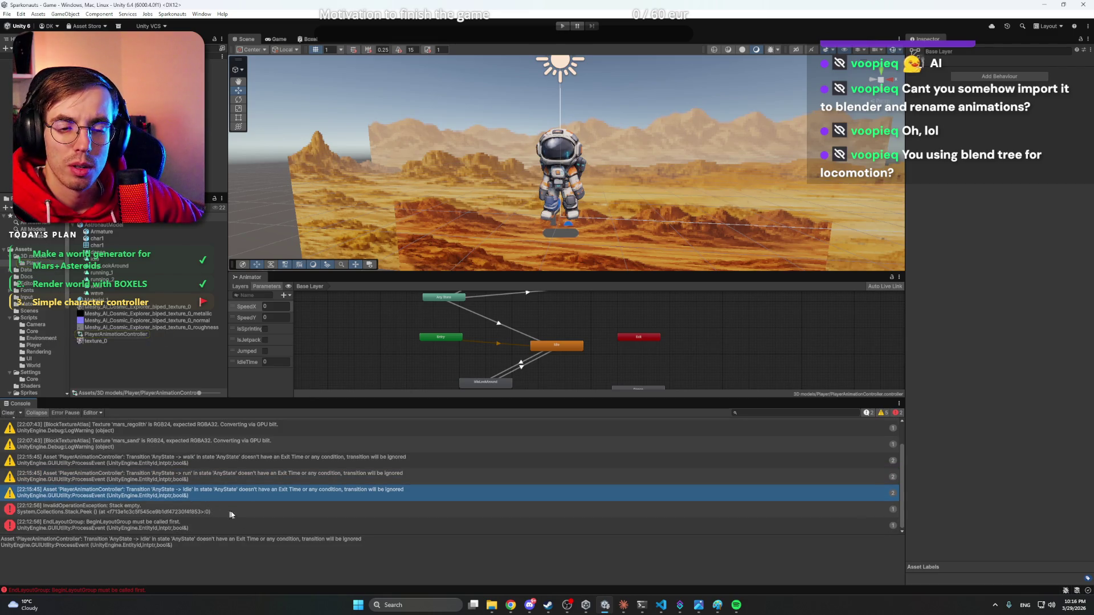
{"action": "left_click", "coordinate": [230, 514]}
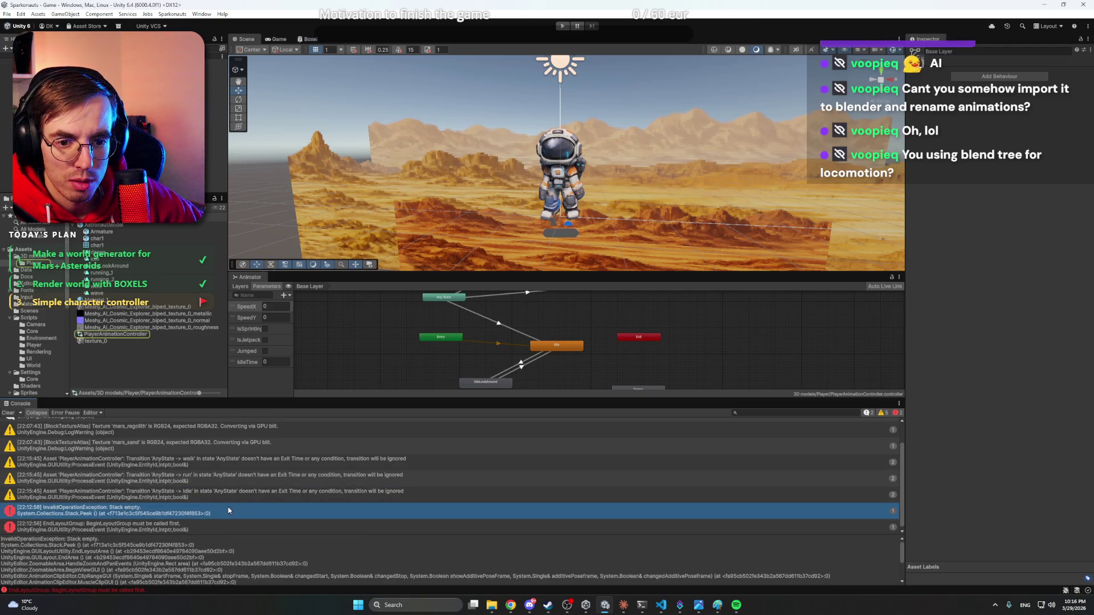
{"action": "scroll", "coordinate": [229, 506], "scroll_direction": "down", "scroll_amount": 1}
{"action": "scroll", "coordinate": [225, 501], "scroll_direction": "up", "scroll_amount": 1}
{"action": "left_click", "coordinate": [227, 525]}
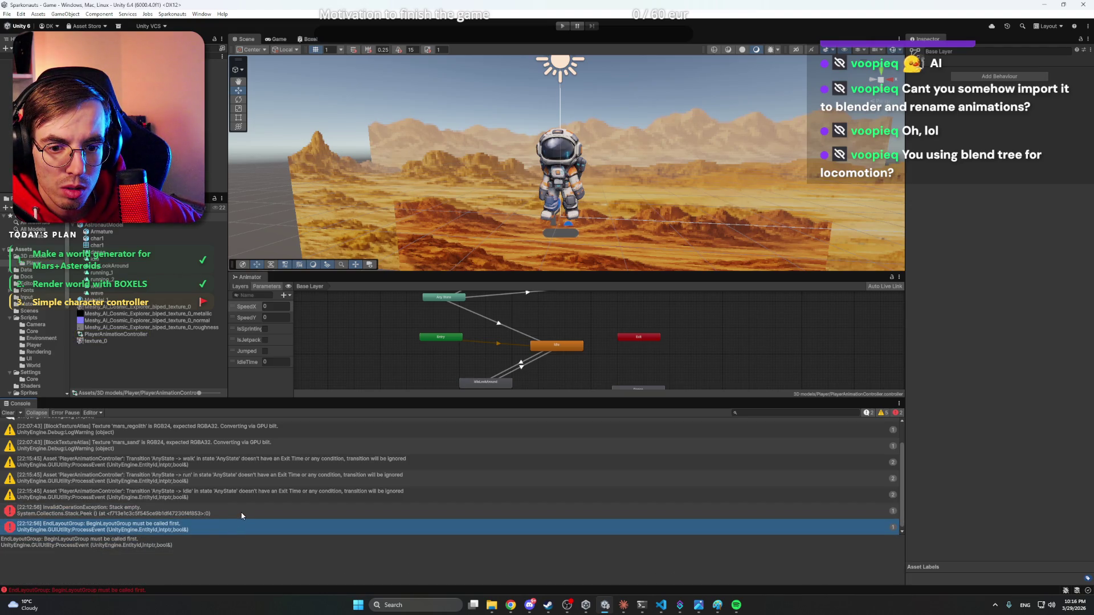
{"action": "left_click", "coordinate": [242, 513]}
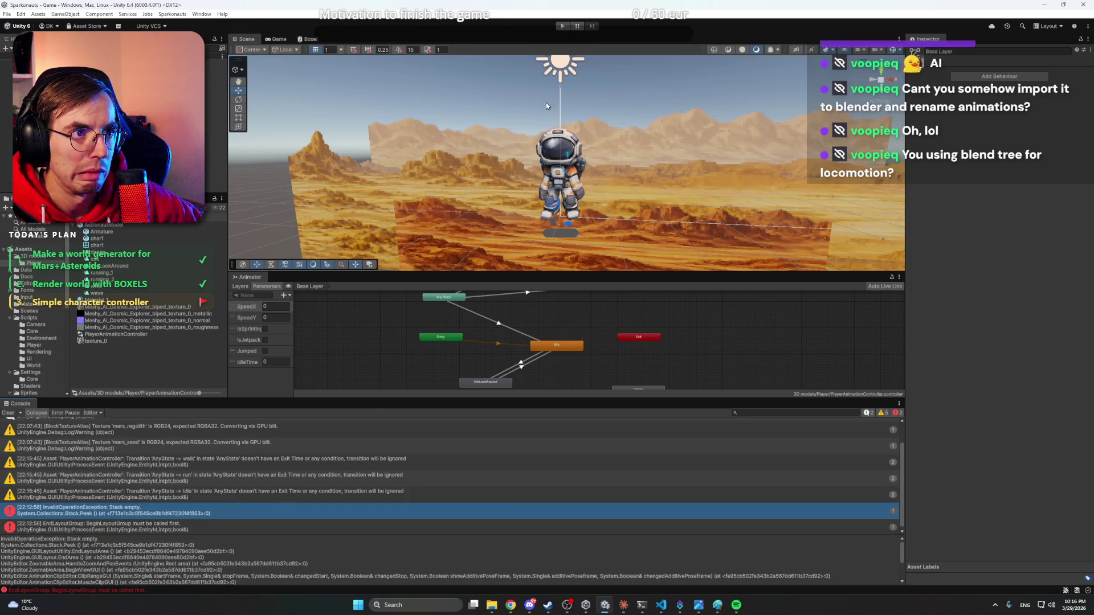
{"action": "left_click", "coordinate": [564, 27]}
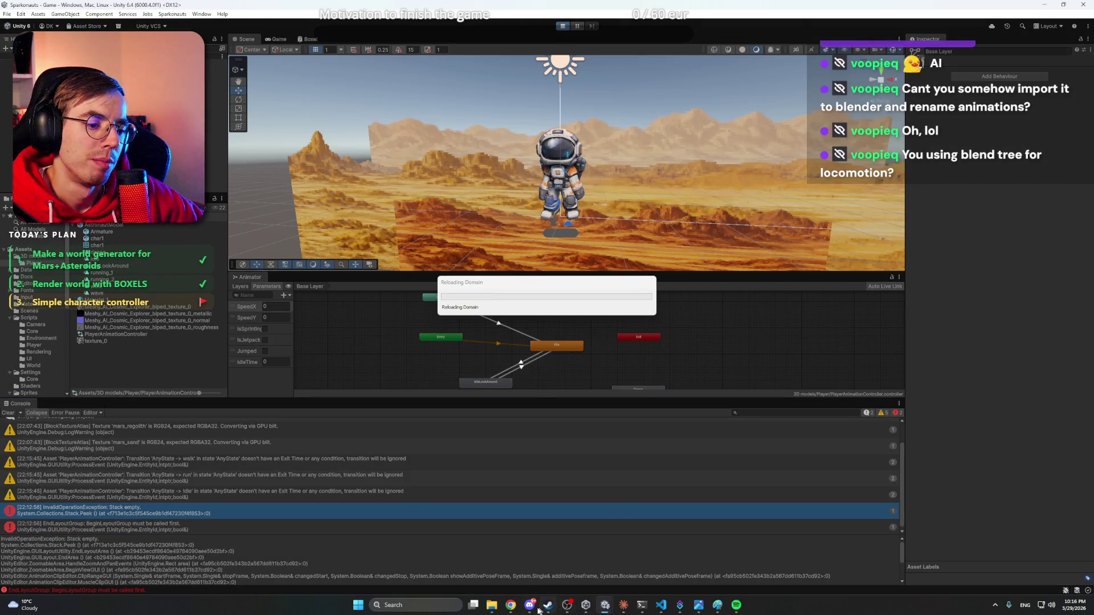
- Briefly dismiss Discord, then walk the astronaut across the Mars terrain with D
{"action": "left_click", "coordinate": [531, 607]}
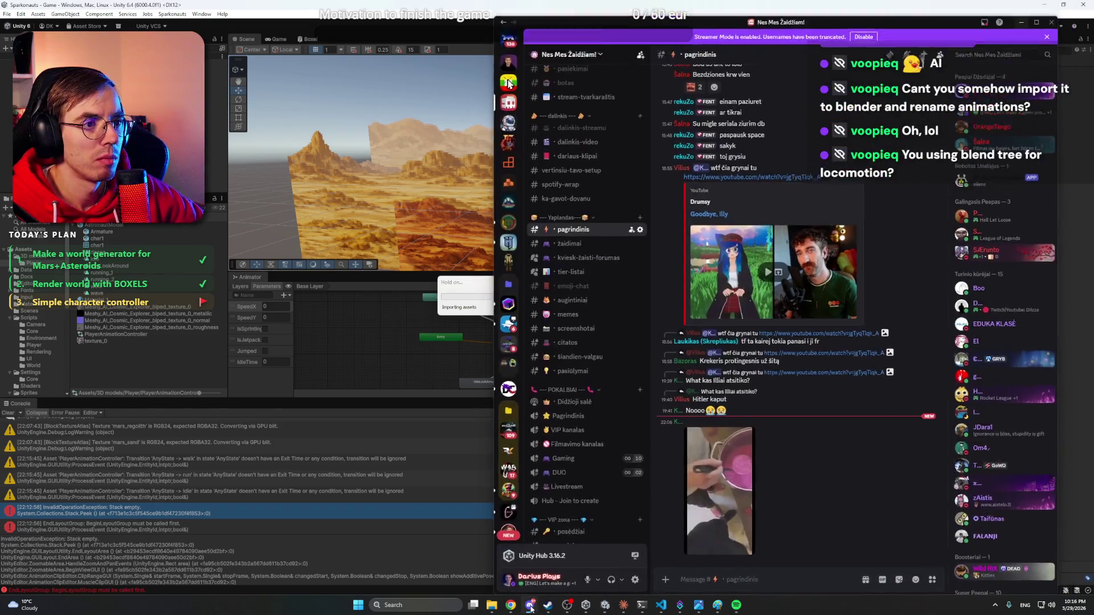
{"action": "left_click", "coordinate": [531, 607]}
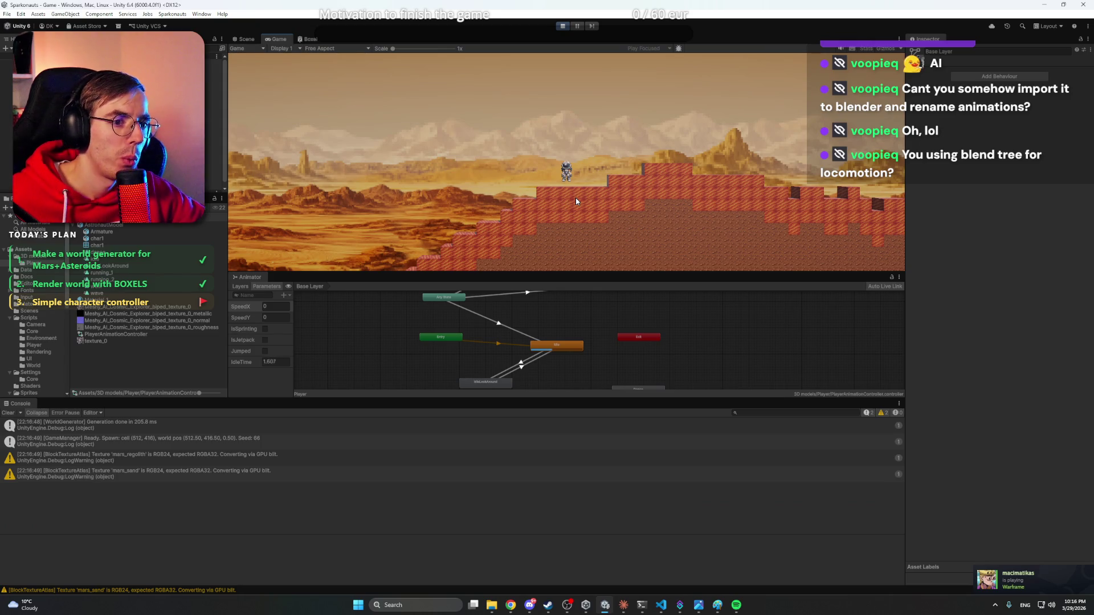
{"action": "key", "text": "d"}
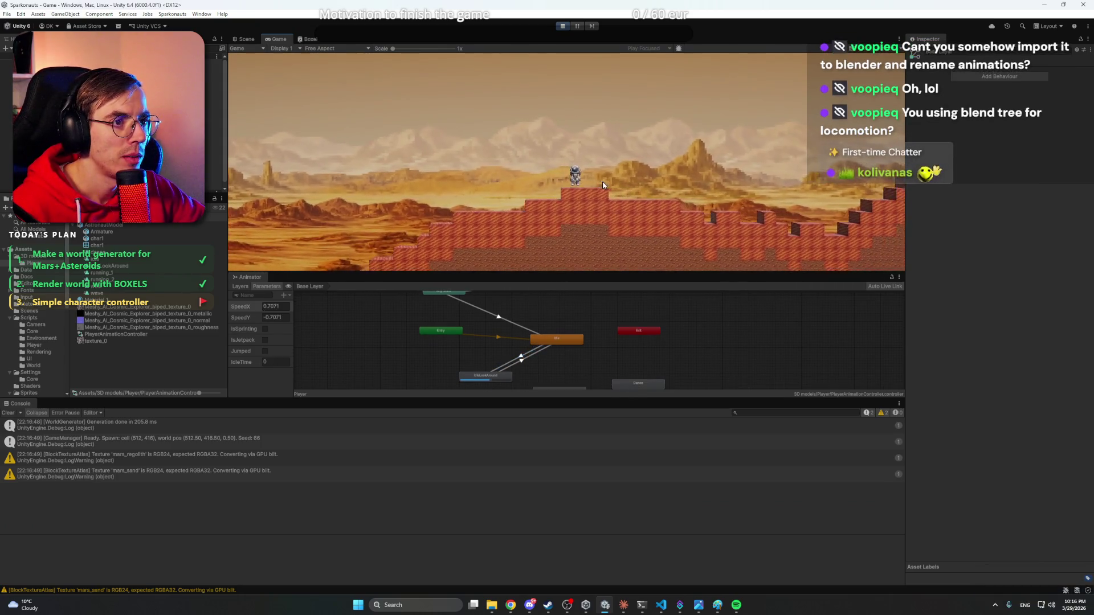
- Set the Idle state's Motion to the Idle clip, then stop Play mode
{"action": "left_click", "coordinate": [564, 337]}
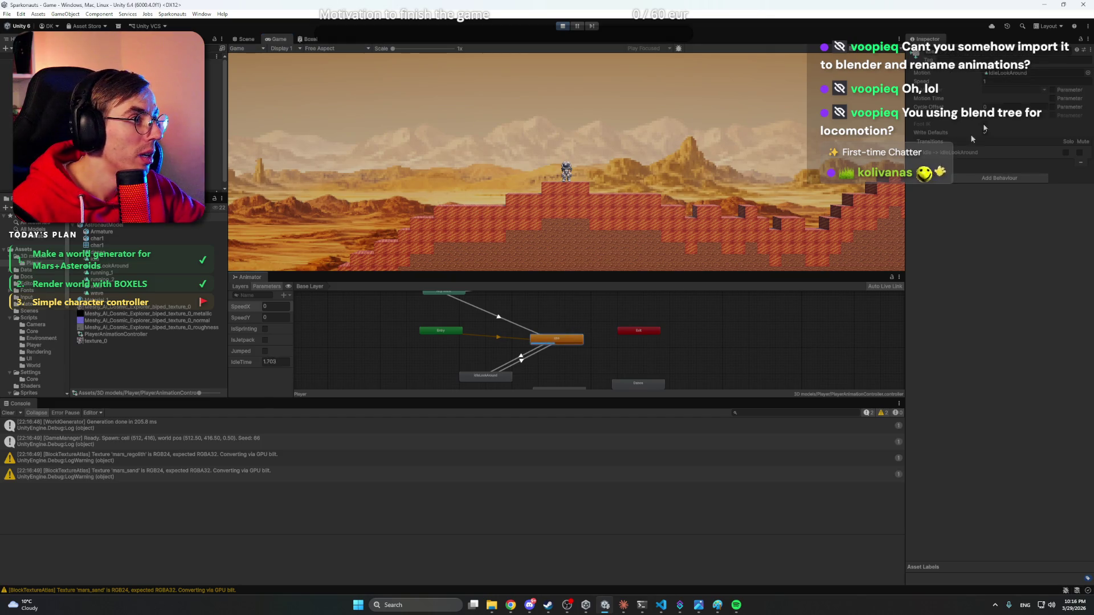
{"action": "left_click", "coordinate": [1088, 73]}
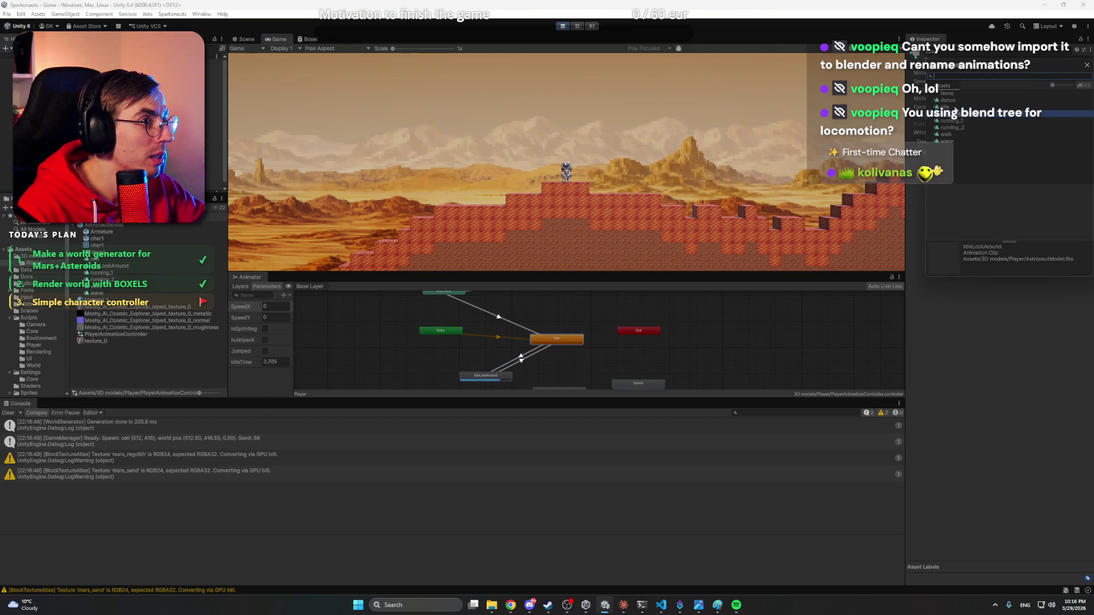
{"action": "key", "text": "Return"}
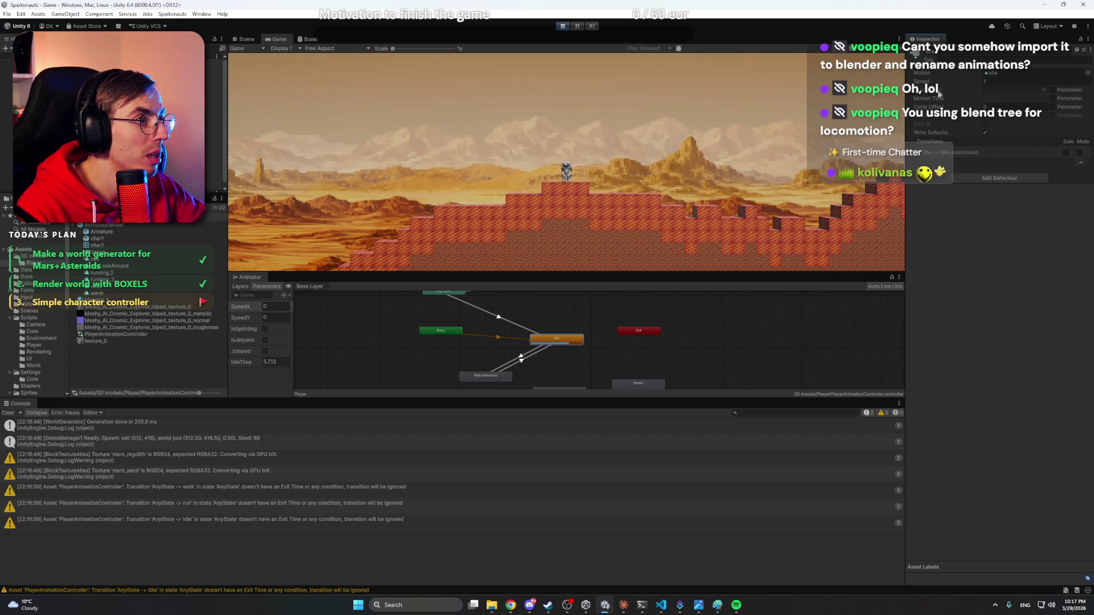
{"action": "left_click", "coordinate": [575, 171]}
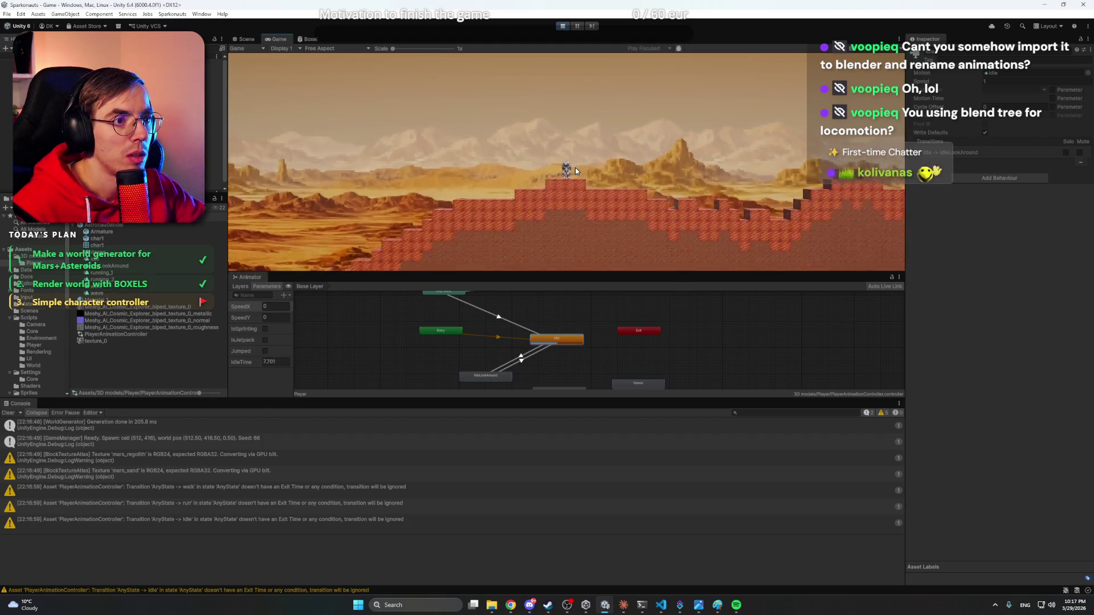
{"action": "scroll", "coordinate": [578, 169], "scroll_direction": "up", "scroll_amount": 5}
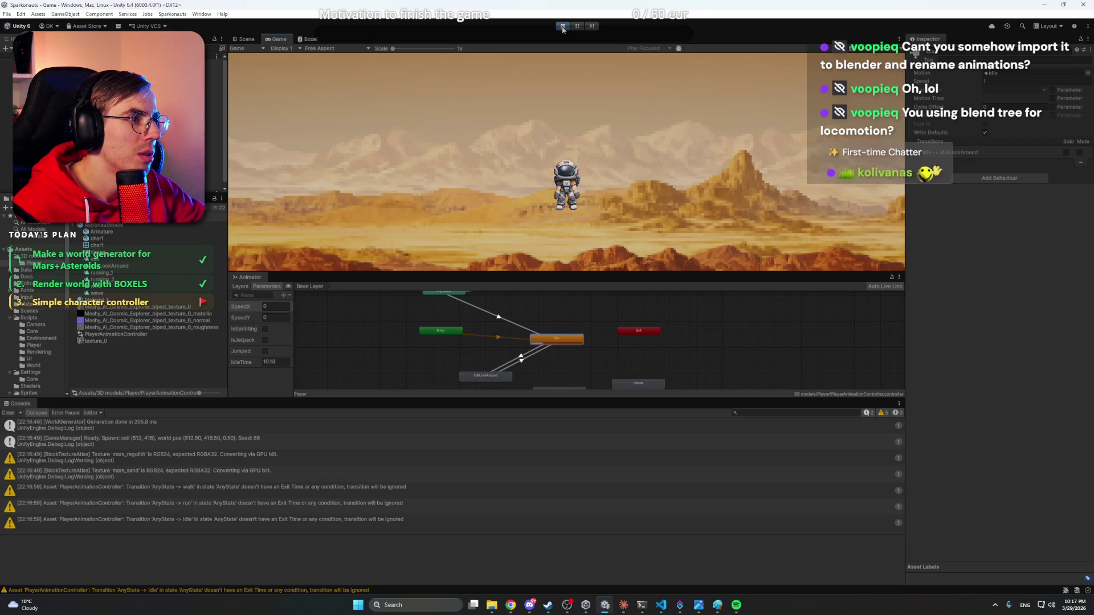
{"action": "left_click", "coordinate": [562, 26]}
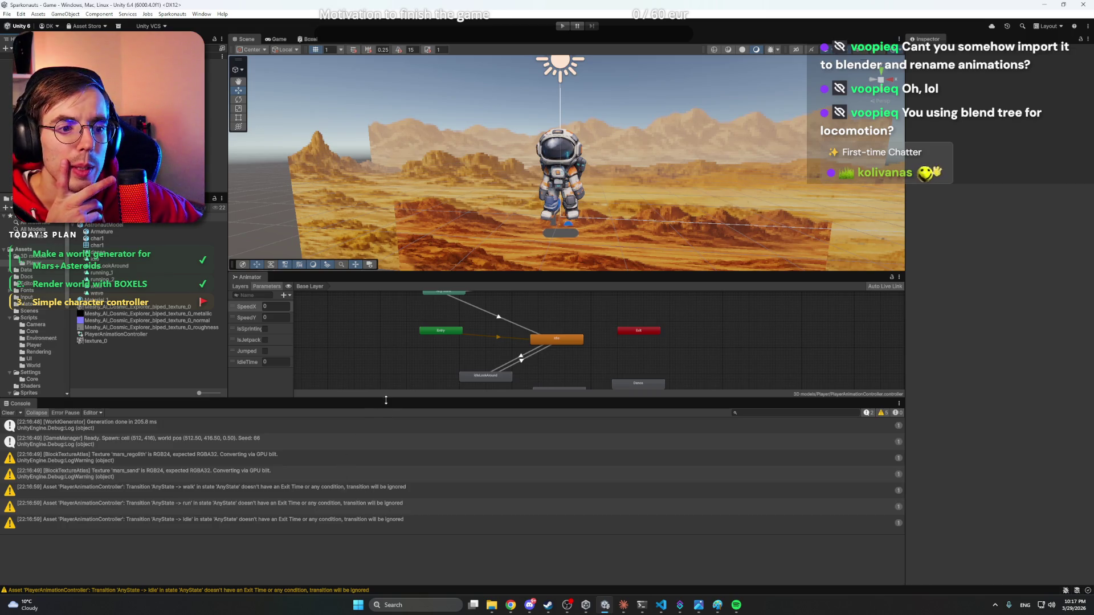
- Shrink the Console, locate the Idle state's motion clip, and select the astronaut
{"action": "left_click_drag", "start_coordinate": [387, 400], "coordinate": [377, 511]}
{"action": "left_click", "coordinate": [557, 412]}
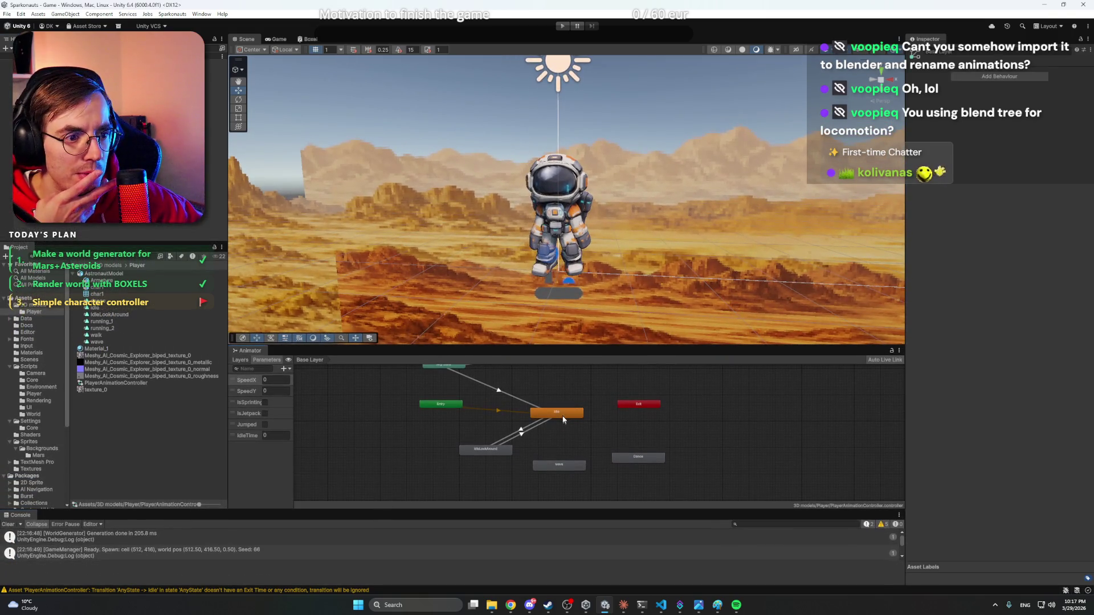
{"action": "left_click", "coordinate": [1043, 75]}
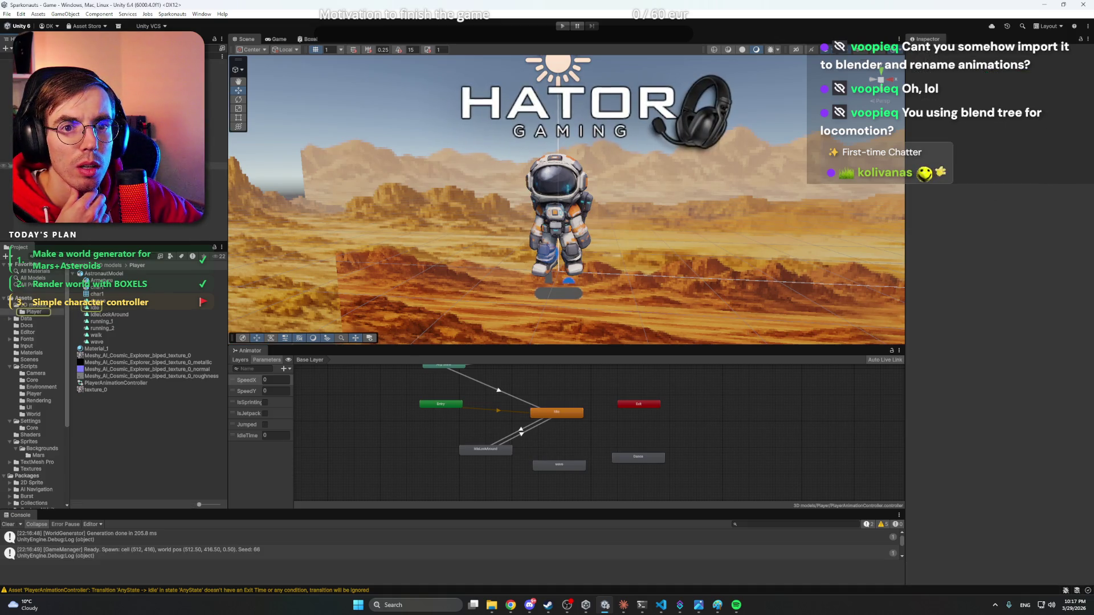
{"action": "left_click", "coordinate": [562, 228]}
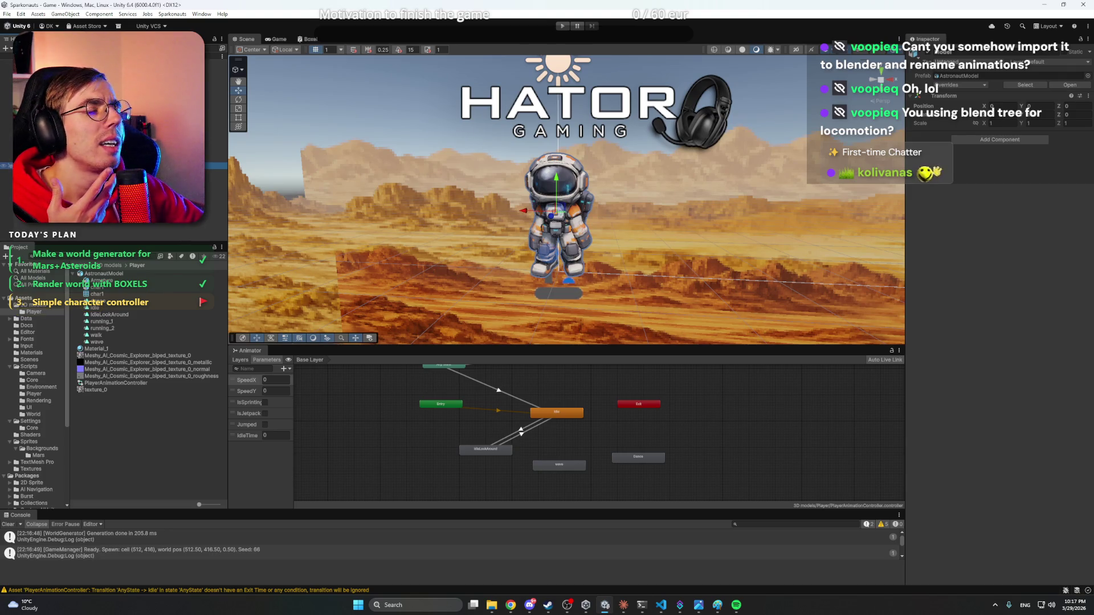
- Set AstronautModel's rig to Humanoid with avatar Create From This Model, apply, and reselect the astronaut
{"action": "double_click", "coordinate": [960, 76]}
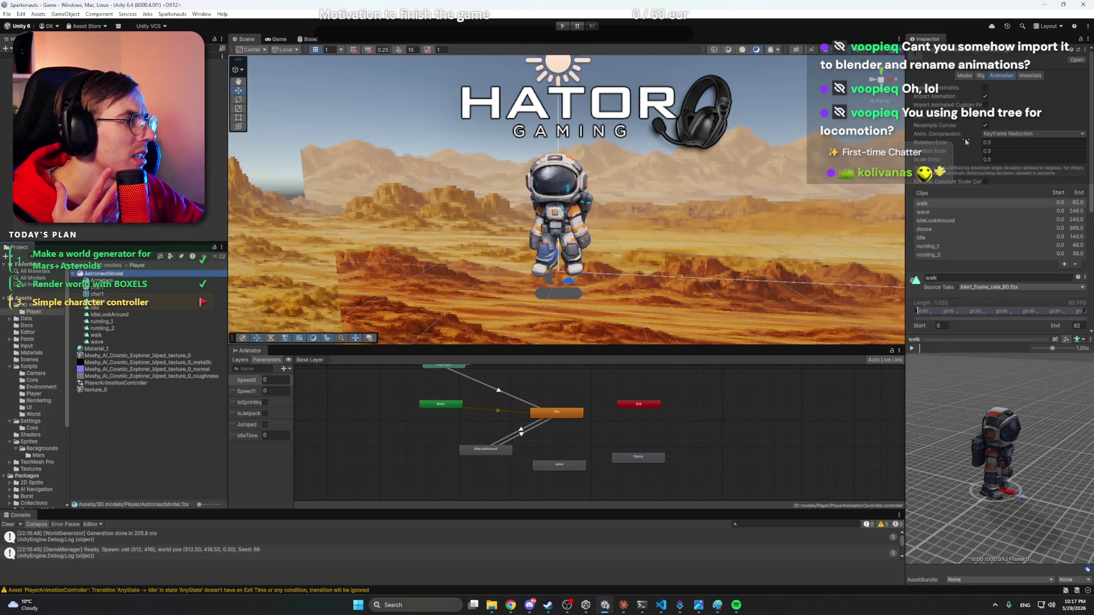
{"action": "left_click", "coordinate": [983, 77]}
{"action": "left_click", "coordinate": [994, 88]}
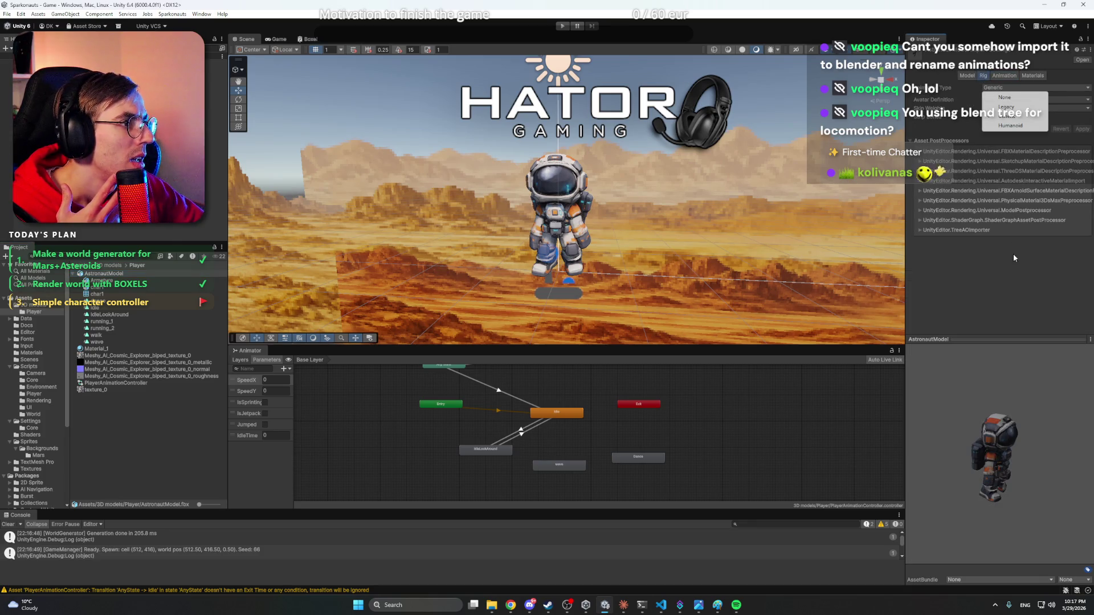
{"action": "left_click", "coordinate": [1018, 126]}
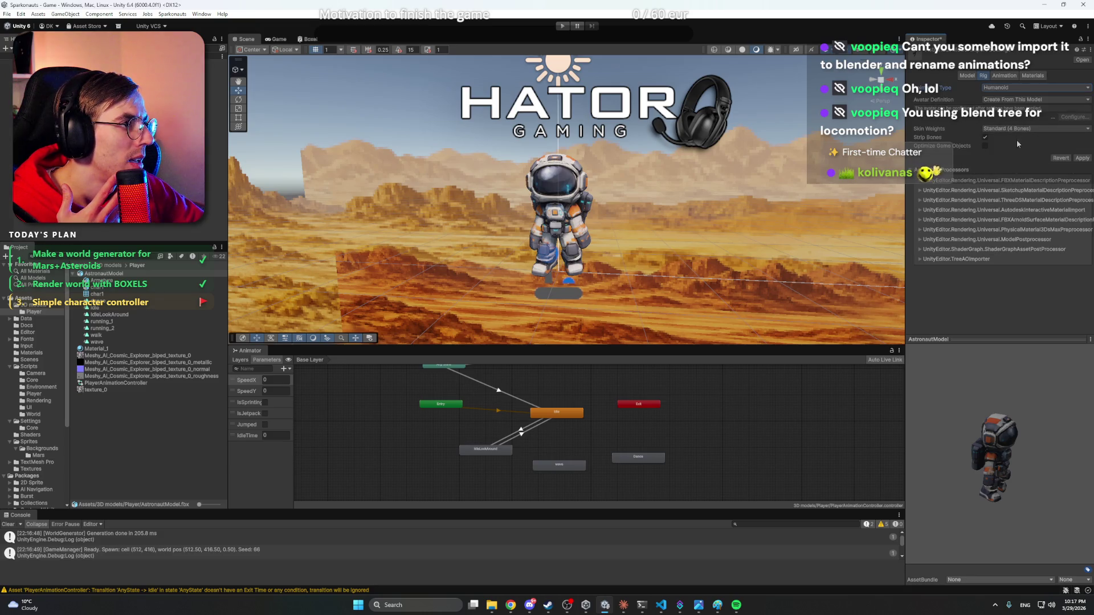
{"action": "left_click", "coordinate": [1018, 129]}
{"action": "left_click", "coordinate": [1031, 273]}
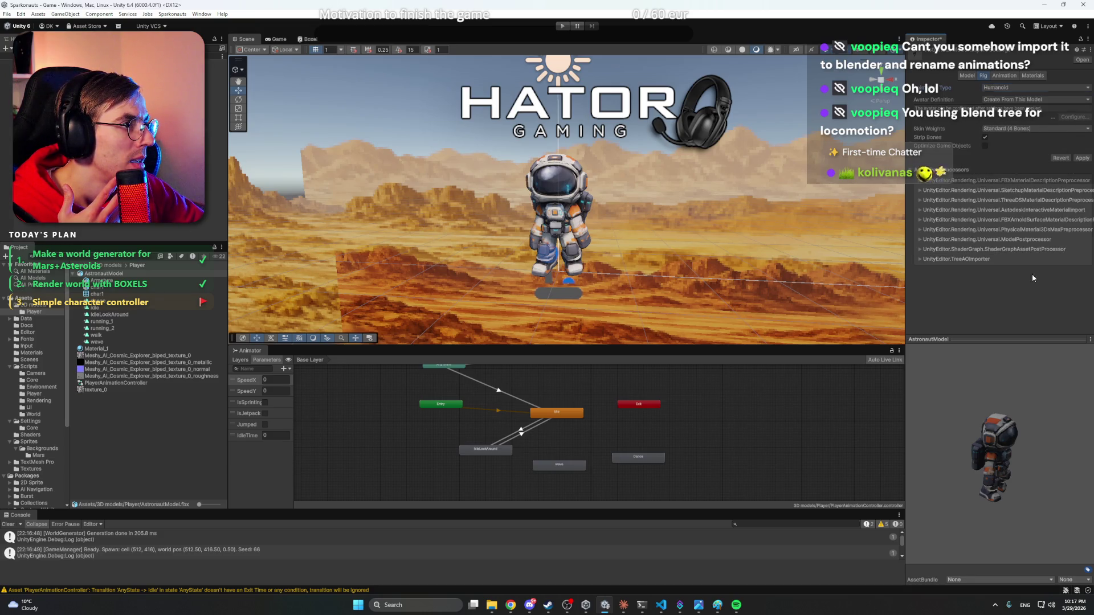
{"action": "left_click", "coordinate": [1015, 89]}
{"action": "left_click", "coordinate": [1015, 89]}
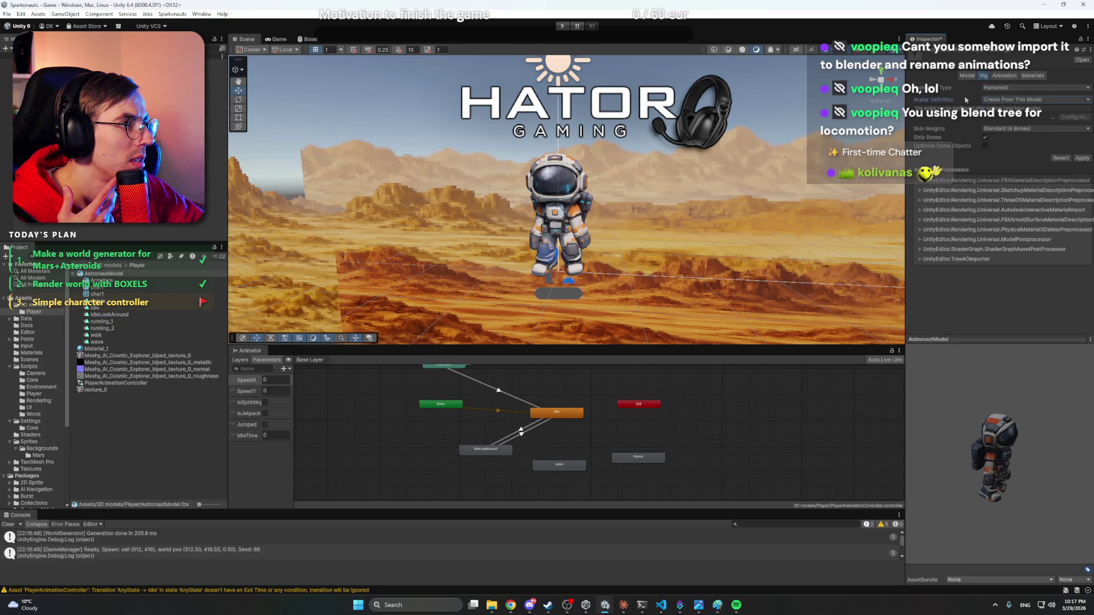
{"action": "left_click", "coordinate": [998, 101]}
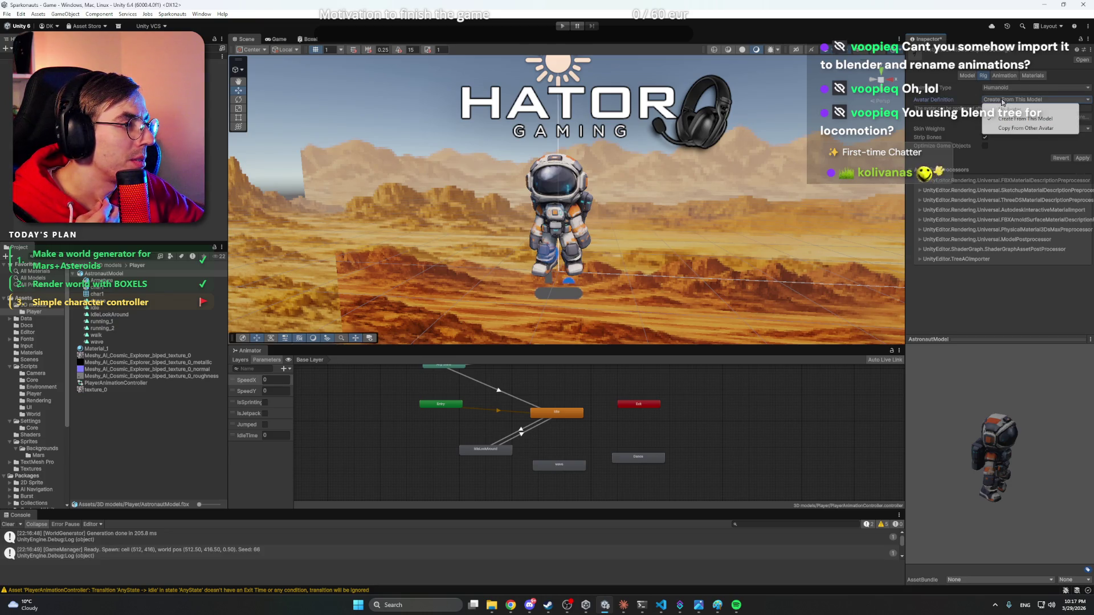
{"action": "left_click", "coordinate": [1025, 119]}
{"action": "left_click", "coordinate": [1082, 158]}
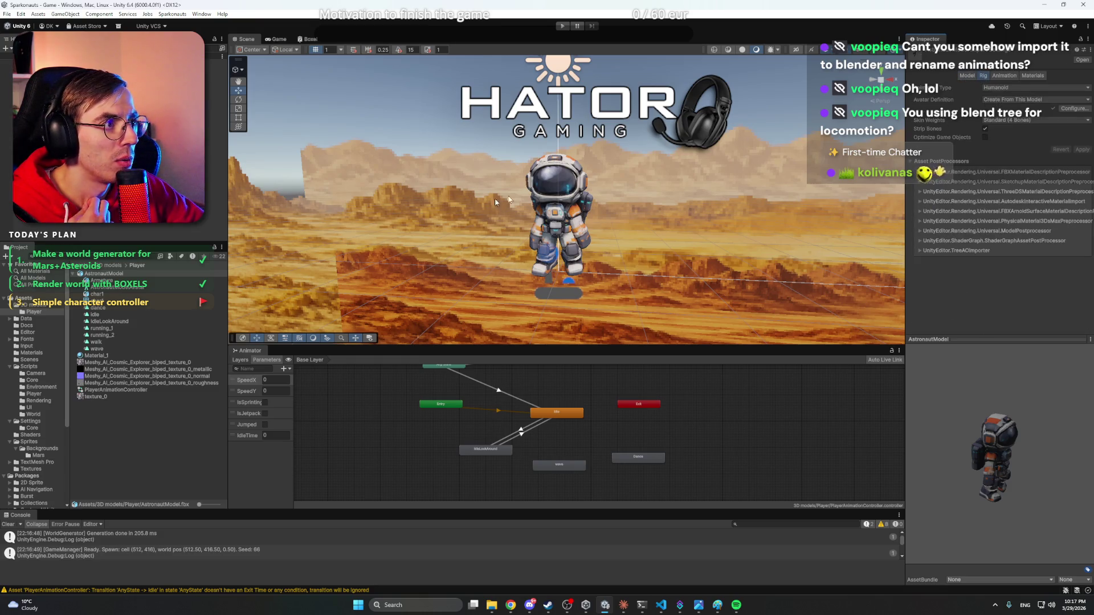
{"action": "left_click", "coordinate": [108, 274]}
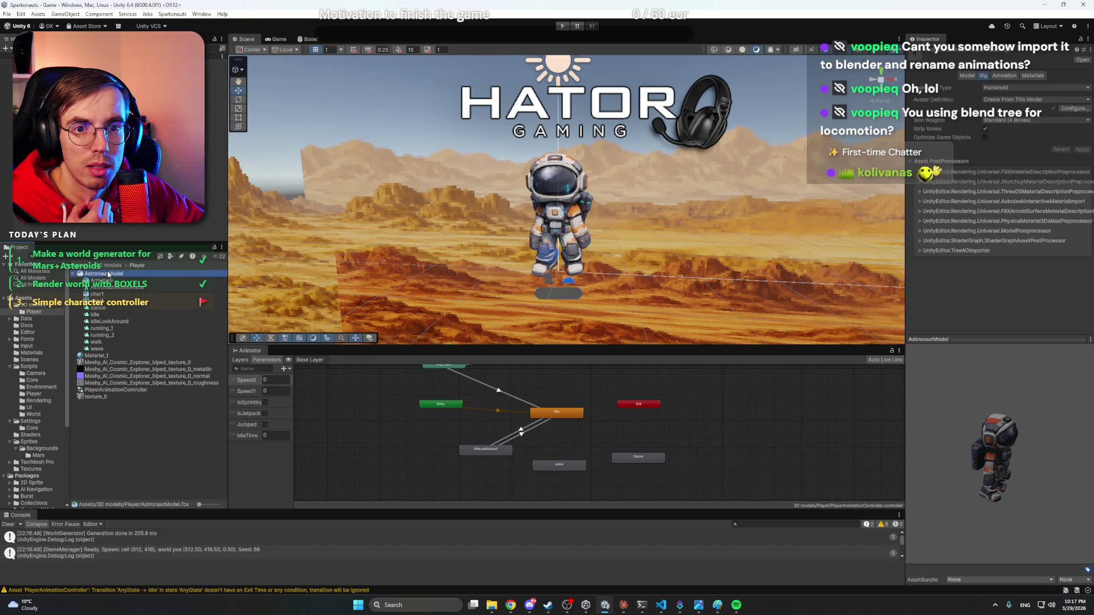
{"action": "left_click", "coordinate": [216, 166]}
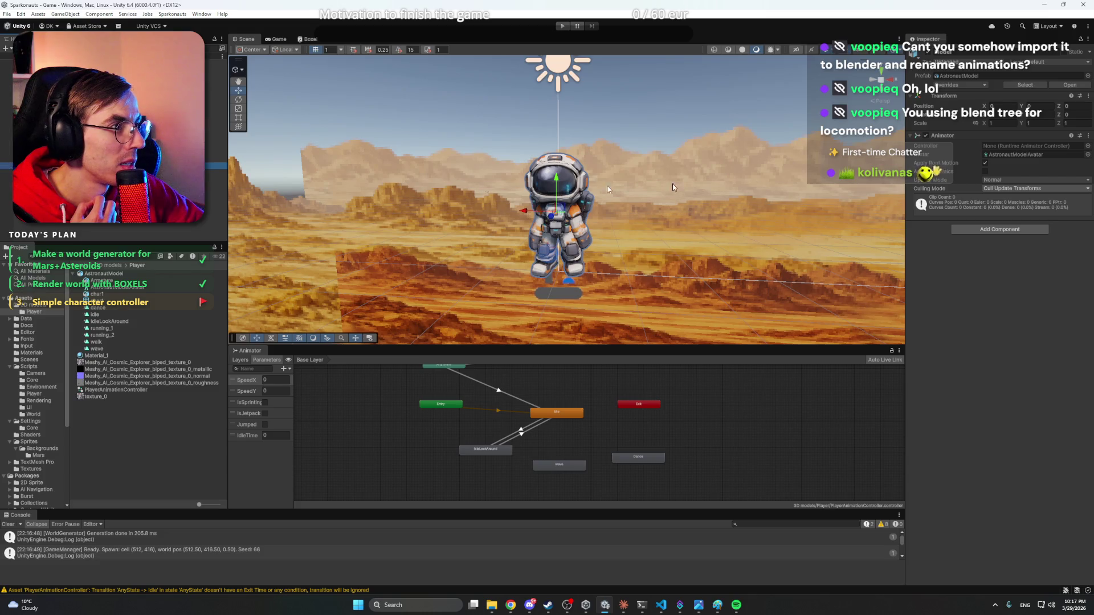
- Assign PlayerAnimationController to the astronaut's Animator and play-test it on Mars
{"action": "left_click", "coordinate": [1088, 146]}
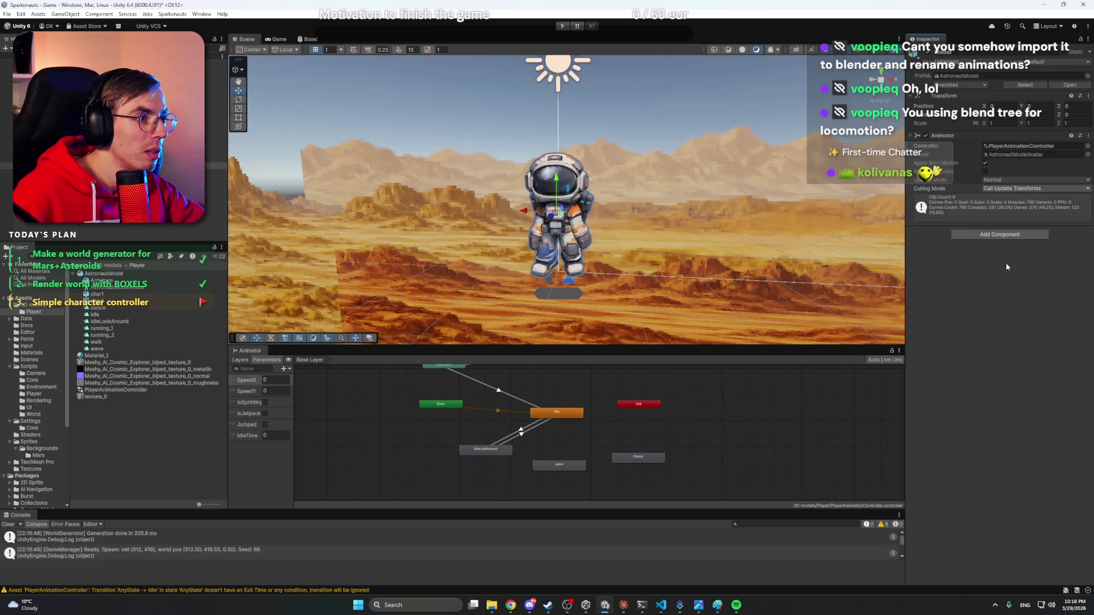
{"action": "left_click", "coordinate": [741, 131]}
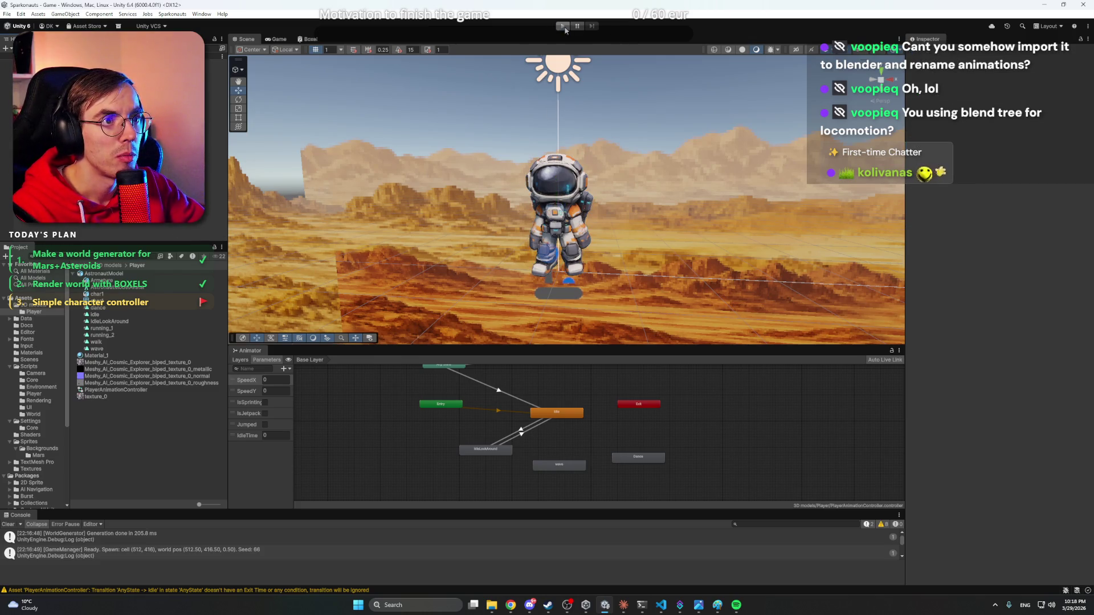
{"action": "left_click", "coordinate": [563, 26]}
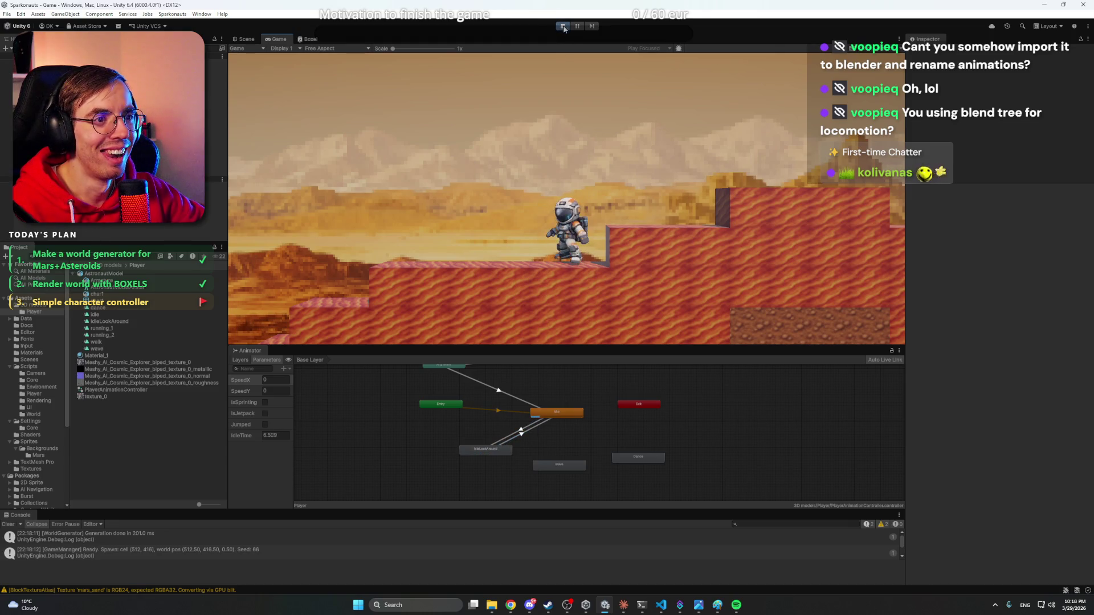
{"action": "scroll", "coordinate": [572, 168], "scroll_direction": "down", "scroll_amount": 3}
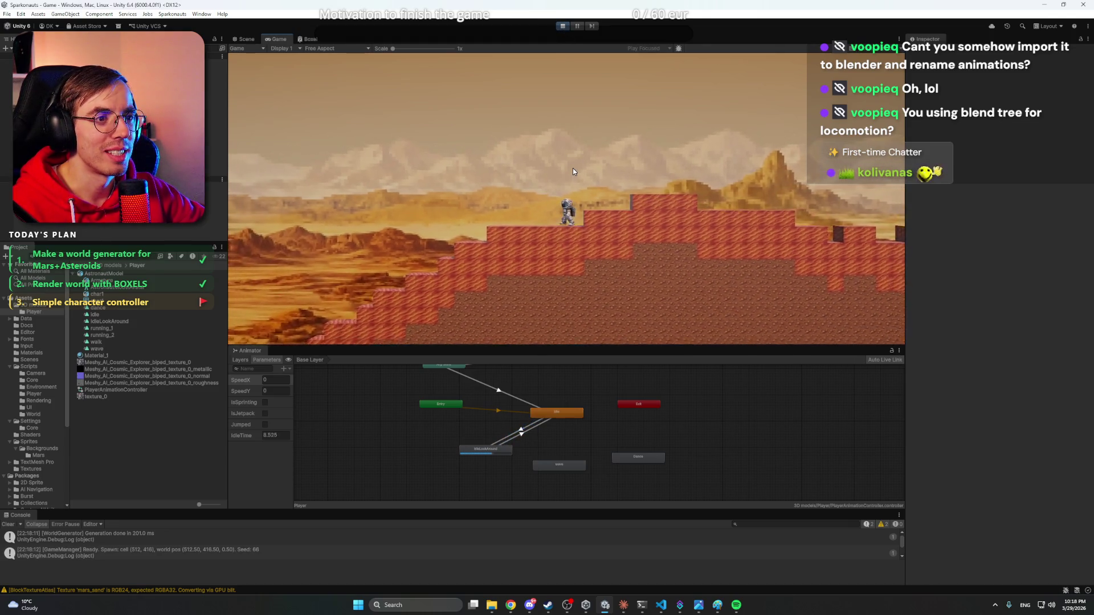
{"action": "scroll", "coordinate": [572, 169], "scroll_direction": "up", "scroll_amount": 3}
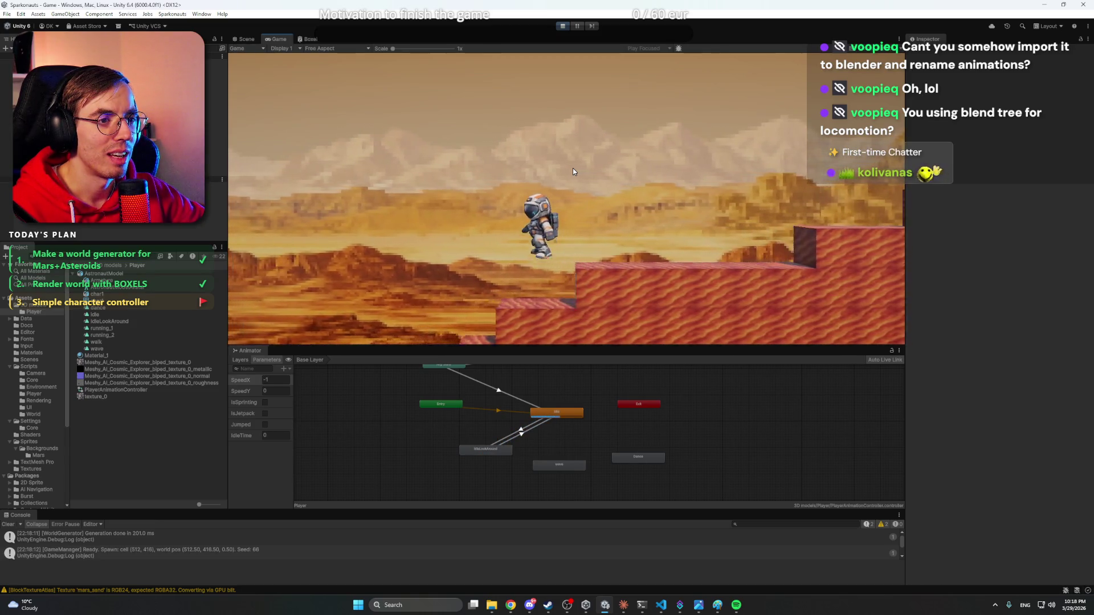
{"action": "left_click", "coordinate": [564, 26]}
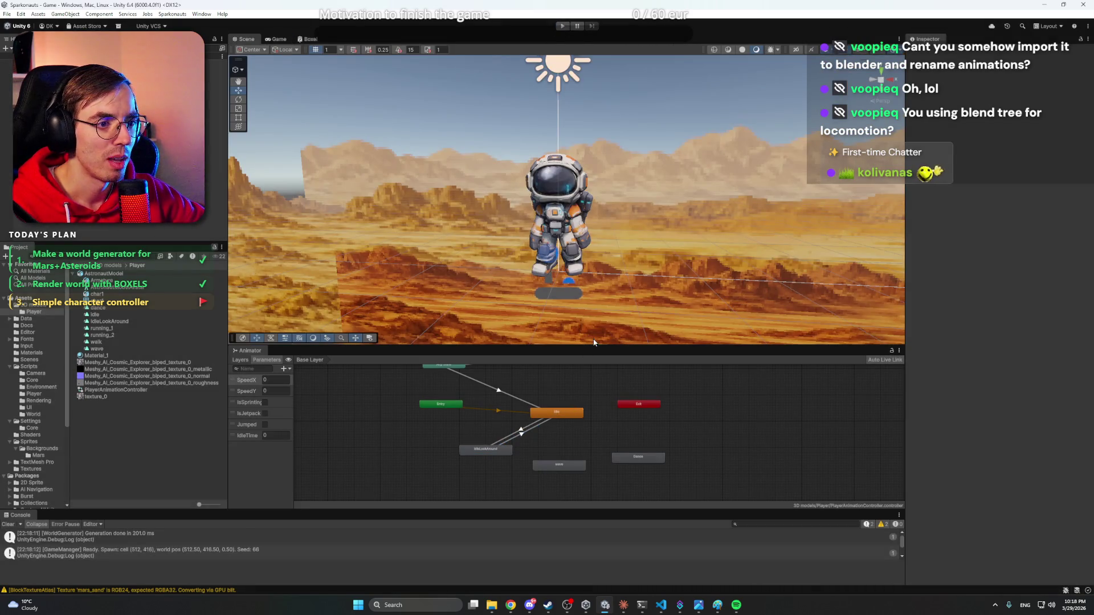
- Enlarge the Animator window to show the walk, run, Idle, wave and Dance states
{"action": "mouse_move", "coordinate": [595, 346]}
{"action": "left_mouse_down"}
{"action": "mouse_move", "coordinate": [590, 291]}
{"action": "mouse_move", "coordinate": [456, 259]}
{"action": "mouse_move", "coordinate": [342, 289]}
{"action": "mouse_move", "coordinate": [262, 295]}
{"action": "mouse_move", "coordinate": [365, 39]}
{"action": "left_mouse_up"}
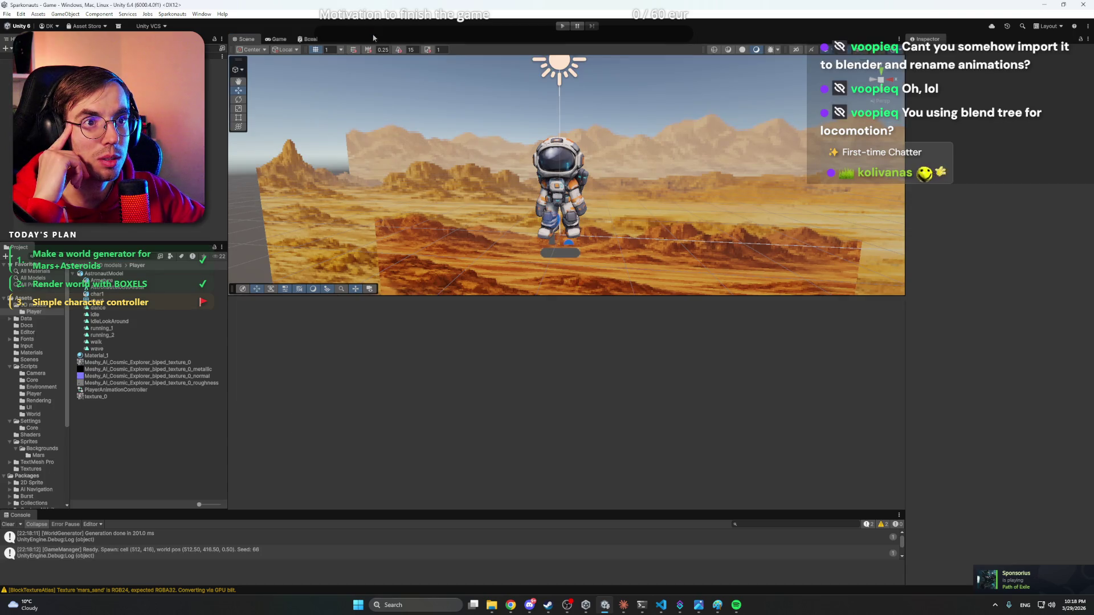
{"action": "scroll", "coordinate": [562, 306], "scroll_direction": "up", "scroll_amount": 5}
{"action": "scroll", "coordinate": [564, 313], "scroll_direction": "down", "scroll_amount": 3}
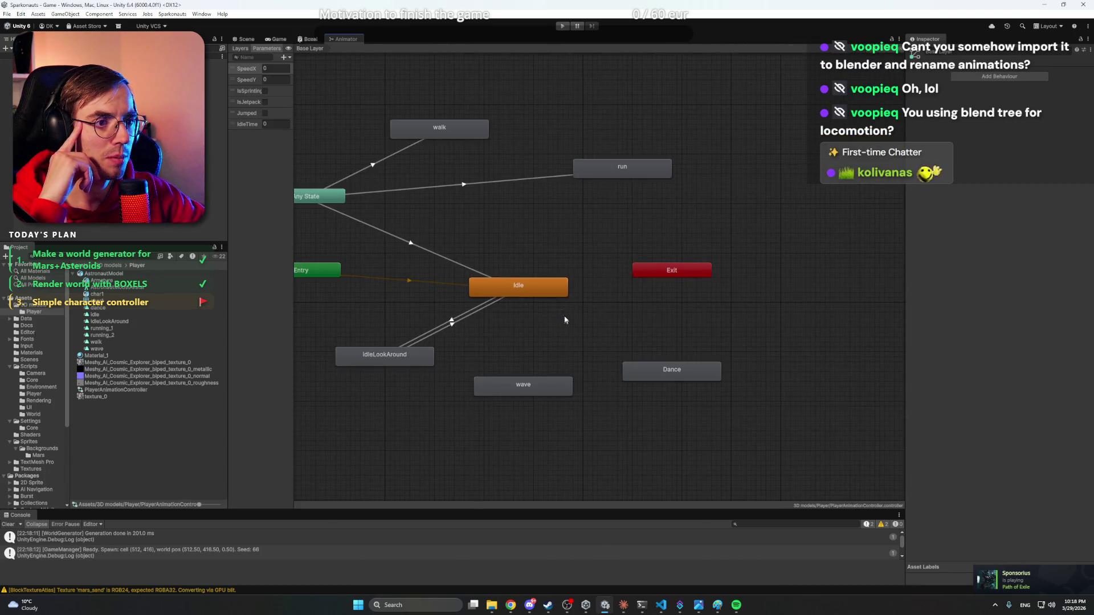
- Assign a motion clip to the IdleLookAround state
{"action": "left_click", "coordinate": [556, 292]}
{"action": "scroll", "coordinate": [683, 359], "scroll_direction": "up", "scroll_amount": 1}
{"action": "left_click_drag", "start_coordinate": [684, 360], "coordinate": [697, 341]}
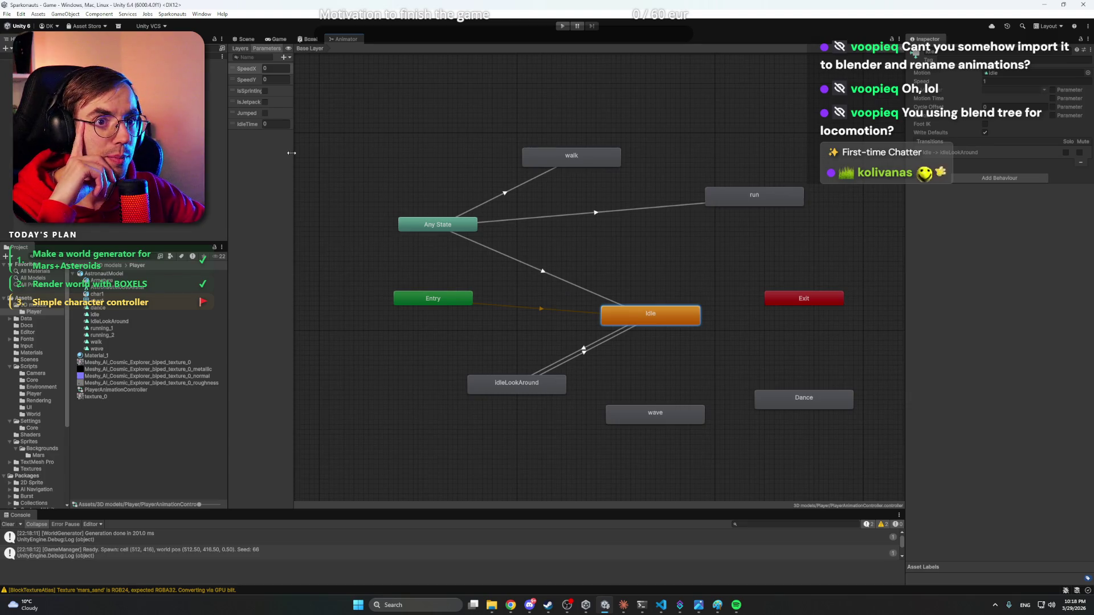
{"action": "left_click", "coordinate": [546, 378]}
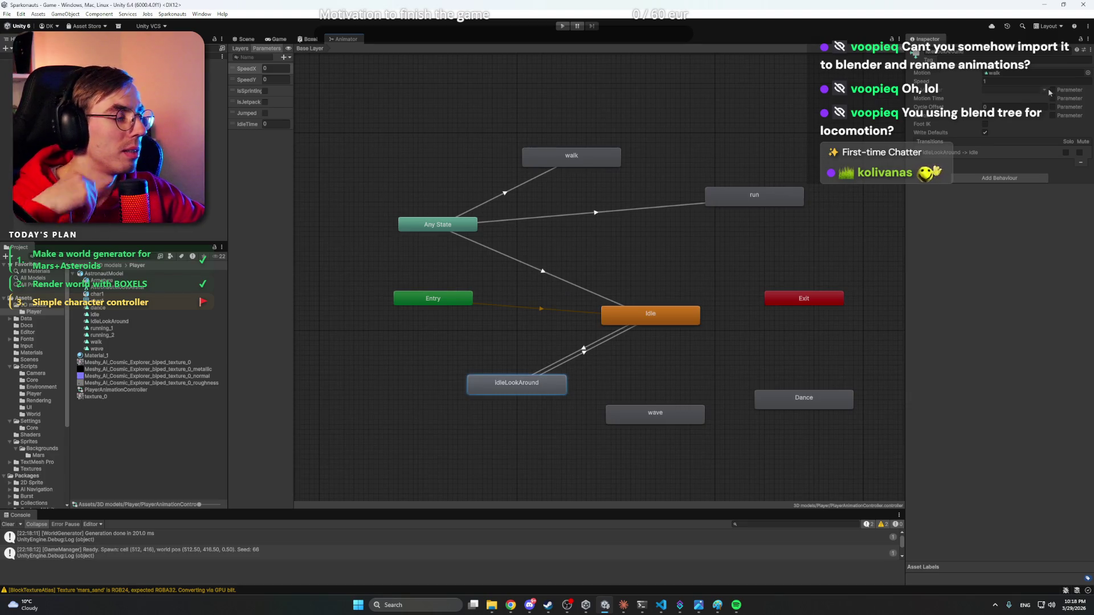
{"action": "left_click", "coordinate": [1088, 74]}
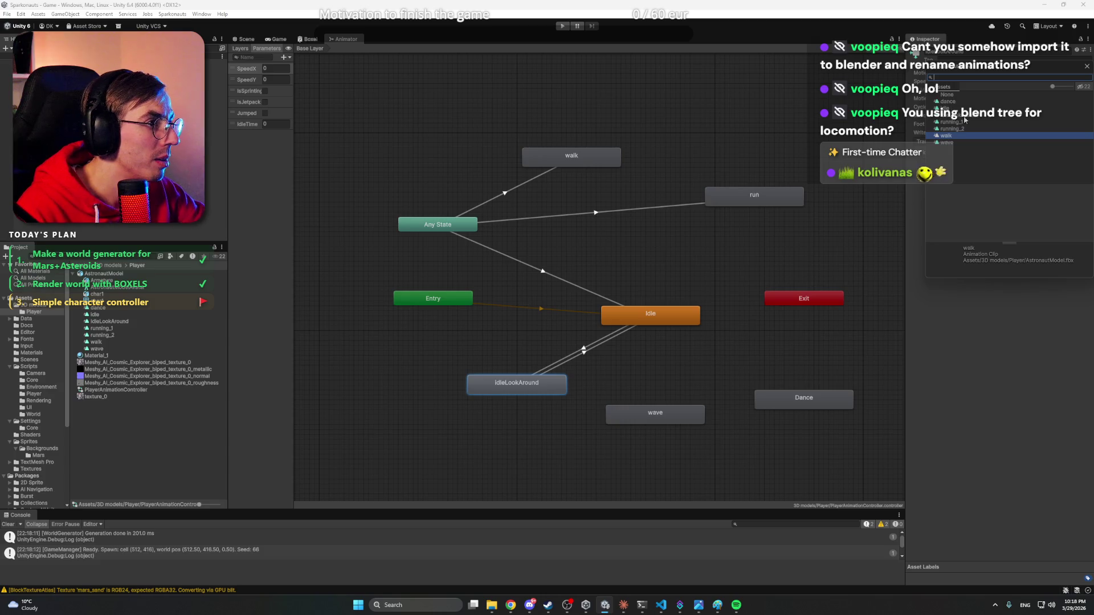
{"action": "double_click", "coordinate": [965, 121]}
- Assign the walk clip to the walk state and running_1 to the run state
{"action": "left_click", "coordinate": [558, 154]}
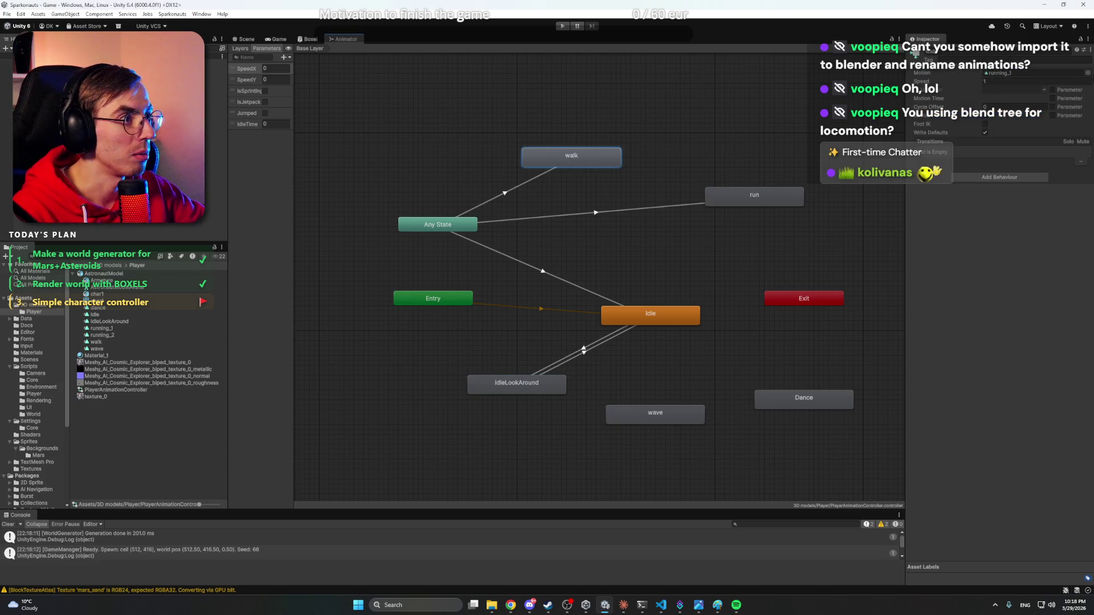
{"action": "left_click", "coordinate": [1087, 69]}
{"action": "double_click", "coordinate": [957, 128]}
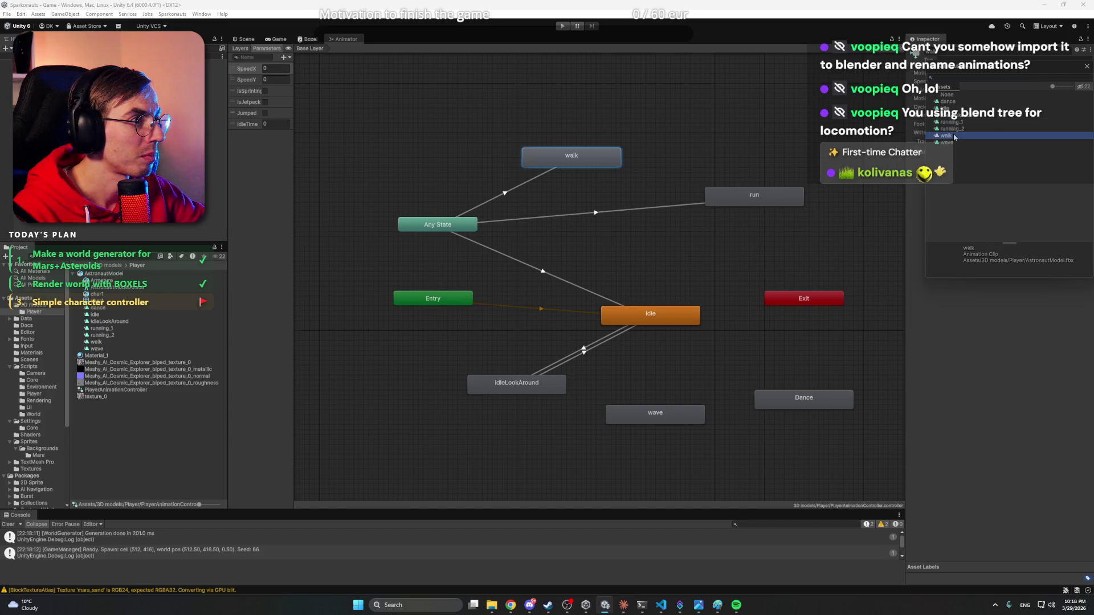
{"action": "left_click_drag", "start_coordinate": [766, 186], "coordinate": [730, 183]}
{"action": "left_click", "coordinate": [730, 184]}
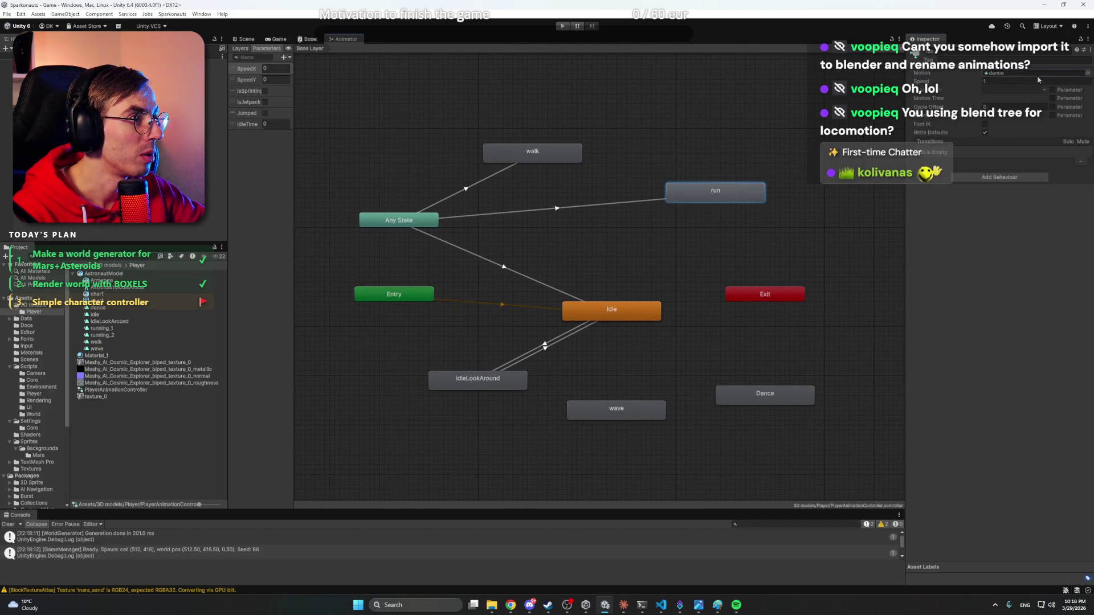
{"action": "left_click", "coordinate": [1087, 73]}
{"action": "left_click", "coordinate": [967, 123]}
{"action": "double_click", "coordinate": [967, 123]}
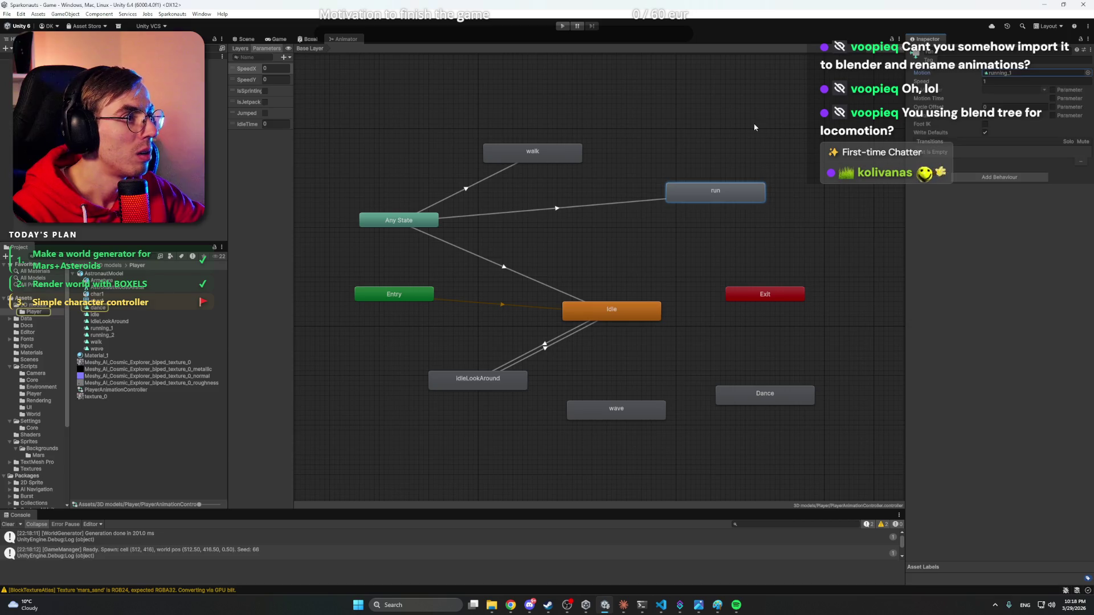
- Assign motion clips to the Dance and wave states
{"action": "left_click_drag", "start_coordinate": [700, 248], "coordinate": [661, 232]}
{"action": "left_click", "coordinate": [738, 226]}
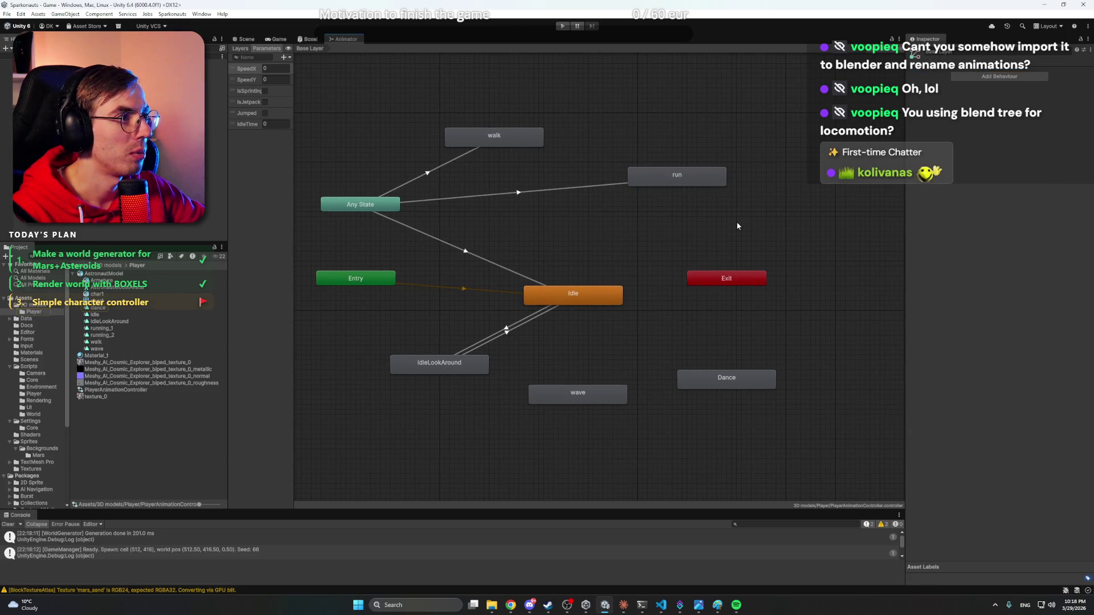
{"action": "left_click", "coordinate": [751, 378]}
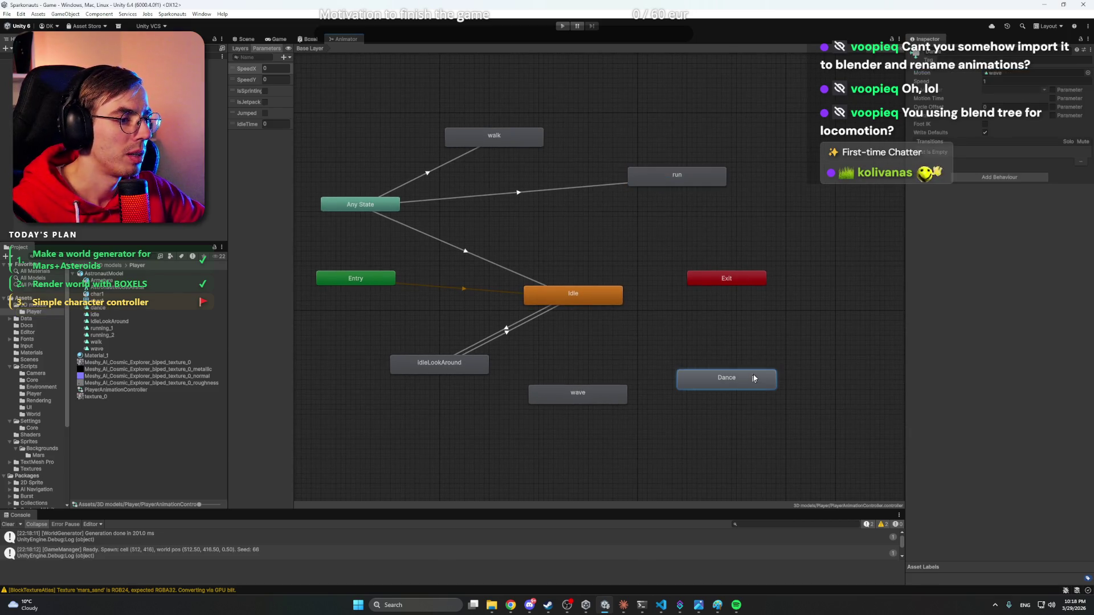
{"action": "left_click", "coordinate": [1089, 73]}
{"action": "double_click", "coordinate": [953, 107]}
{"action": "left_click", "coordinate": [737, 298]}
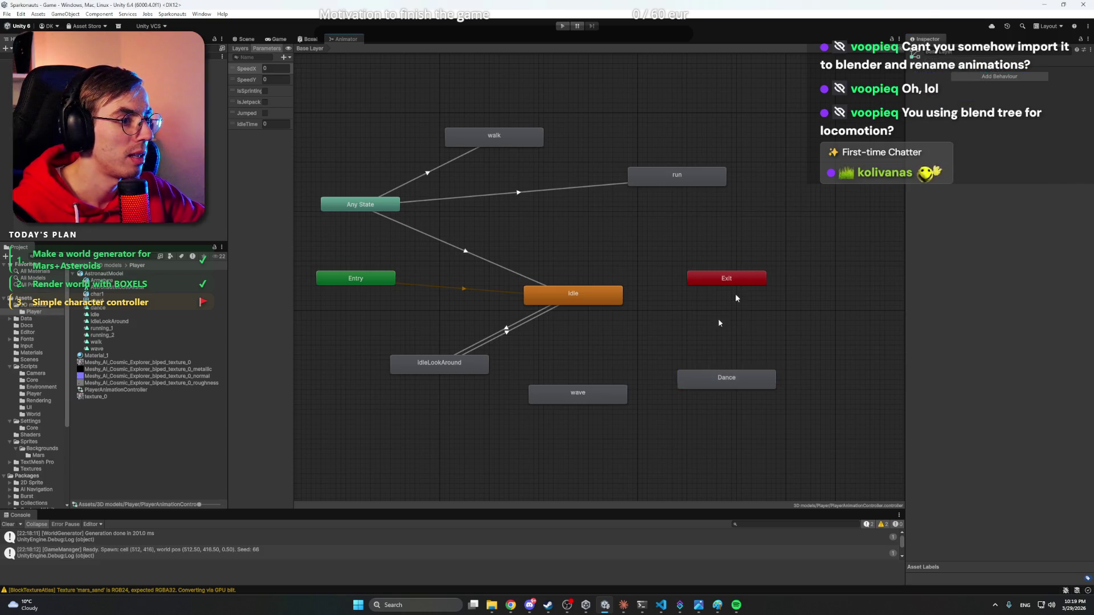
{"action": "left_click", "coordinate": [619, 391]}
{"action": "left_click", "coordinate": [1089, 75]}
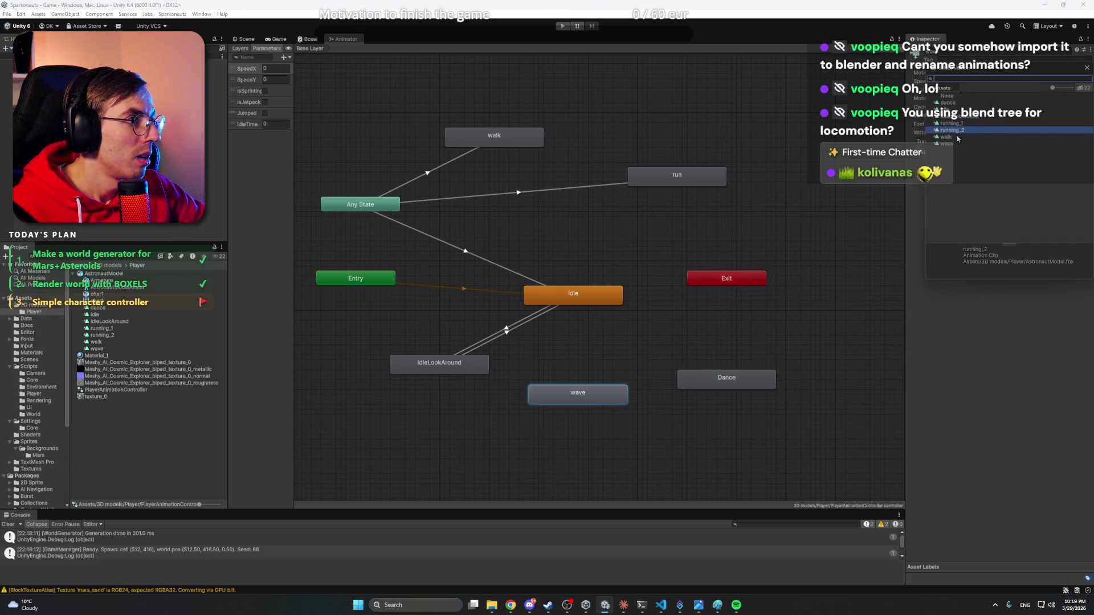
{"action": "double_click", "coordinate": [956, 141]}
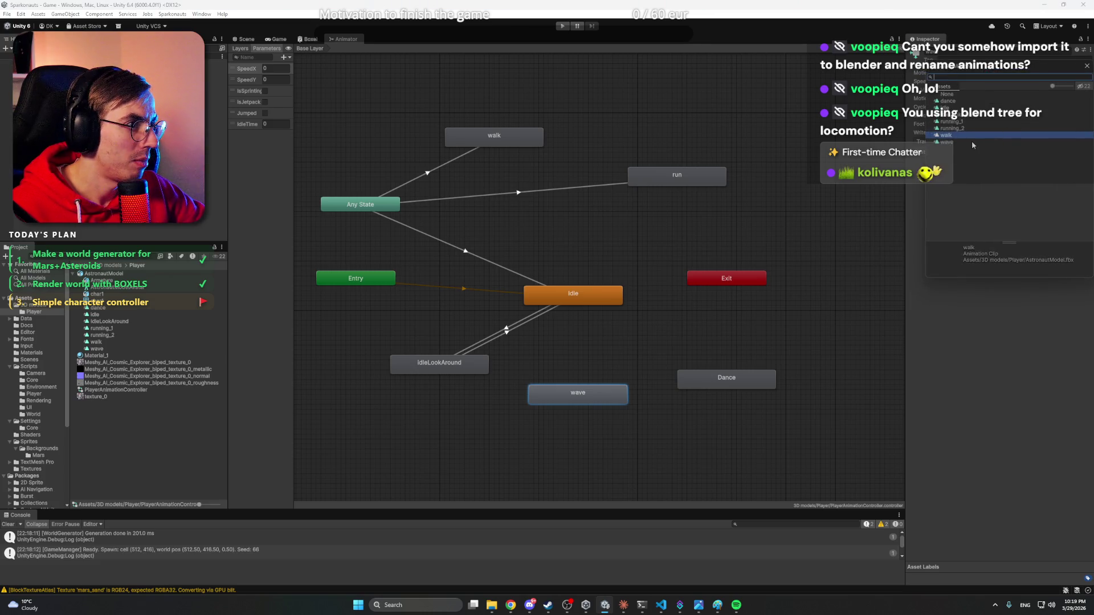
- Review the clips assigned to the IdleLookAround, wave, Dance, run and walk states
{"action": "left_click", "coordinate": [488, 377]}
{"action": "left_click", "coordinate": [446, 368]}
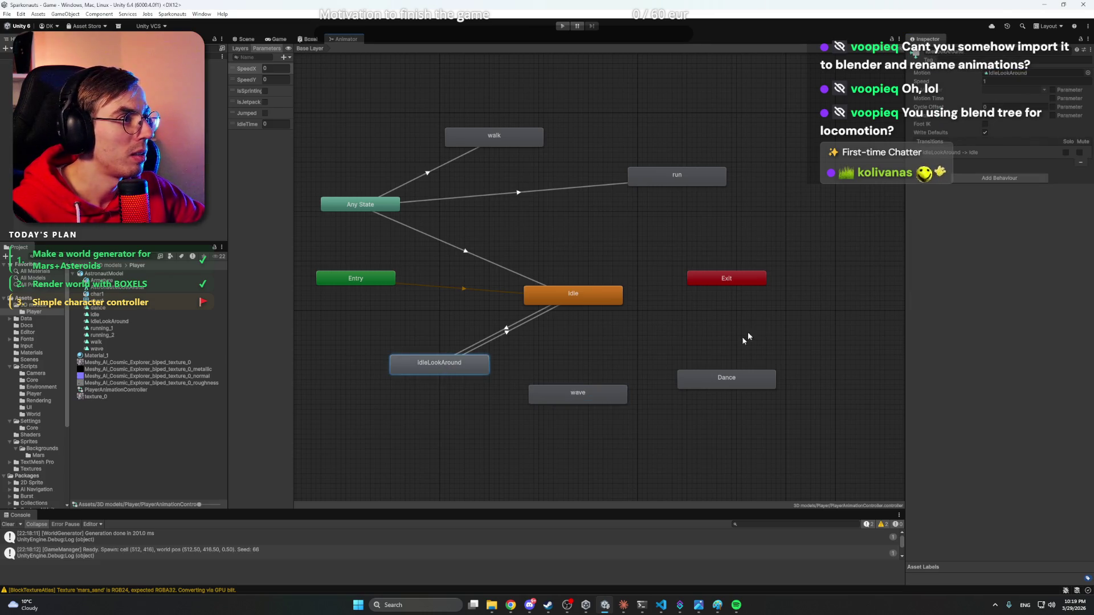
{"action": "left_click", "coordinate": [607, 394]}
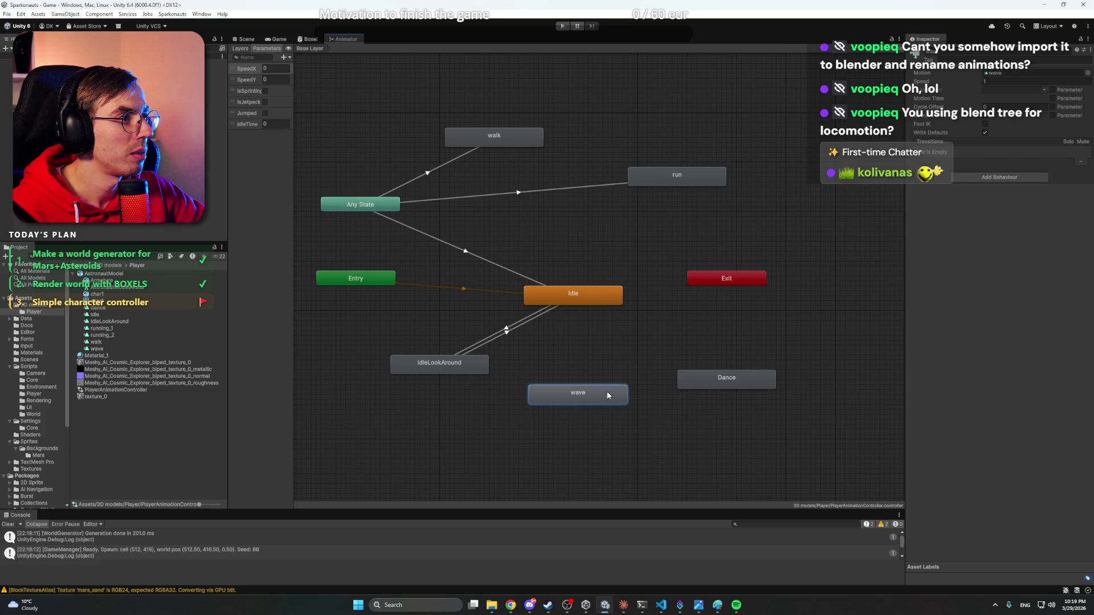
{"action": "left_click", "coordinate": [744, 381]}
{"action": "left_click", "coordinate": [678, 177]}
{"action": "left_click", "coordinate": [523, 139]}
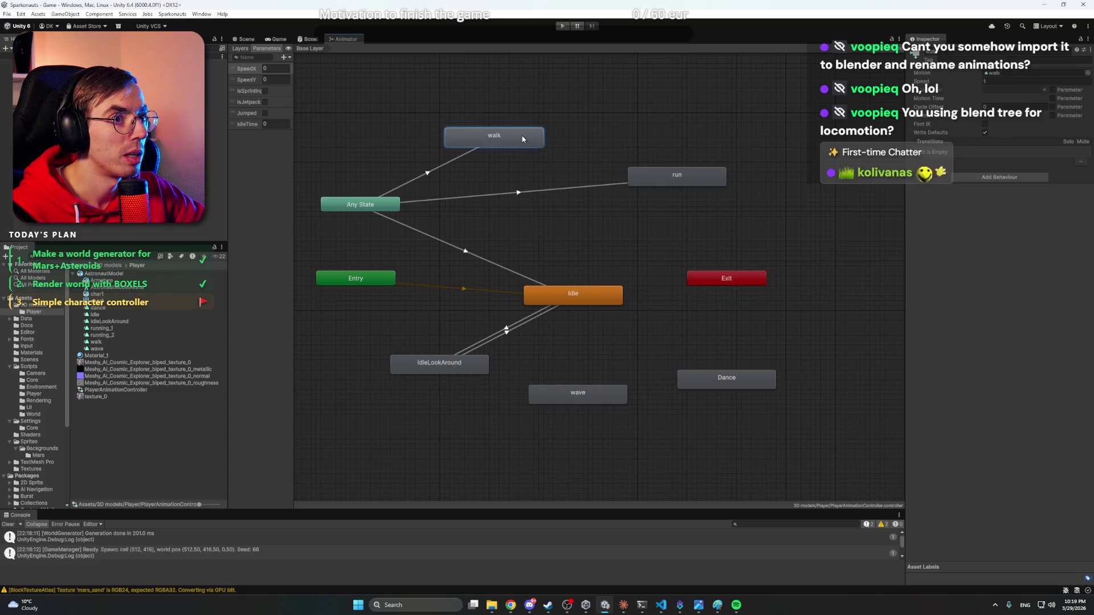
{"action": "key", "text": "a"}
{"action": "left_click", "coordinate": [648, 261]}
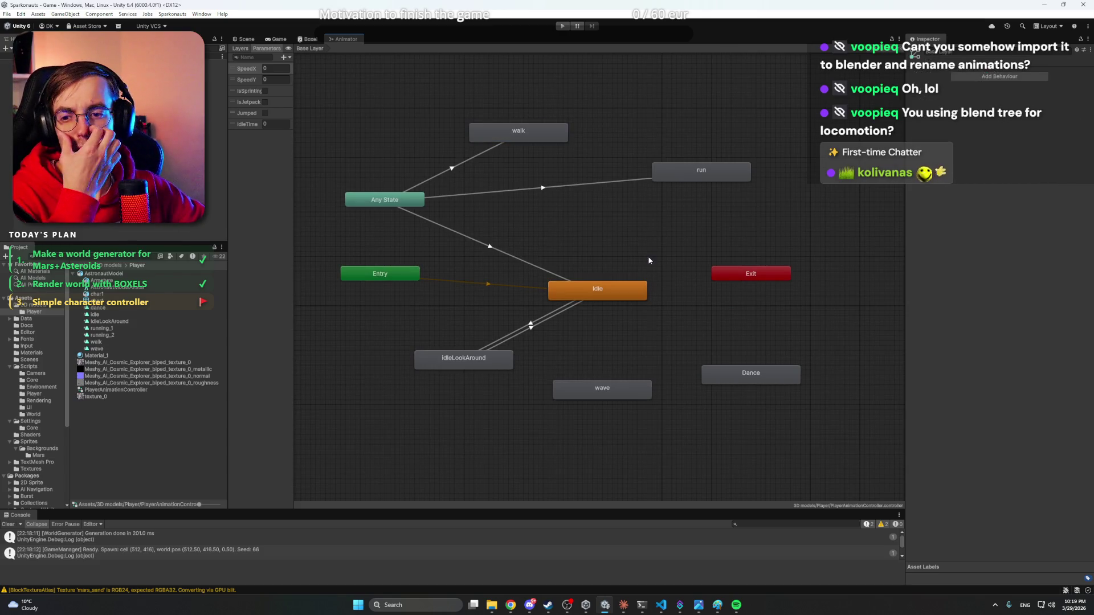
- Recheck the walk state's motion settings and recentre the state machine graph
{"action": "left_click", "coordinate": [511, 142]}
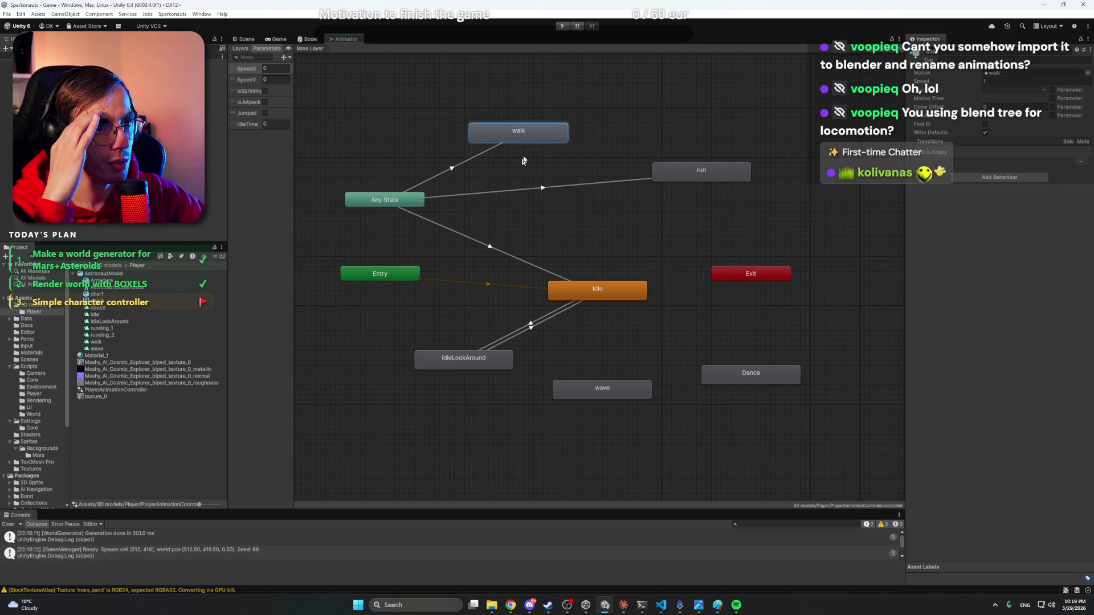
{"action": "left_click", "coordinate": [539, 164]}
{"action": "left_click", "coordinate": [536, 132]}
{"action": "left_click", "coordinate": [567, 110]}
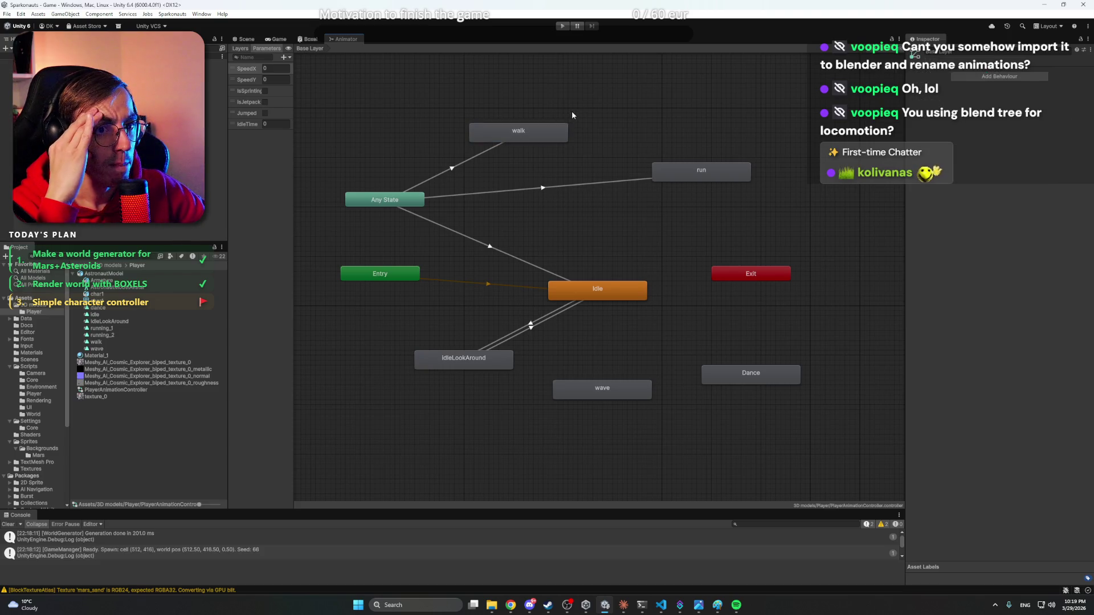
{"action": "left_click", "coordinate": [538, 135]}
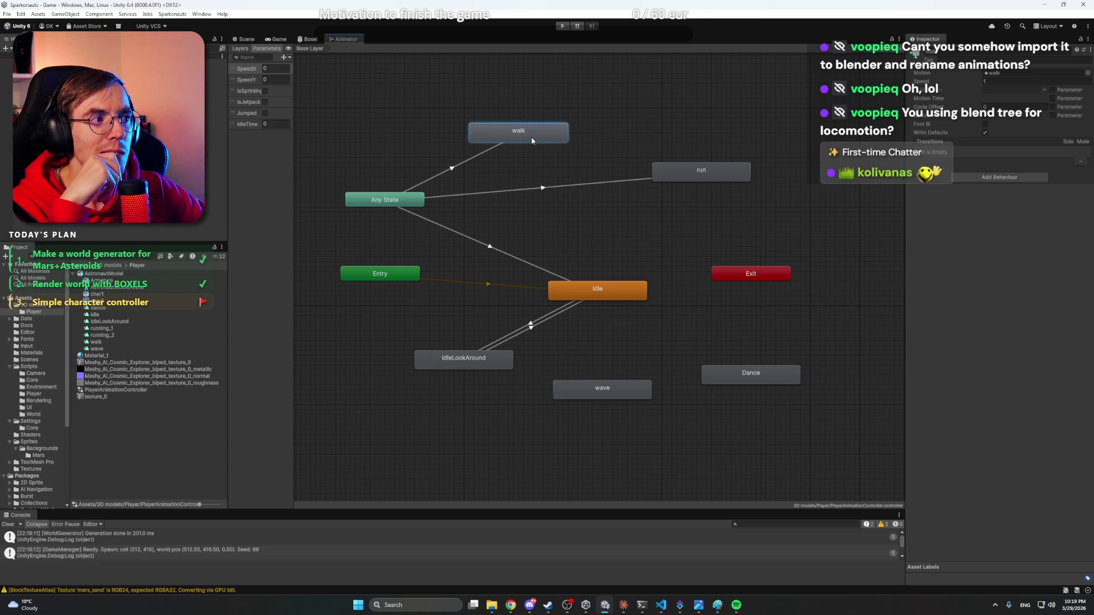
{"action": "left_click", "coordinate": [641, 142]}
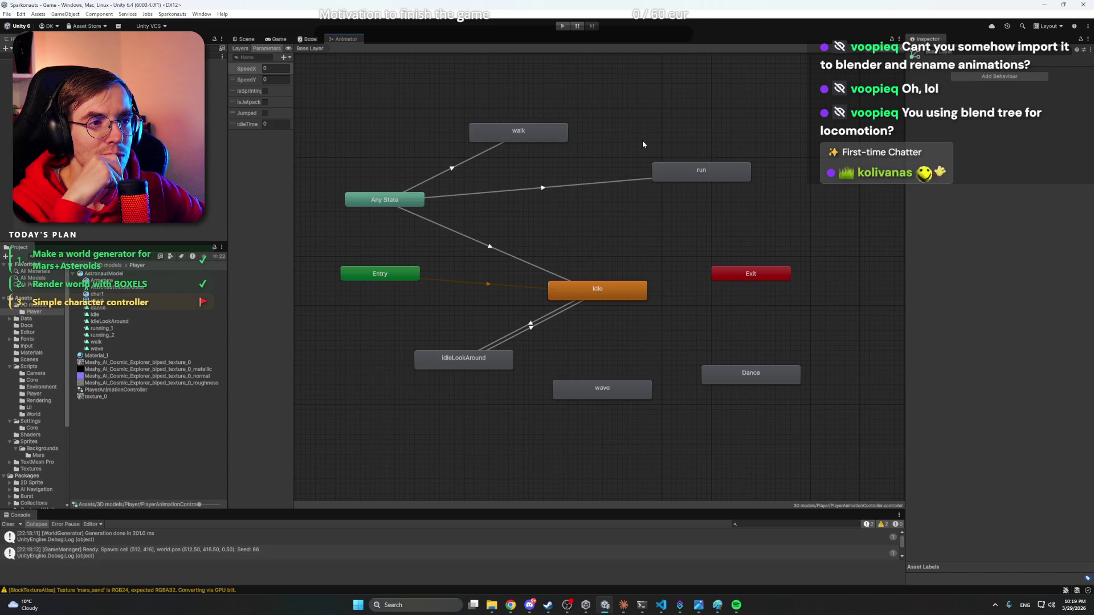
{"action": "key", "text": "a"}
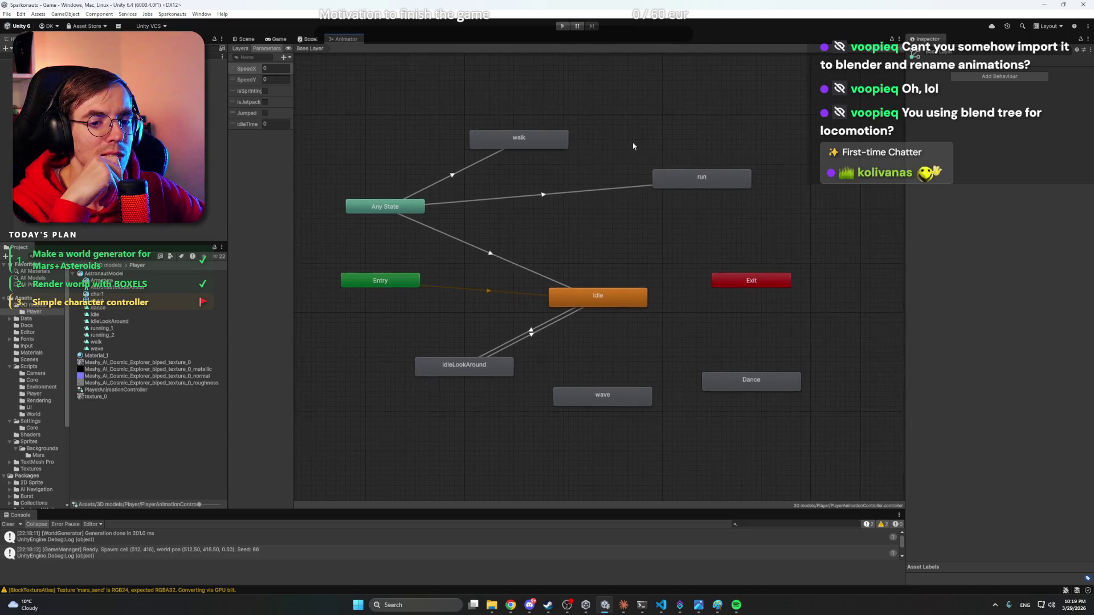
- Read the Claude assistant's implementation notes, then select the Player object in the Hierarchy
{"action": "left_click", "coordinate": [624, 609]}
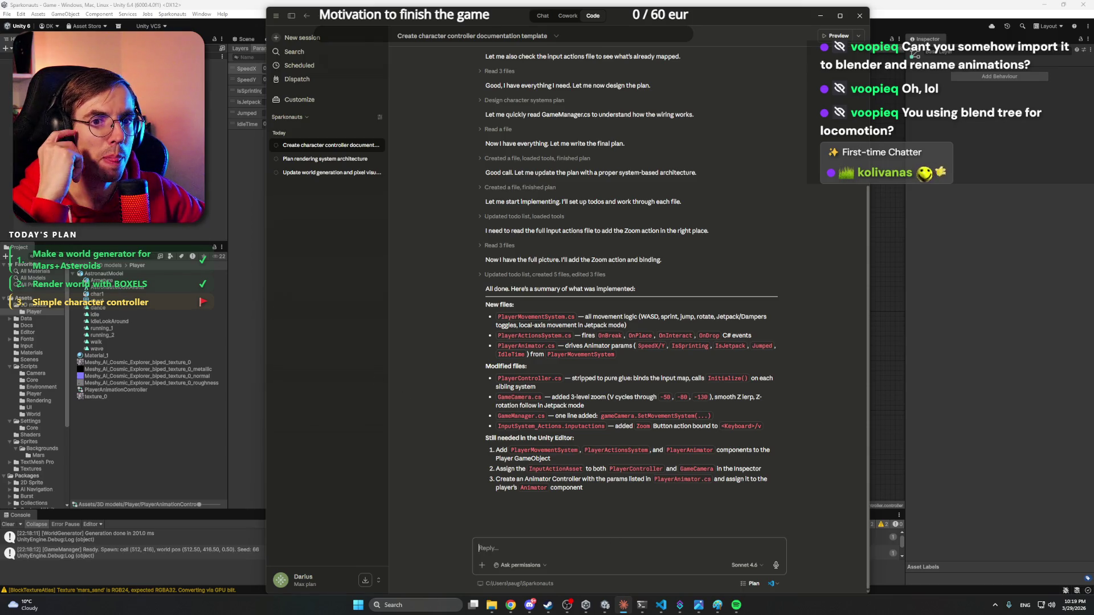
{"action": "key", "text": "alt+Tab"}
{"action": "left_click", "coordinate": [114, 152]}
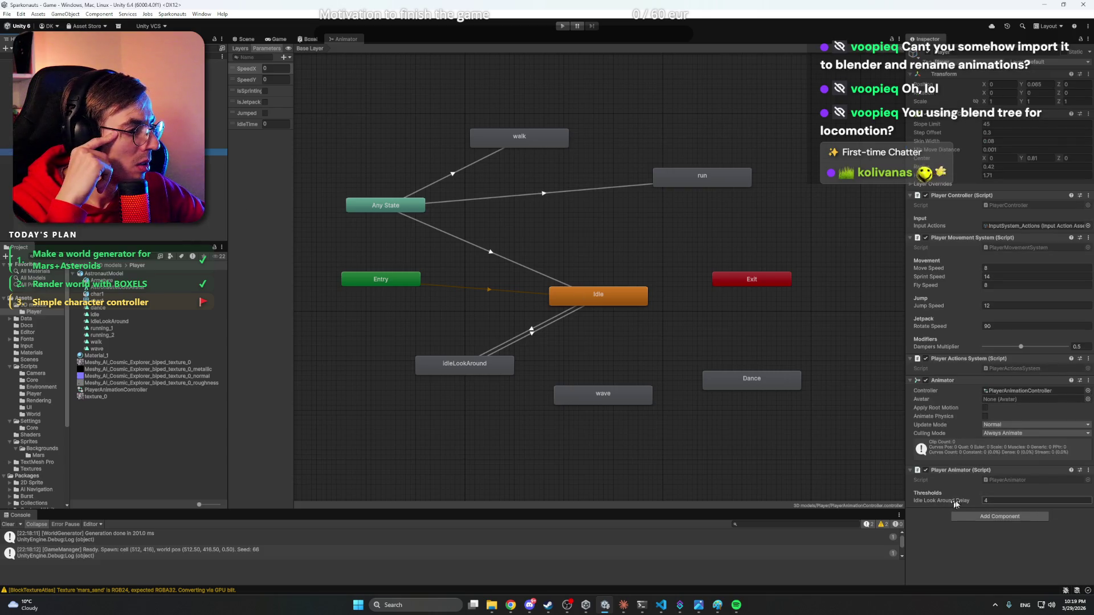
- Set Idle Look Around Delay to 15 and assign AstronautModelAvatar as the Animator's avatar
{"action": "left_click", "coordinate": [1000, 500]}
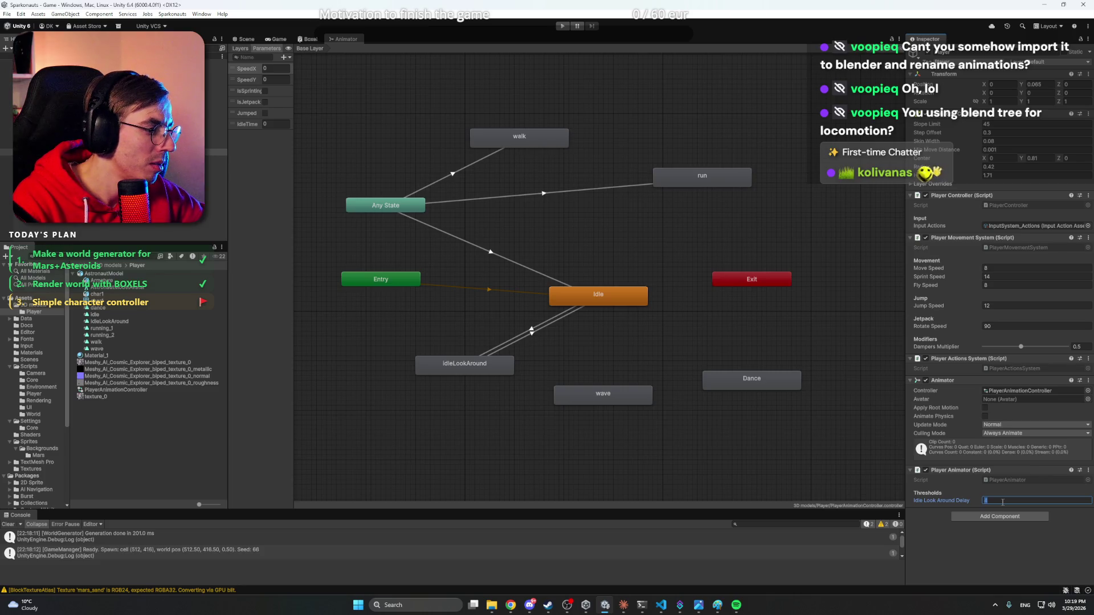
{"action": "type", "text": "15"}
{"action": "key", "text": "Return"}
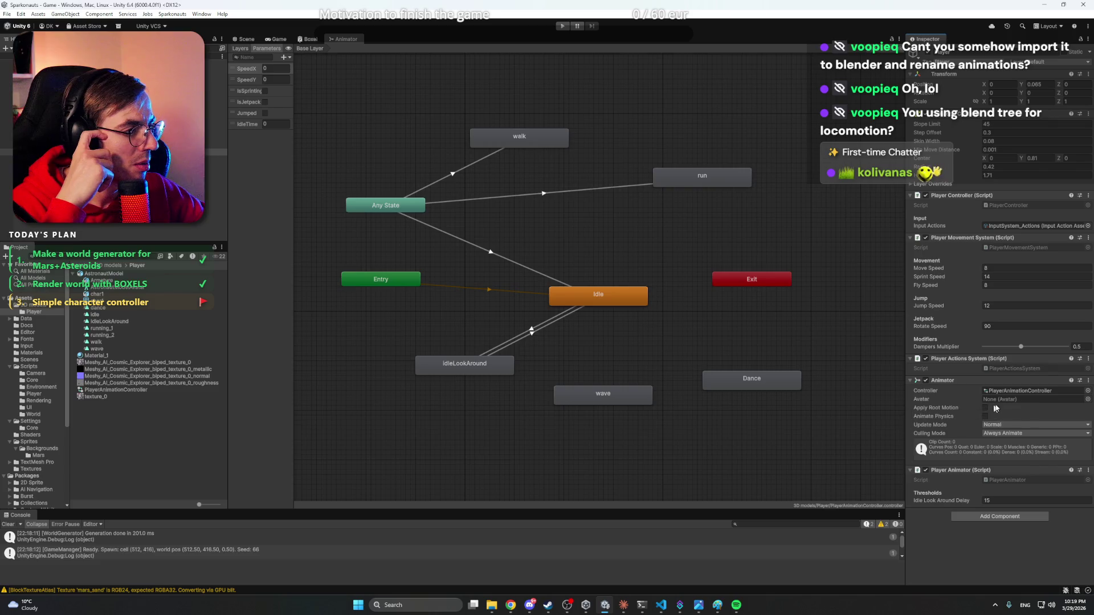
{"action": "left_click", "coordinate": [1088, 399]}
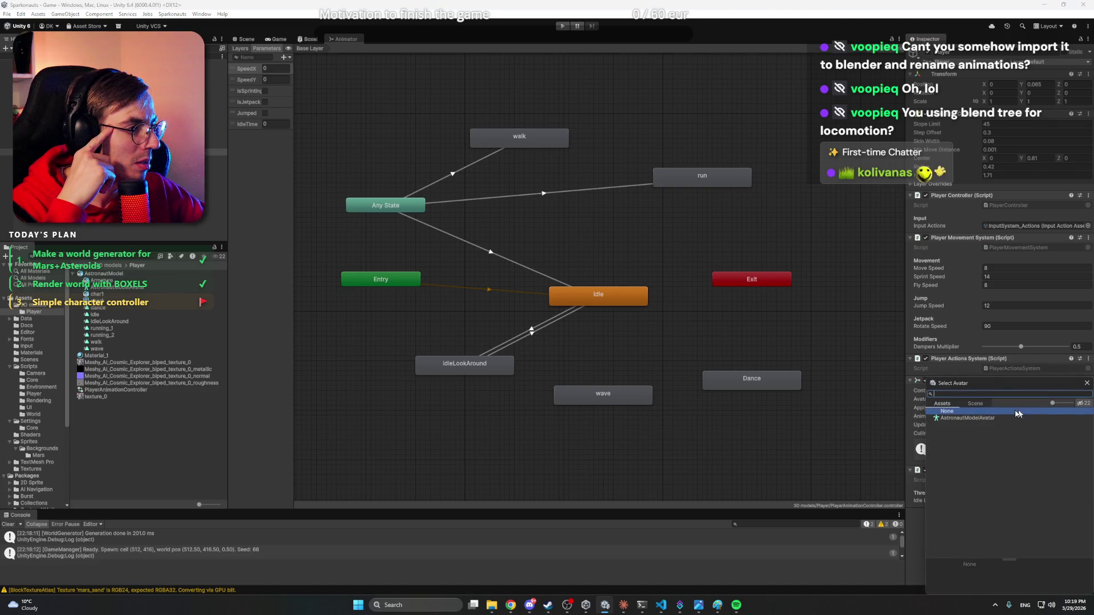
{"action": "double_click", "coordinate": [982, 421]}
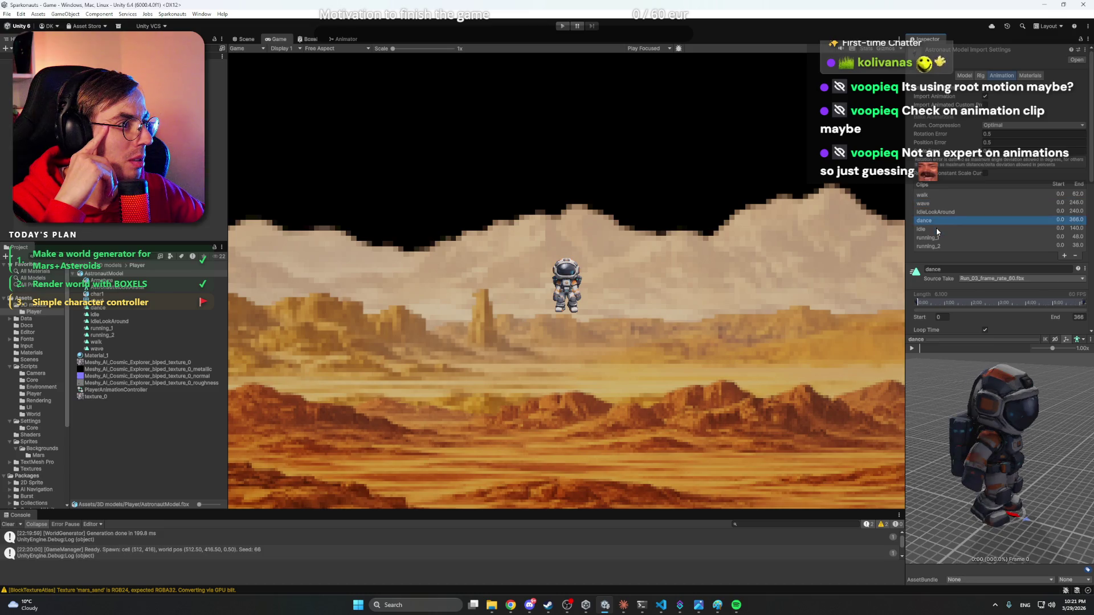
- Select the IdleLookAround clip in the Animation import tab and preview it
{"action": "left_click", "coordinate": [938, 229]}
{"action": "left_click", "coordinate": [941, 239]}
{"action": "left_click", "coordinate": [940, 211]}
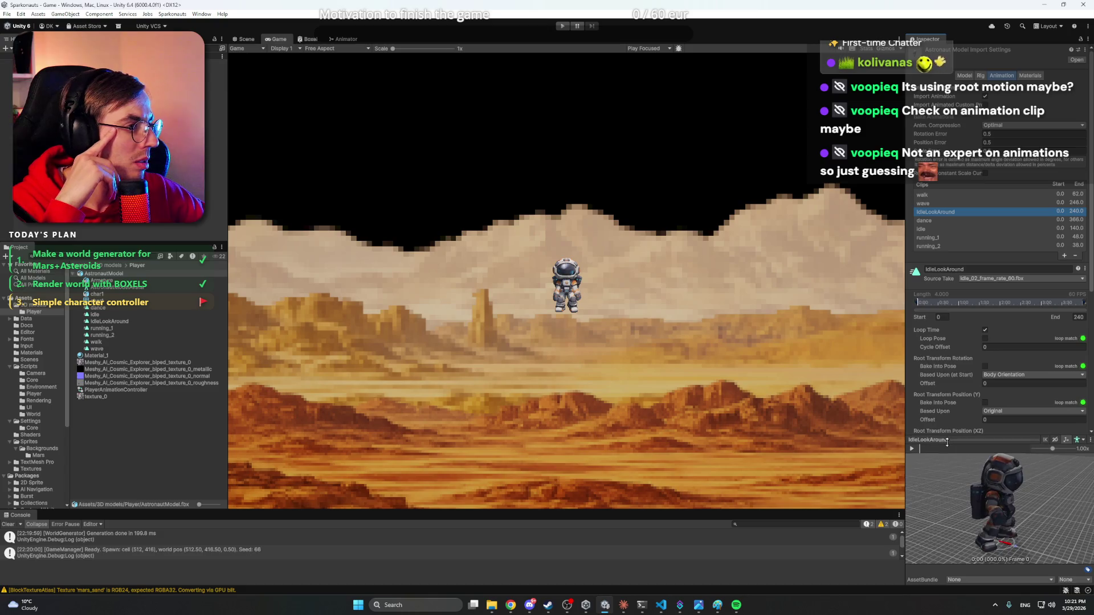
{"action": "scroll", "coordinate": [946, 297], "scroll_direction": "down", "scroll_amount": 2}
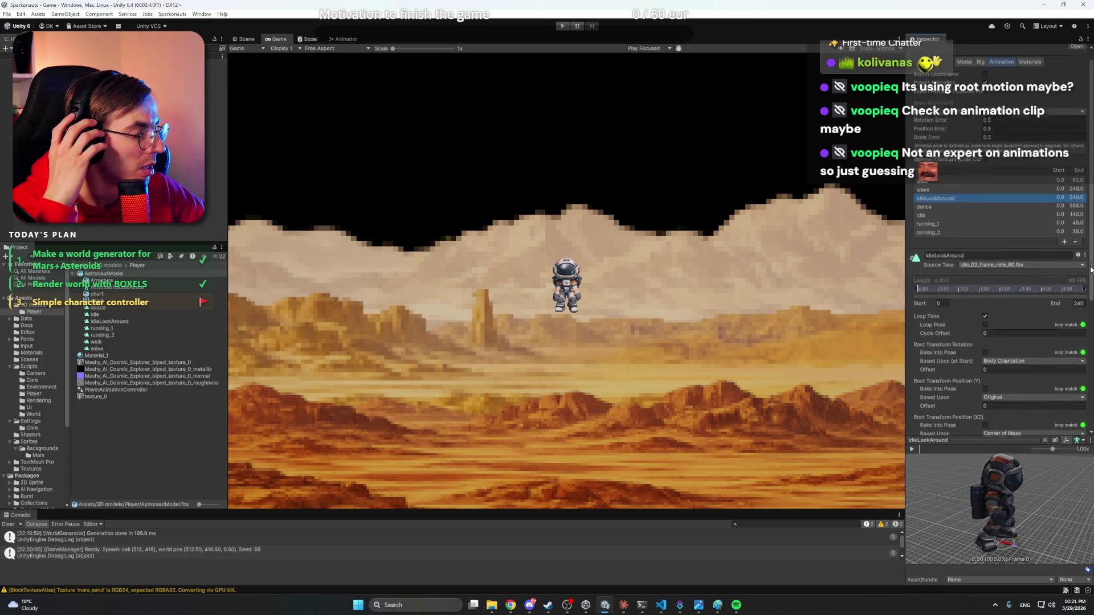
{"action": "left_click", "coordinate": [912, 449]}
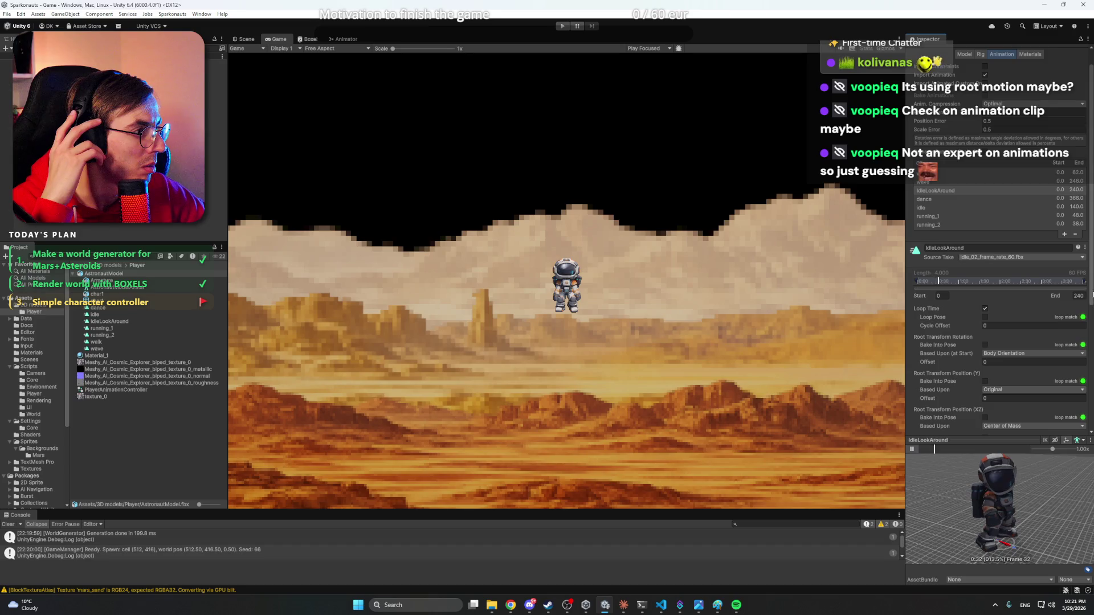
{"action": "left_click_drag", "start_coordinate": [1092, 288], "coordinate": [1091, 315]}
- Bake root rotation and Y position into the pose, keeping XZ position on Center of Mass
{"action": "left_click", "coordinate": [1020, 303]}
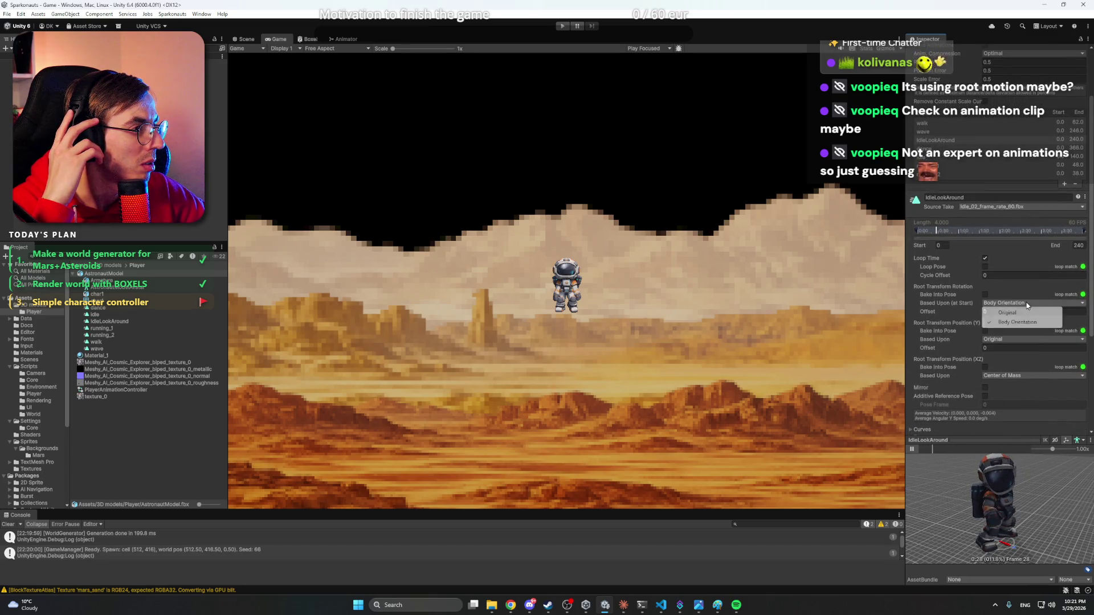
{"action": "left_click", "coordinate": [985, 295]}
{"action": "left_click", "coordinate": [985, 295]}
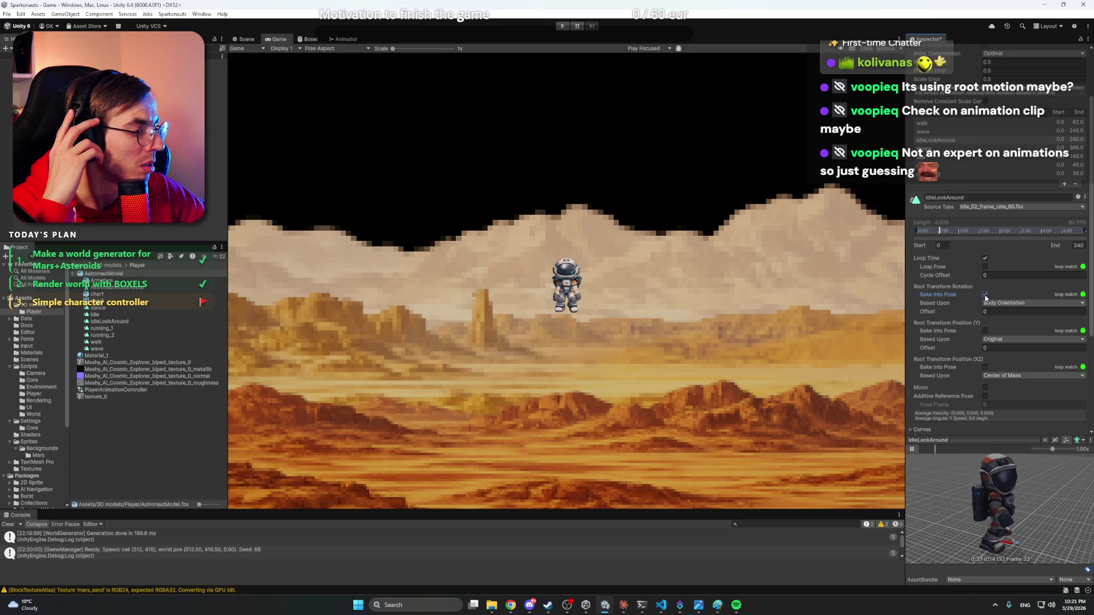
{"action": "left_click", "coordinate": [985, 331]}
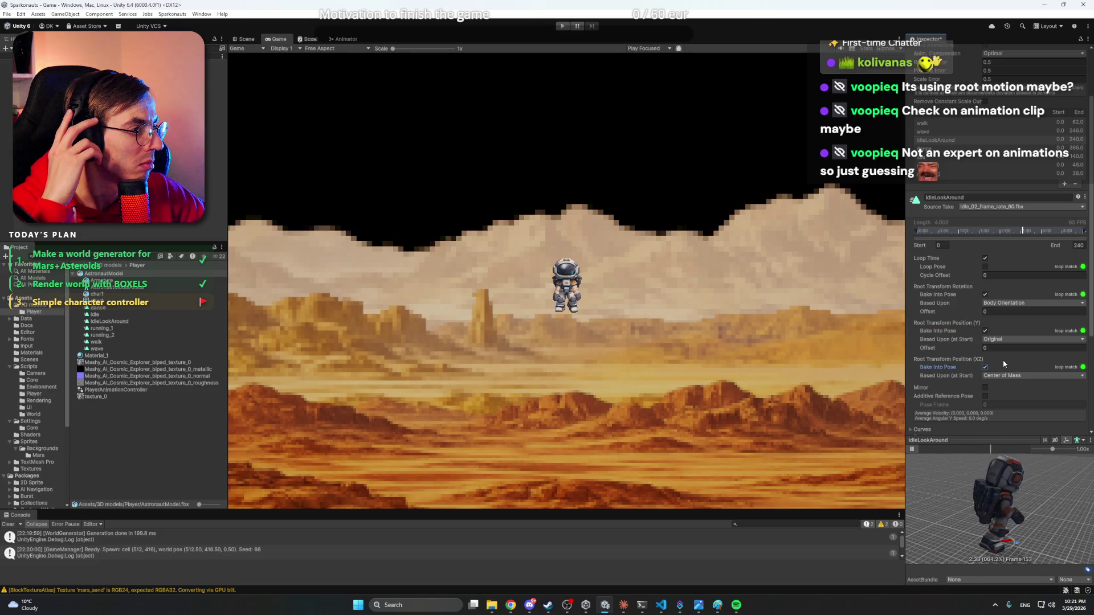
{"action": "left_click", "coordinate": [1003, 376]}
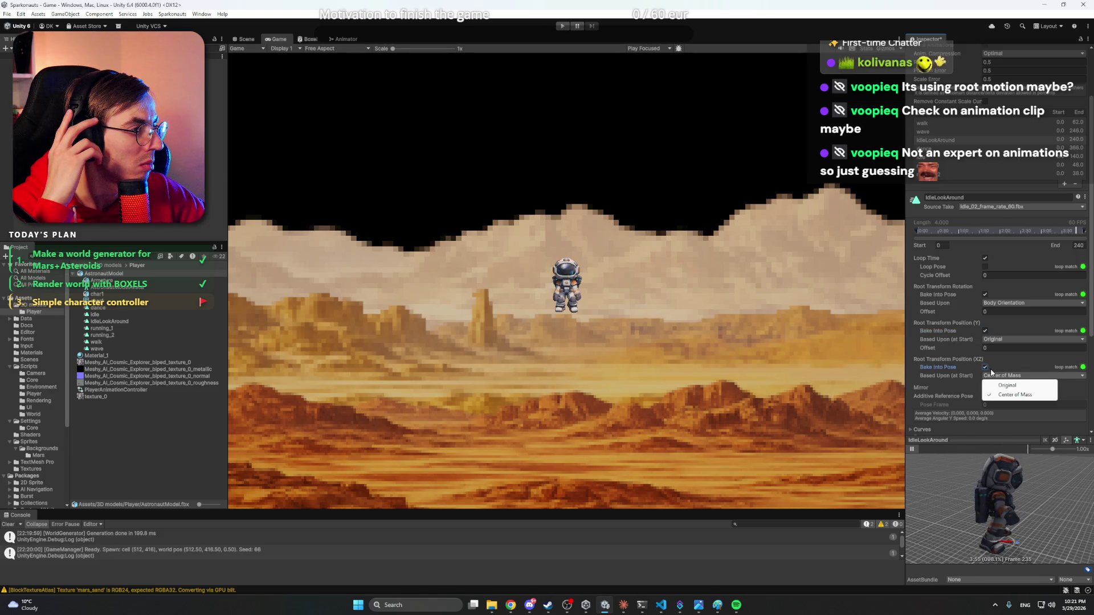
{"action": "left_click", "coordinate": [1002, 375]}
{"action": "left_click", "coordinate": [986, 367]}
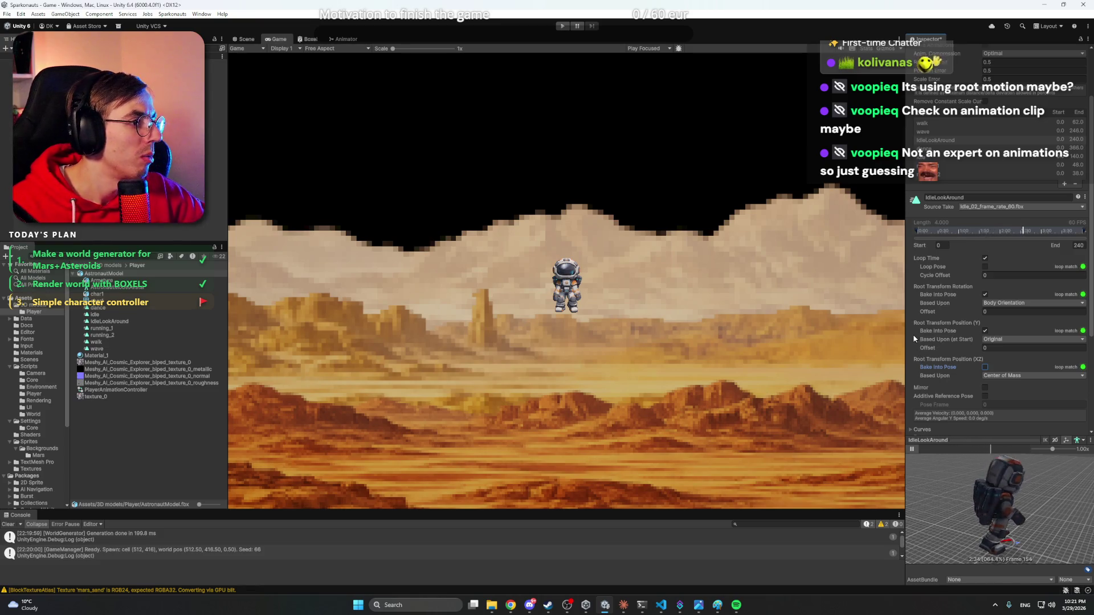
- Leave the root motion node as None, then enter Play mode and save the import changes
{"action": "scroll", "coordinate": [918, 324], "scroll_direction": "down", "scroll_amount": 5}
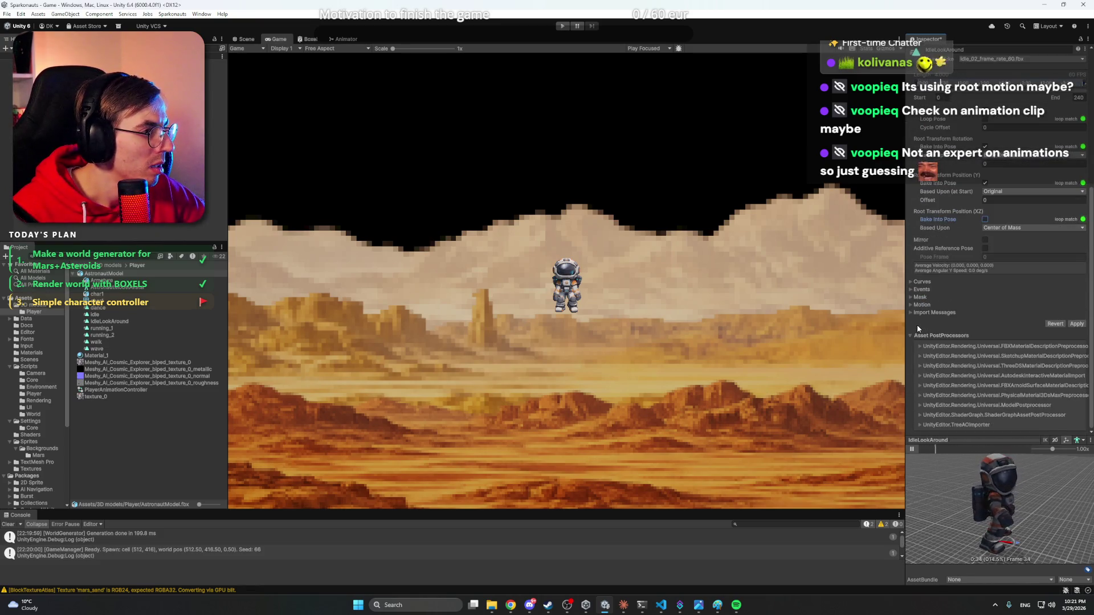
{"action": "left_click", "coordinate": [911, 305]}
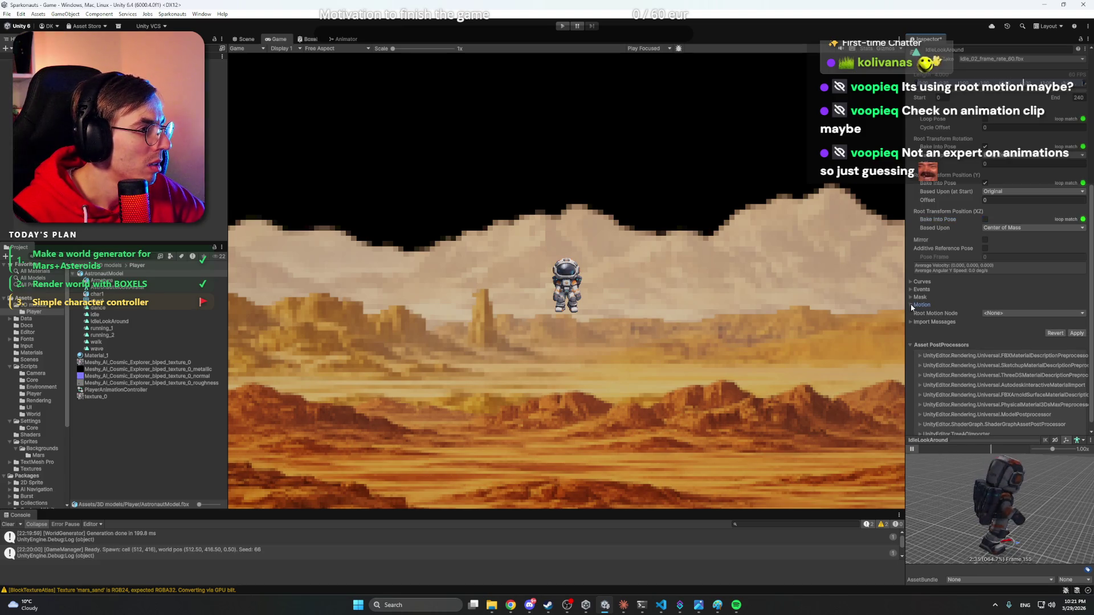
{"action": "left_click", "coordinate": [997, 314]}
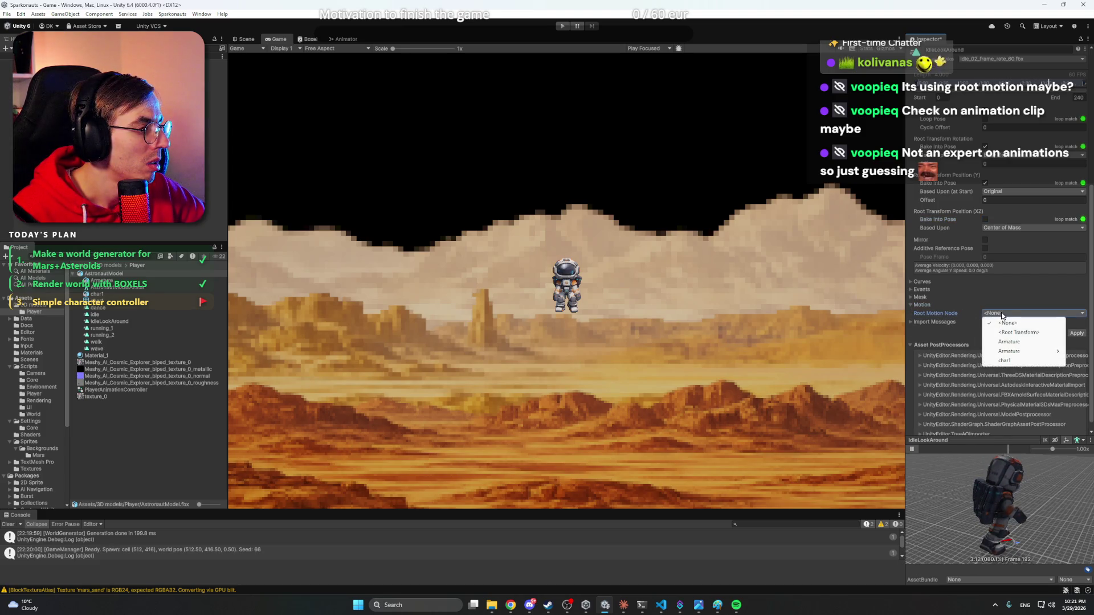
{"action": "left_click", "coordinate": [916, 313]}
{"action": "left_click", "coordinate": [911, 305]}
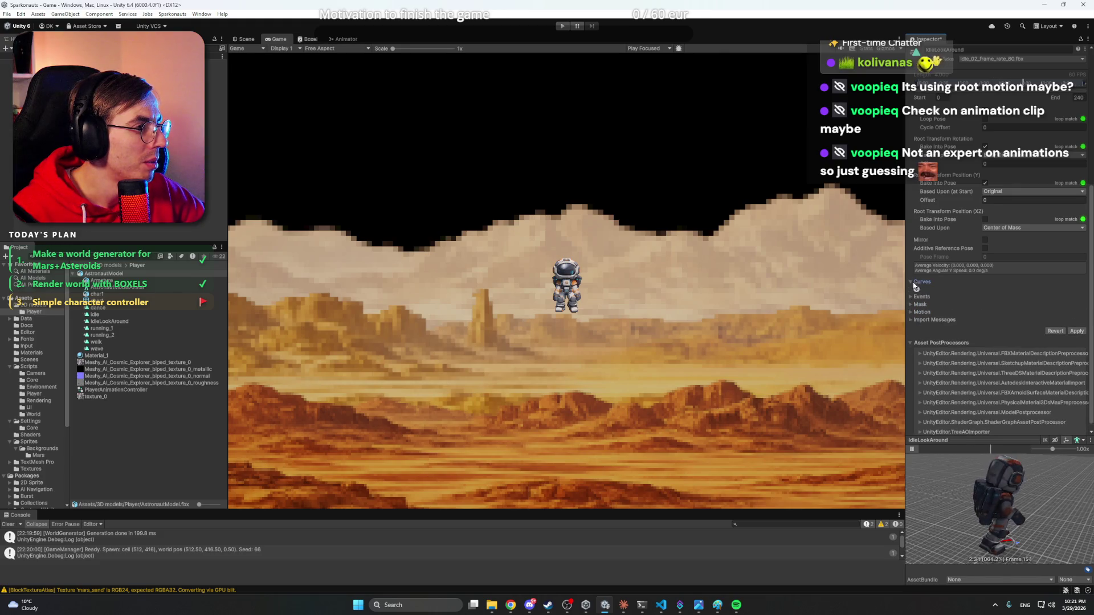
{"action": "scroll", "coordinate": [916, 287], "scroll_direction": "up", "scroll_amount": 5}
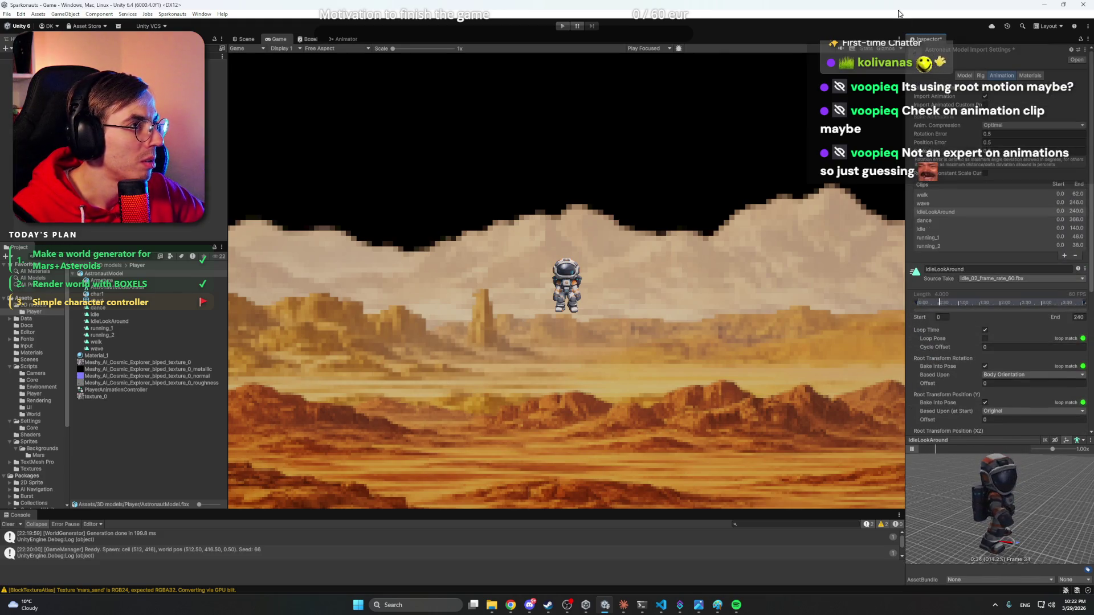
{"action": "key", "text": "ctrl+p"}
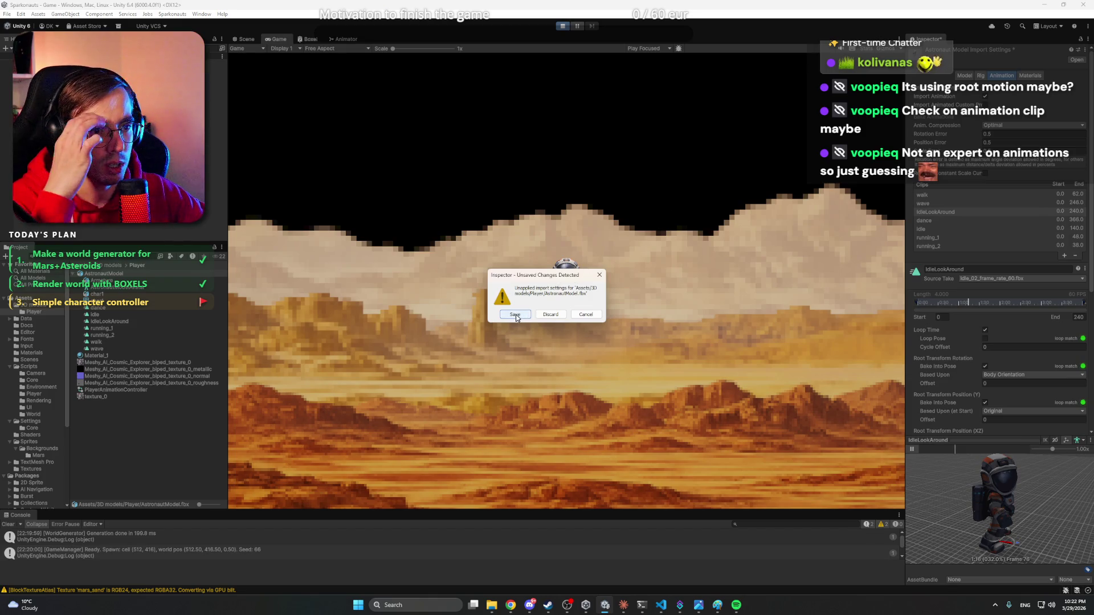
{"action": "left_click", "coordinate": [515, 315]}
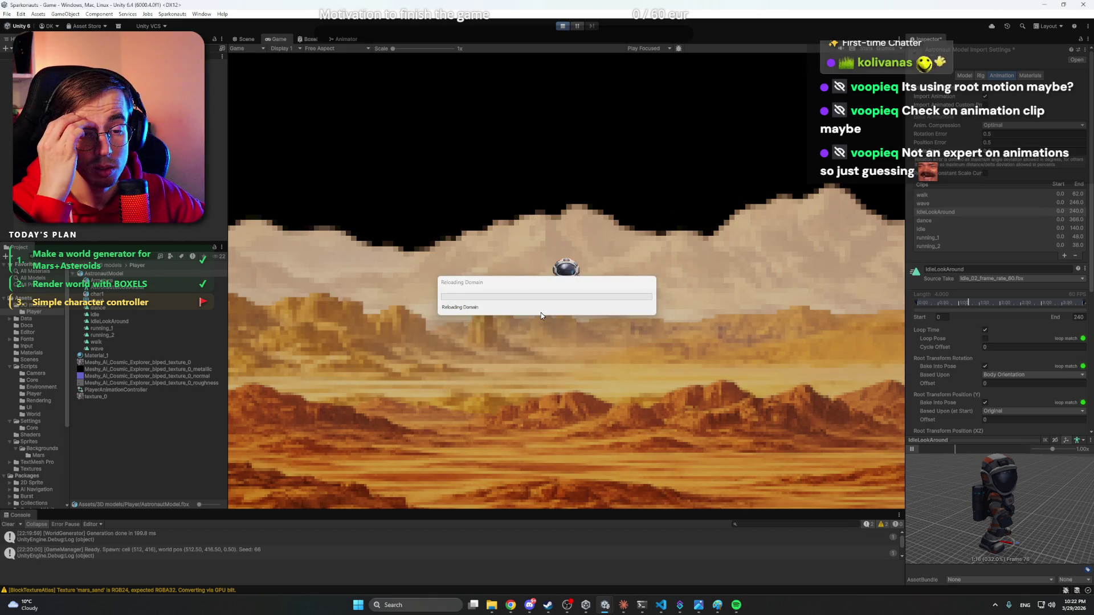
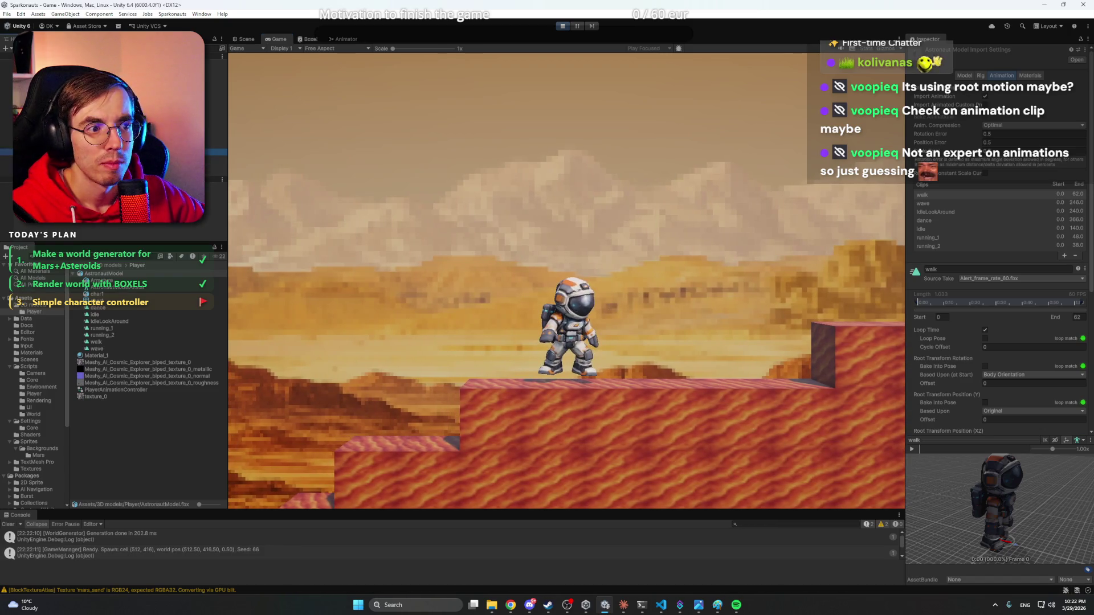
- Show the Player's collider gizmo in the Game view, test a jump, then stop the game
{"action": "key", "text": "ctrl+z"}
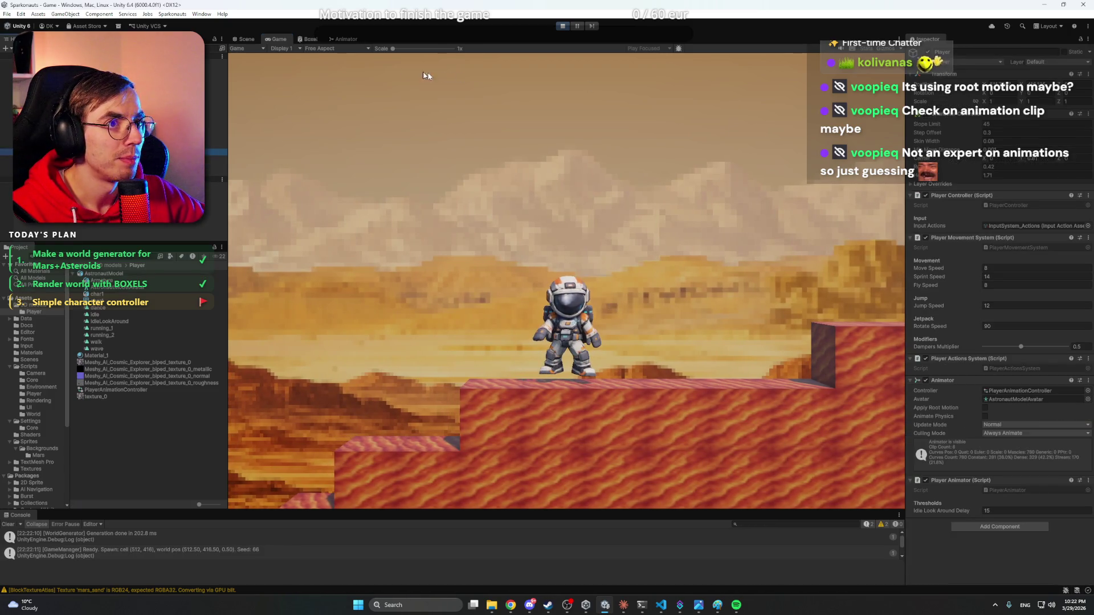
{"action": "left_click", "coordinate": [884, 50]}
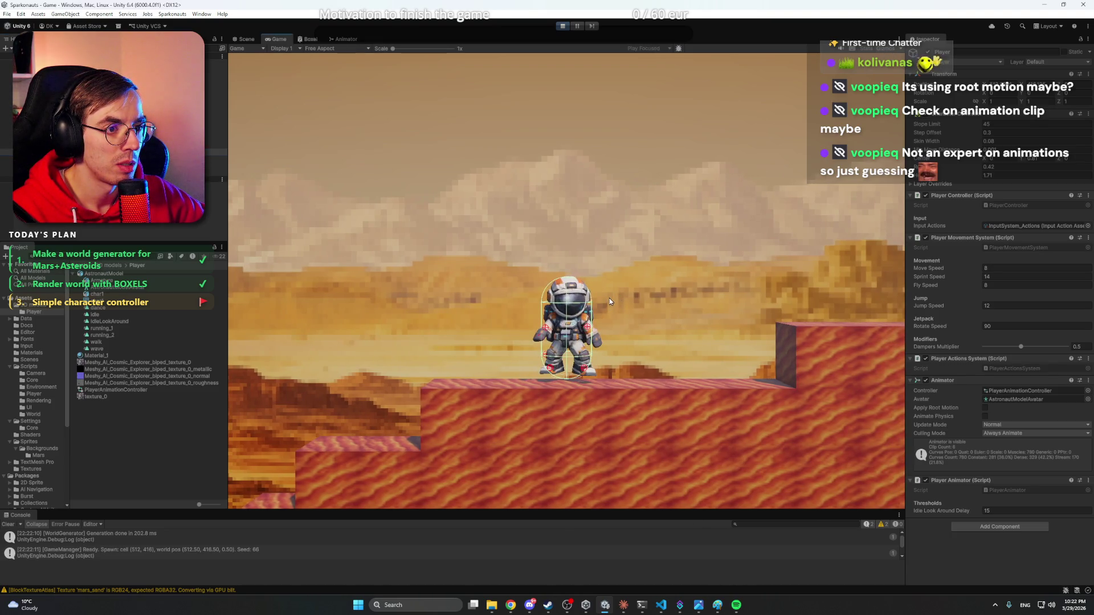
{"action": "key", "text": "space"}
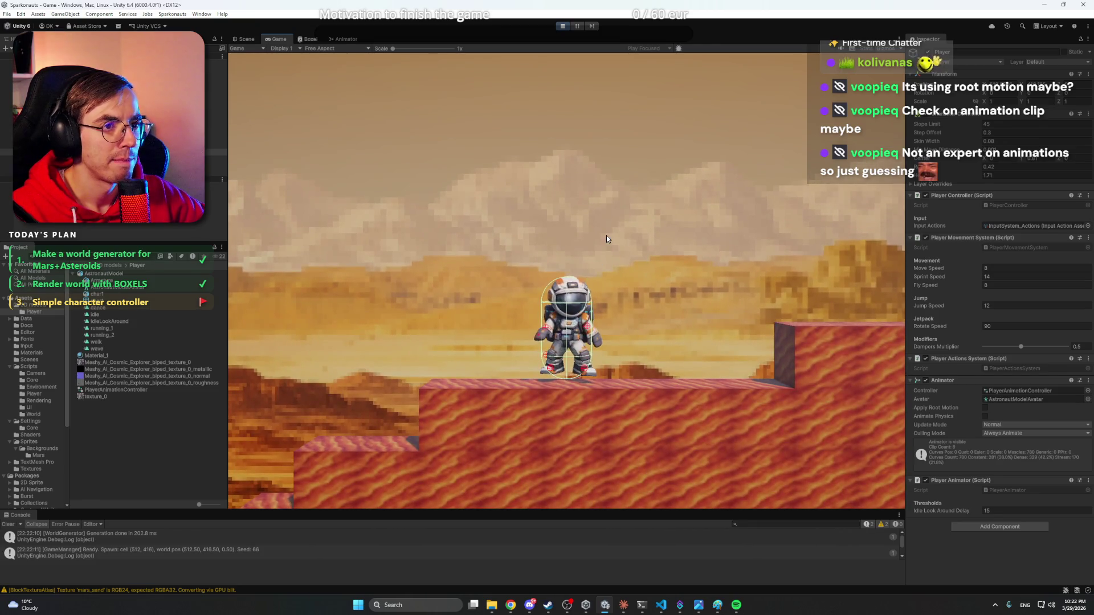
{"action": "left_click", "coordinate": [565, 27]}
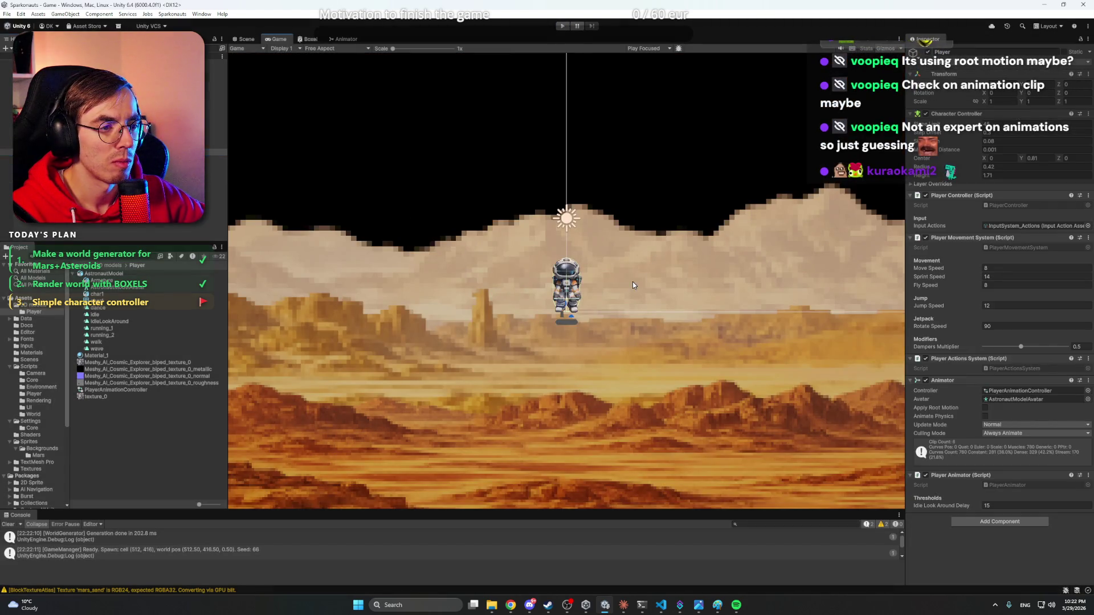
- Select the Player object and bring the Scene view close to the astronaut
{"action": "left_click", "coordinate": [216, 169]}
{"action": "left_click", "coordinate": [217, 149]}
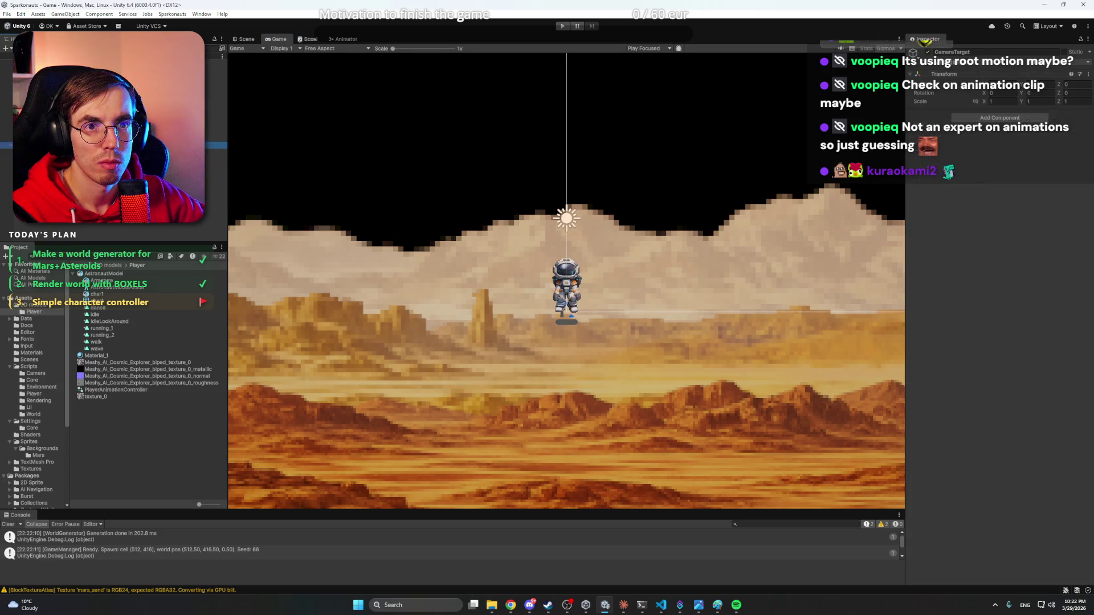
{"action": "left_click", "coordinate": [246, 38]}
{"action": "left_click", "coordinate": [217, 152]}
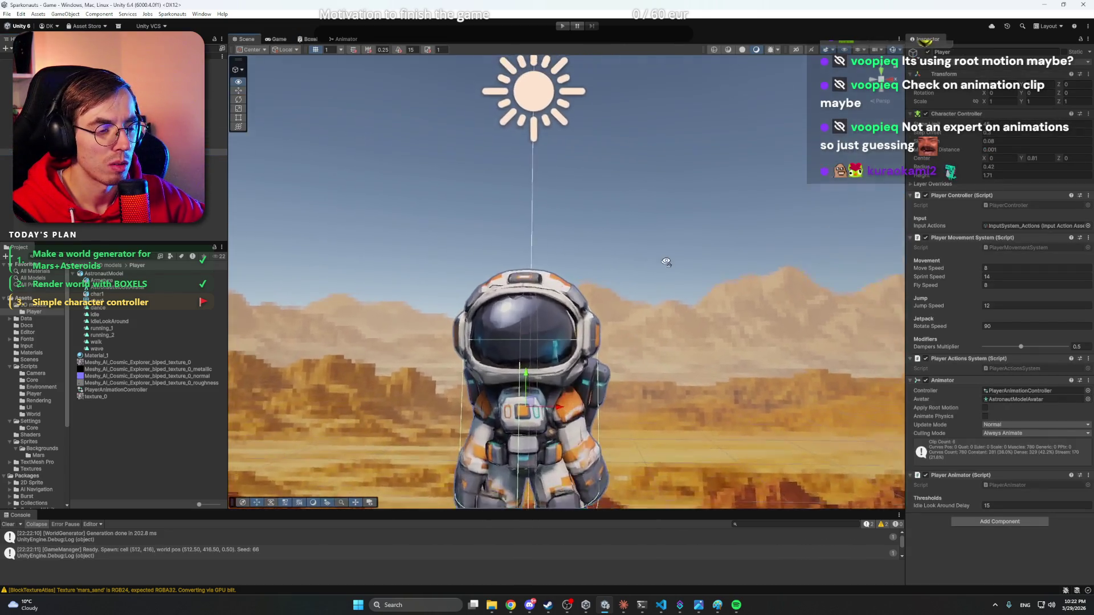
{"action": "mouse_move", "coordinate": [673, 268]}
{"action": "left_mouse_down"}
{"action": "mouse_move", "coordinate": [667, 238]}
{"action": "mouse_move", "coordinate": [681, 265]}
{"action": "mouse_move", "coordinate": [874, 277]}
{"action": "left_mouse_up"}
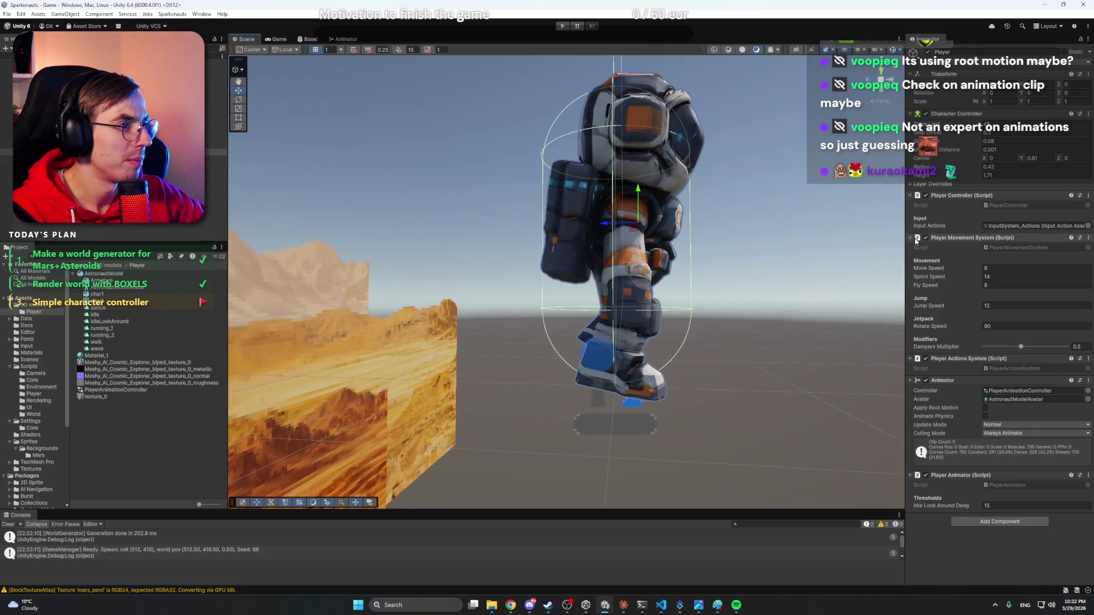
- Set the Character Controller Height to 1.59 and Center Y to 0.84, then run the game
{"action": "left_click", "coordinate": [929, 177]}
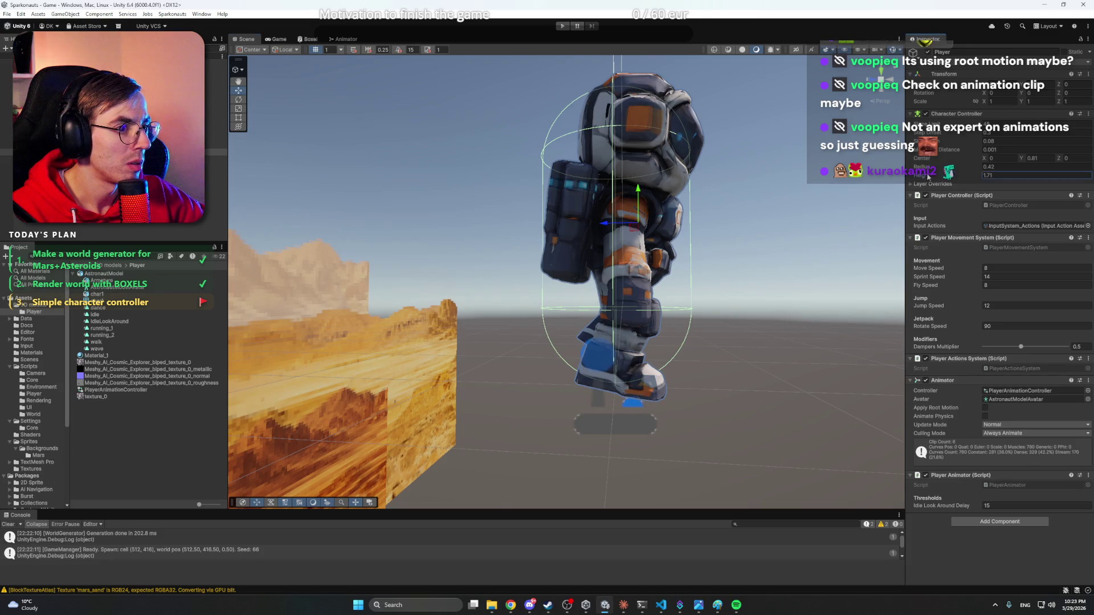
{"action": "left_click_drag", "start_coordinate": [928, 177], "coordinate": [926, 176]}
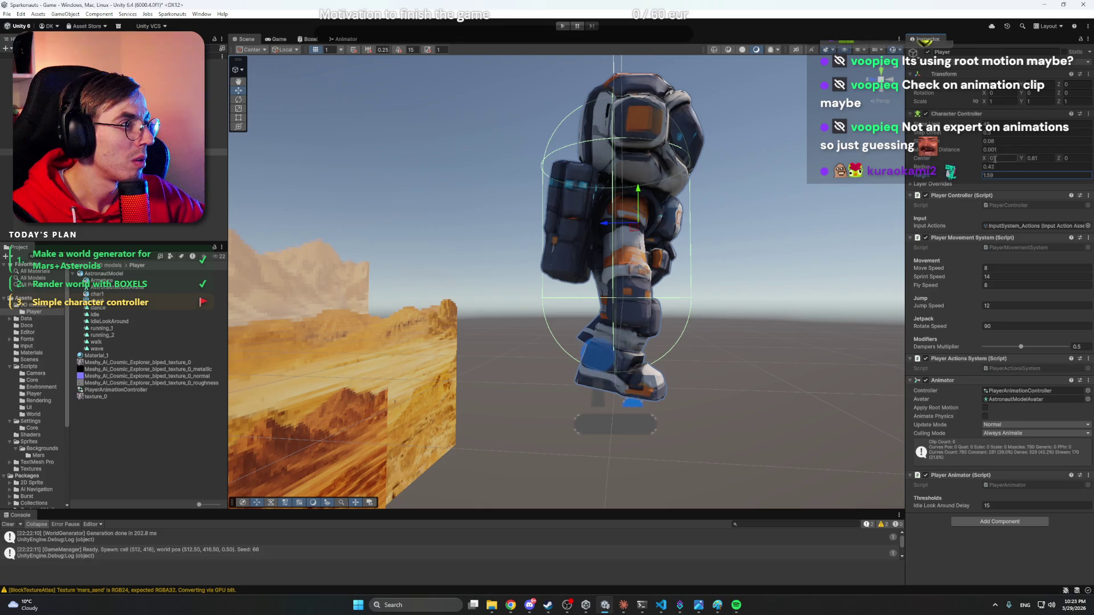
{"action": "left_click", "coordinate": [1032, 158]}
{"action": "type", "text": "0.93"}
{"action": "key", "text": "Return"}
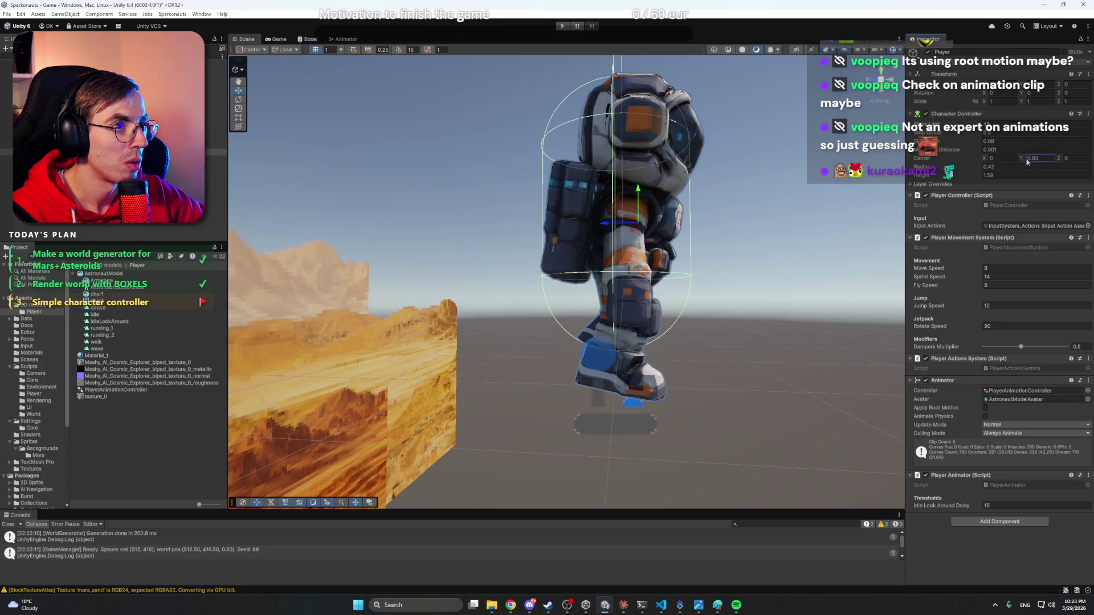
{"action": "key", "text": "ctrl+z"}
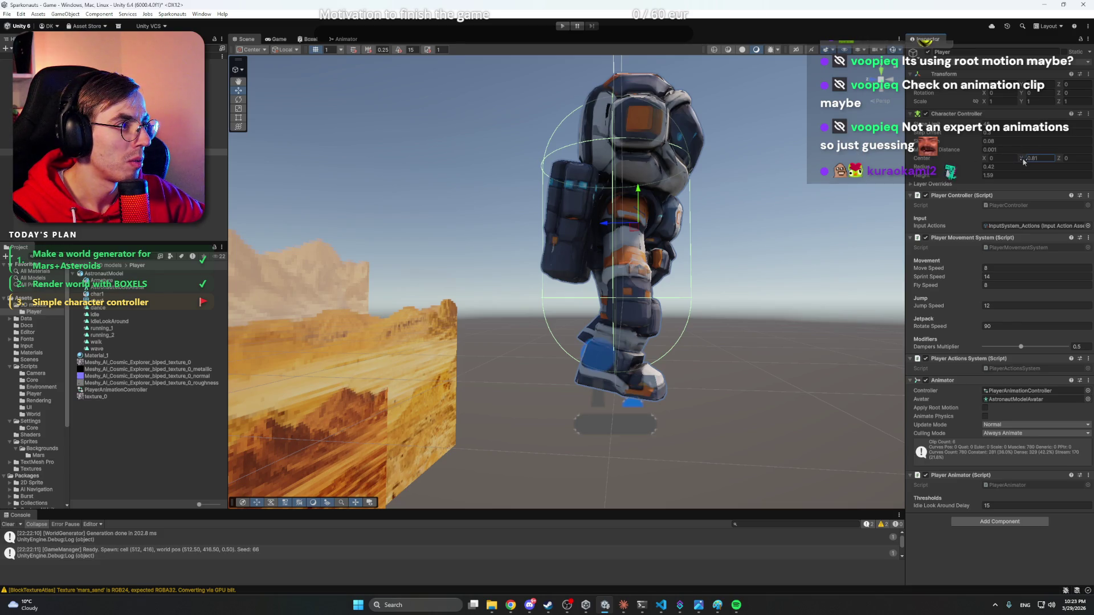
{"action": "left_click_drag", "start_coordinate": [1024, 161], "coordinate": [1025, 162]}
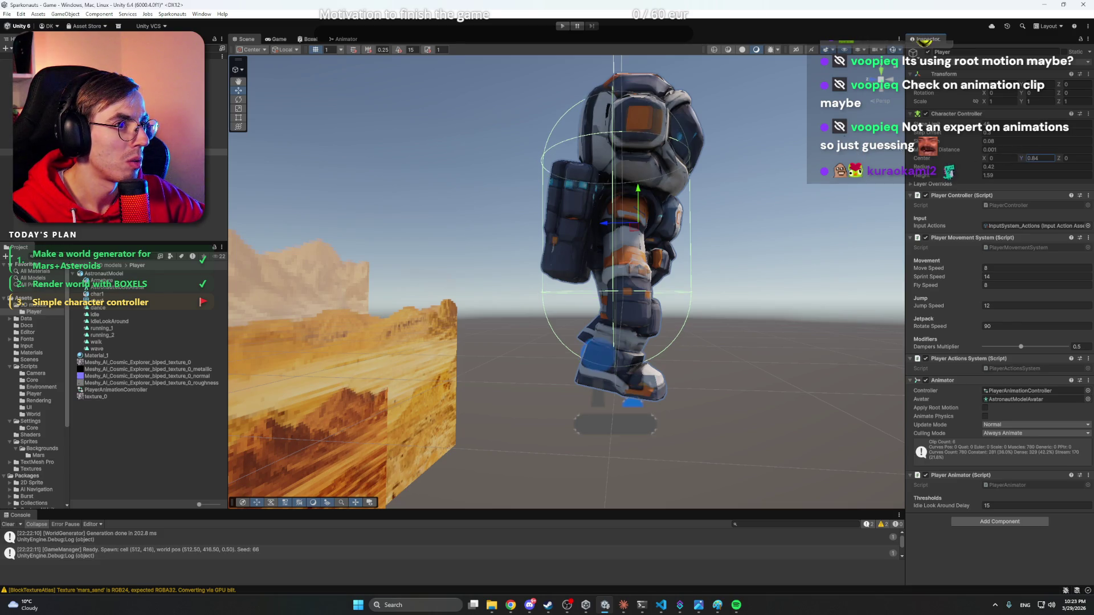
{"action": "left_click", "coordinate": [562, 26]}
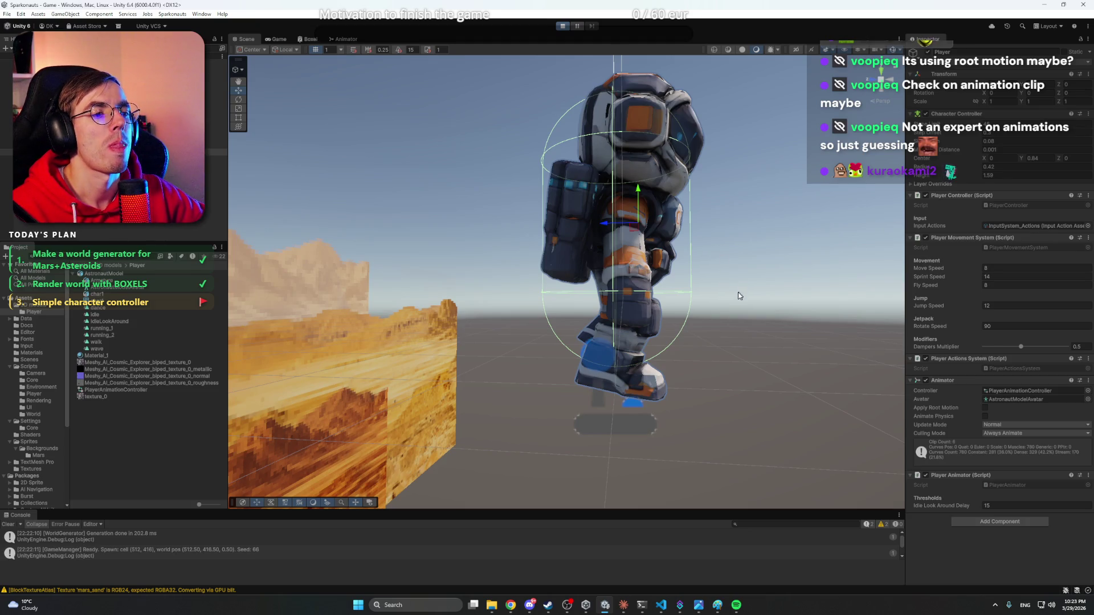
{"action": "key", "text": "ctrl+p"}
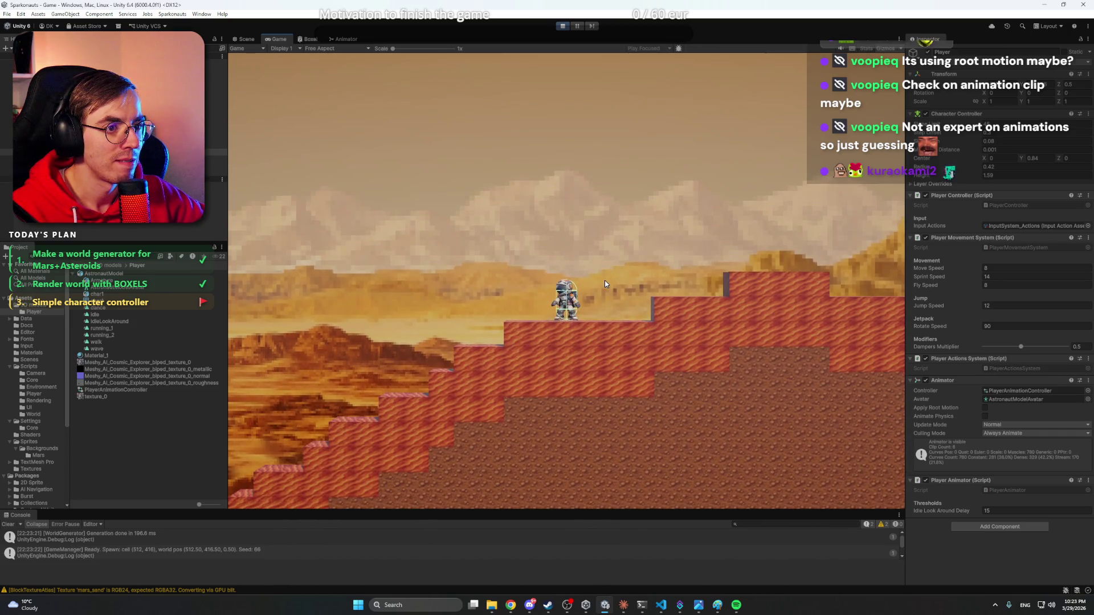
- Hide Game view gizmos, walk the astronaut left and right with a jump, then stop
{"action": "scroll", "coordinate": [599, 279], "scroll_direction": "down", "scroll_amount": 3}
{"action": "scroll", "coordinate": [598, 279], "scroll_direction": "up", "scroll_amount": 5}
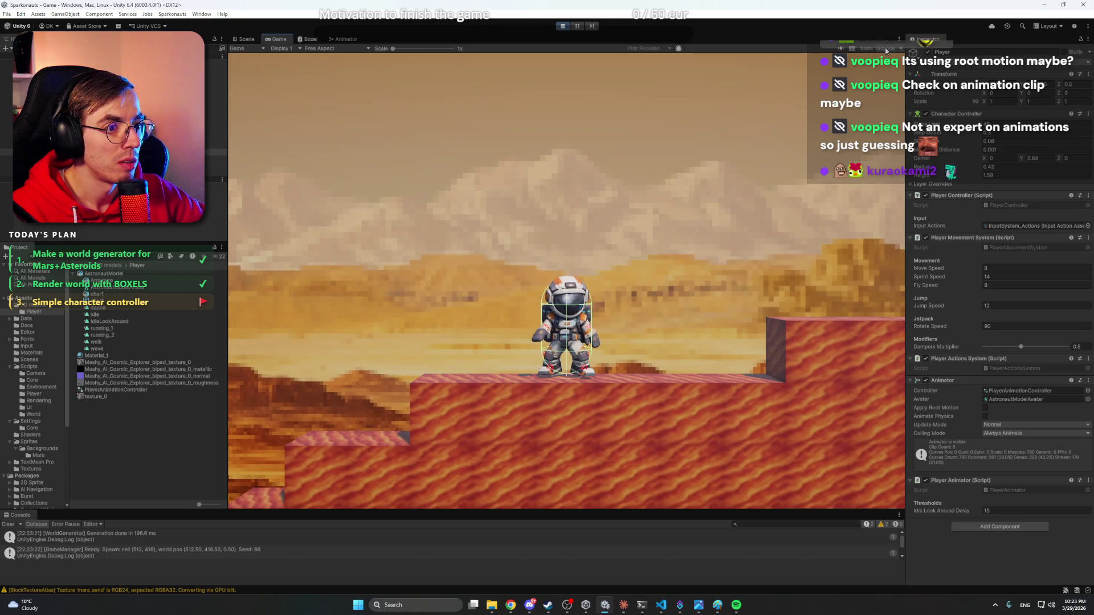
{"action": "left_click", "coordinate": [885, 49]}
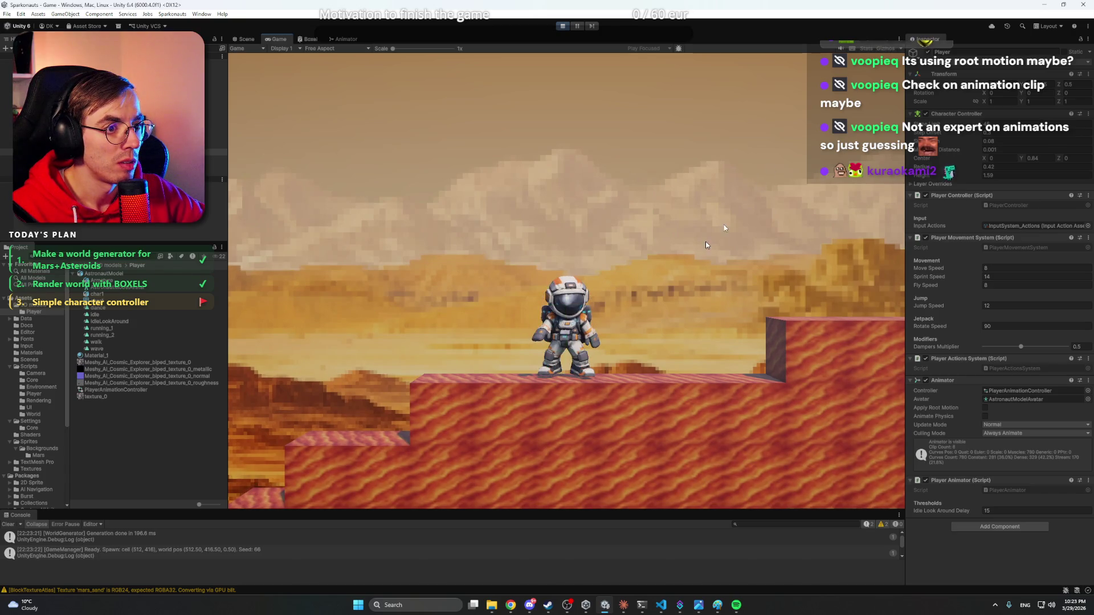
{"action": "key", "text": "a"}
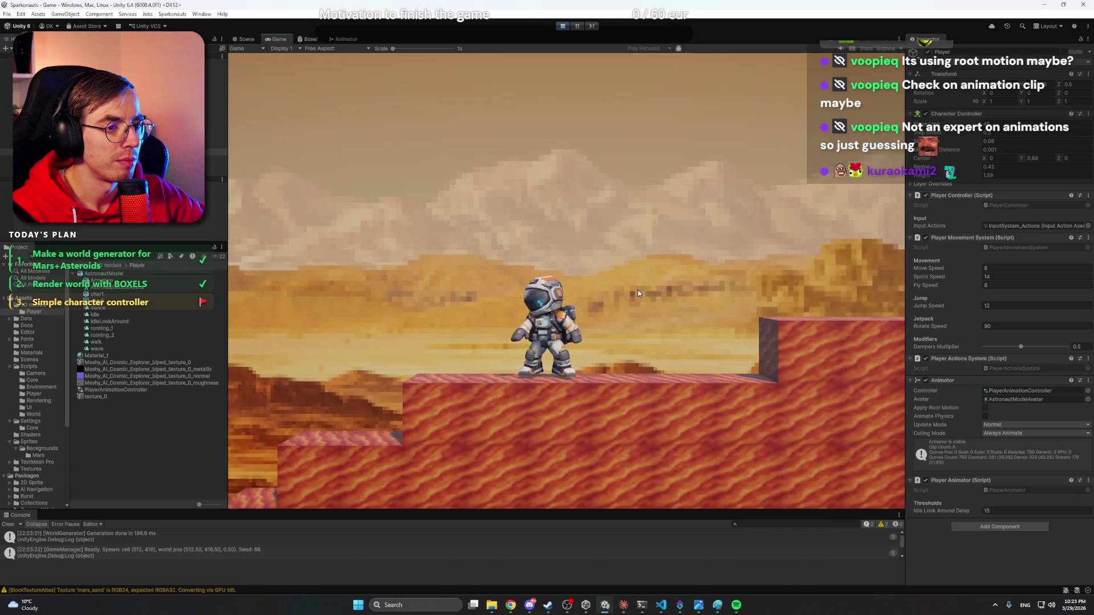
{"action": "key", "text": "space"}
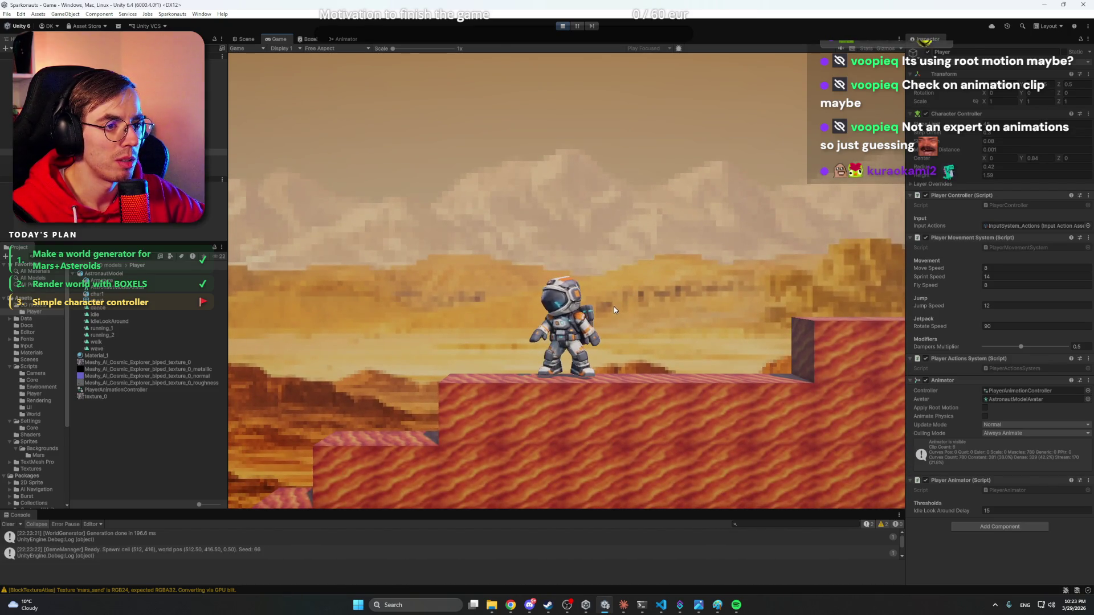
{"action": "key", "text": "d"}
{"action": "key", "text": "a"}
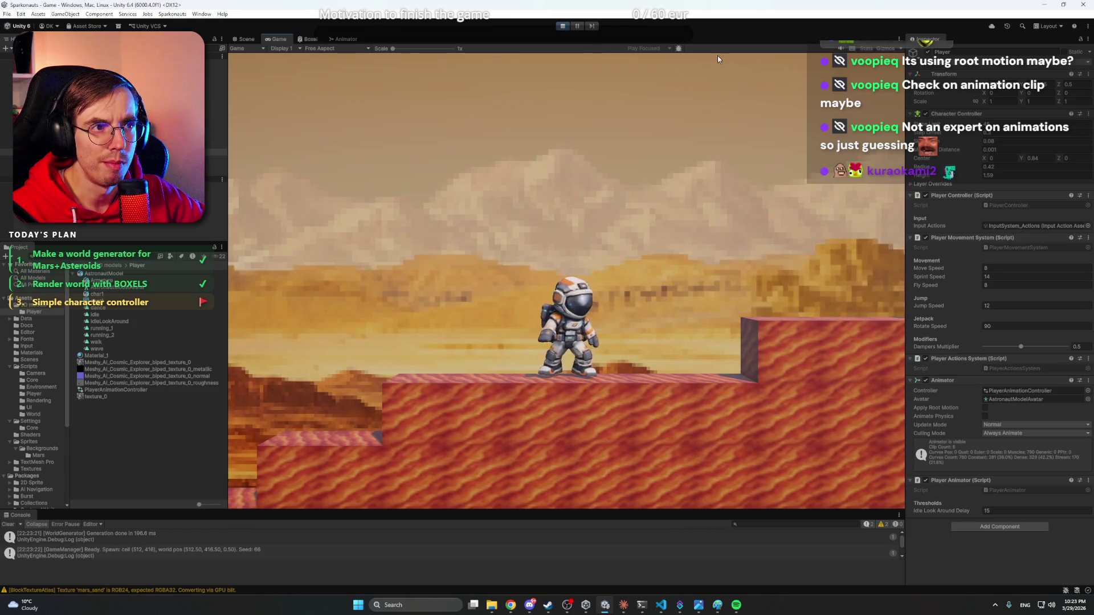
{"action": "left_click", "coordinate": [559, 30]}
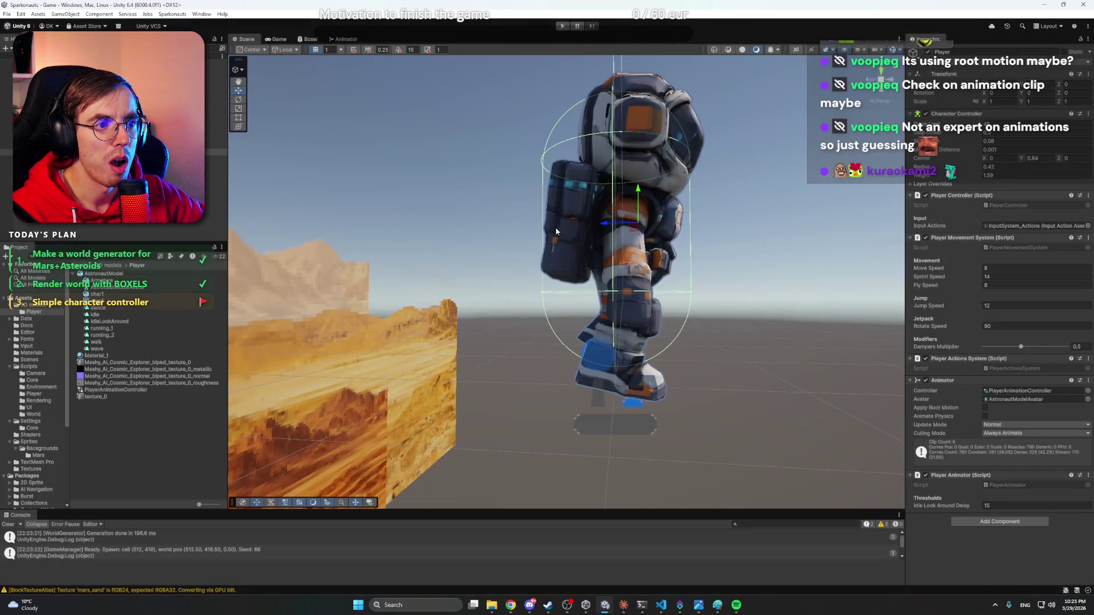
- Orbit to the astronaut's front and select its Model object in the hierarchy
{"action": "left_click_drag", "start_coordinate": [700, 260], "coordinate": [423, 254]}
{"action": "left_click", "coordinate": [114, 164]}
{"action": "left_click", "coordinate": [113, 152]}
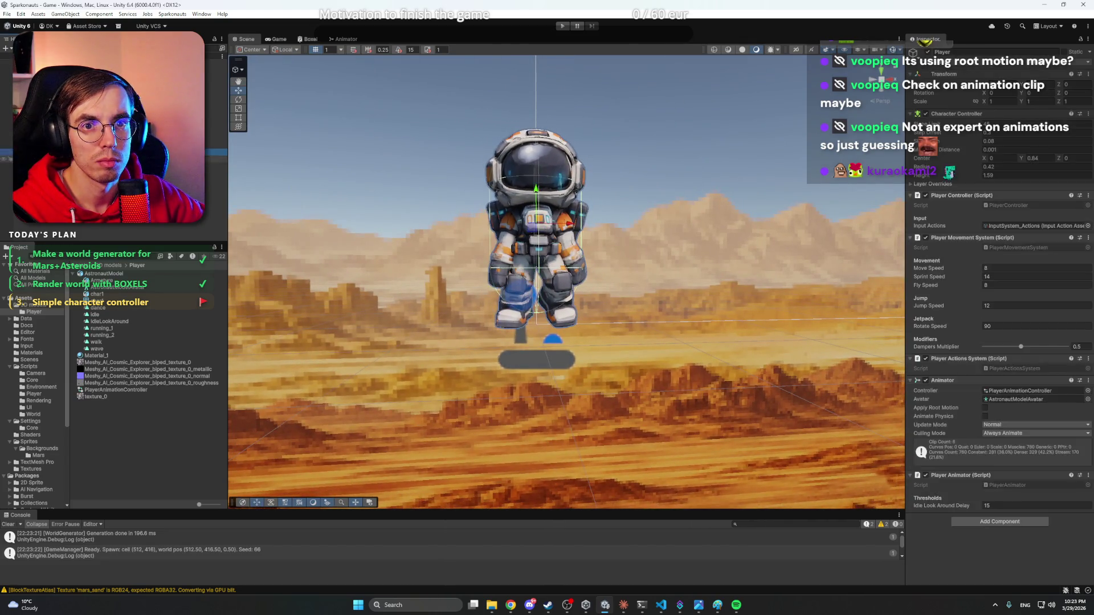
{"action": "left_click", "coordinate": [114, 165]}
{"action": "left_click", "coordinate": [114, 158]}
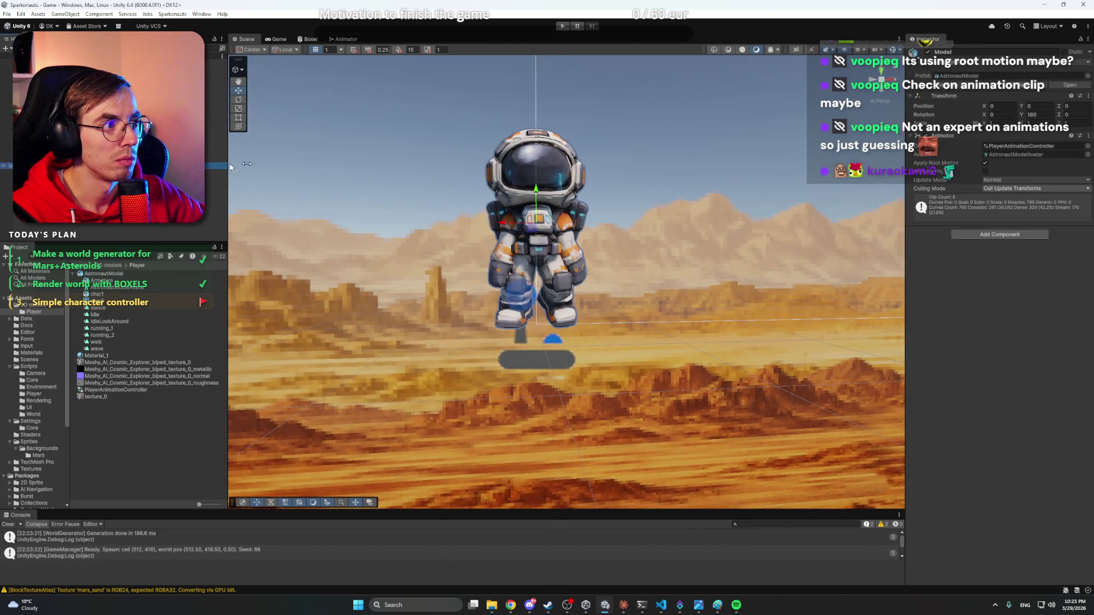
- Turn off Apply Root Motion with Update Mode left at Normal, undo a stray move, and play
{"action": "left_click", "coordinate": [986, 164]}
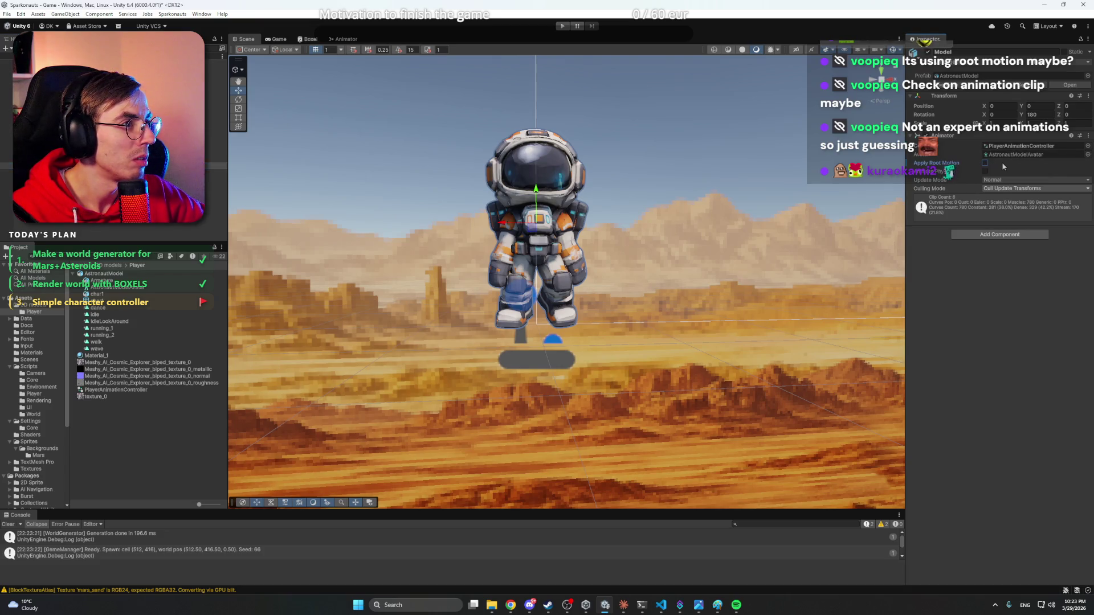
{"action": "left_click", "coordinate": [1007, 182]}
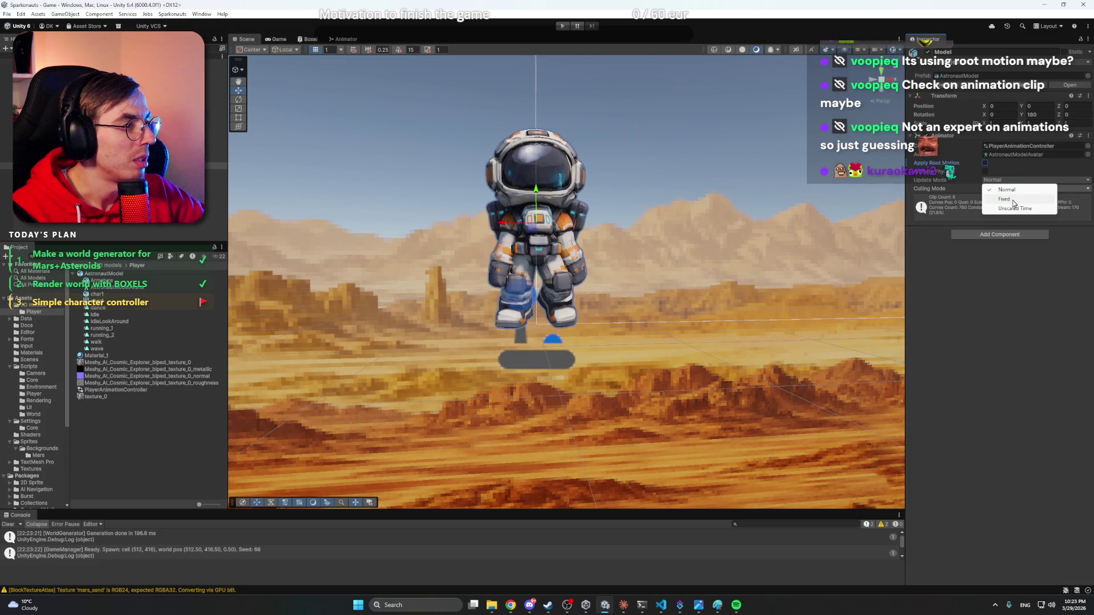
{"action": "left_click", "coordinate": [1018, 273]}
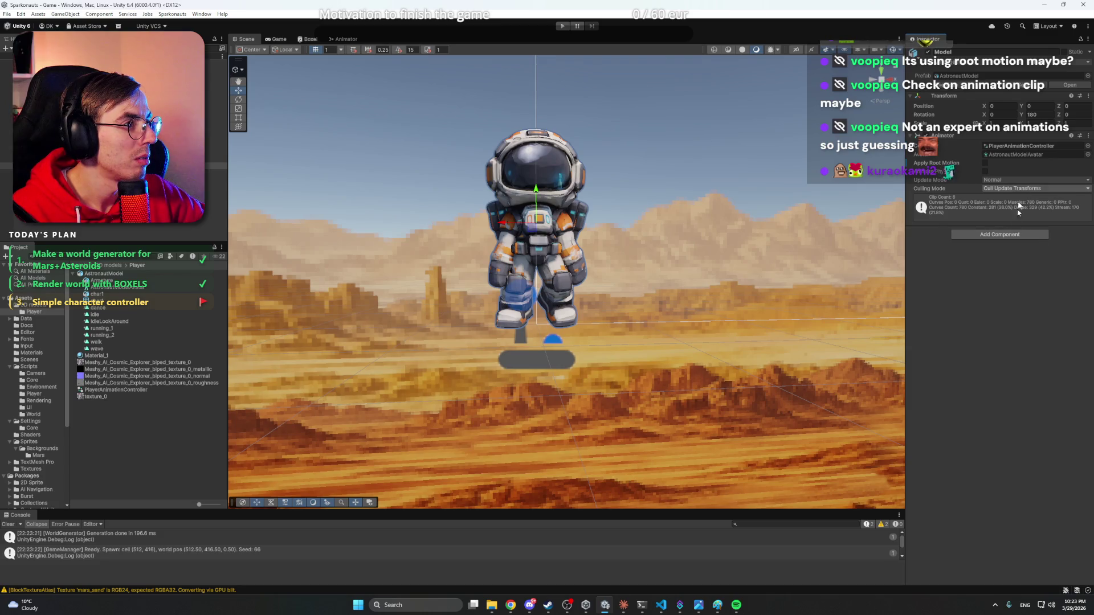
{"action": "left_click", "coordinate": [114, 165]}
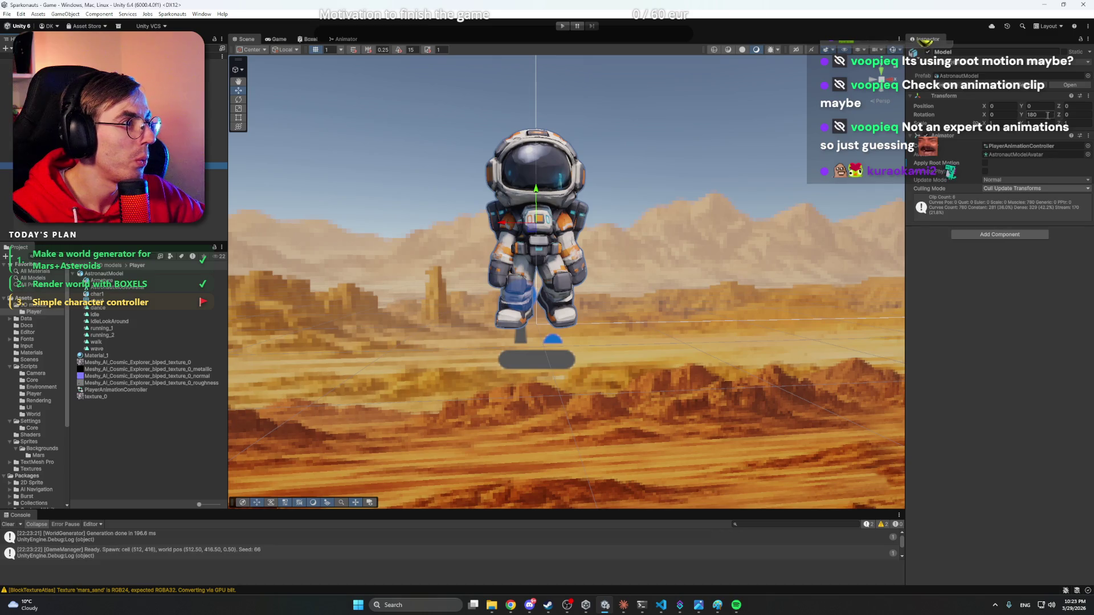
{"action": "left_click", "coordinate": [538, 190]}
{"action": "left_click_drag", "start_coordinate": [537, 190], "coordinate": [536, 193]}
{"action": "key", "text": "ctrl+z"}
{"action": "key", "text": "ctrl+z"}
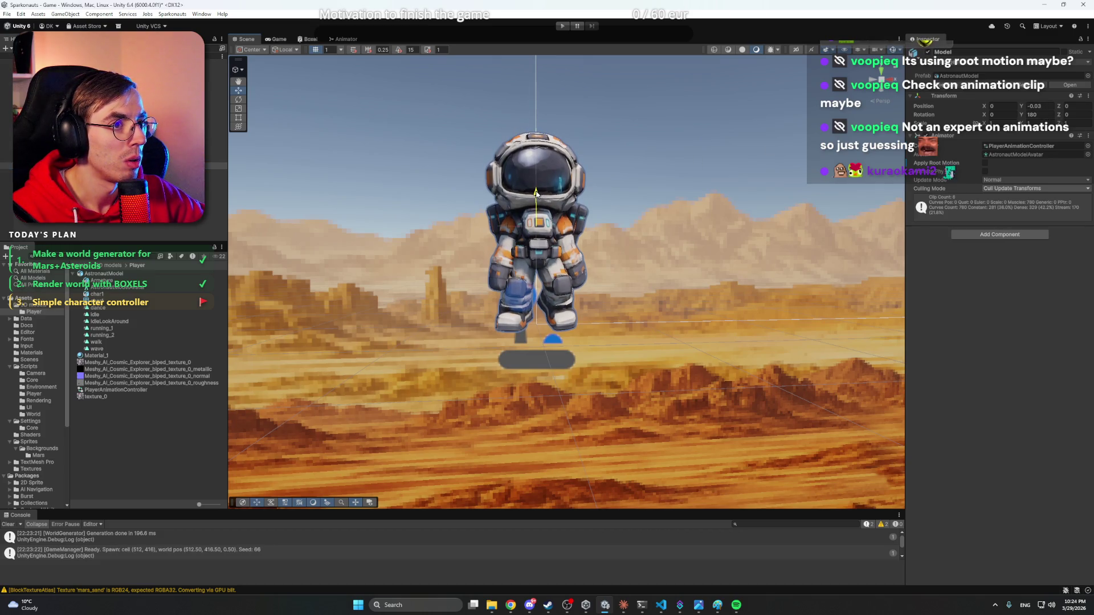
{"action": "left_click", "coordinate": [564, 26]}
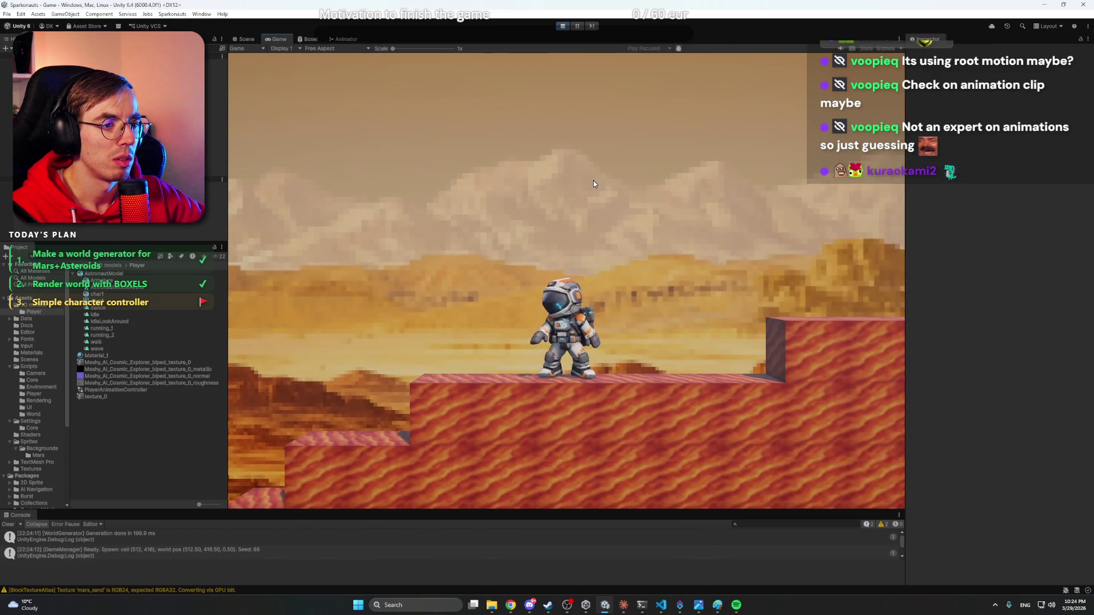
- Walk the astronaut right and left with A and D, jump once, then stop the game
{"action": "key", "text": "d"}
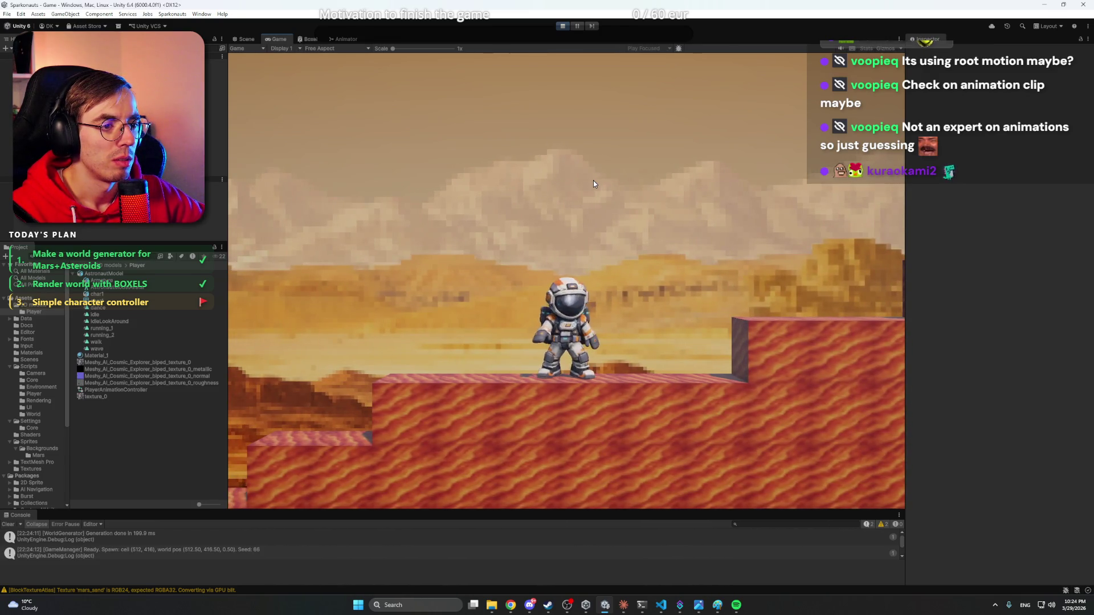
{"action": "key", "text": "d"}
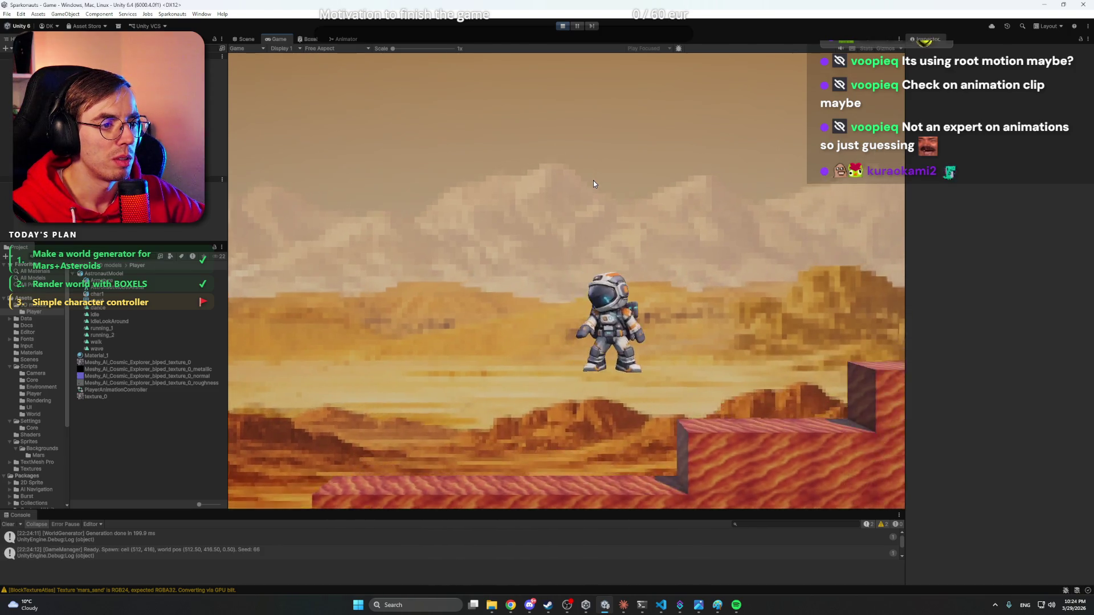
{"action": "key", "text": "a"}
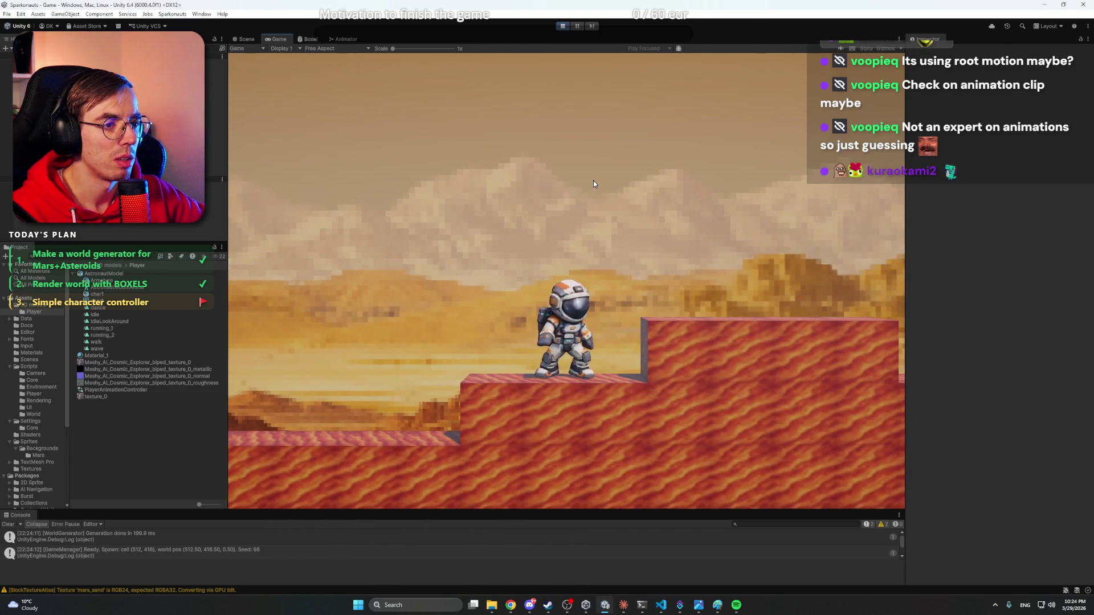
{"action": "key", "text": "a"}
{"action": "key", "text": "d"}
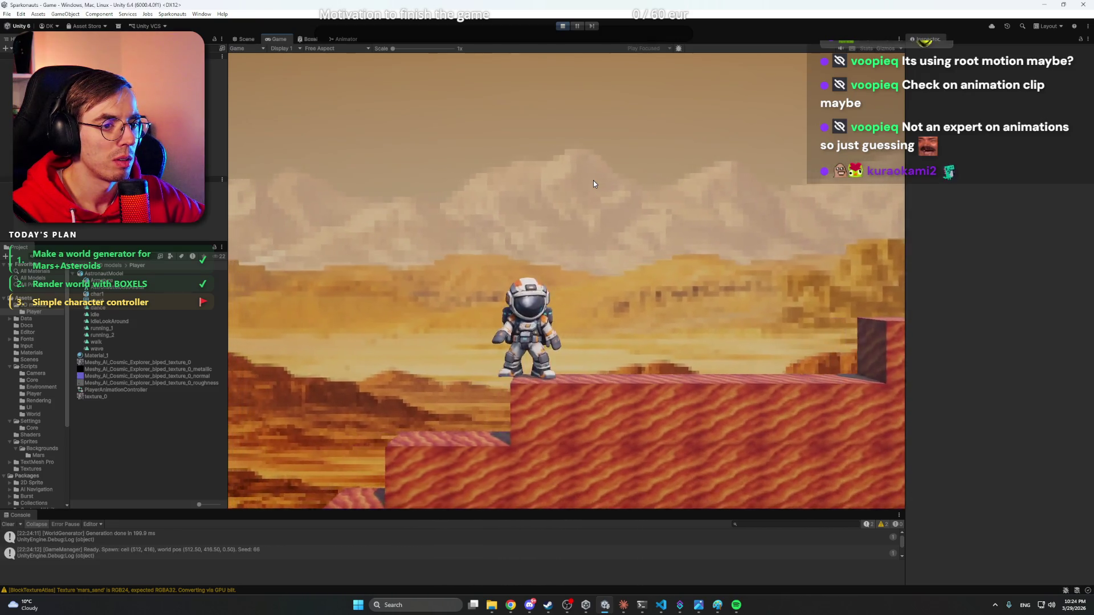
{"action": "key", "text": "space"}
{"action": "key", "text": "space"}
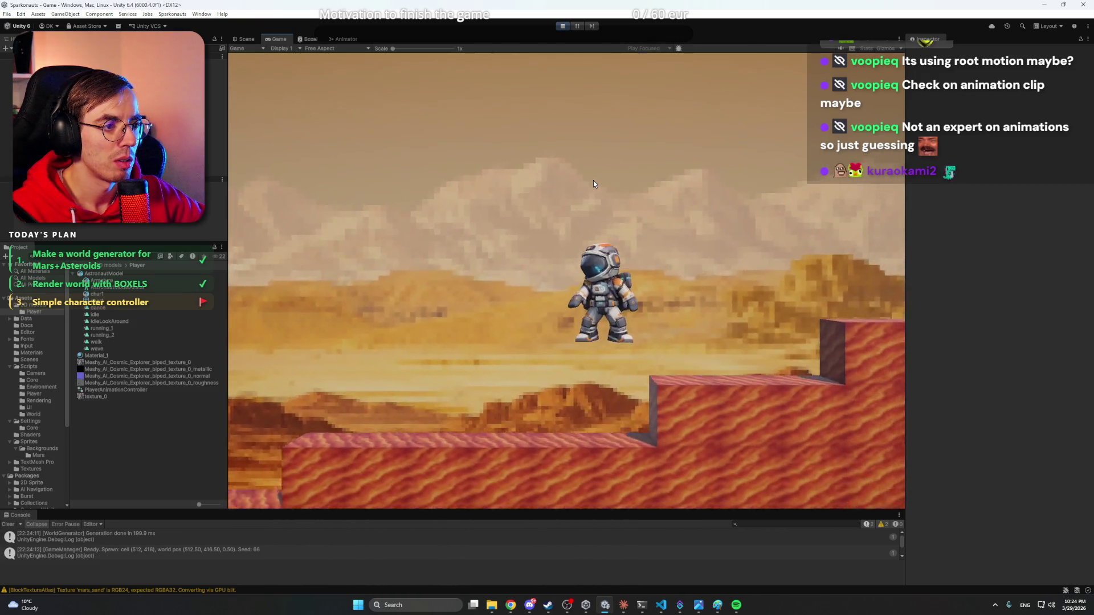
{"action": "key", "text": "a"}
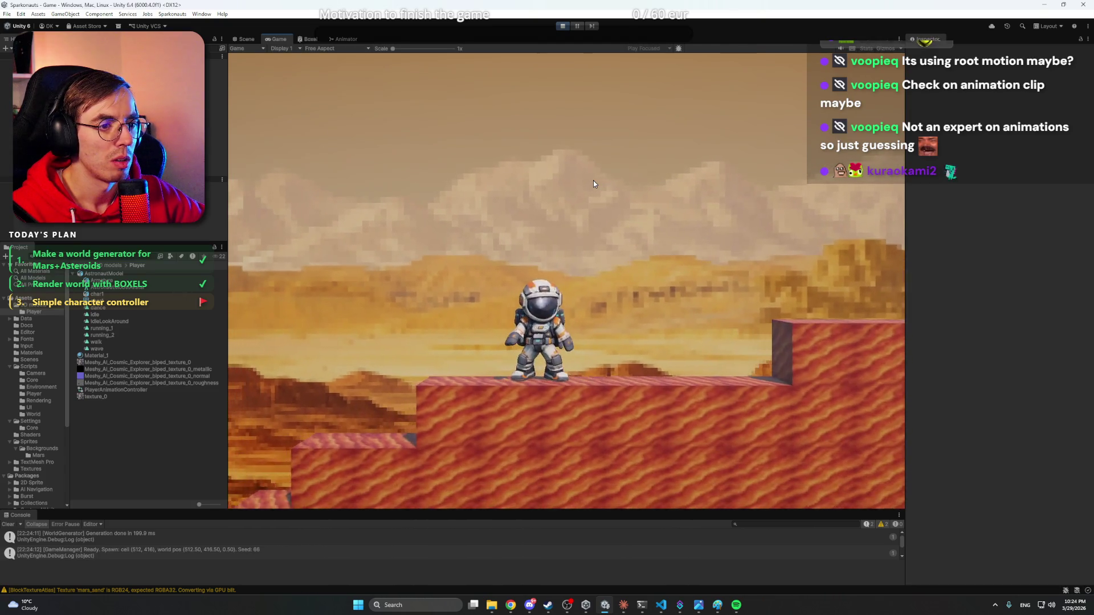
{"action": "left_click", "coordinate": [563, 28]}
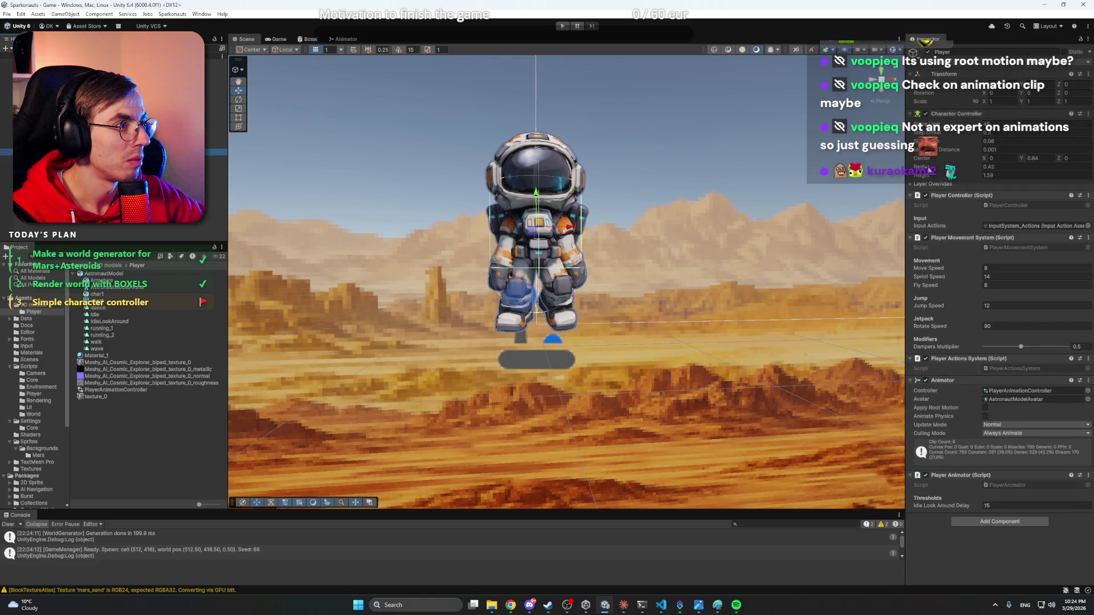
- Change the Character Controller Center Y to 0.9 and run the game again
{"action": "left_click", "coordinate": [1025, 159]}
{"action": "type", "text": "0.93"}
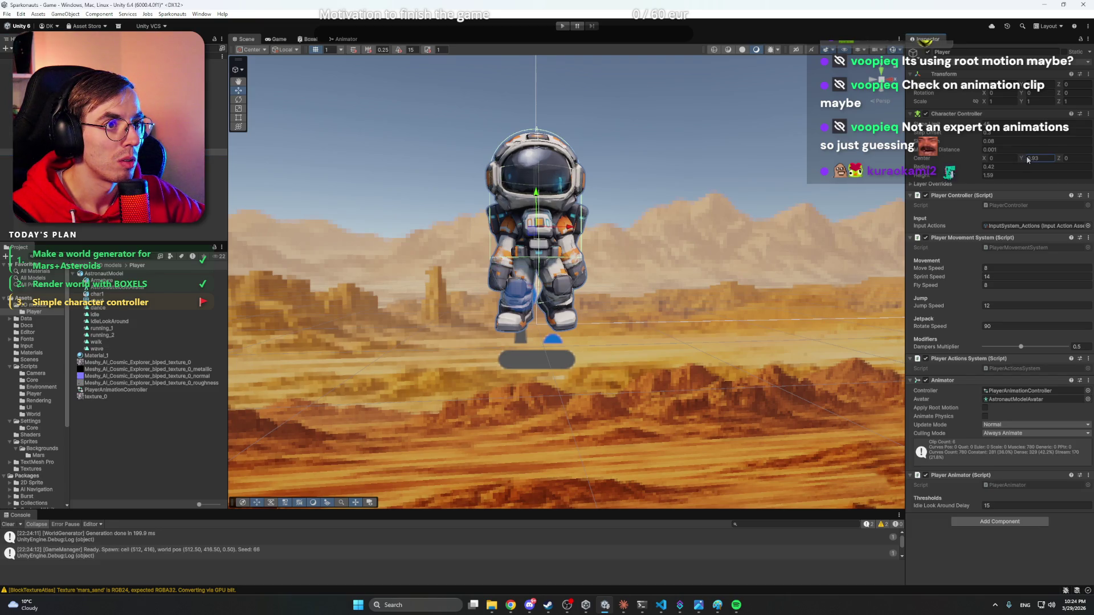
{"action": "key", "text": "BackSpace"}
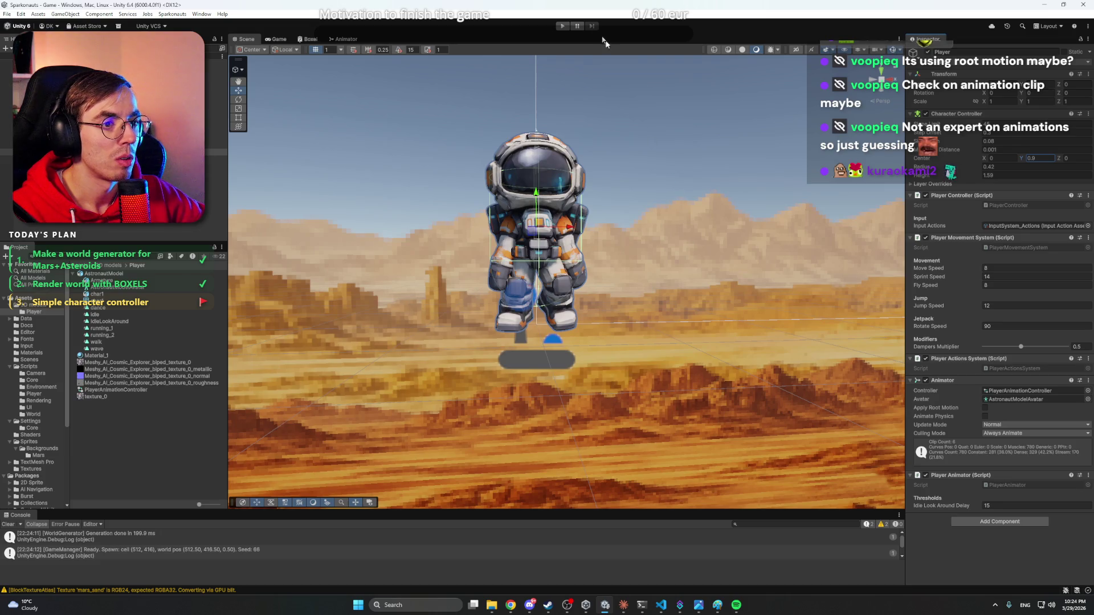
{"action": "key", "text": "ctrl+p"}
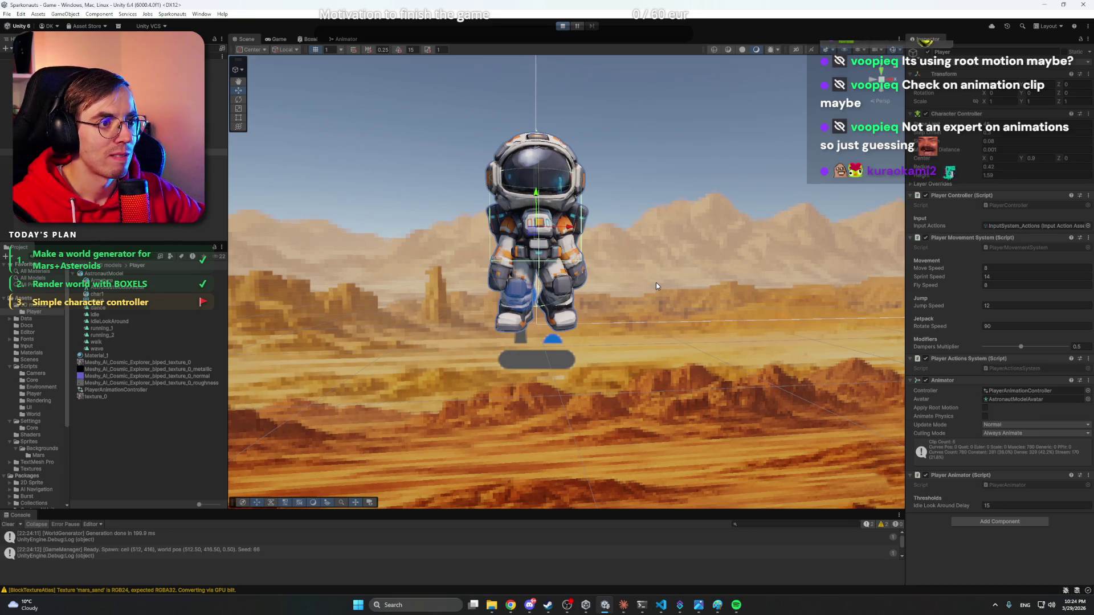
{"action": "key", "text": "ctrl+p"}
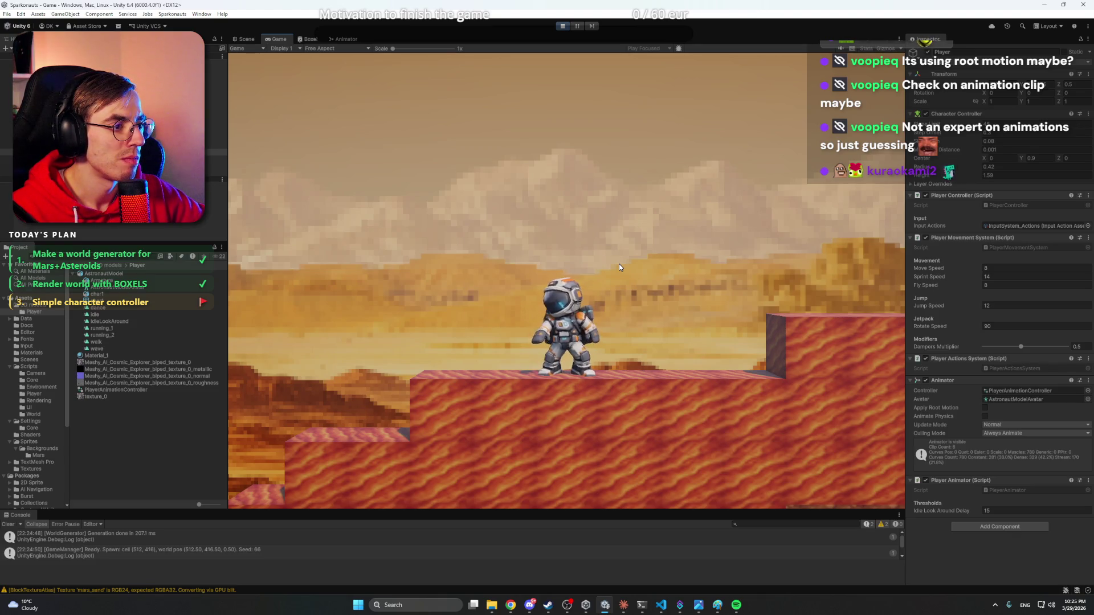
- Enable Apply Root Motion, run and jump the astronaut onto the raised platform, then stop
{"action": "left_click", "coordinate": [986, 409]}
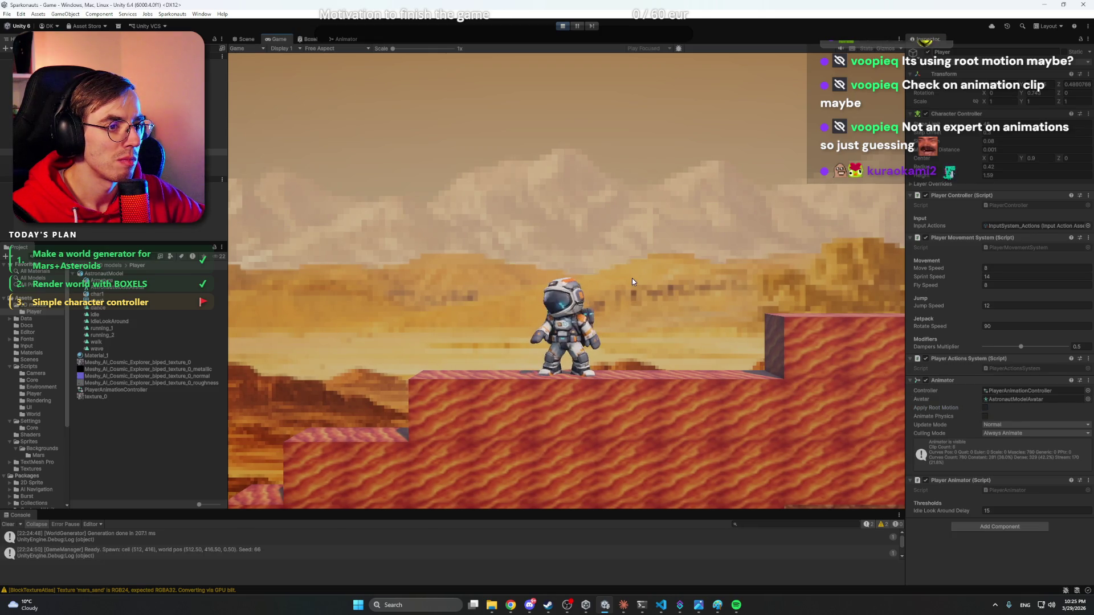
{"action": "key", "text": "d"}
{"action": "key", "text": "space"}
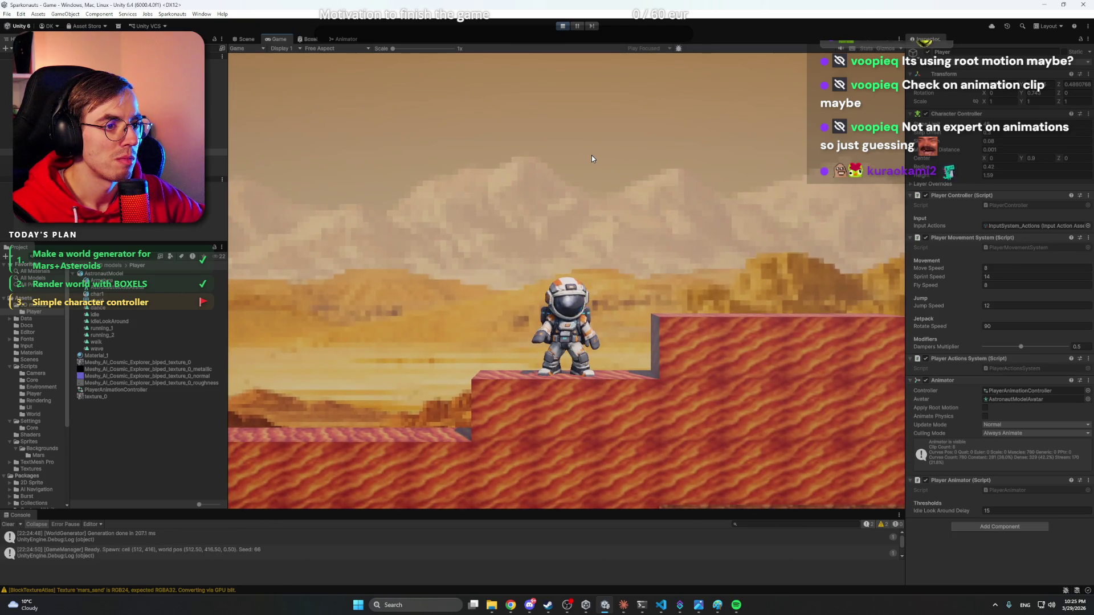
{"action": "key", "text": "d"}
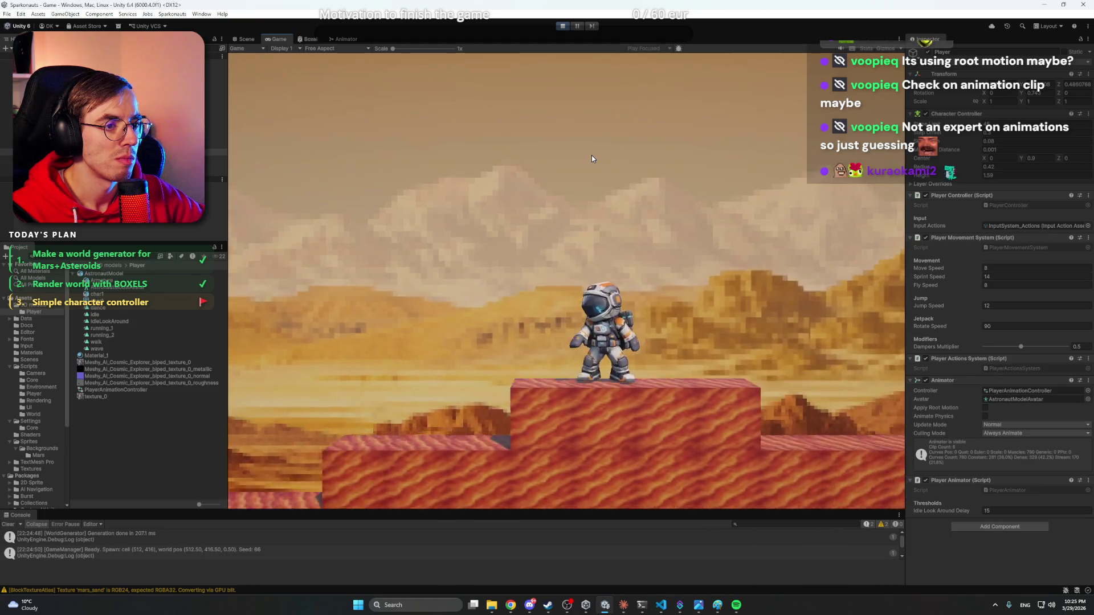
{"action": "key", "text": "space"}
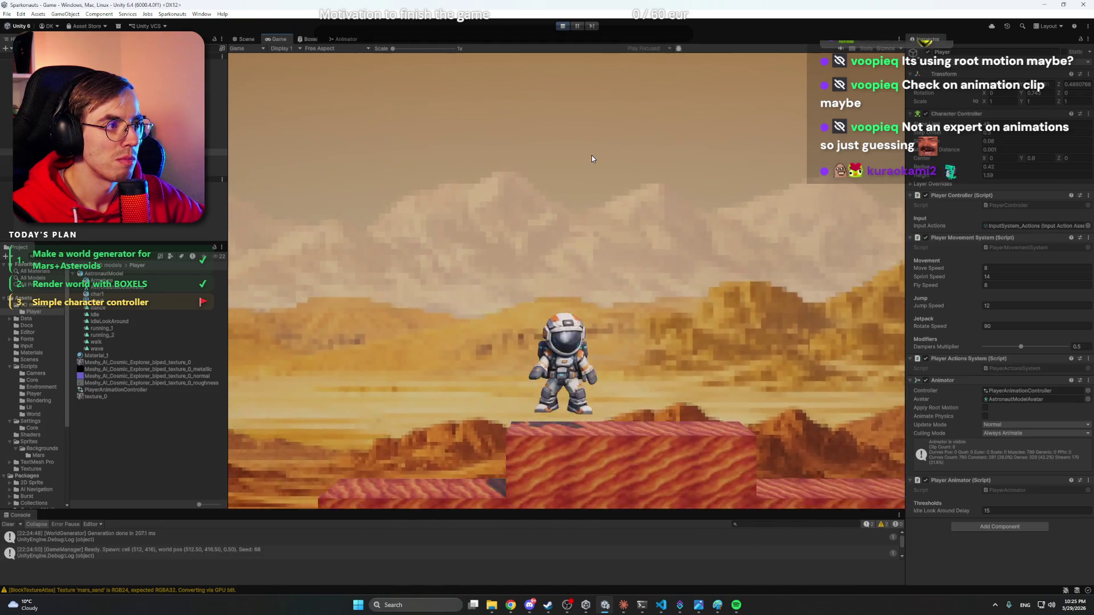
{"action": "key", "text": "space"}
{"action": "left_click", "coordinate": [562, 26]}
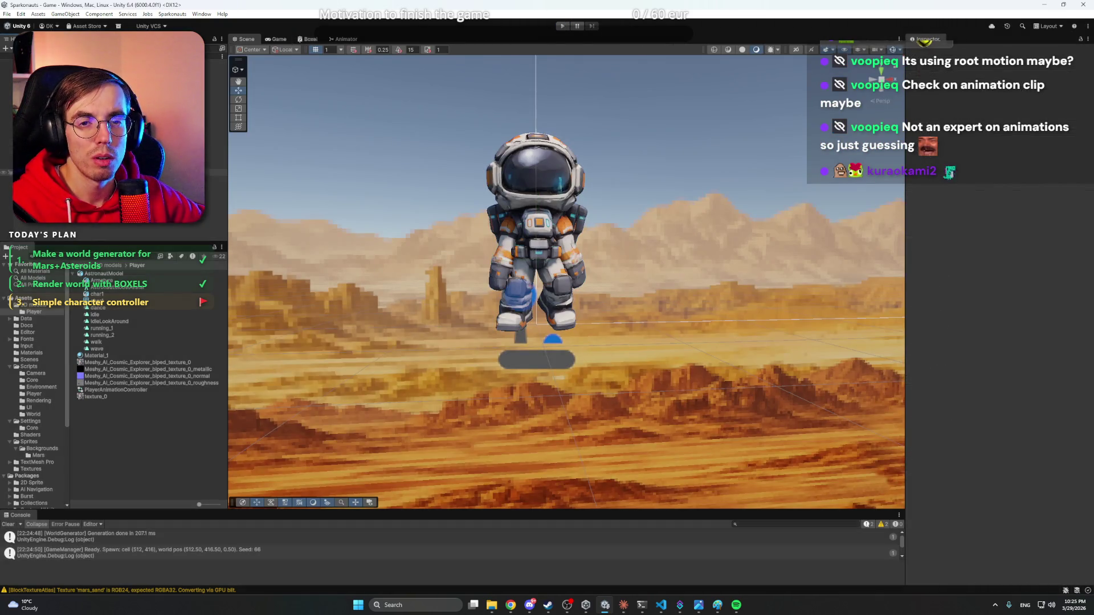
- Find PlayerAnimationController in the Project window and open its state graph in the Animator
{"action": "left_click", "coordinate": [216, 165]}
{"action": "left_click", "coordinate": [188, 205]}
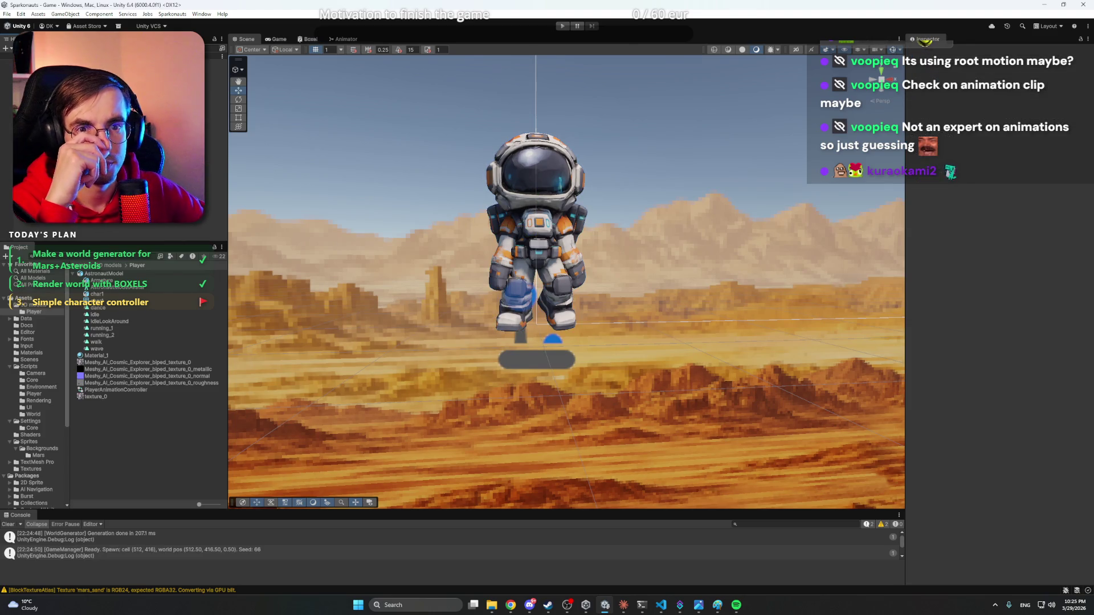
{"action": "left_click", "coordinate": [103, 274]}
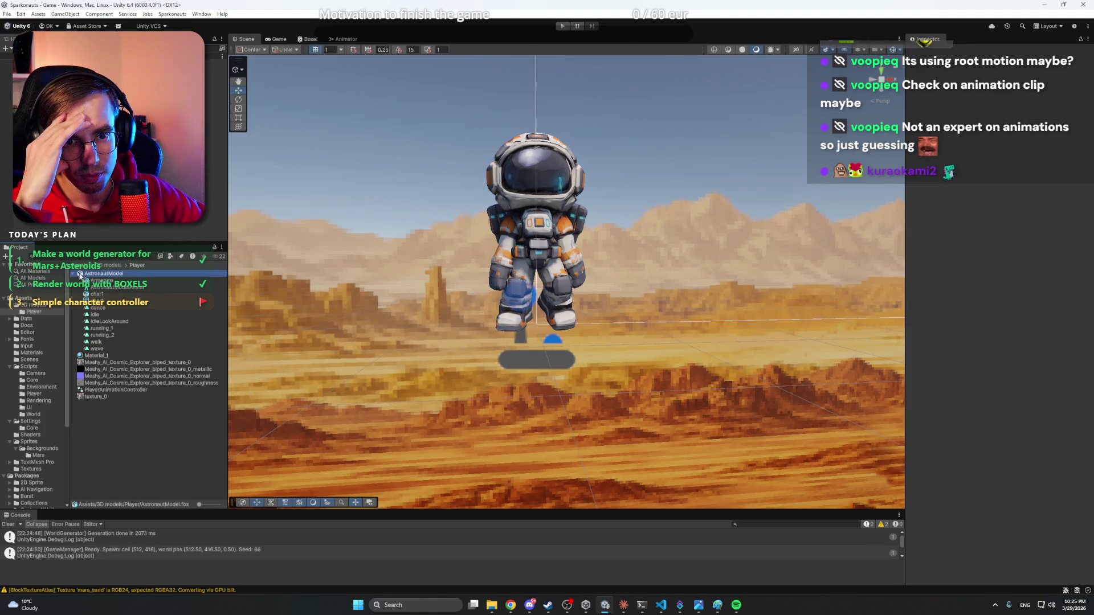
{"action": "left_click", "coordinate": [73, 274]}
{"action": "left_click", "coordinate": [110, 314]}
{"action": "double_click", "coordinate": [111, 315]}
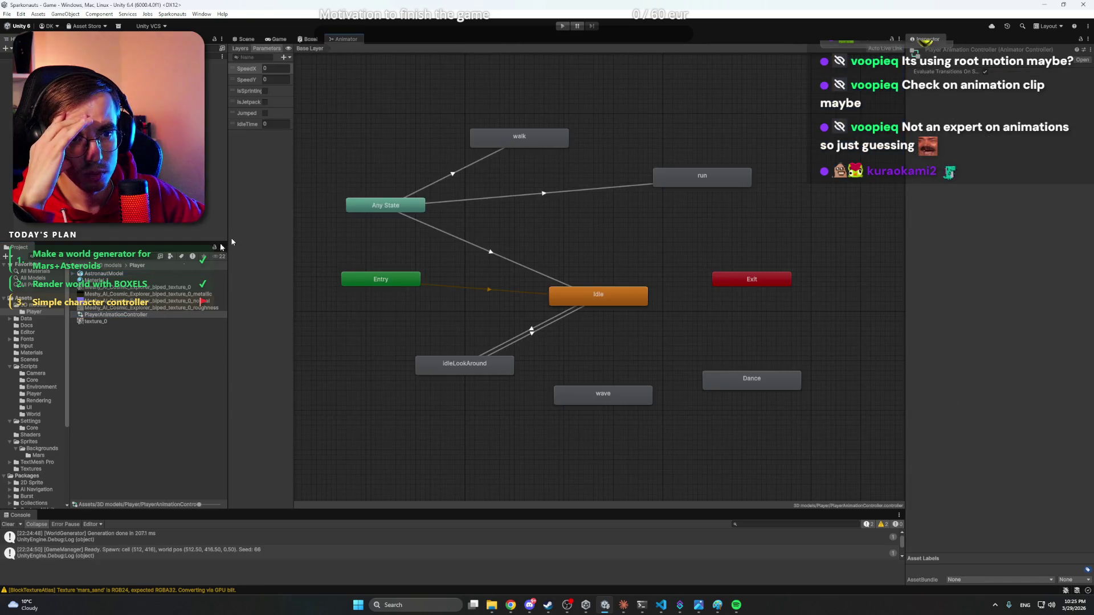
- Delete the three Any State transitions leading to walk, run and Idle
{"action": "left_click_drag", "start_coordinate": [579, 238], "coordinate": [589, 264]}
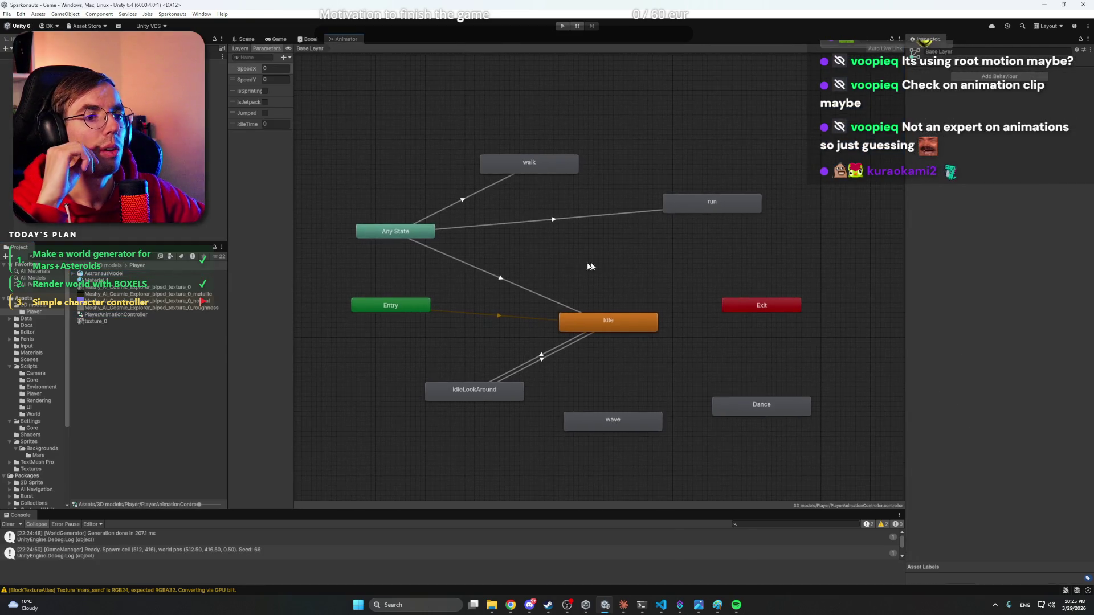
{"action": "left_click", "coordinate": [411, 239]}
{"action": "left_click", "coordinate": [517, 250]}
{"action": "left_click_drag", "start_coordinate": [452, 181], "coordinate": [500, 237]}
{"action": "left_click", "coordinate": [552, 220]}
{"action": "left_click", "coordinate": [560, 239]}
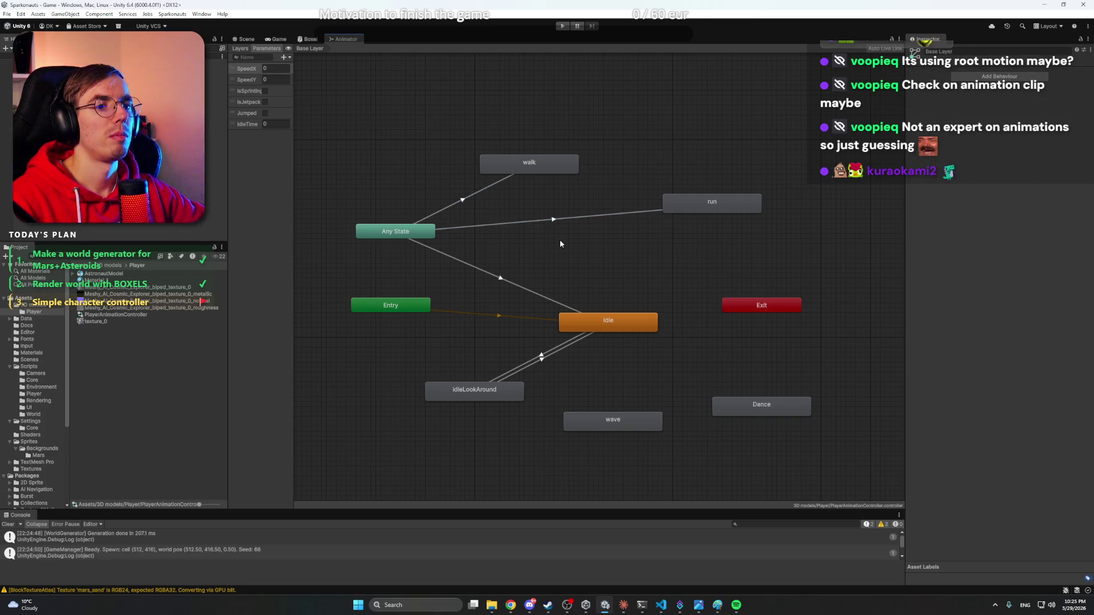
{"action": "left_click", "coordinate": [513, 283]}
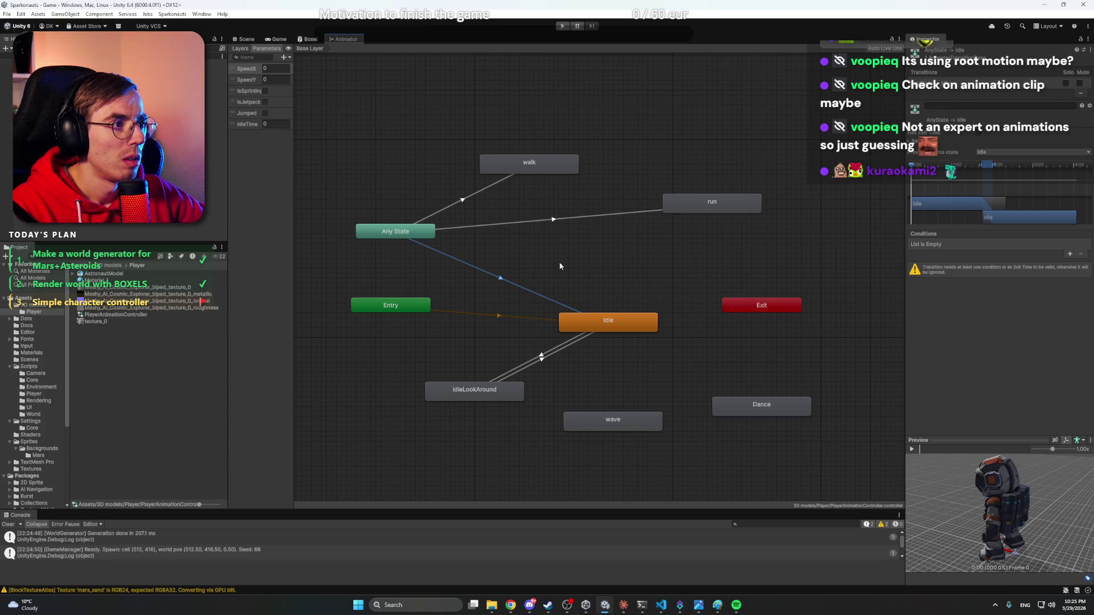
{"action": "left_click", "coordinate": [522, 222]}
{"action": "key", "text": "Delete"}
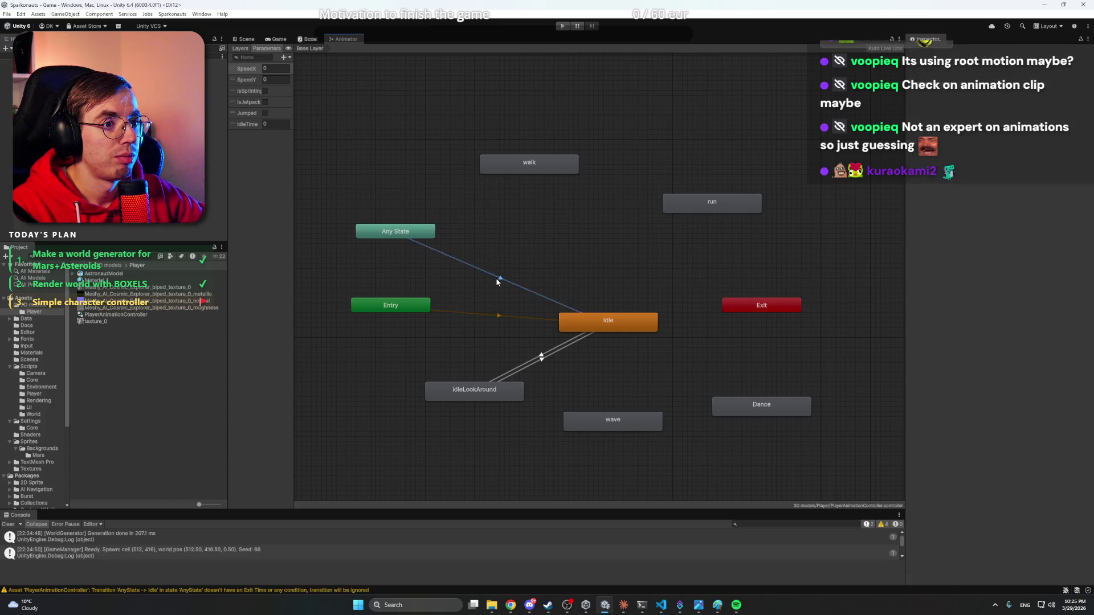
{"action": "key", "text": "Delete"}
{"action": "left_click", "coordinate": [598, 322]}
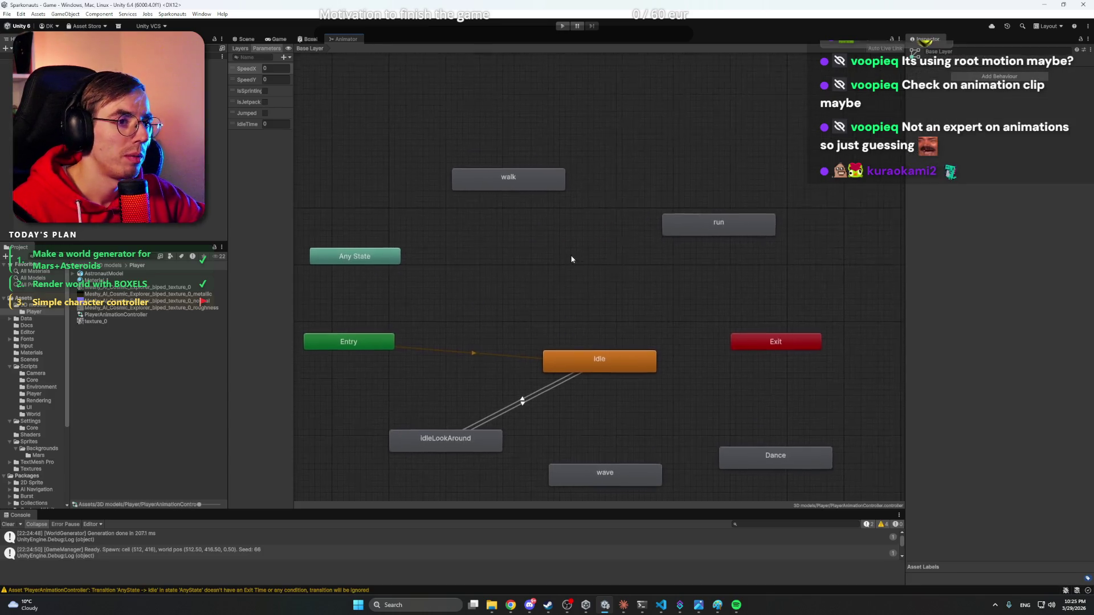
- Create transitions from Idle to walk and from walk back to Idle
{"action": "right_click", "coordinate": [595, 350]}
{"action": "left_click", "coordinate": [609, 356]}
{"action": "left_click", "coordinate": [515, 200]}
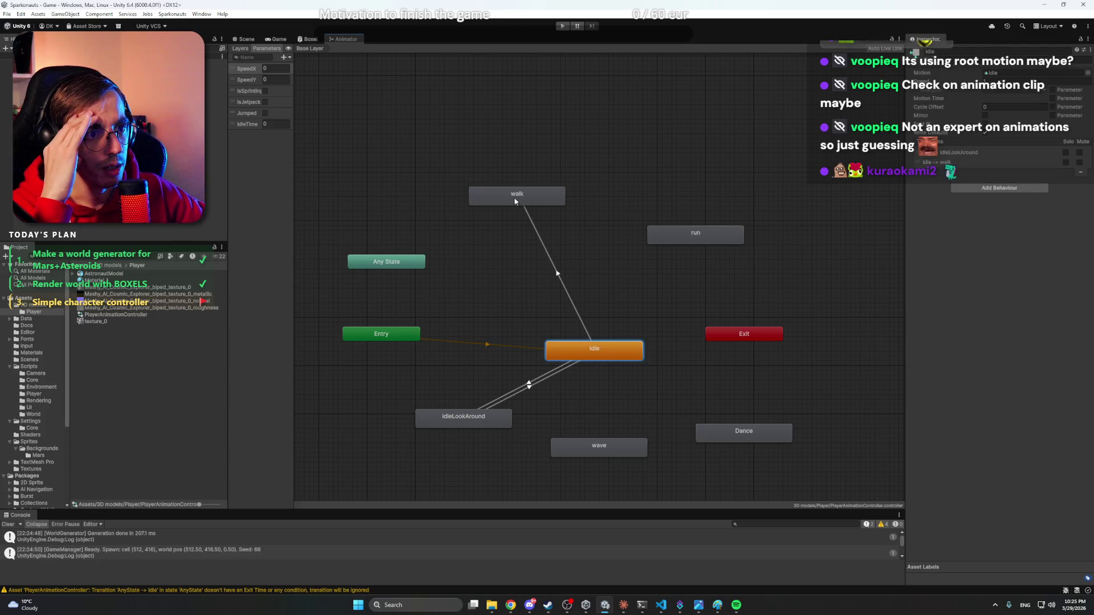
{"action": "right_click", "coordinate": [515, 200]}
{"action": "left_click", "coordinate": [528, 205]}
{"action": "left_click", "coordinate": [583, 348]}
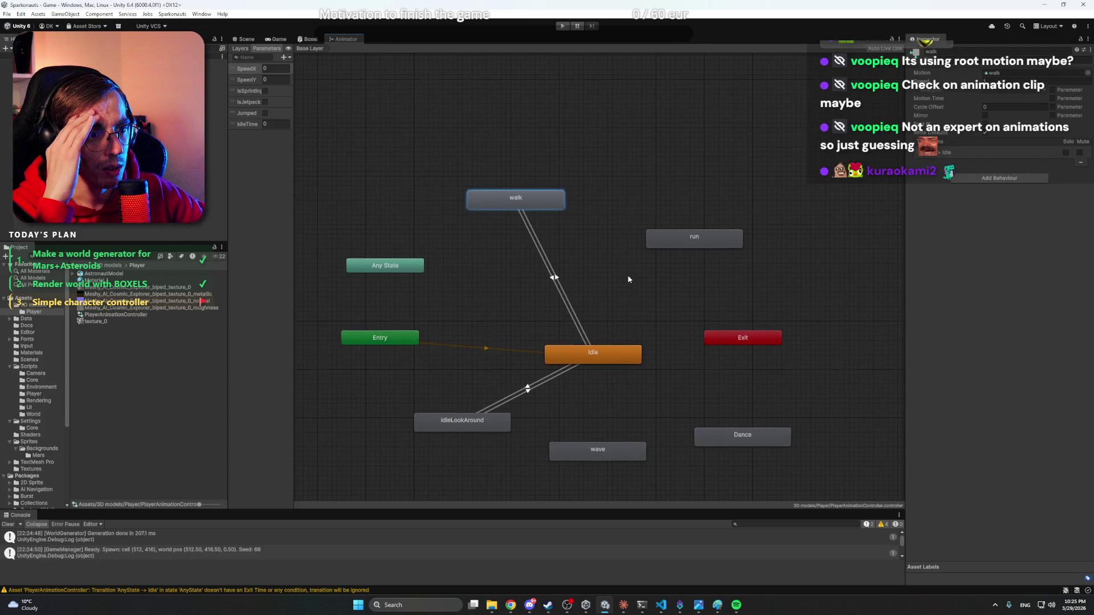
- Preview the Idle→walk transition and add a SpeedX Greater 0 condition to it
{"action": "left_click", "coordinate": [564, 298]}
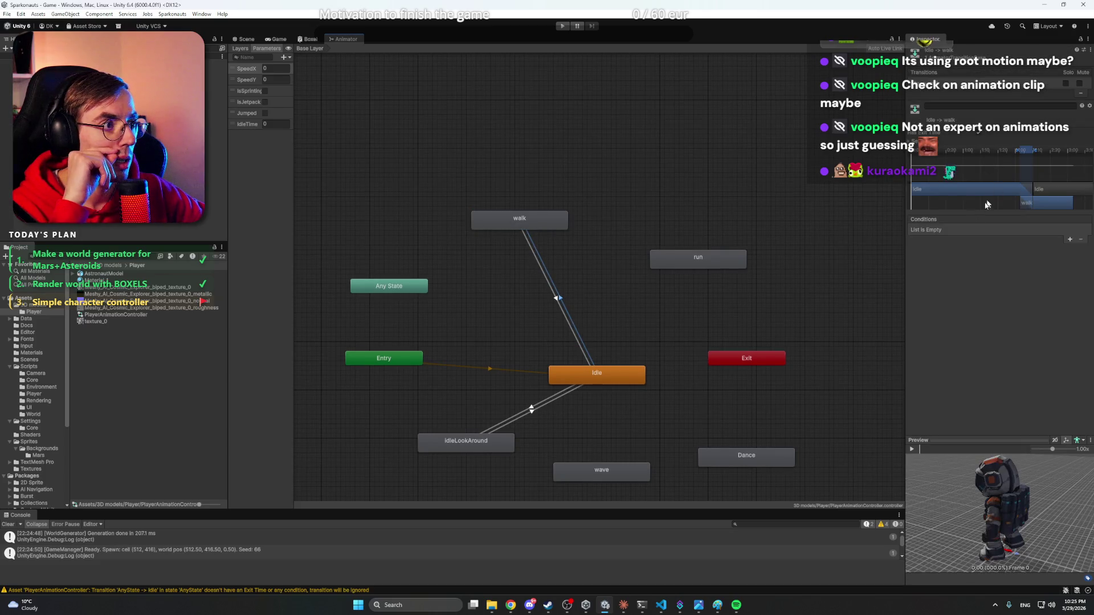
{"action": "left_click", "coordinate": [912, 449]}
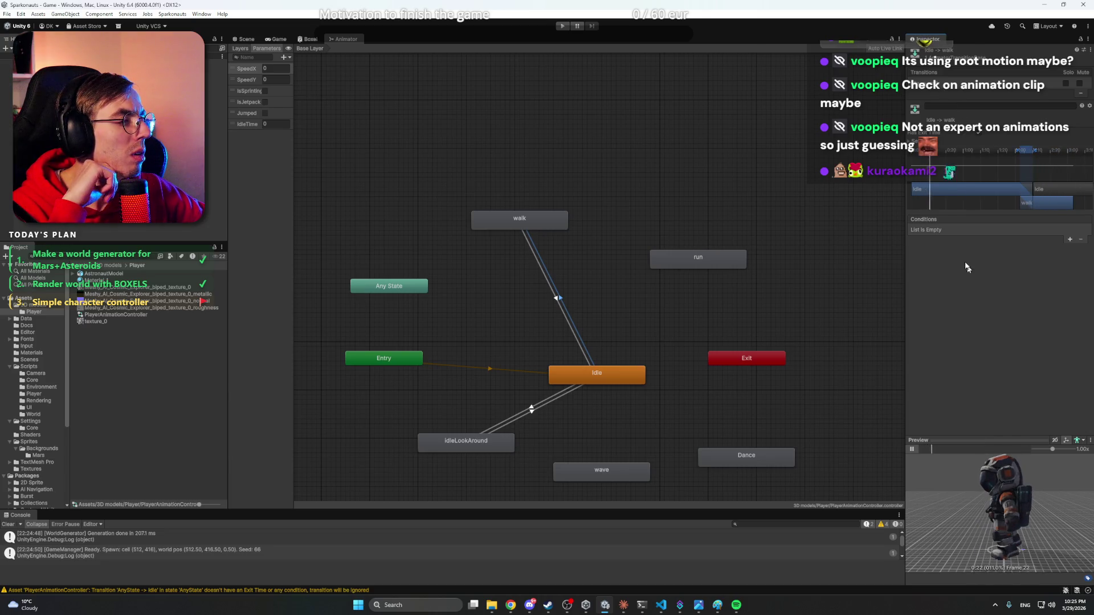
{"action": "left_click", "coordinate": [1070, 239]}
{"action": "left_click", "coordinate": [969, 230]}
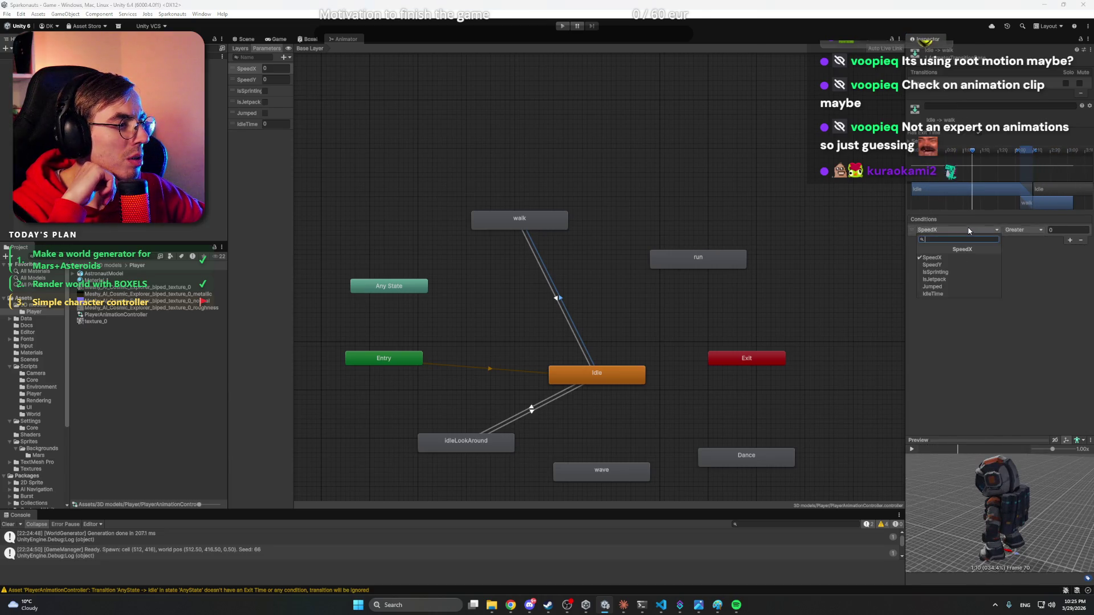
{"action": "left_click", "coordinate": [1048, 256]}
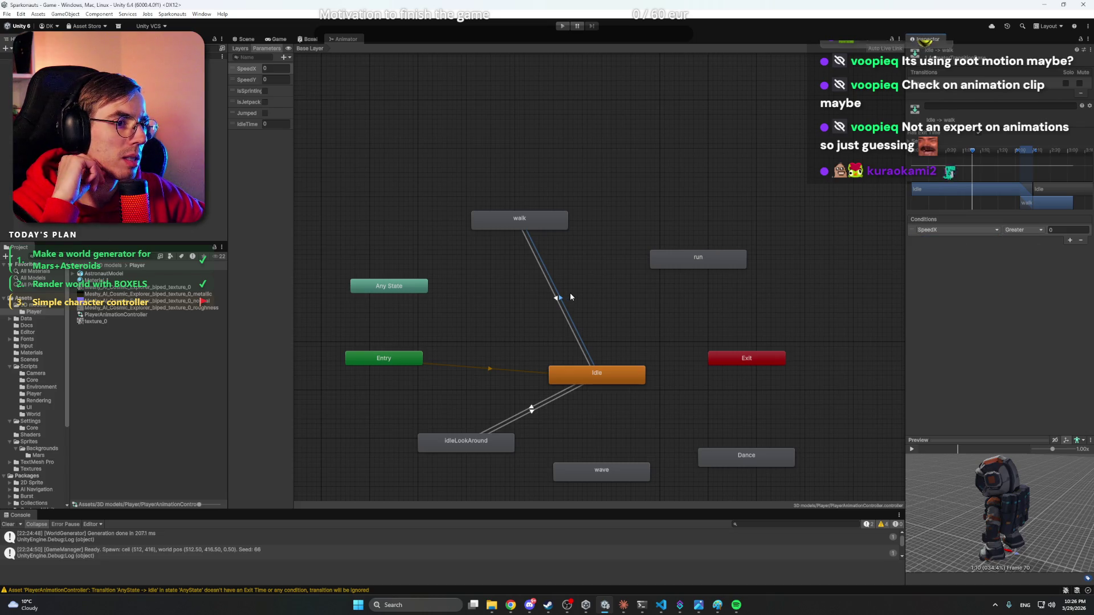
{"action": "left_click", "coordinate": [1017, 230]}
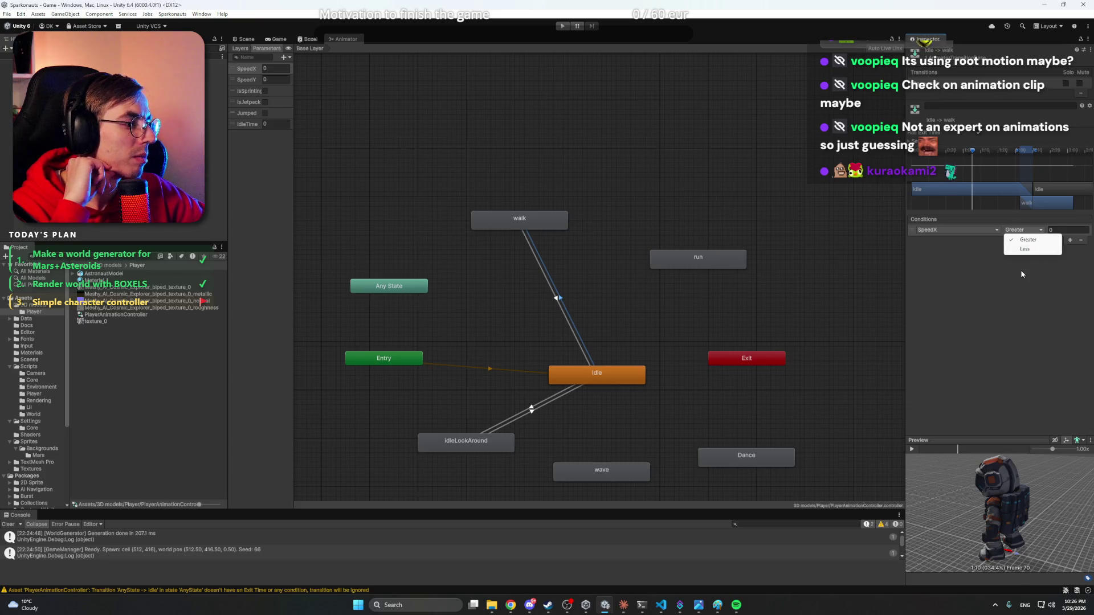
{"action": "left_click", "coordinate": [1022, 274]}
{"action": "mouse_move", "coordinate": [988, 469]}
{"action": "left_mouse_down"}
{"action": "mouse_move", "coordinate": [995, 494]}
{"action": "mouse_move", "coordinate": [1008, 451]}
{"action": "left_mouse_up"}
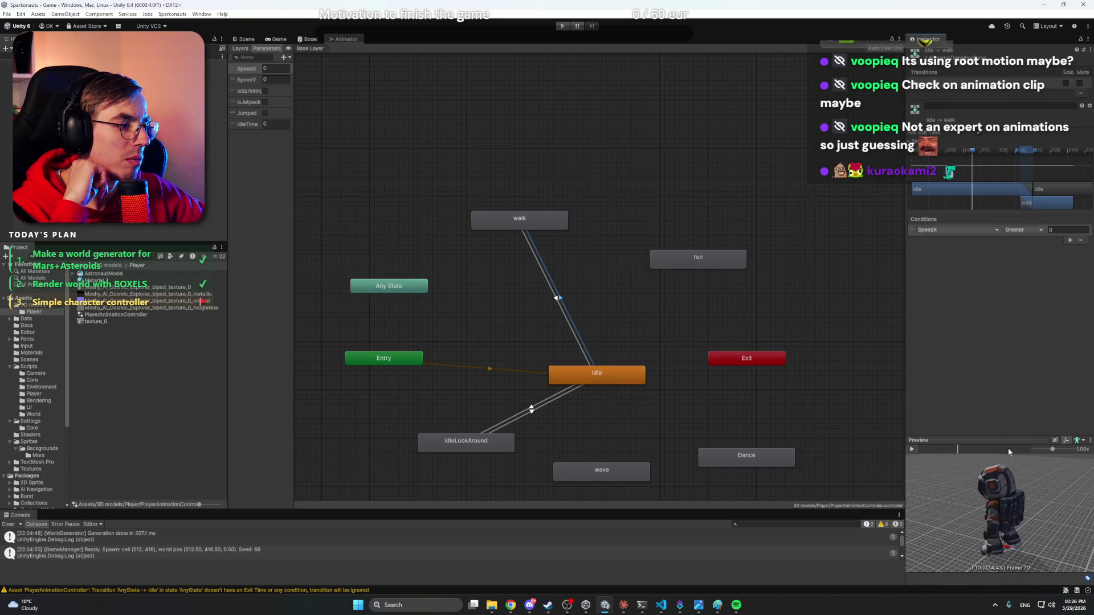
- Recheck the Idle→walk condition's SpeedX parameter, then select the walk→Idle transition
{"action": "left_click", "coordinate": [563, 298]}
{"action": "left_click", "coordinate": [561, 298]}
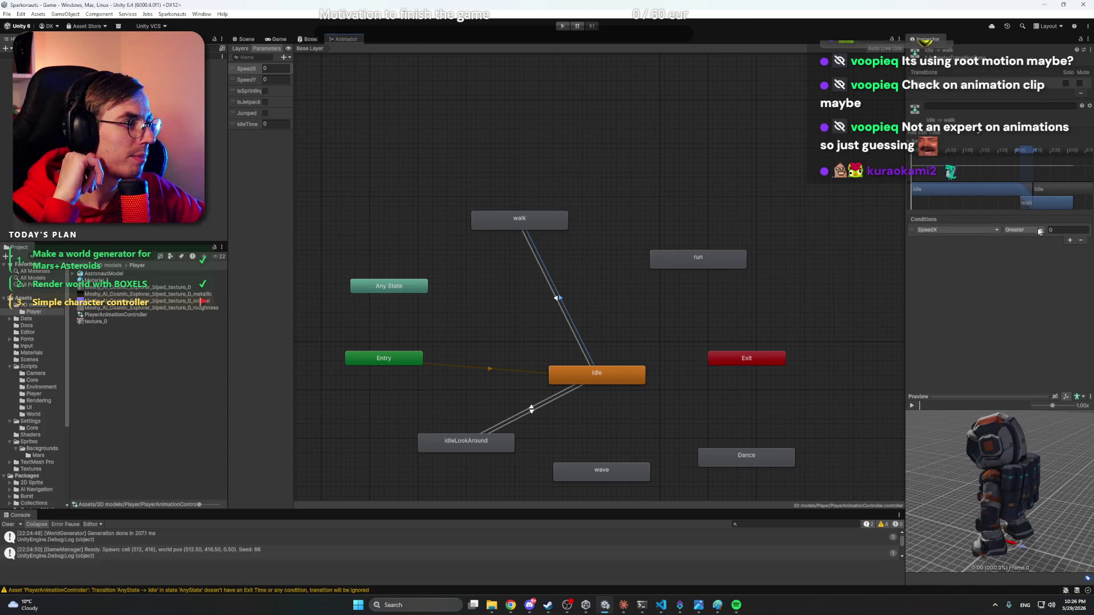
{"action": "left_click", "coordinate": [954, 230]}
{"action": "left_click", "coordinate": [1023, 259]}
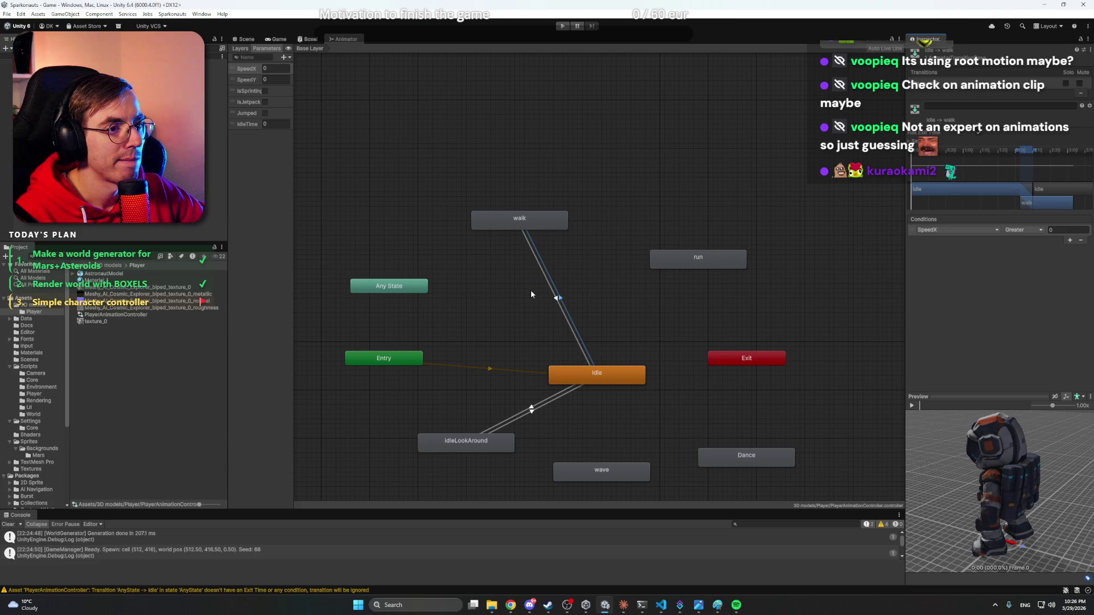
{"action": "left_click", "coordinate": [560, 300]}
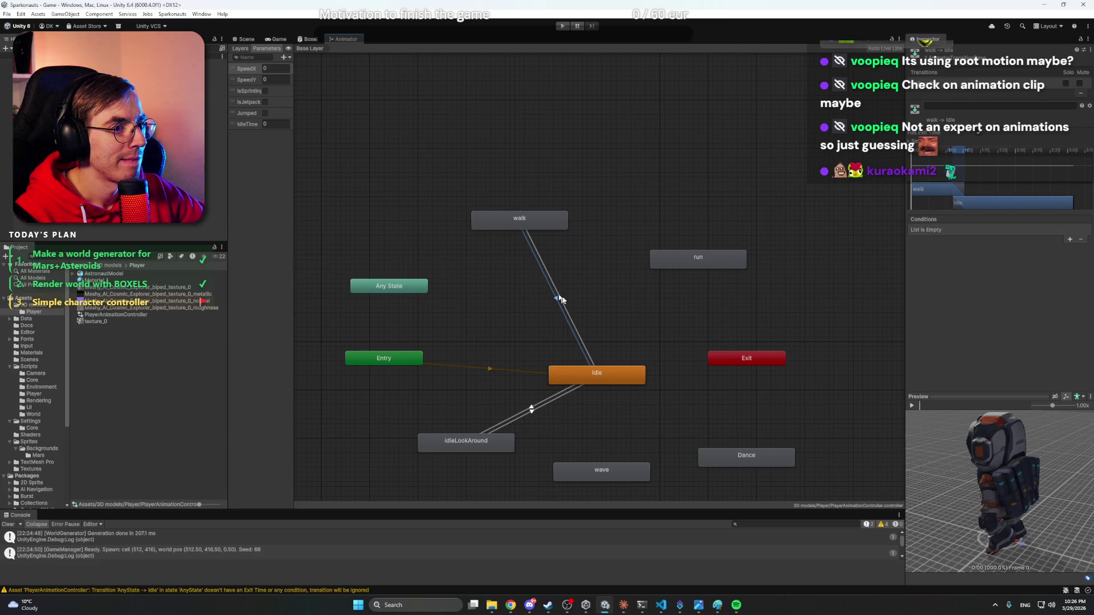
- Give the walk→Idle transition a SpeedX Less 0 condition and run the game
{"action": "left_click", "coordinate": [1070, 240]}
{"action": "left_click", "coordinate": [969, 230]}
{"action": "left_click", "coordinate": [1023, 230]}
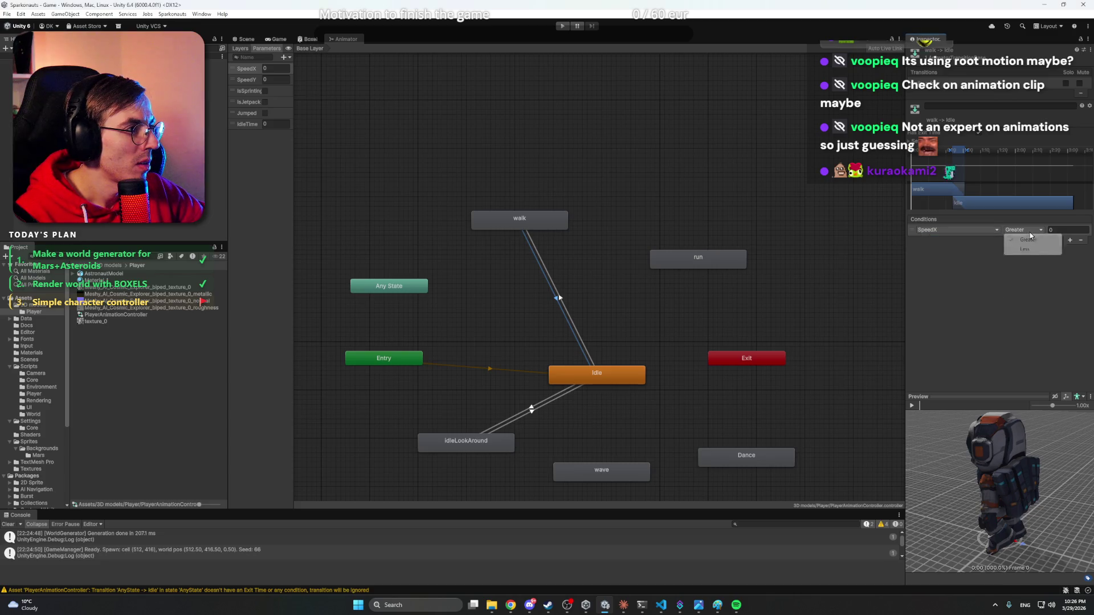
{"action": "left_click", "coordinate": [1028, 250]}
{"action": "left_click", "coordinate": [1058, 230]}
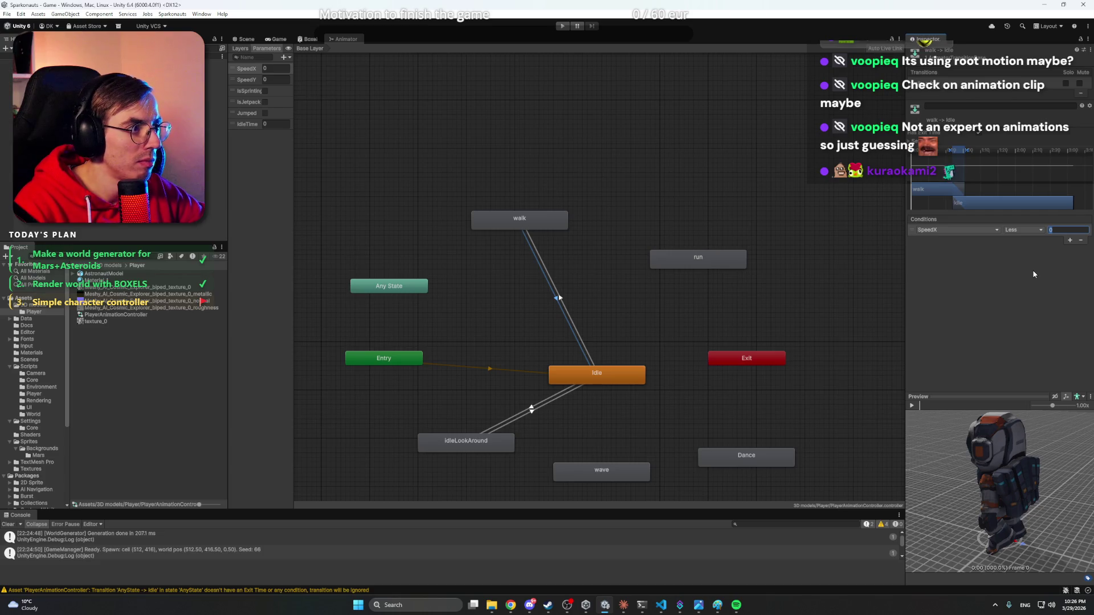
{"action": "key", "text": "Return"}
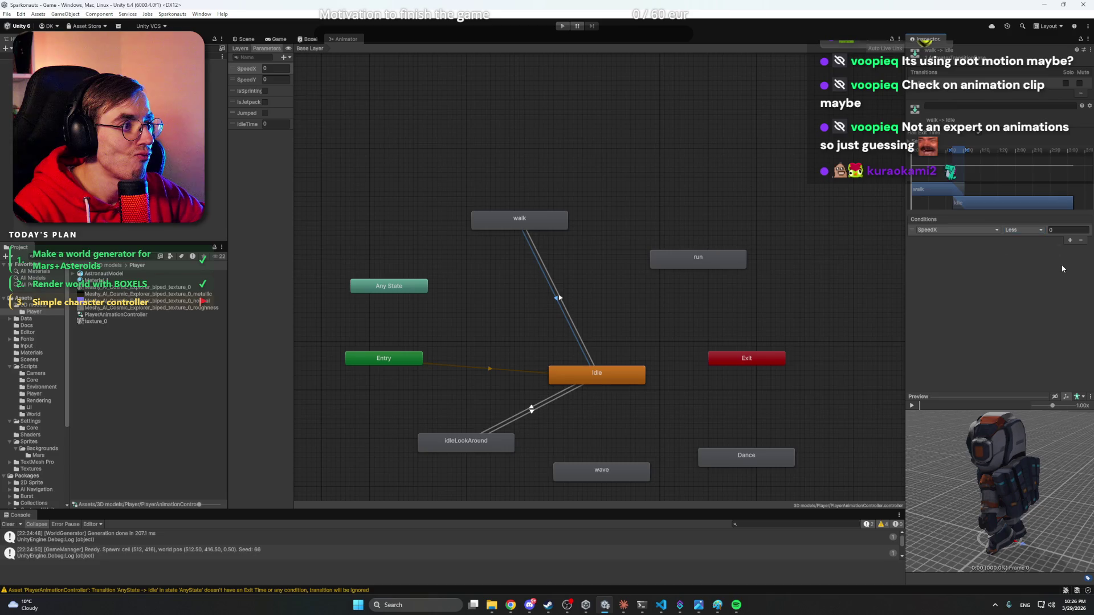
{"action": "left_click", "coordinate": [1059, 229]}
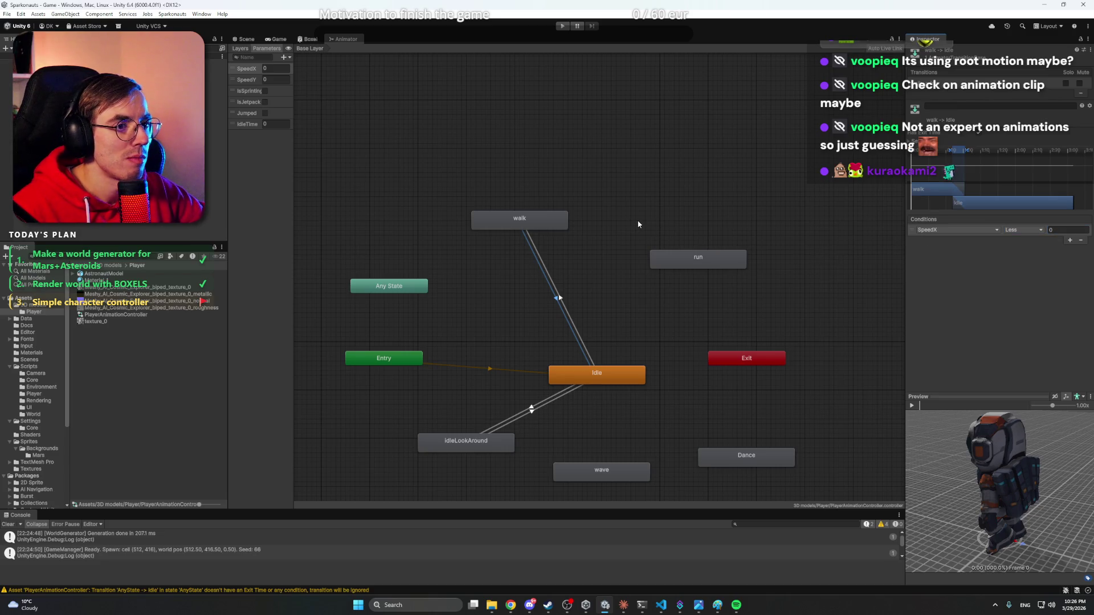
{"action": "left_click", "coordinate": [563, 26]}
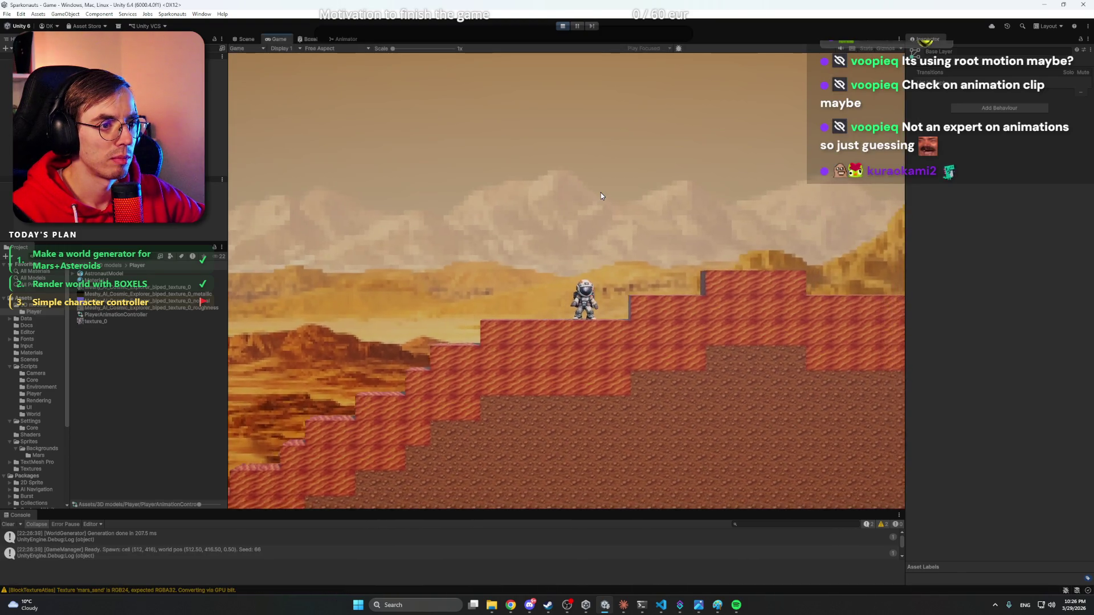
- Walk and jump the astronaut across the Mars platforms, then stop play and select Model
{"action": "key", "text": "d"}
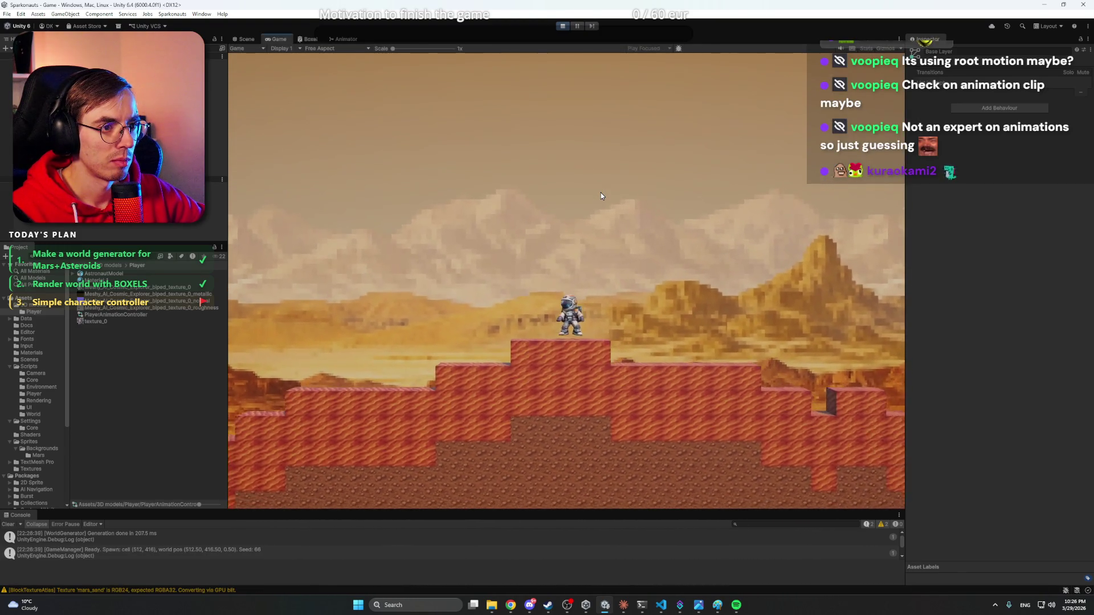
{"action": "key", "text": "space"}
{"action": "key", "text": "a"}
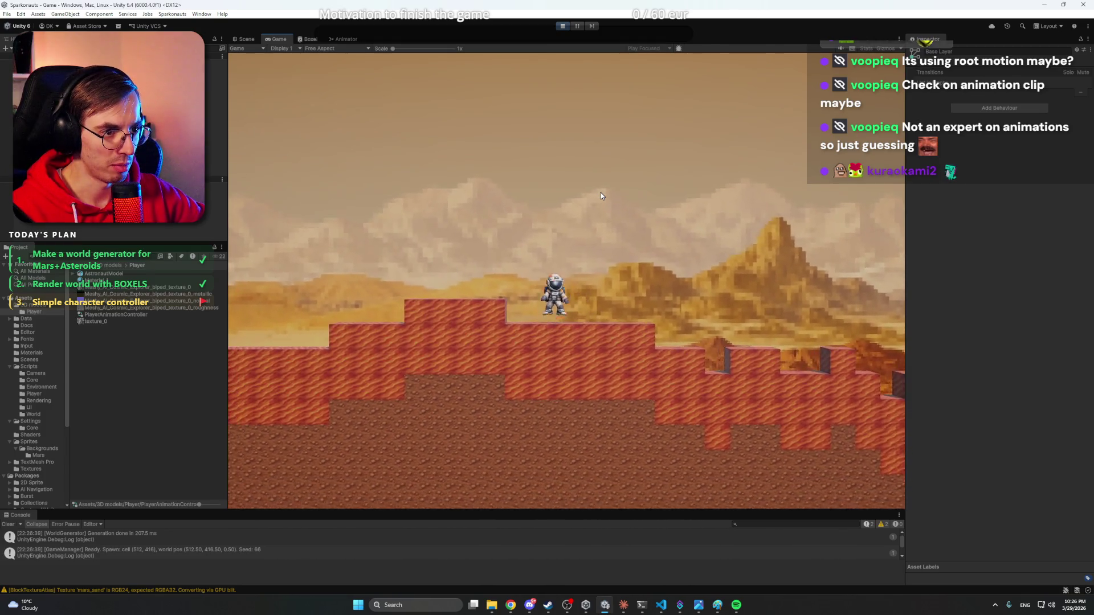
{"action": "key", "text": "a"}
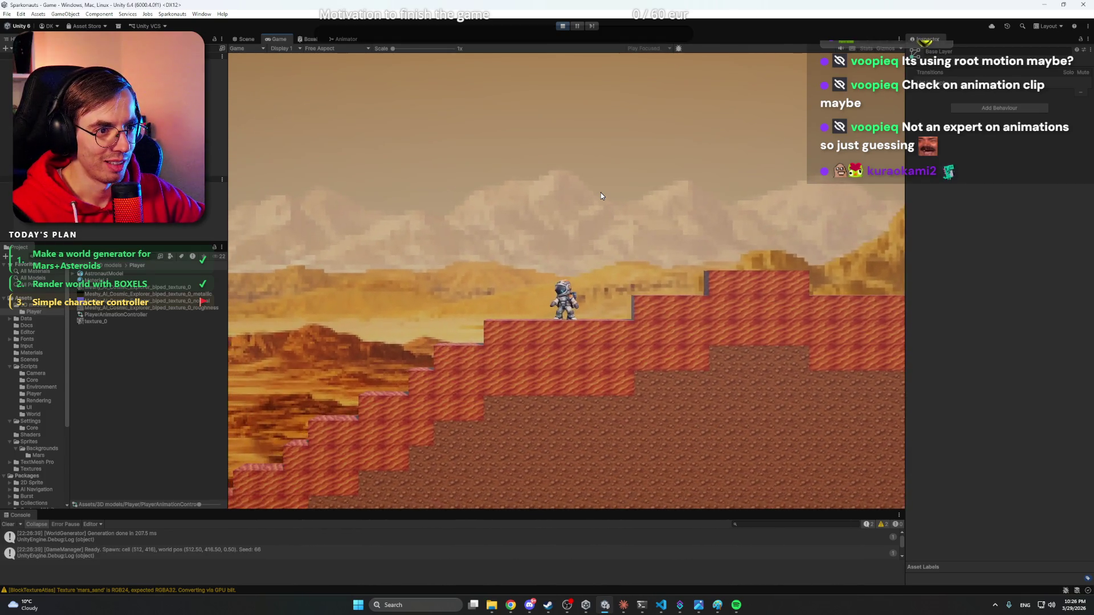
{"action": "key", "text": "d"}
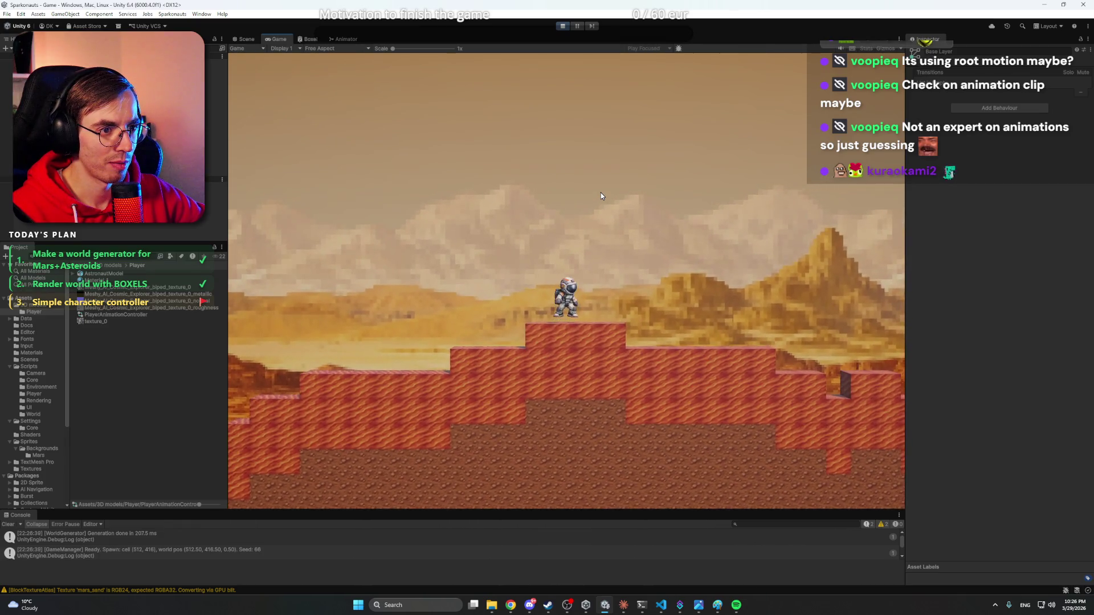
{"action": "key", "text": "d"}
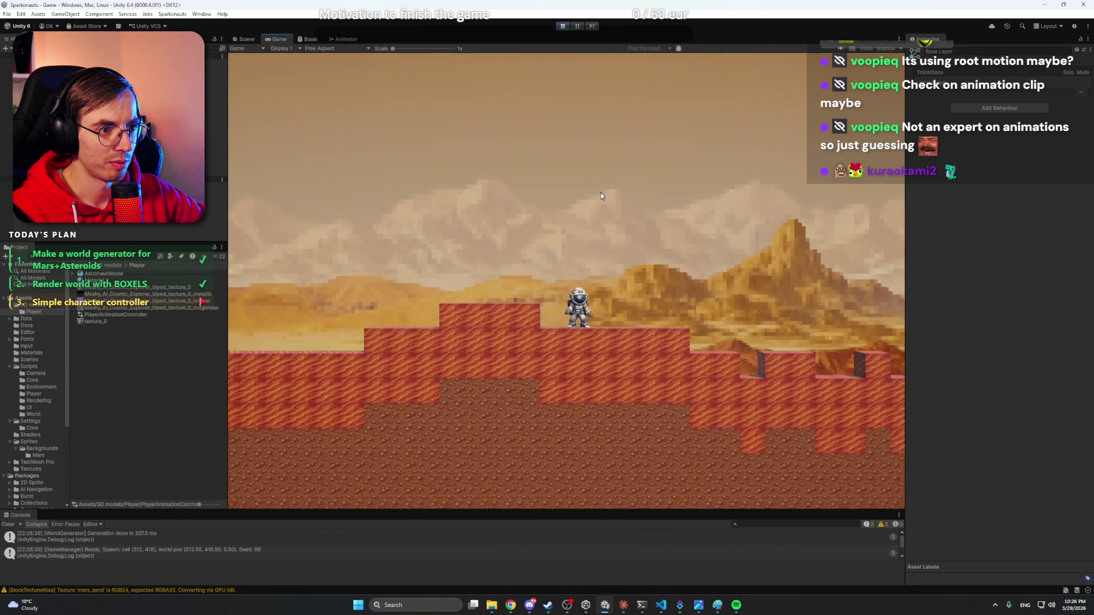
{"action": "key", "text": "a"}
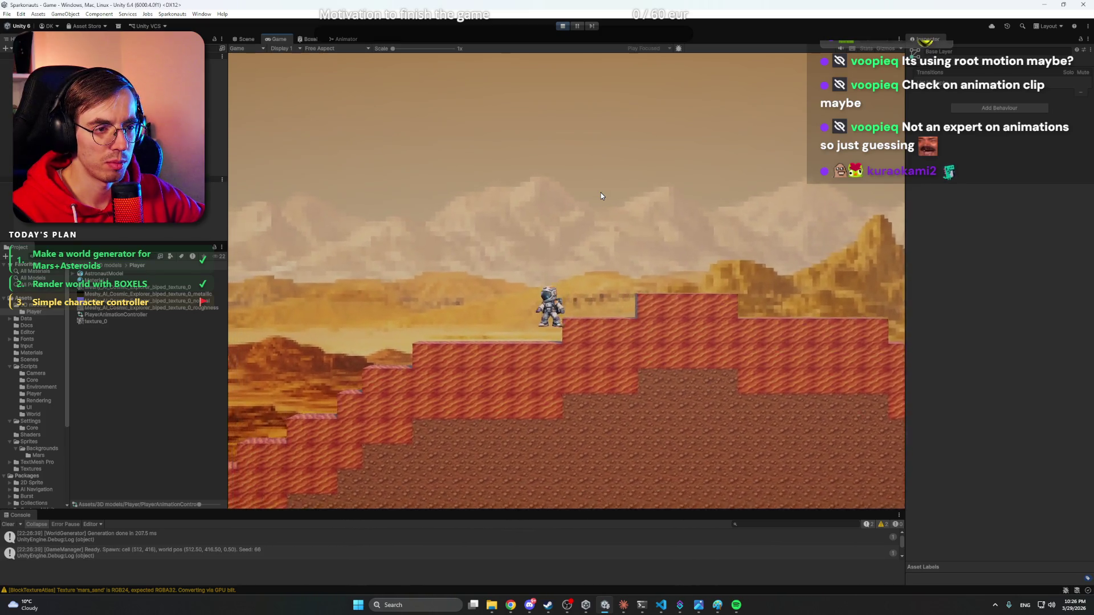
{"action": "key", "text": "a"}
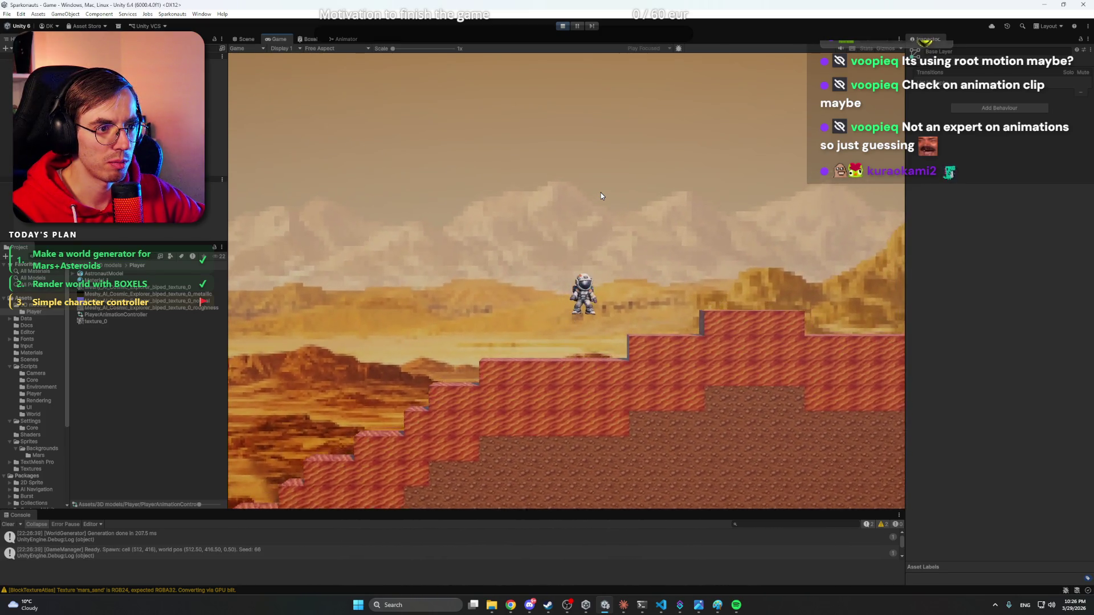
{"action": "key", "text": "d"}
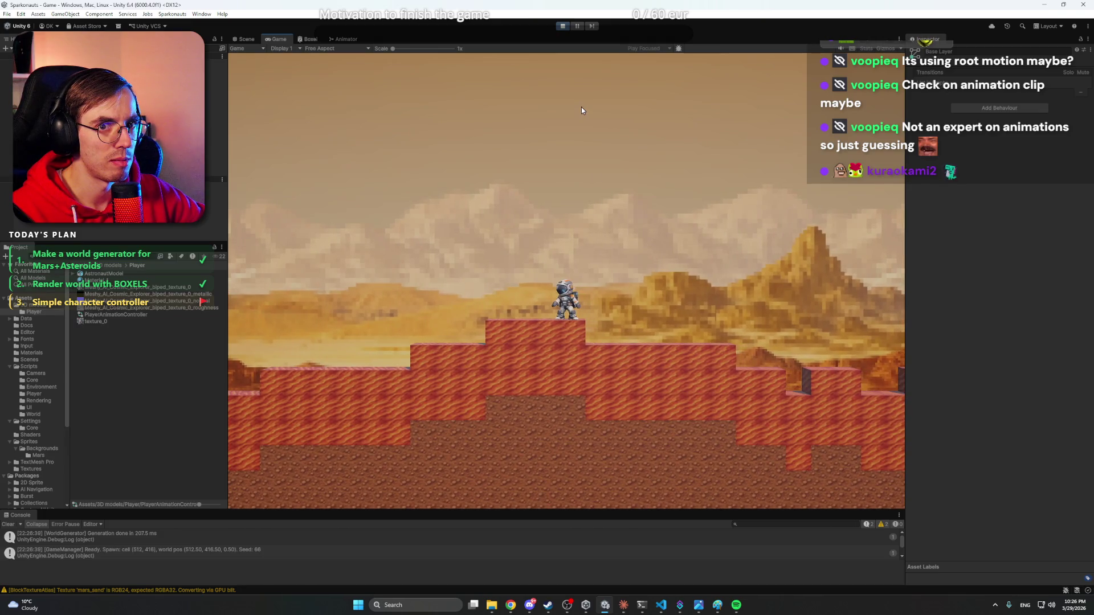
{"action": "left_click", "coordinate": [563, 26]}
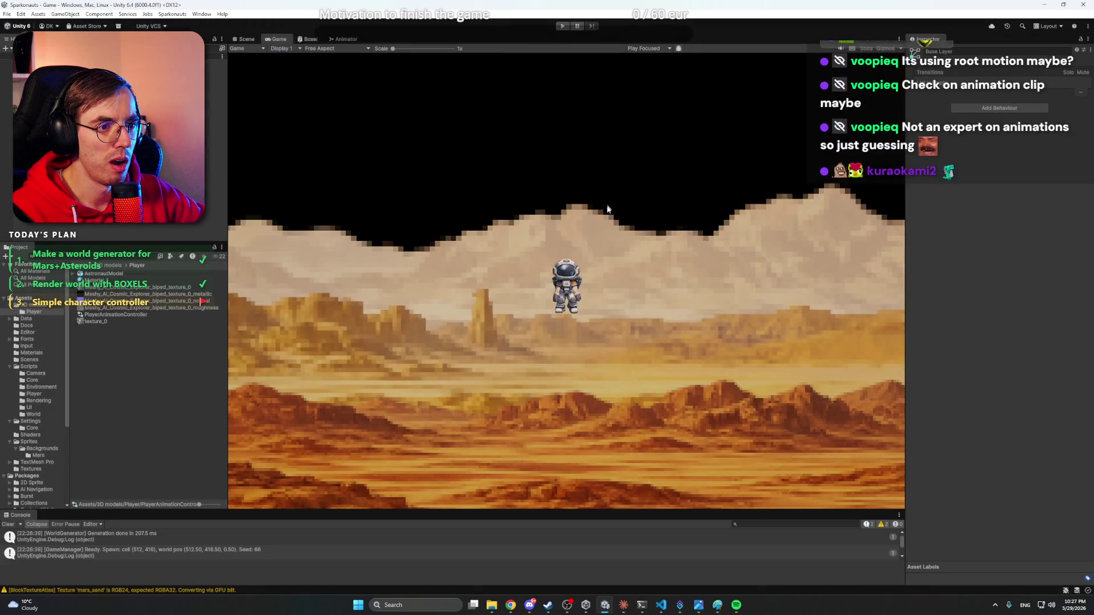
{"action": "left_click", "coordinate": [68, 165]}
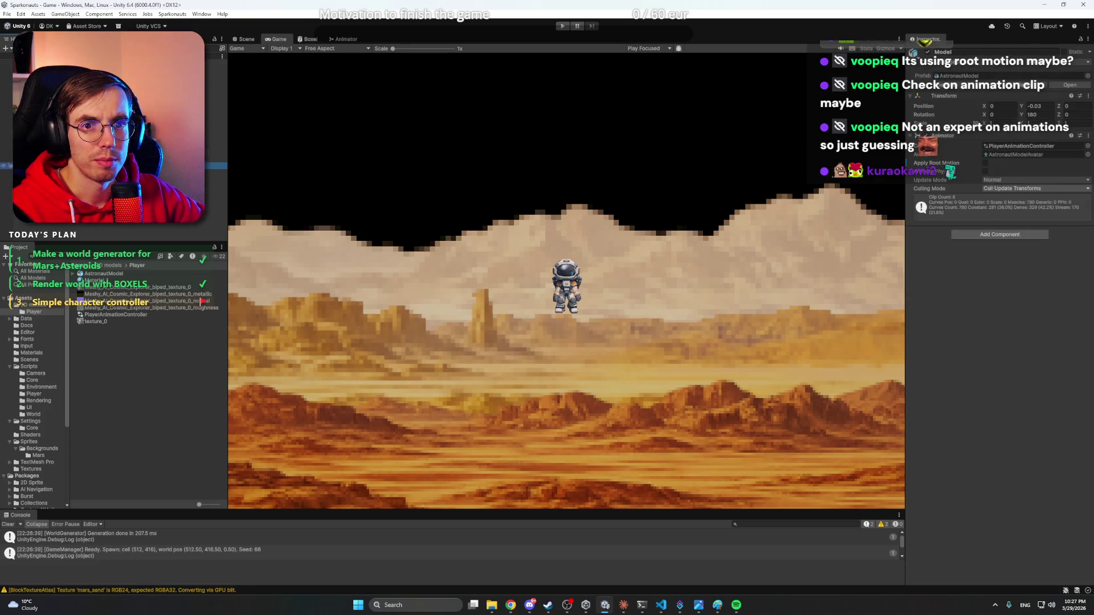
- Open PlayerAnimationController and check the SpeedX conditions on Idle→walk and walk→Idle
{"action": "double_click", "coordinate": [136, 315]}
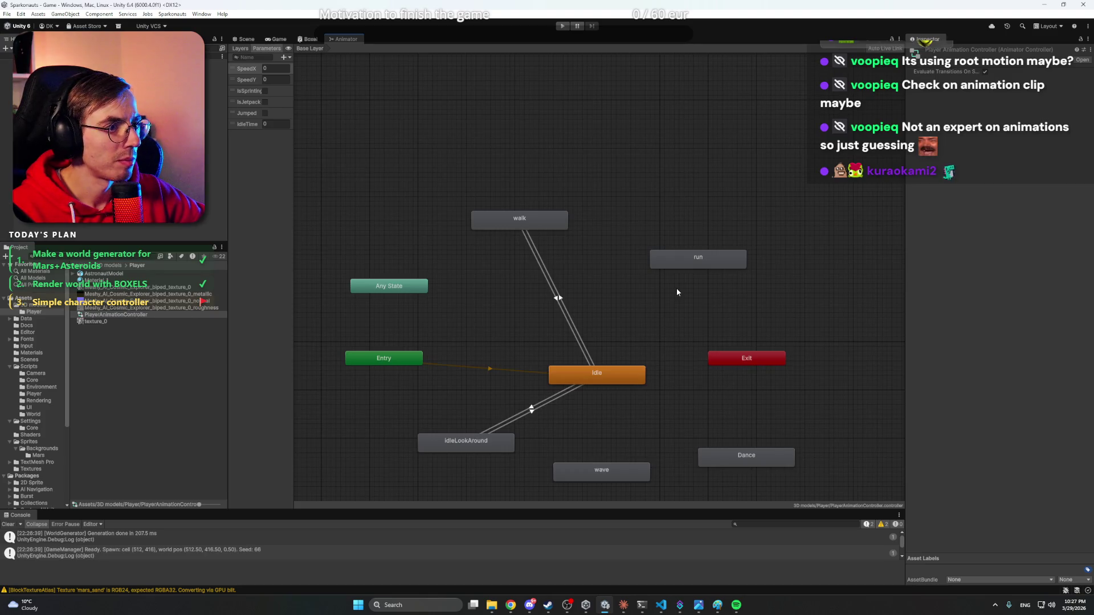
{"action": "left_click", "coordinate": [558, 297]}
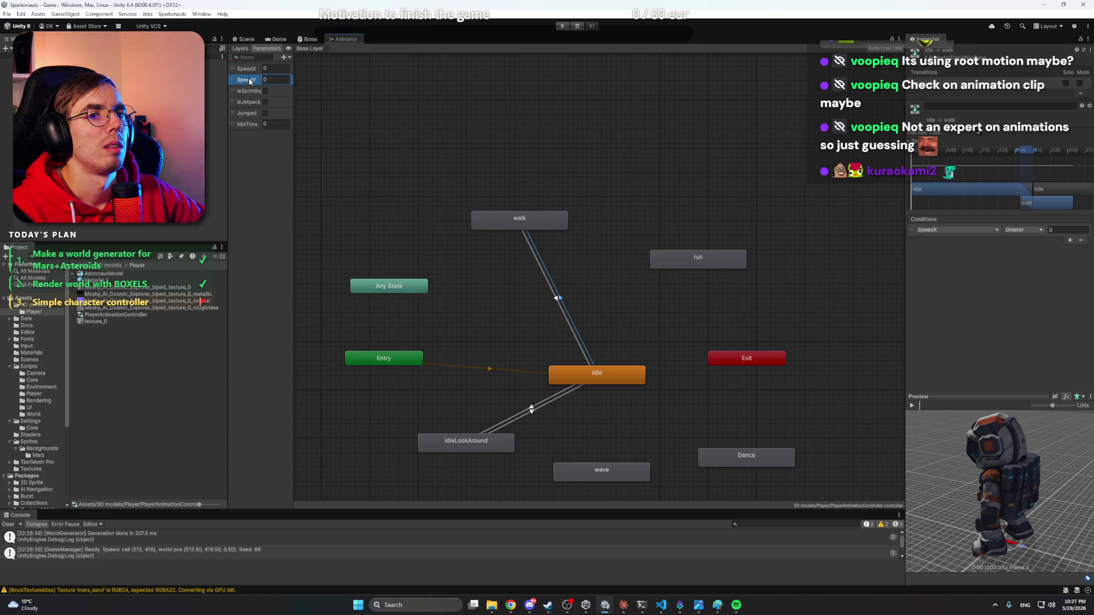
{"action": "left_click", "coordinate": [1044, 303]}
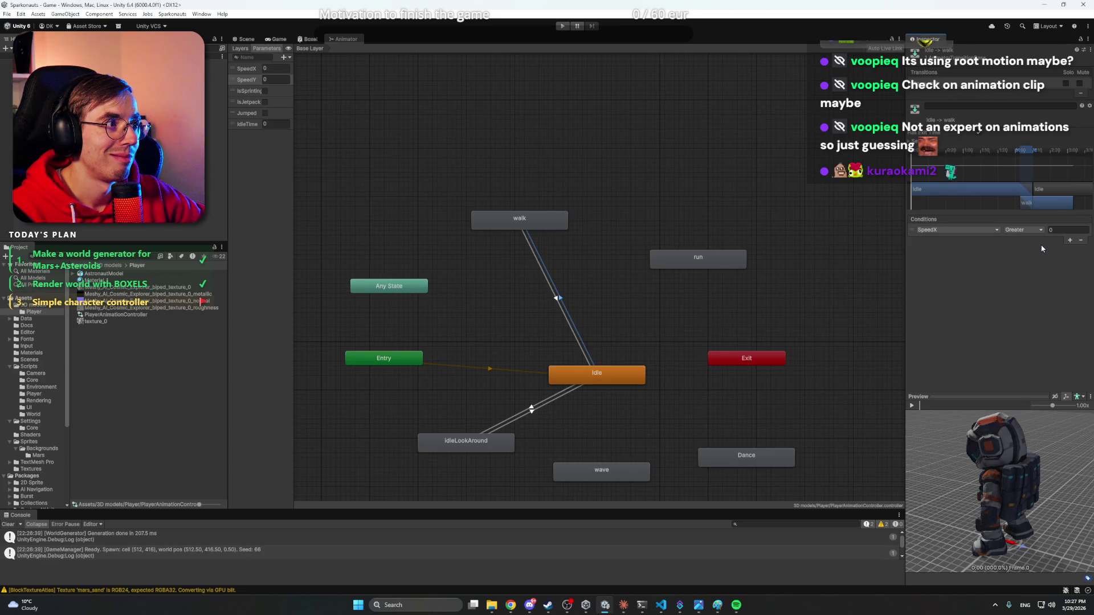
{"action": "left_click", "coordinate": [557, 298]}
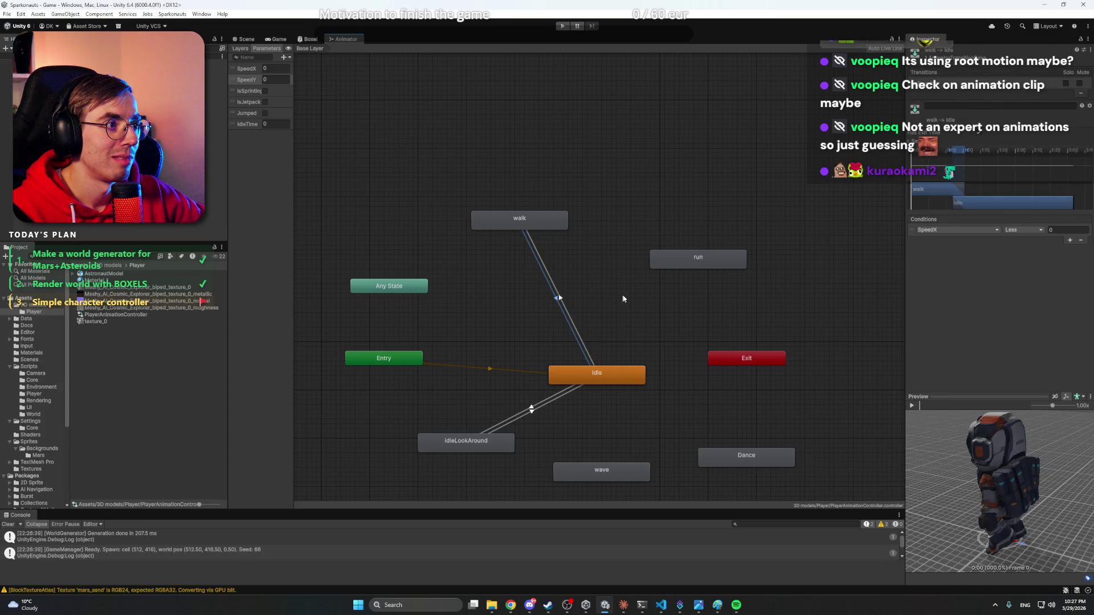
- Create transitions from Idle to run and from run back to Idle
{"action": "left_click", "coordinate": [609, 375]}
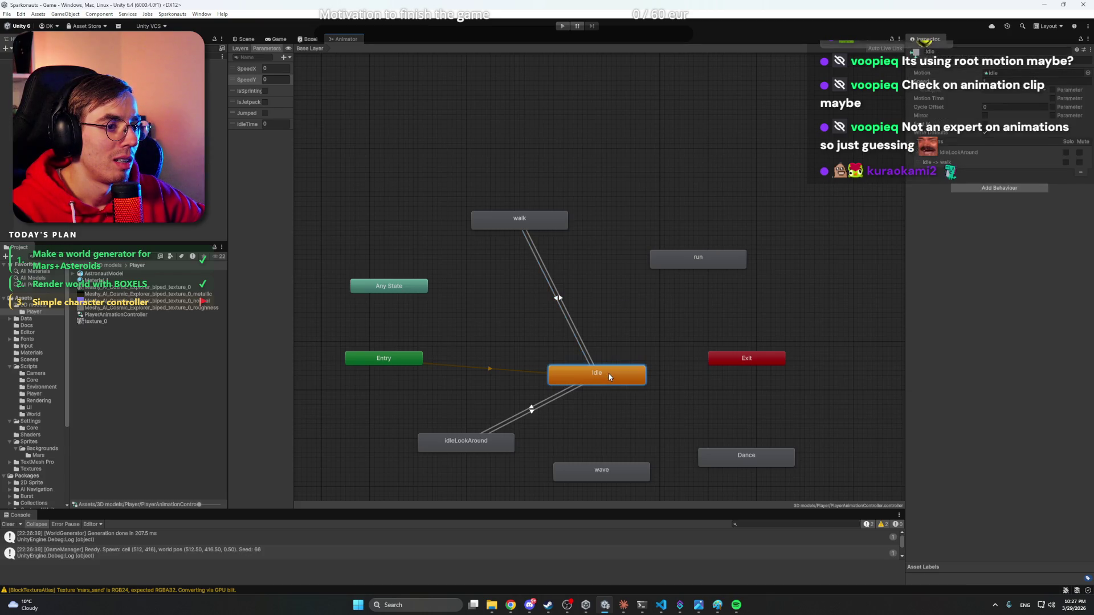
{"action": "right_click", "coordinate": [609, 376]}
{"action": "left_click", "coordinate": [638, 380]}
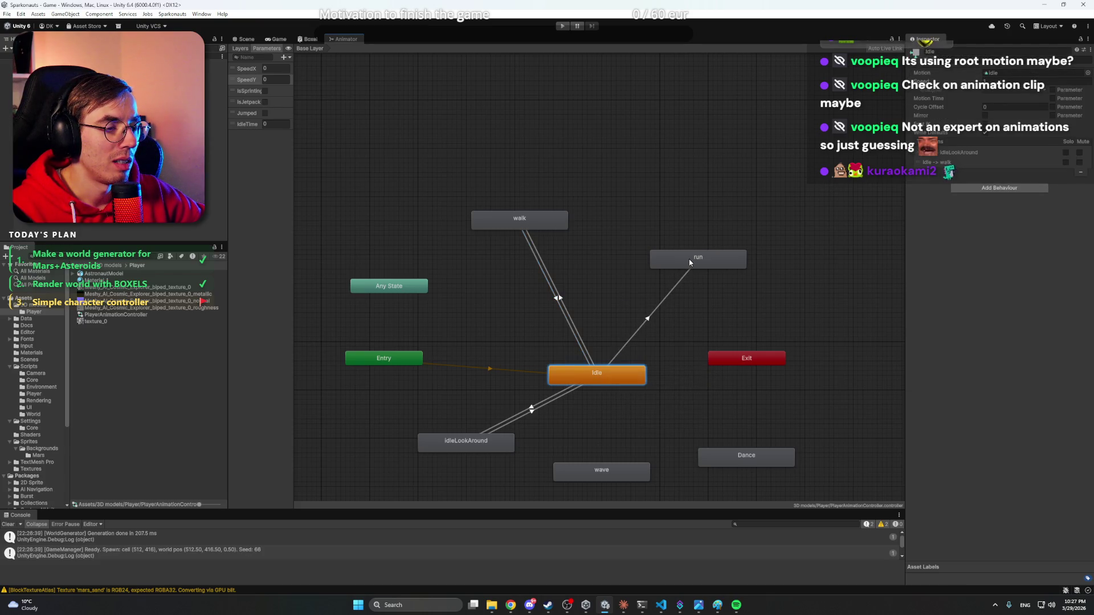
{"action": "left_click", "coordinate": [689, 262]}
{"action": "right_click", "coordinate": [605, 372]}
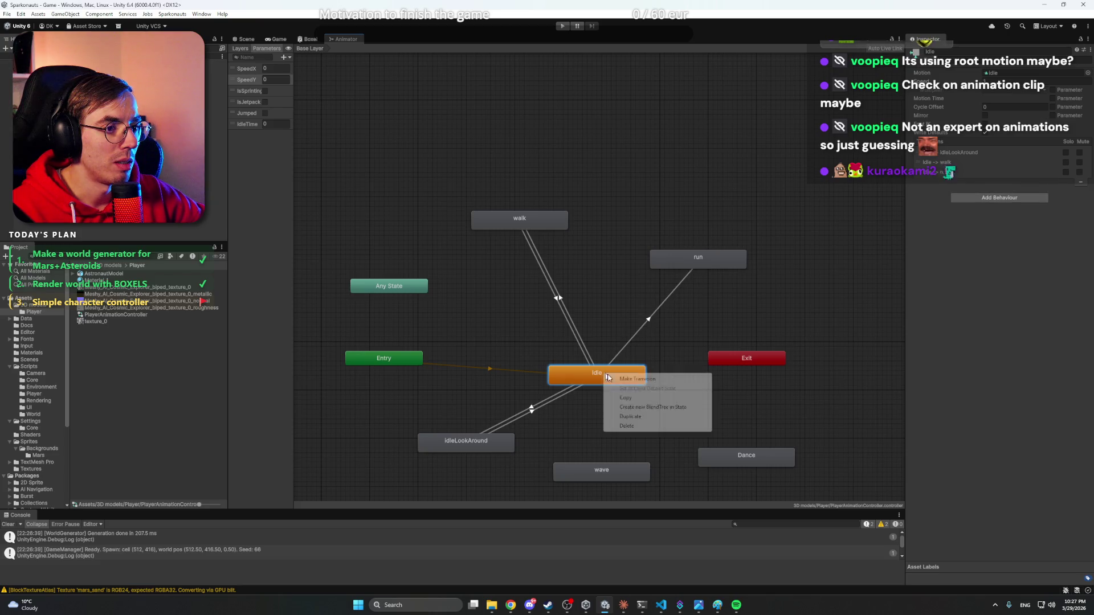
{"action": "left_click", "coordinate": [679, 261]}
{"action": "right_click", "coordinate": [679, 258]}
{"action": "left_click", "coordinate": [701, 265]}
{"action": "left_click", "coordinate": [597, 375]}
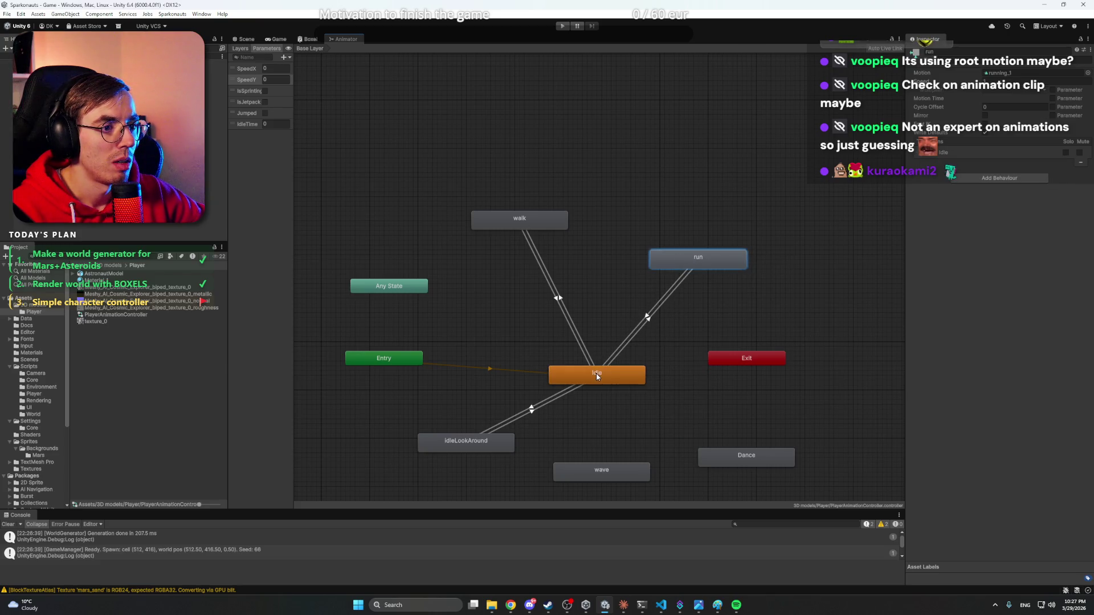
- Make Idle→run require SpeedX Greater 0 and IsSprinting true
{"action": "left_click", "coordinate": [649, 320]}
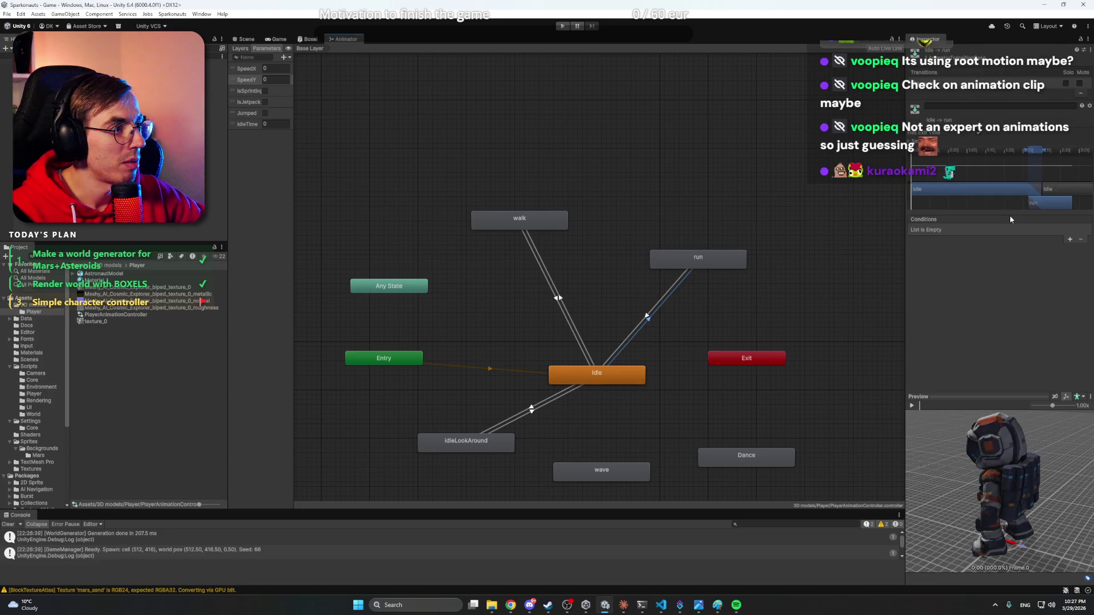
{"action": "left_click", "coordinate": [1071, 239]}
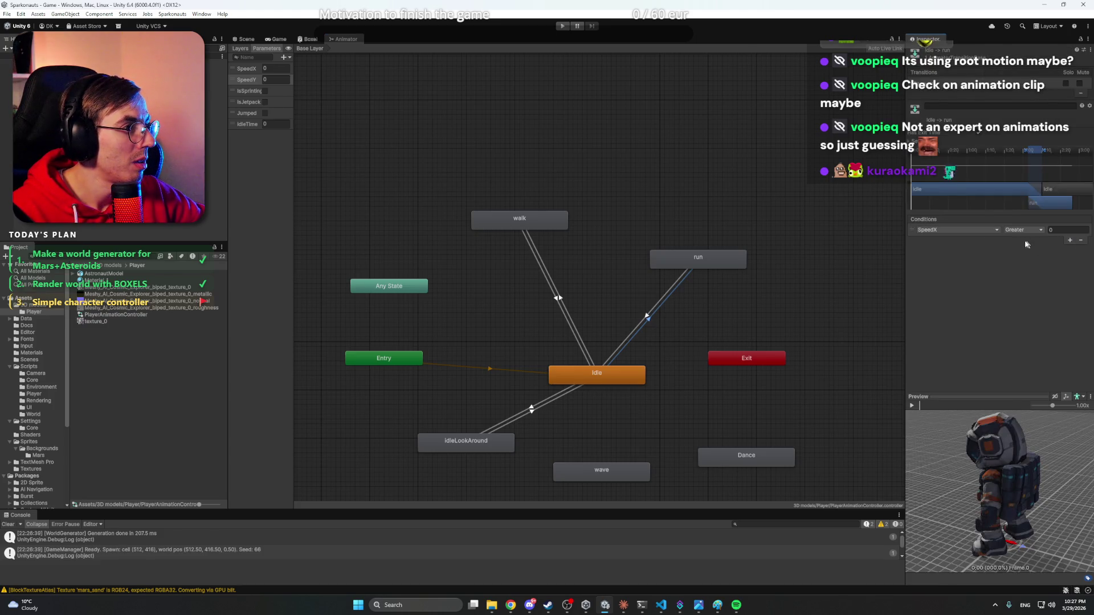
{"action": "left_click", "coordinate": [1071, 240]}
{"action": "left_click", "coordinate": [958, 239]}
{"action": "left_click", "coordinate": [952, 279]}
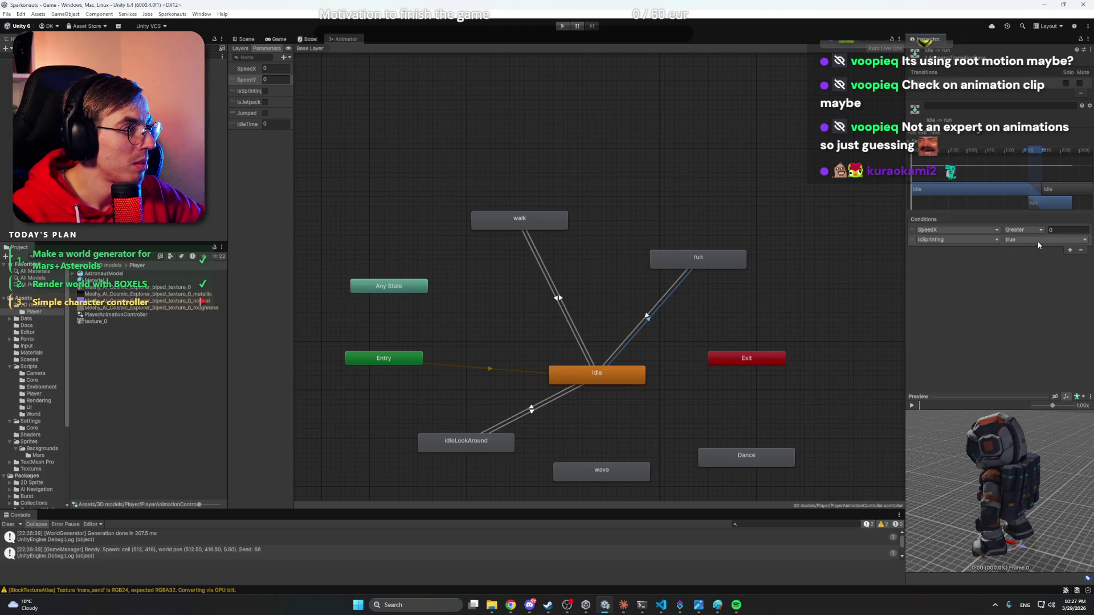
- Give run→Idle a SpeedX Less 0 condition plus an IsSprinting condition
{"action": "left_click", "coordinate": [649, 315]}
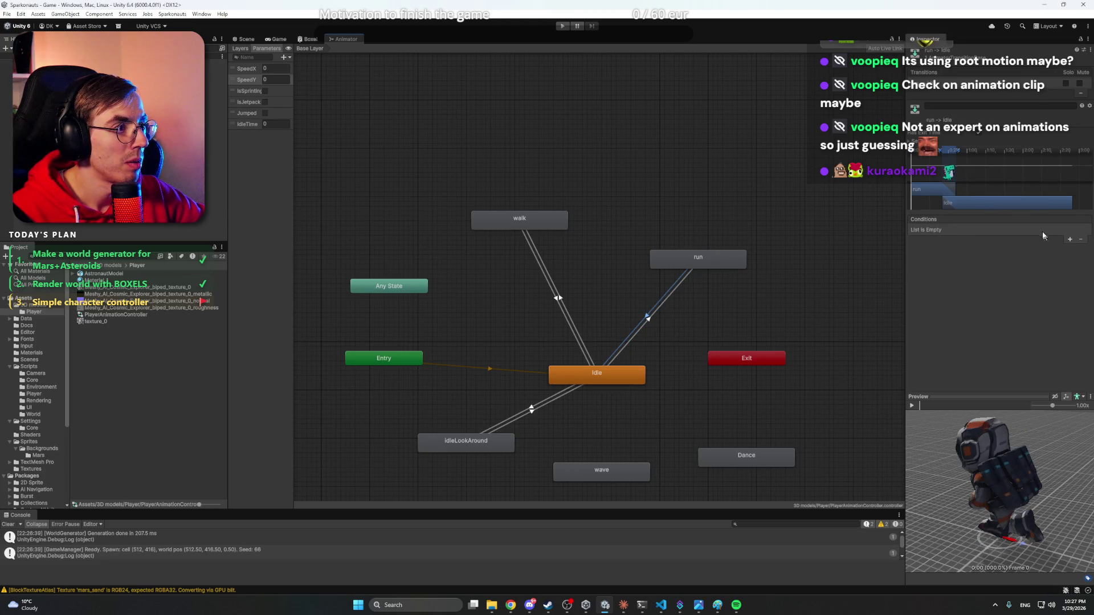
{"action": "left_click", "coordinate": [1070, 240]}
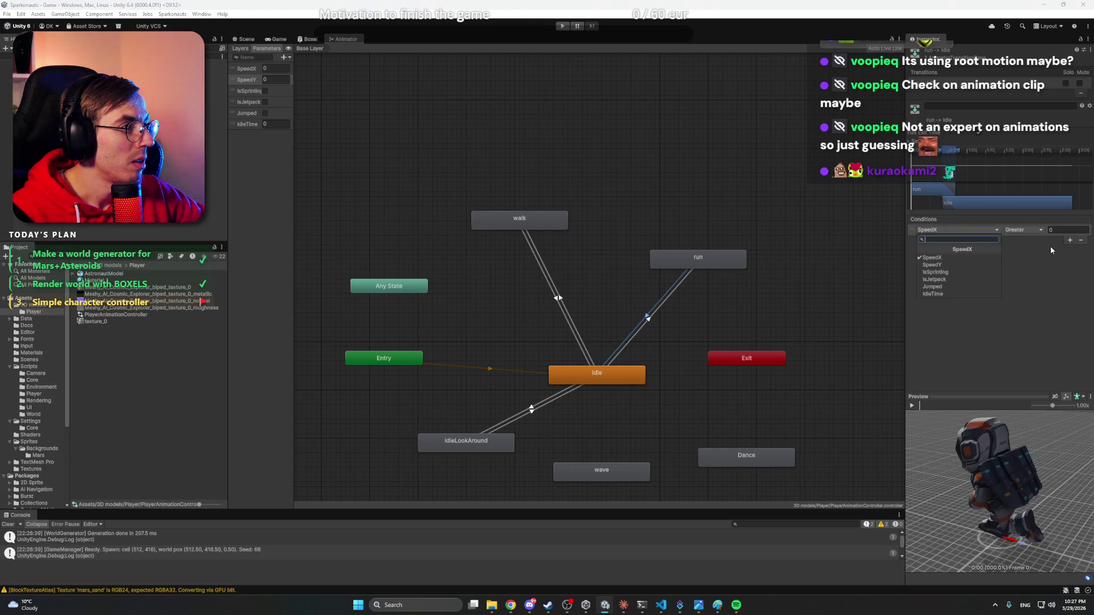
{"action": "left_click", "coordinate": [1040, 230]}
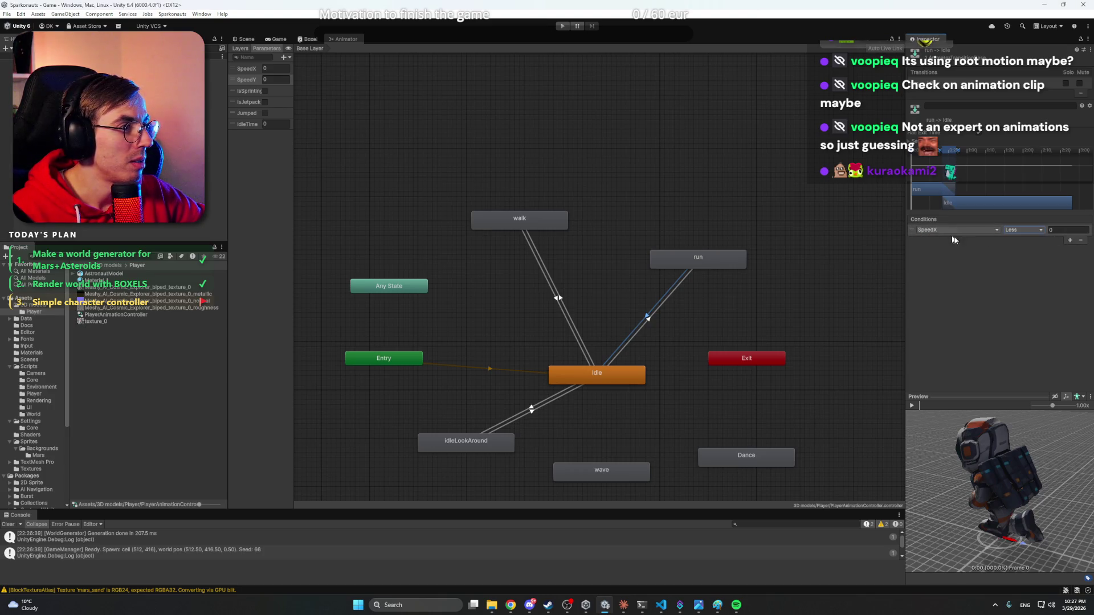
{"action": "left_click", "coordinate": [1070, 240]}
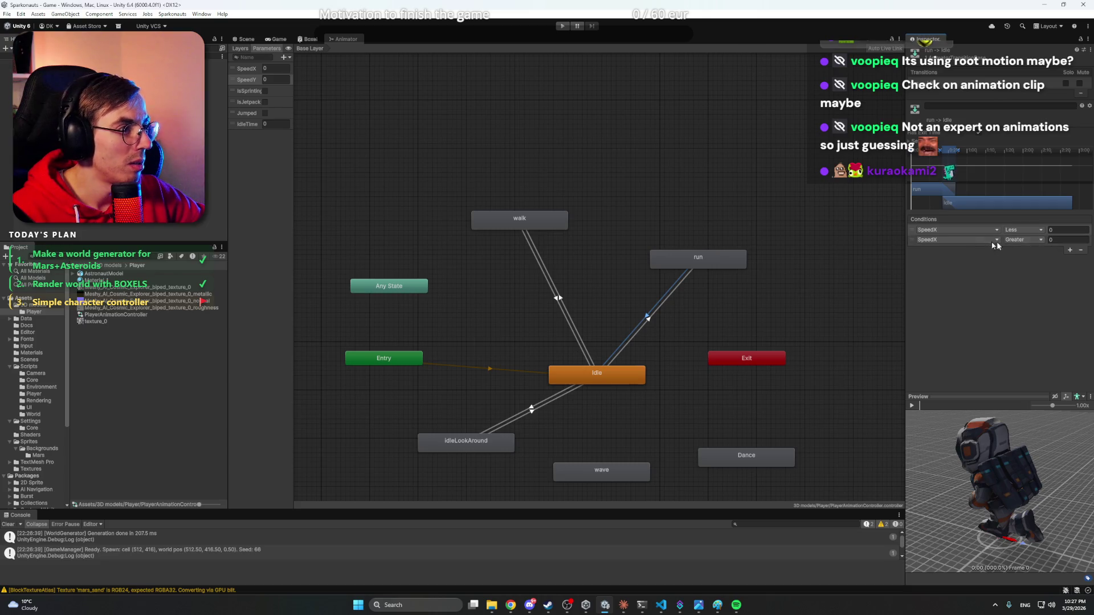
{"action": "left_click", "coordinate": [964, 240]}
{"action": "left_click", "coordinate": [991, 279]}
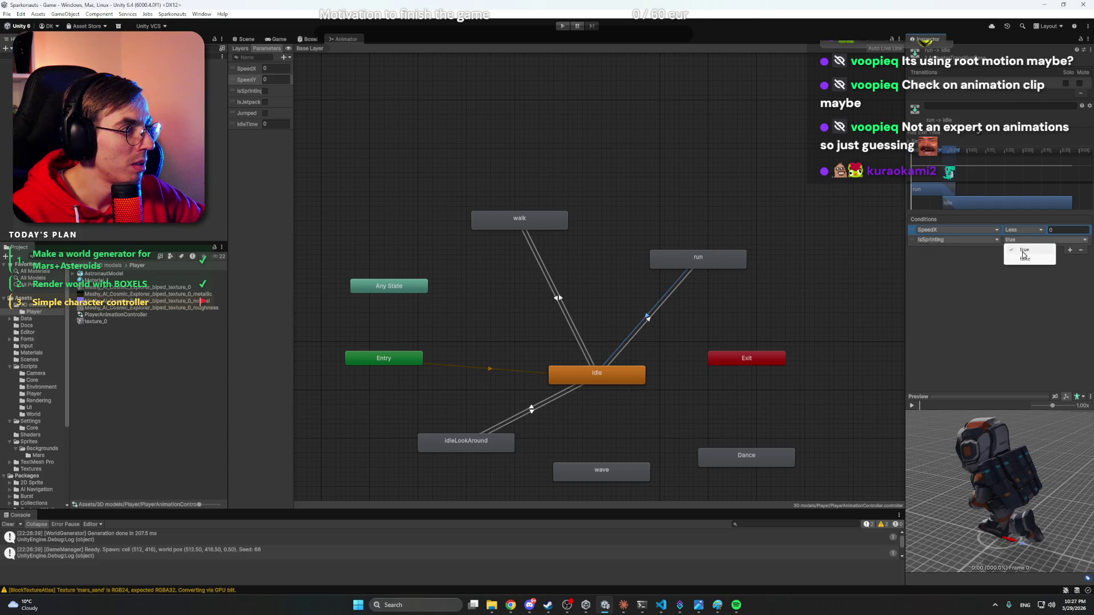
{"action": "left_click", "coordinate": [1024, 258]}
{"action": "left_click", "coordinate": [645, 201]}
{"action": "left_click", "coordinate": [533, 220]}
{"action": "right_click", "coordinate": [533, 219]}
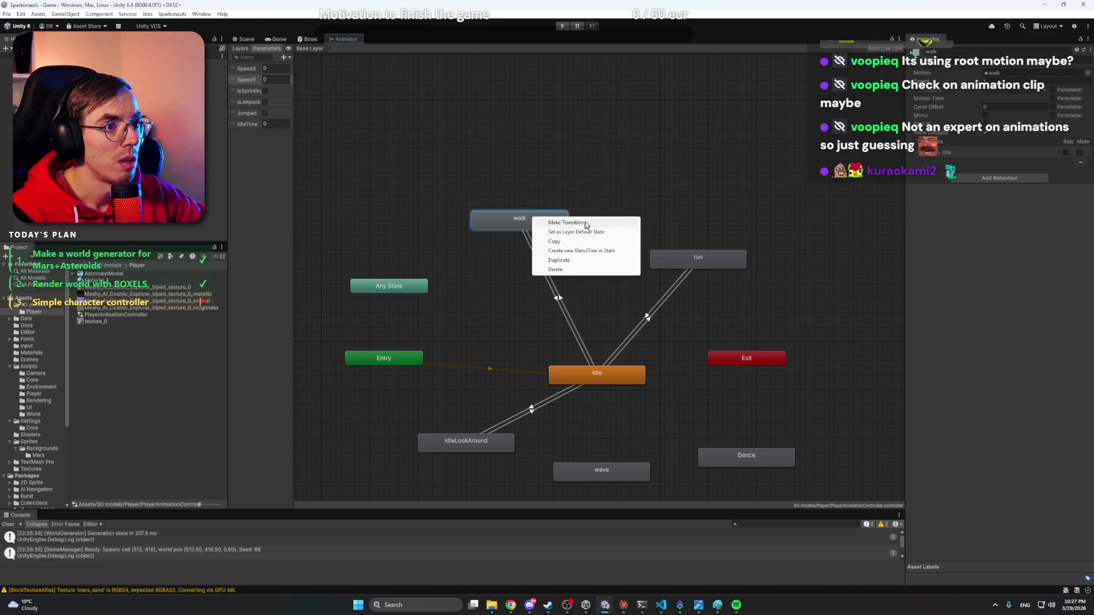
- Create transitions from walk to run and from run back to walk
{"action": "left_click", "coordinate": [586, 224]}
{"action": "left_click", "coordinate": [688, 254]}
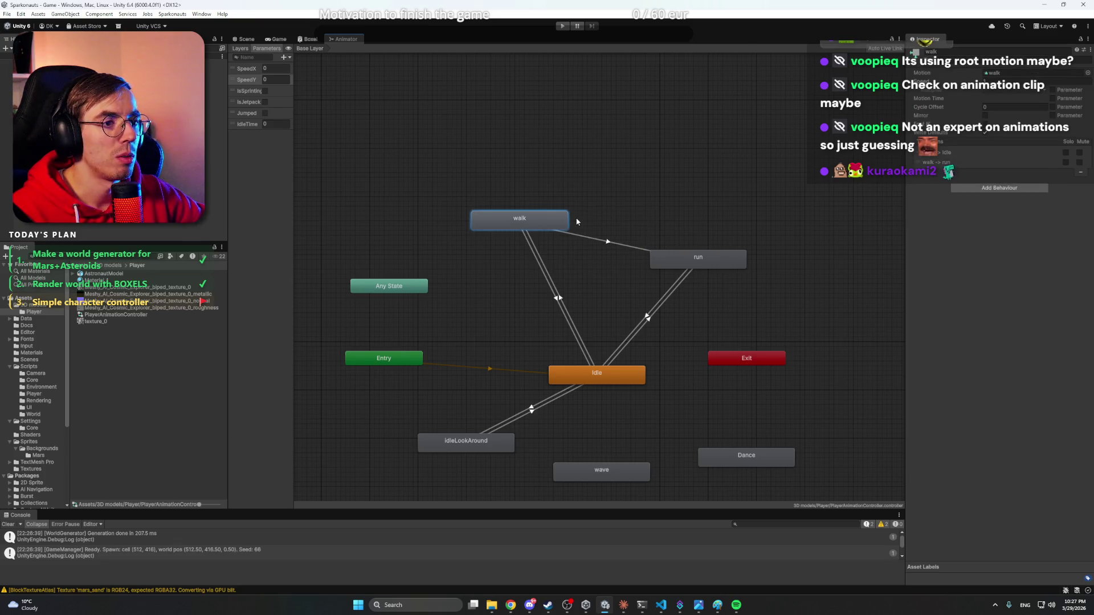
{"action": "right_click", "coordinate": [690, 257]}
{"action": "left_click", "coordinate": [719, 262]}
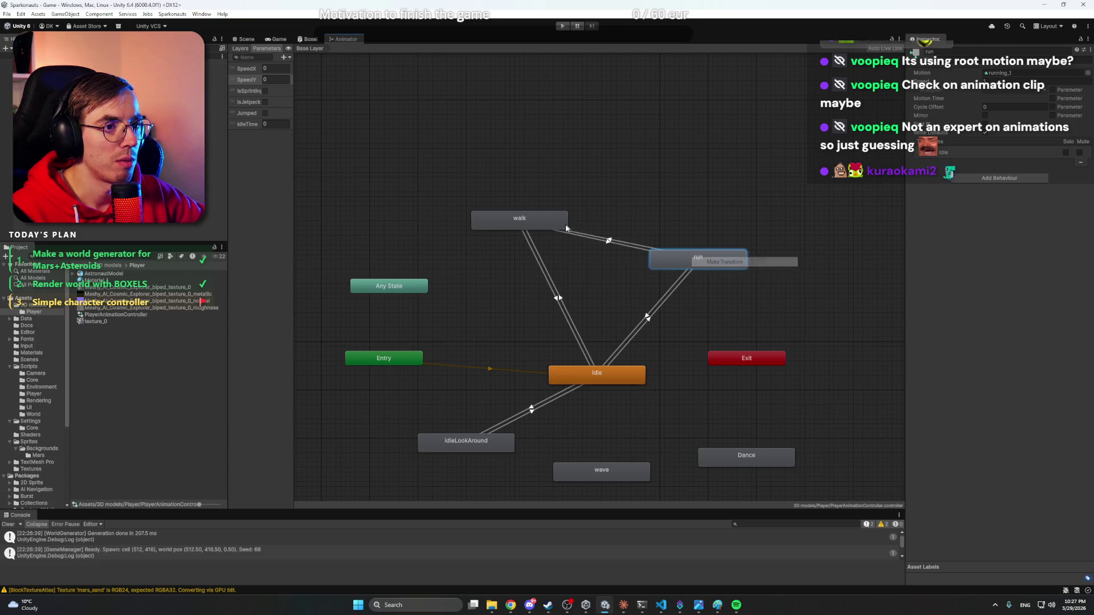
{"action": "left_click", "coordinate": [566, 228]}
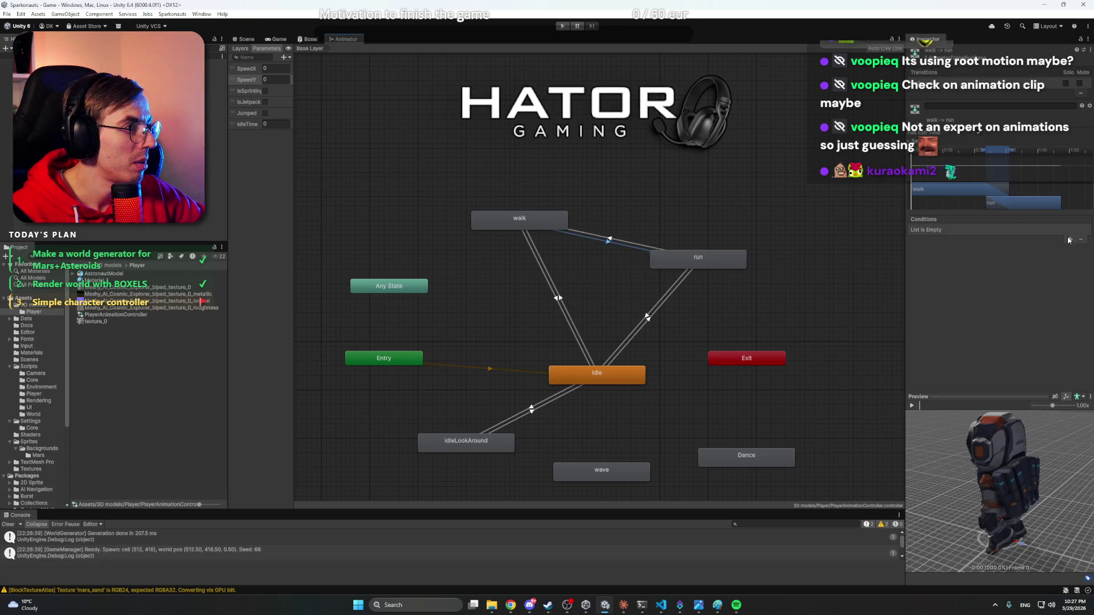
- Make walk→run require SpeedX Greater 0 and IsSprinting true
{"action": "left_click", "coordinate": [1069, 240]}
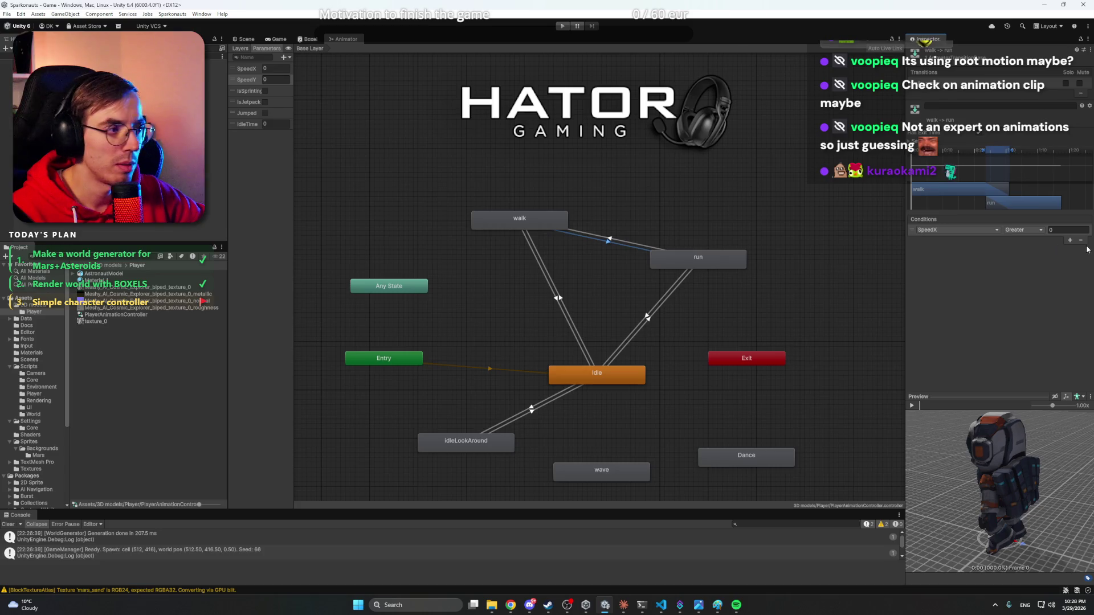
{"action": "left_click", "coordinate": [1069, 240]}
{"action": "left_click", "coordinate": [958, 239]}
{"action": "left_click", "coordinate": [959, 282]}
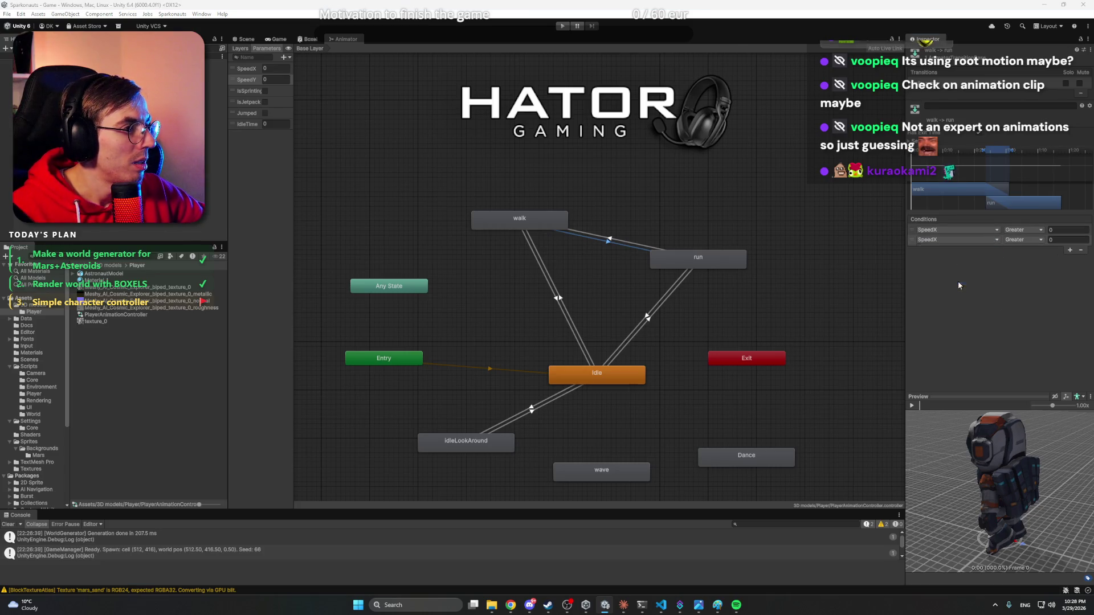
{"action": "left_click", "coordinate": [1061, 238]}
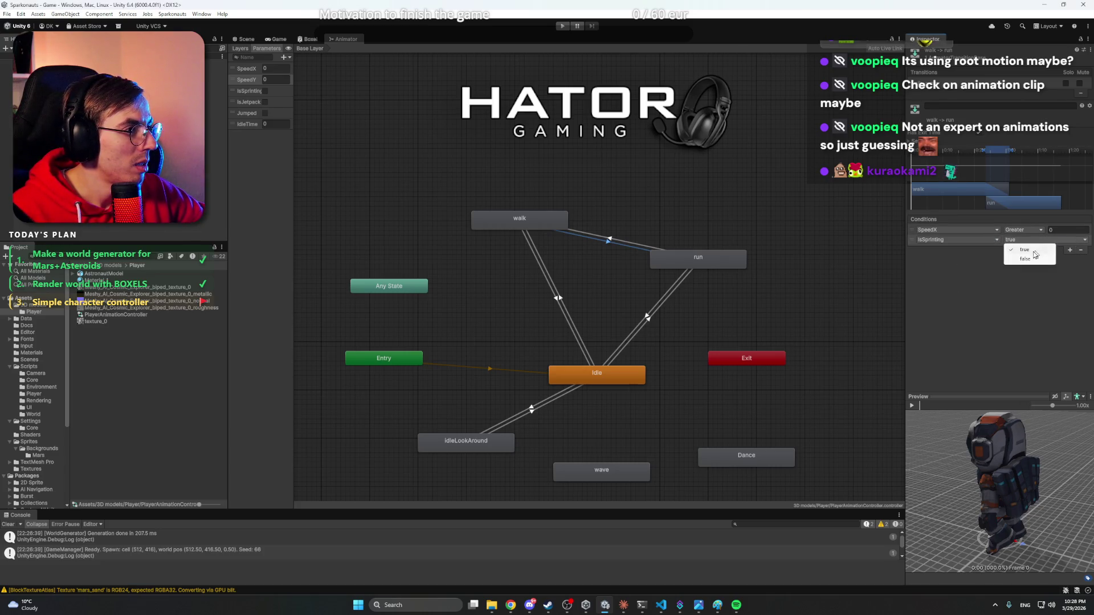
{"action": "left_click", "coordinate": [973, 262]}
- Make run→walk require SpeedX Greater 0 and IsSprinting false, then run the game
{"action": "left_click", "coordinate": [634, 251]}
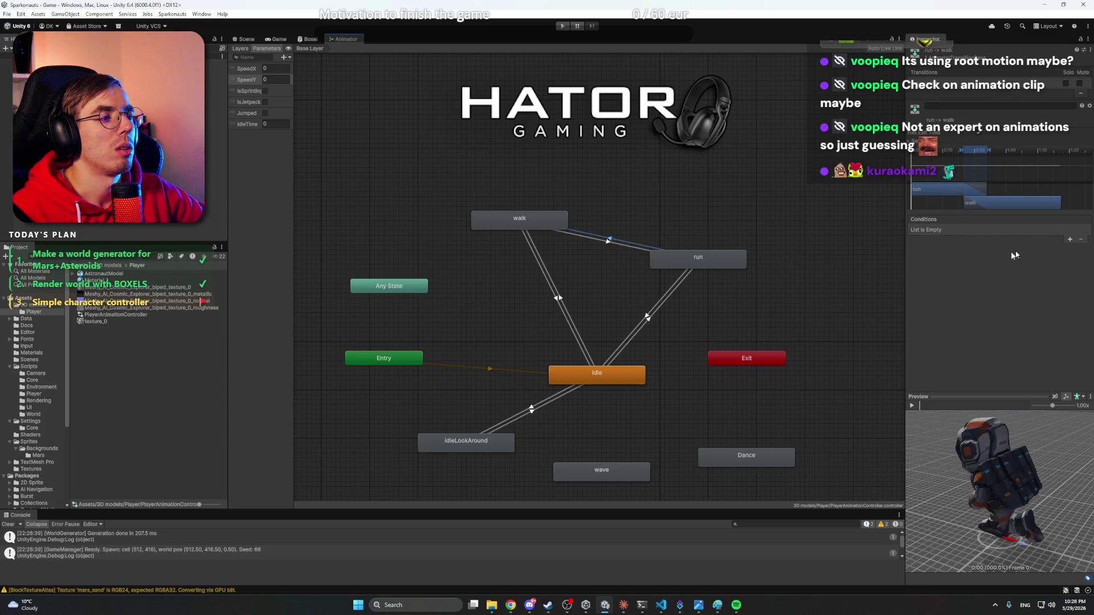
{"action": "left_click", "coordinate": [1071, 240]}
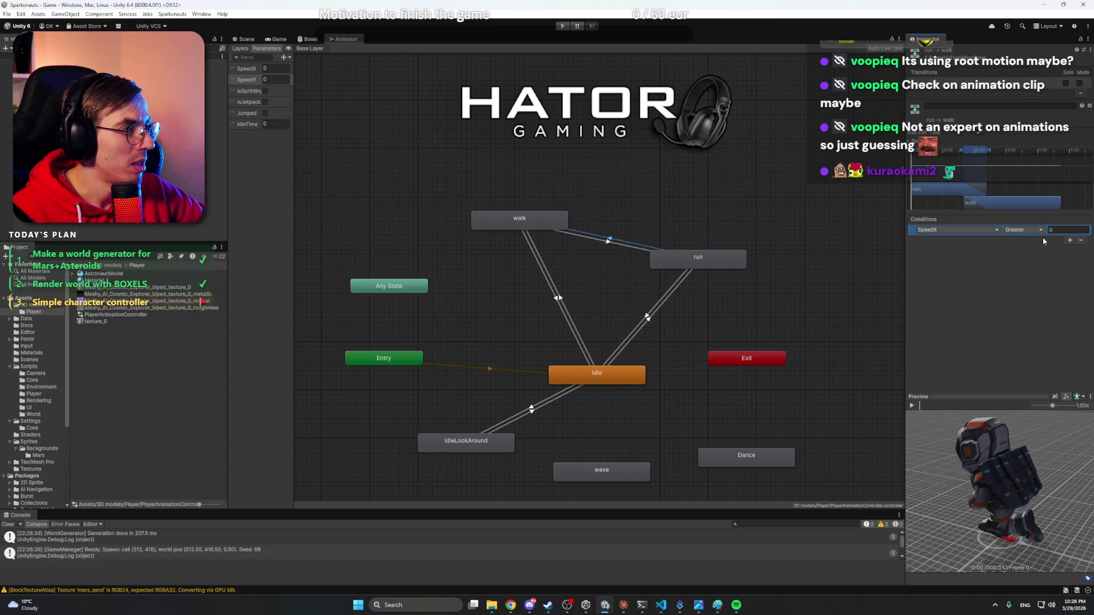
{"action": "left_click", "coordinate": [1070, 240]}
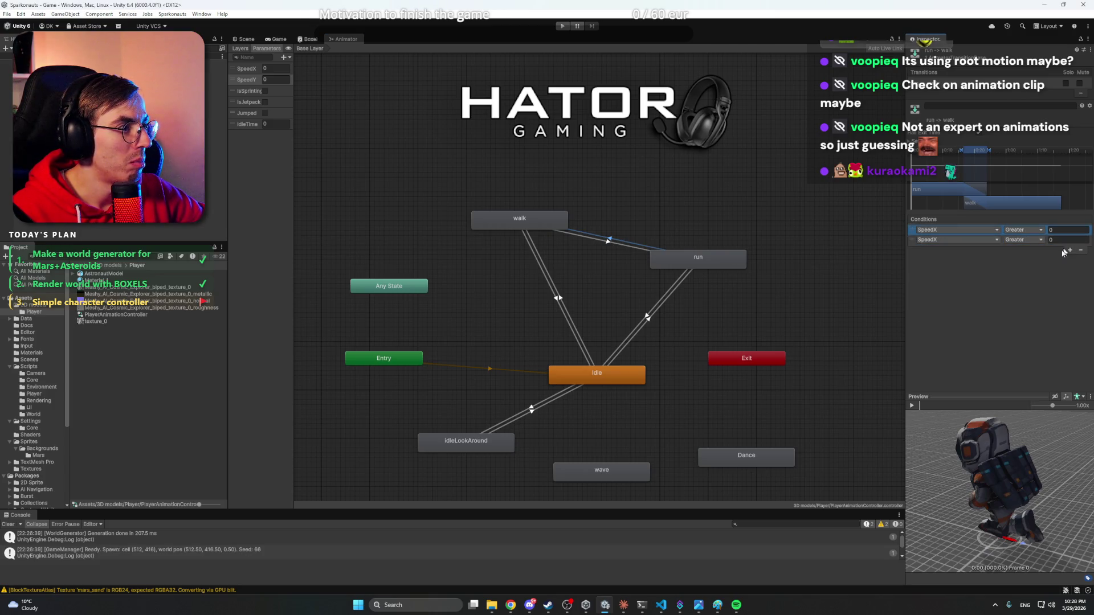
{"action": "left_click", "coordinate": [976, 240]}
{"action": "left_click", "coordinate": [958, 280]}
{"action": "left_click", "coordinate": [1026, 240]}
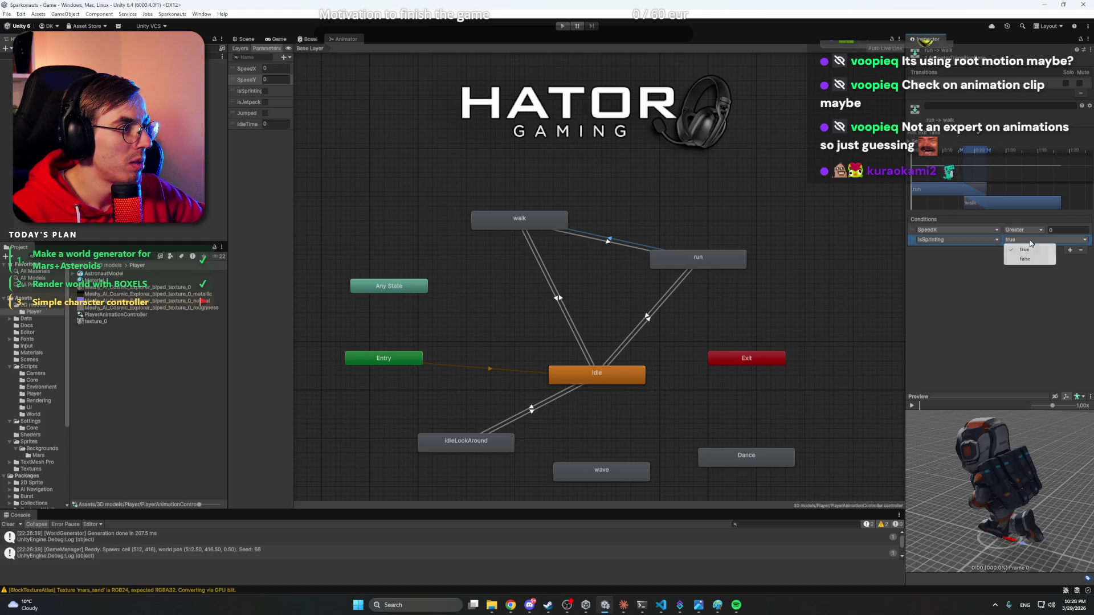
{"action": "left_click", "coordinate": [1030, 261]}
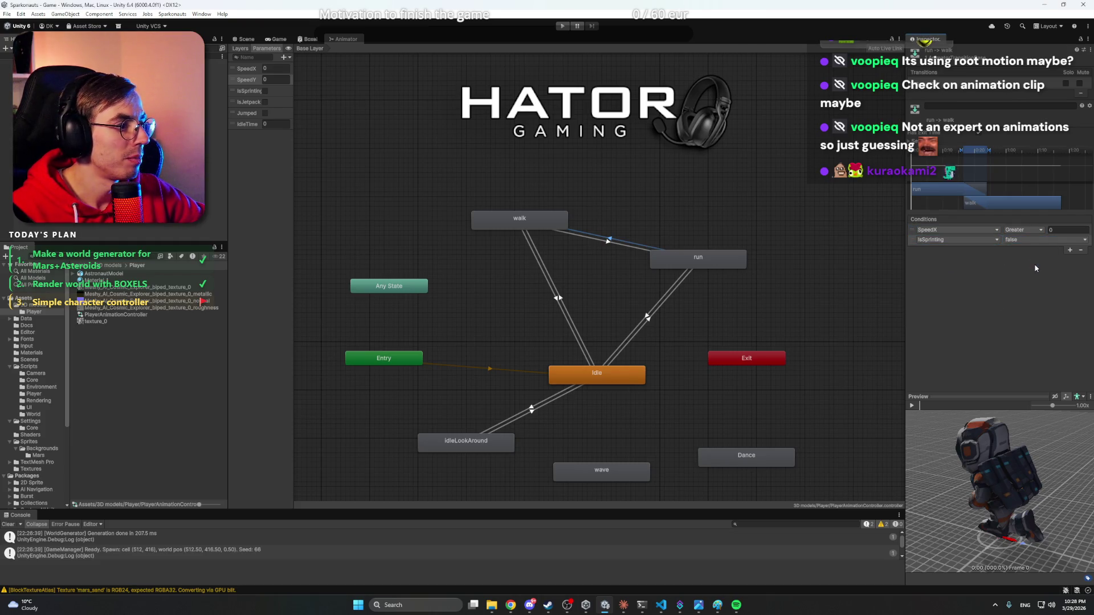
{"action": "left_click", "coordinate": [629, 134]}
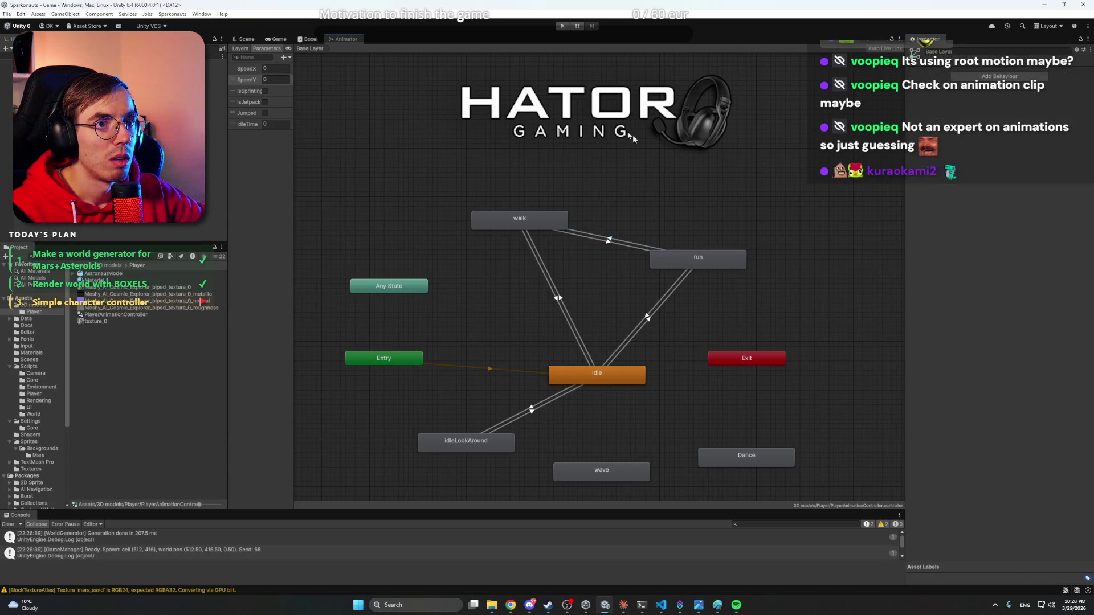
{"action": "left_click", "coordinate": [563, 26]}
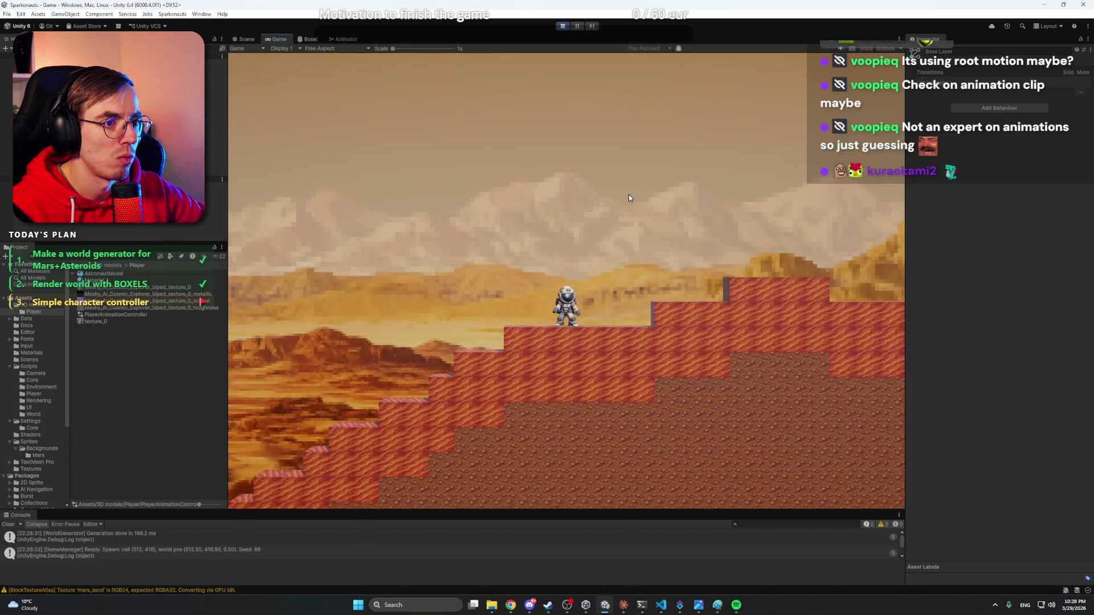
- Dock the Animator graph beneath the Game view while walking the astronaut, then stop play and enlarge it
{"action": "key", "text": "a"}
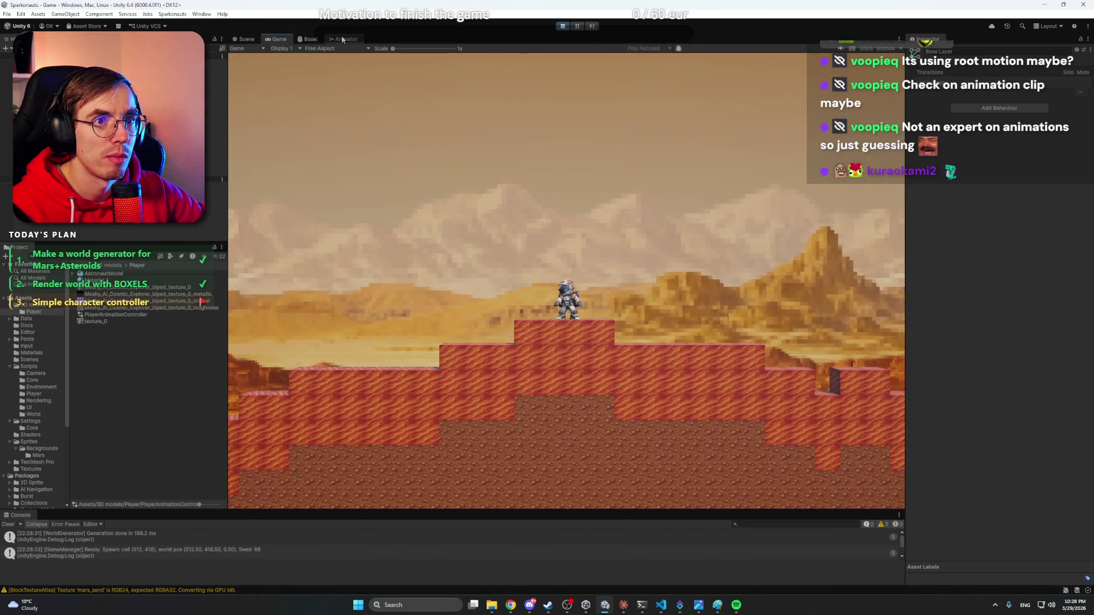
{"action": "left_click", "coordinate": [346, 39]}
{"action": "mouse_move", "coordinate": [346, 39]}
{"action": "left_mouse_down"}
{"action": "mouse_move", "coordinate": [351, 330]}
{"action": "mouse_move", "coordinate": [336, 434]}
{"action": "left_mouse_up"}
{"action": "key", "text": "a"}
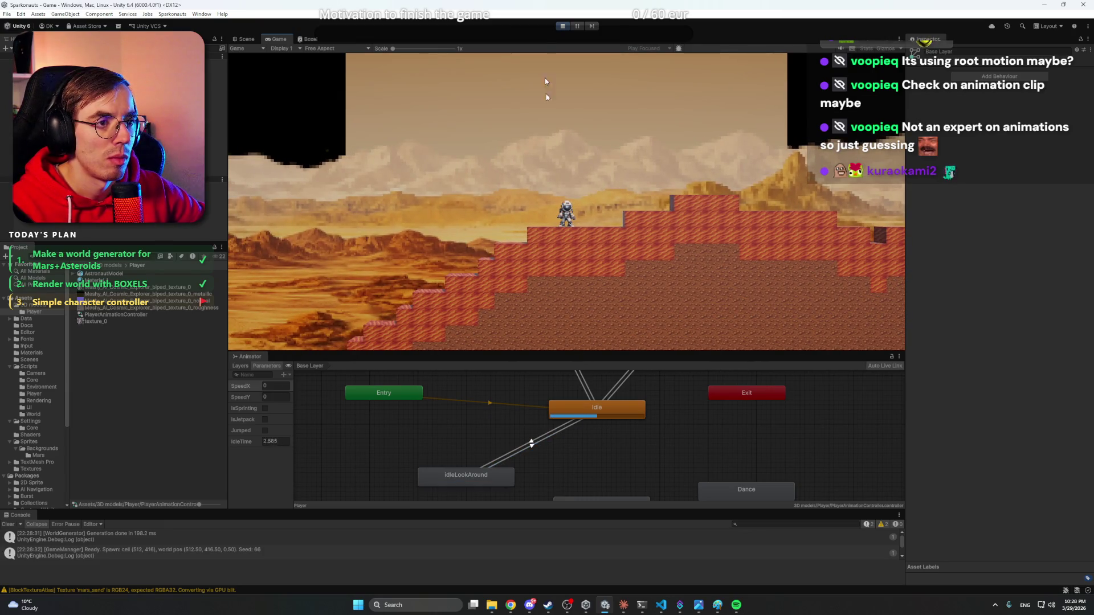
{"action": "left_click", "coordinate": [562, 27]}
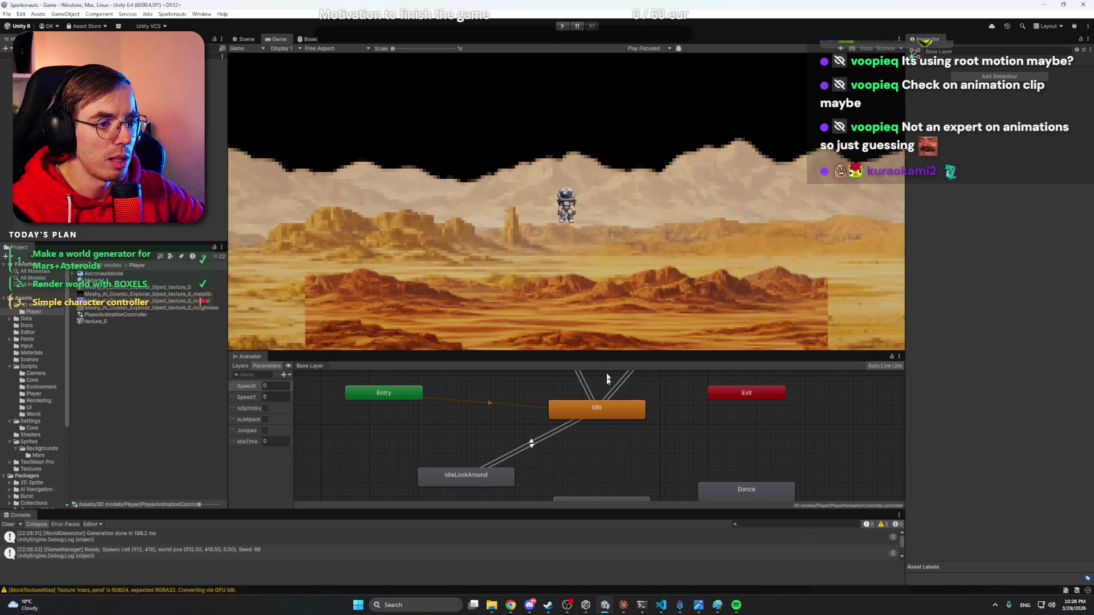
{"action": "mouse_move", "coordinate": [605, 349]}
{"action": "left_mouse_down"}
{"action": "mouse_move", "coordinate": [601, 294]}
{"action": "mouse_move", "coordinate": [554, 285]}
{"action": "left_mouse_up"}
- Make Idle→IdleLookAround fire when IdleTime is Greater than 15
{"action": "scroll", "coordinate": [596, 382], "scroll_direction": "up", "scroll_amount": 3}
{"action": "scroll", "coordinate": [620, 451], "scroll_direction": "down", "scroll_amount": 2}
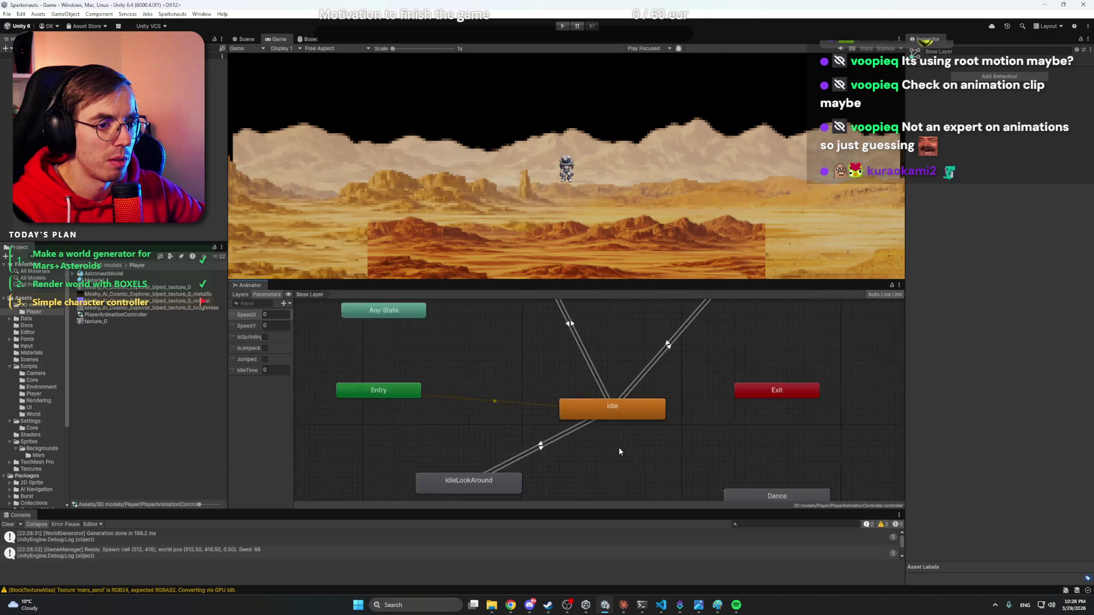
{"action": "scroll", "coordinate": [620, 452], "scroll_direction": "down", "scroll_amount": 1}
{"action": "left_click", "coordinate": [545, 449]}
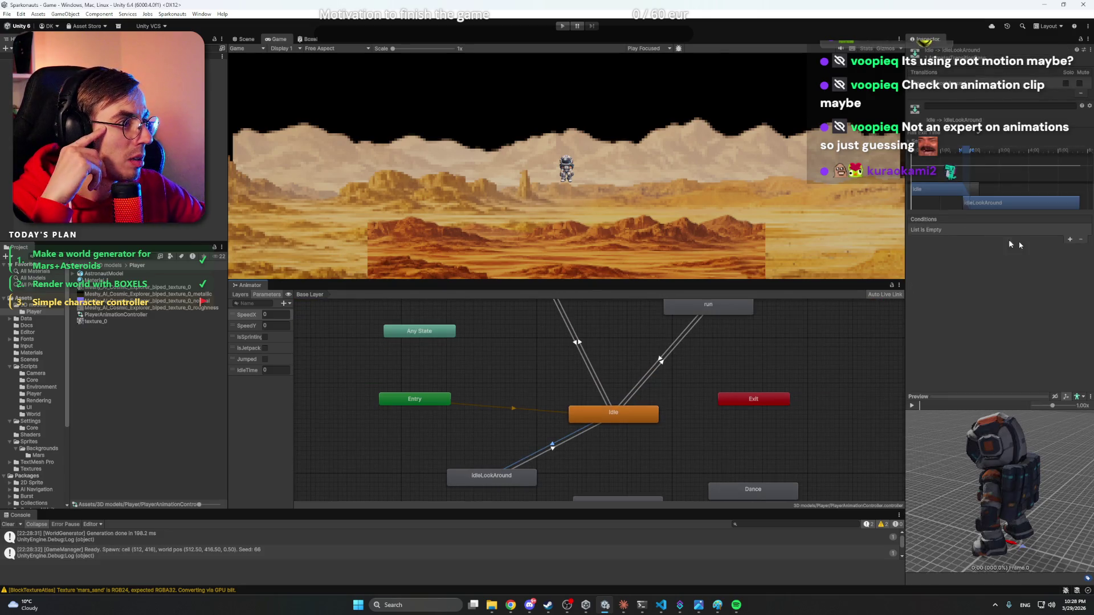
{"action": "left_click", "coordinate": [1071, 239]}
{"action": "left_click", "coordinate": [958, 230]}
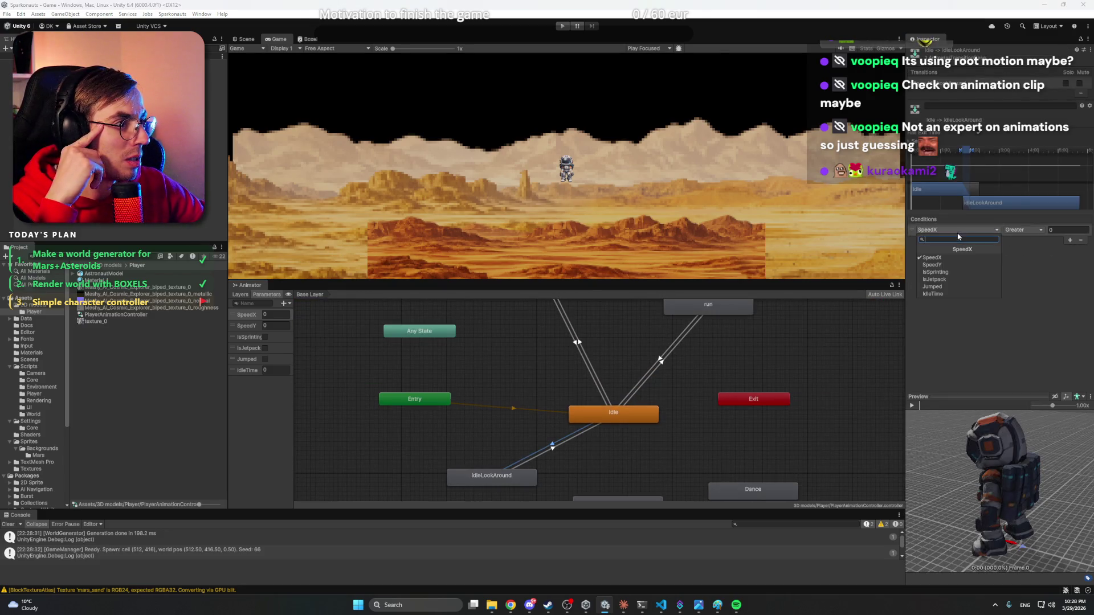
{"action": "left_click", "coordinate": [948, 294]}
{"action": "left_click", "coordinate": [1060, 231]}
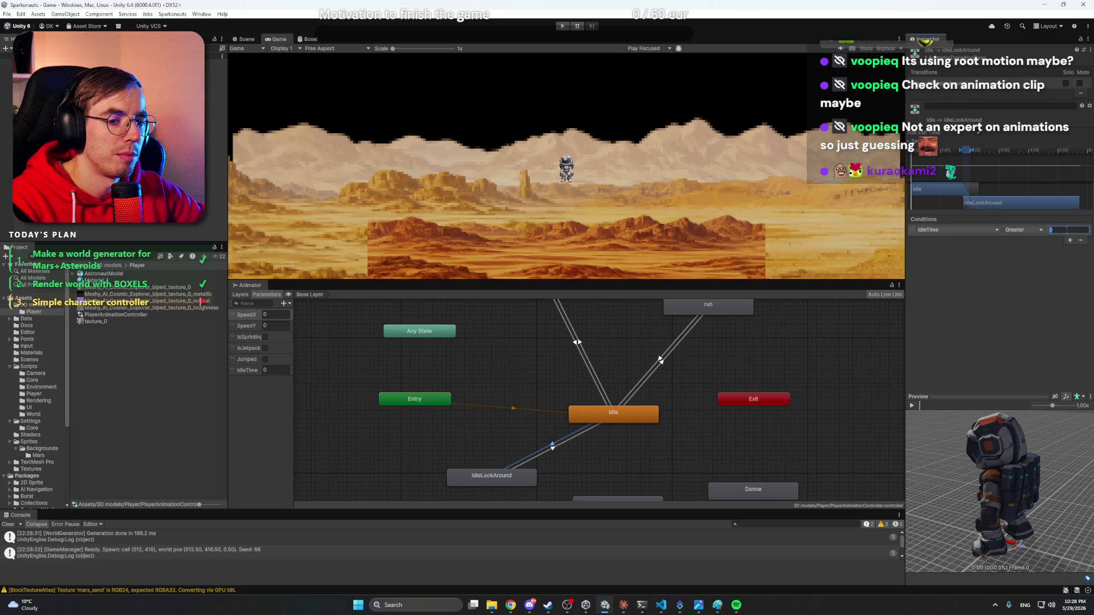
{"action": "type", "text": "15"}
{"action": "key", "text": "Return"}
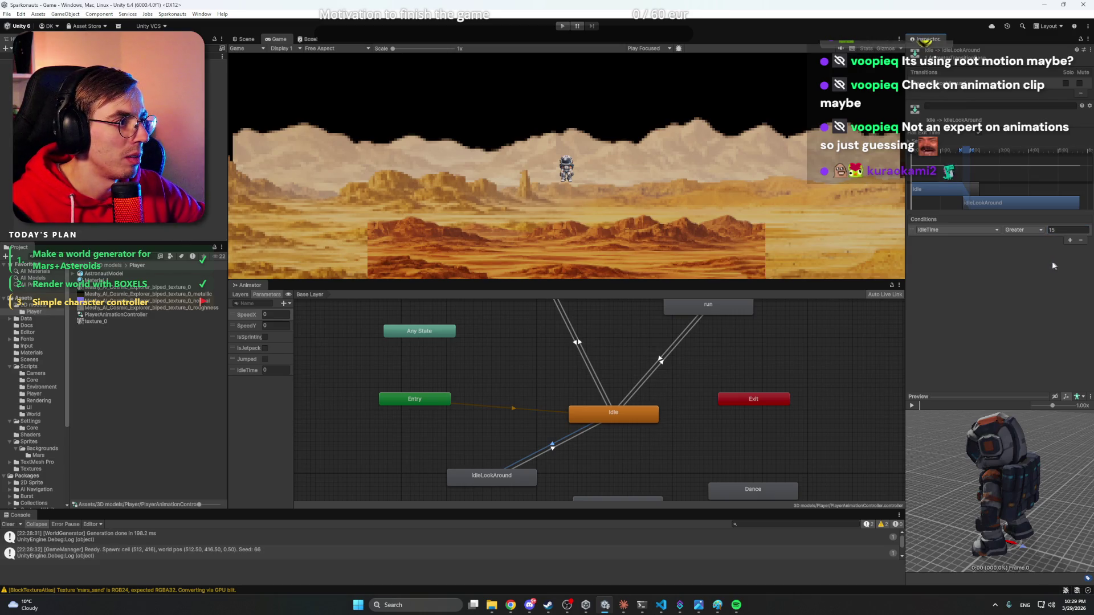
- Add a SpeedX Greater 0 condition to the IdleLookAround→Idle transition
{"action": "left_click", "coordinate": [510, 482]}
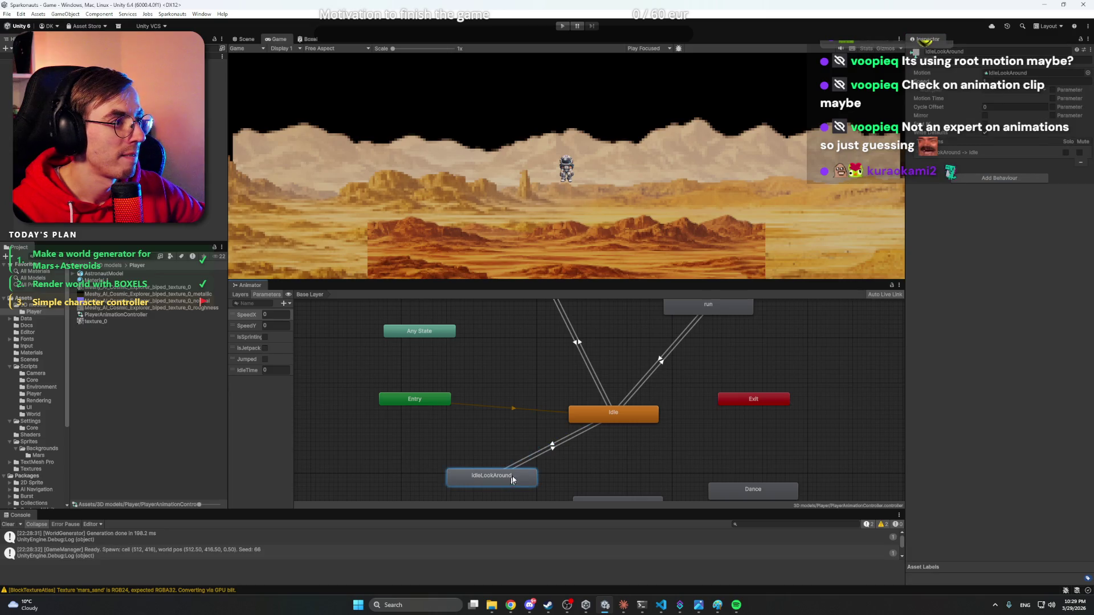
{"action": "left_click", "coordinate": [553, 447]}
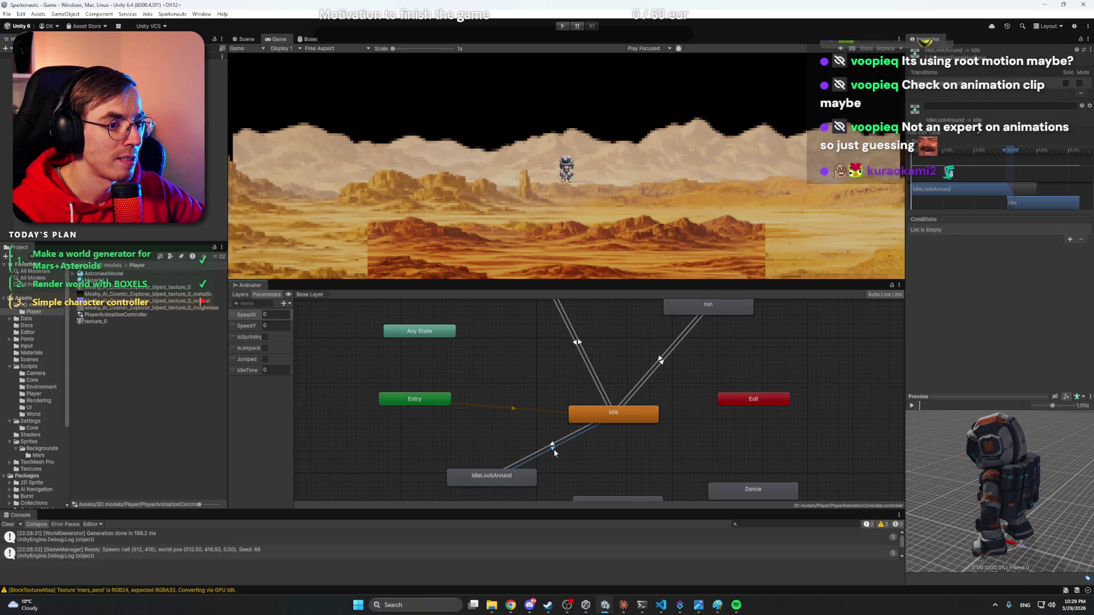
{"action": "left_click", "coordinate": [1070, 240]}
- Pan around the state graph and reselect the IdleLookAround state
{"action": "left_click", "coordinate": [718, 378]}
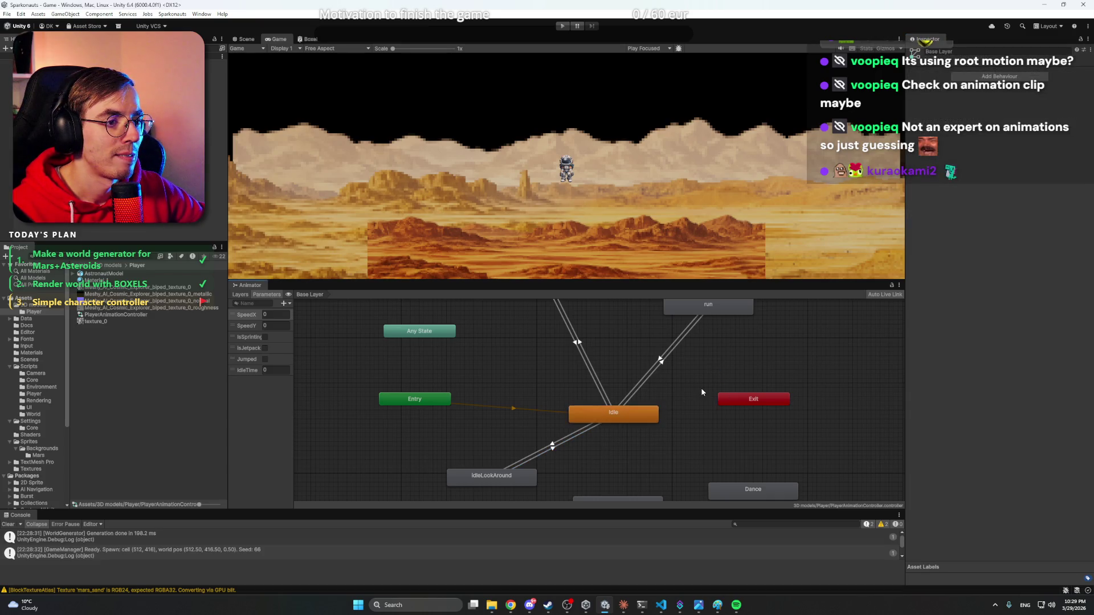
{"action": "left_click_drag", "start_coordinate": [715, 373], "coordinate": [698, 398]}
{"action": "scroll", "coordinate": [550, 457], "scroll_direction": "down", "scroll_amount": 2}
{"action": "left_click", "coordinate": [515, 460]}
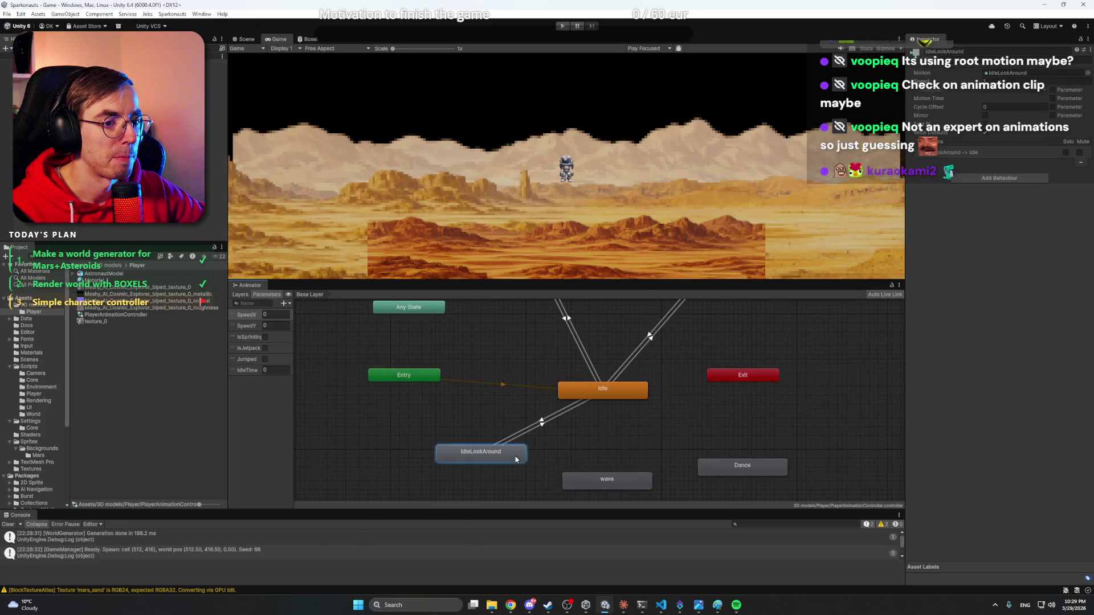
{"action": "scroll", "coordinate": [472, 427], "scroll_direction": "up", "scroll_amount": 3}
{"action": "scroll", "coordinate": [494, 417], "scroll_direction": "down", "scroll_amount": 2}
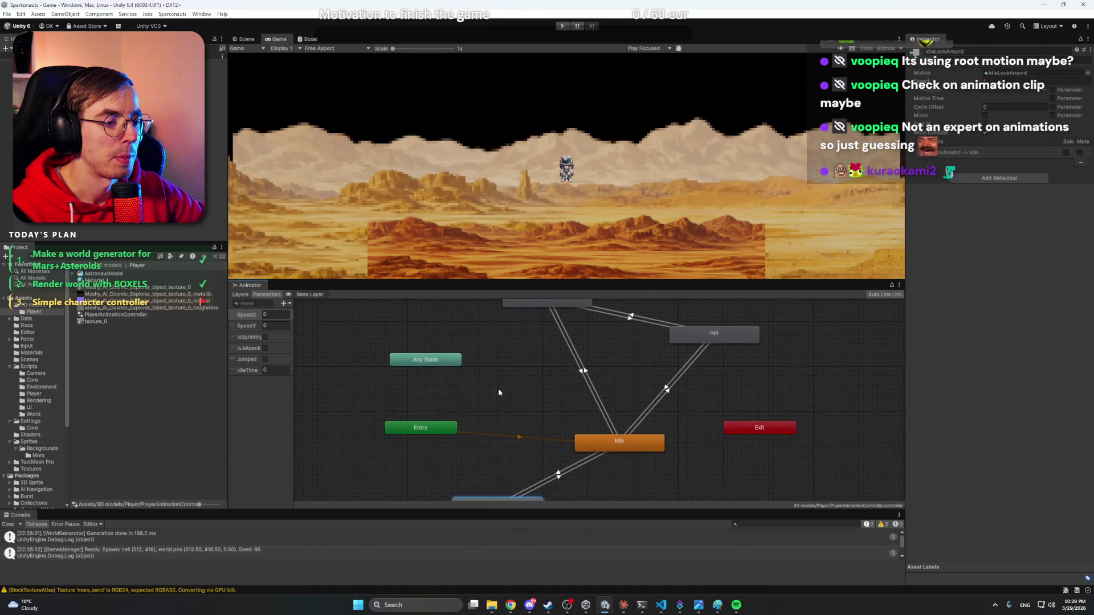
{"action": "scroll", "coordinate": [650, 392], "scroll_direction": "down", "scroll_amount": 2}
{"action": "scroll", "coordinate": [649, 392], "scroll_direction": "down", "scroll_amount": 1}
{"action": "left_click", "coordinate": [655, 388]}
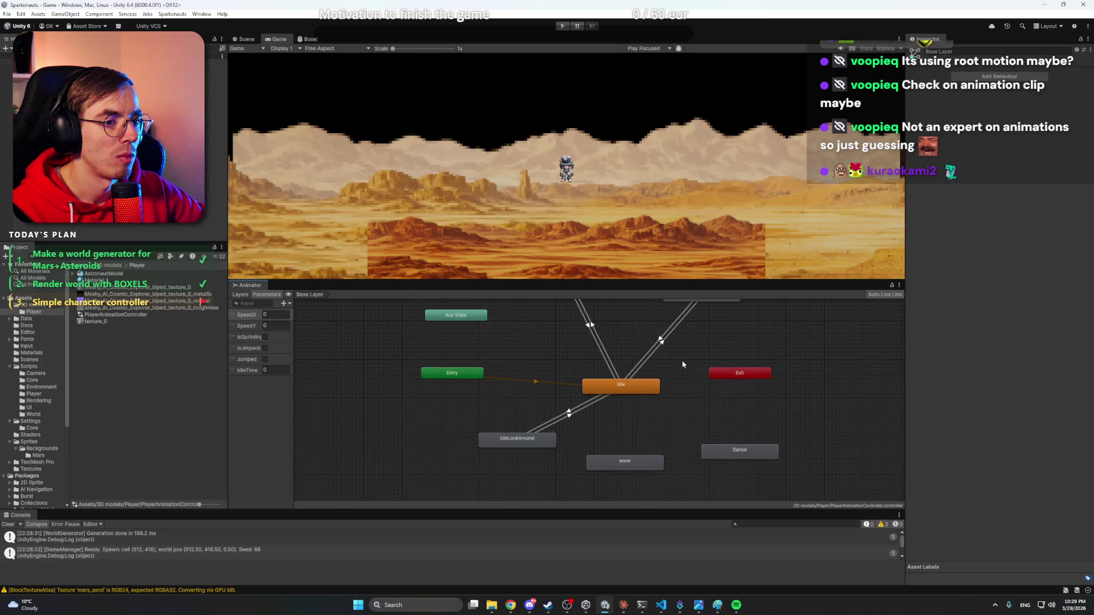
{"action": "scroll", "coordinate": [661, 403], "scroll_direction": "up", "scroll_amount": 2}
{"action": "left_click", "coordinate": [504, 489]}
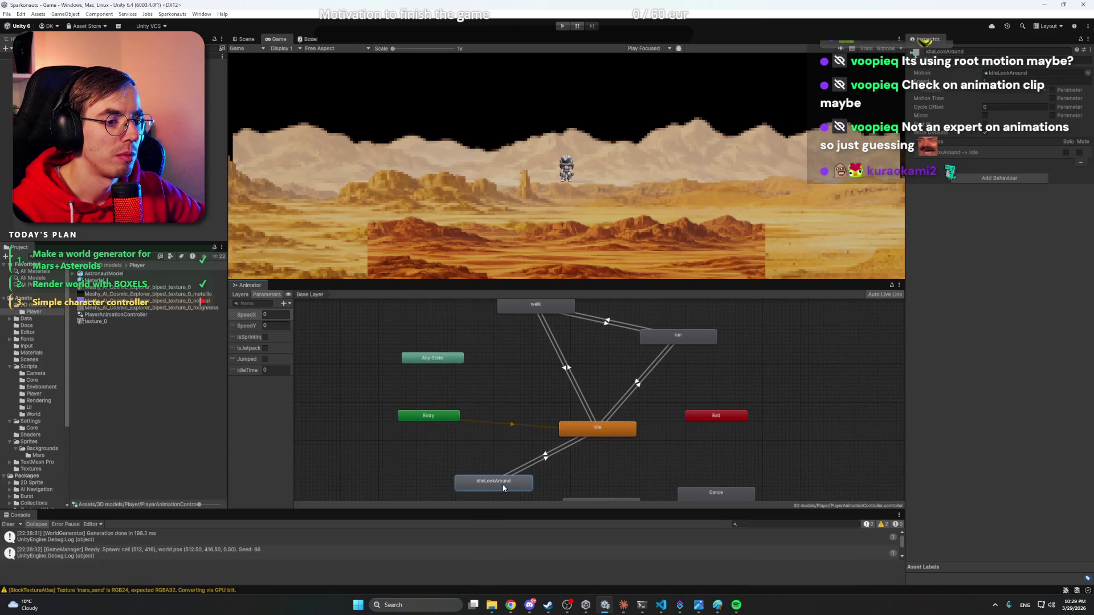
{"action": "left_click", "coordinate": [545, 467]}
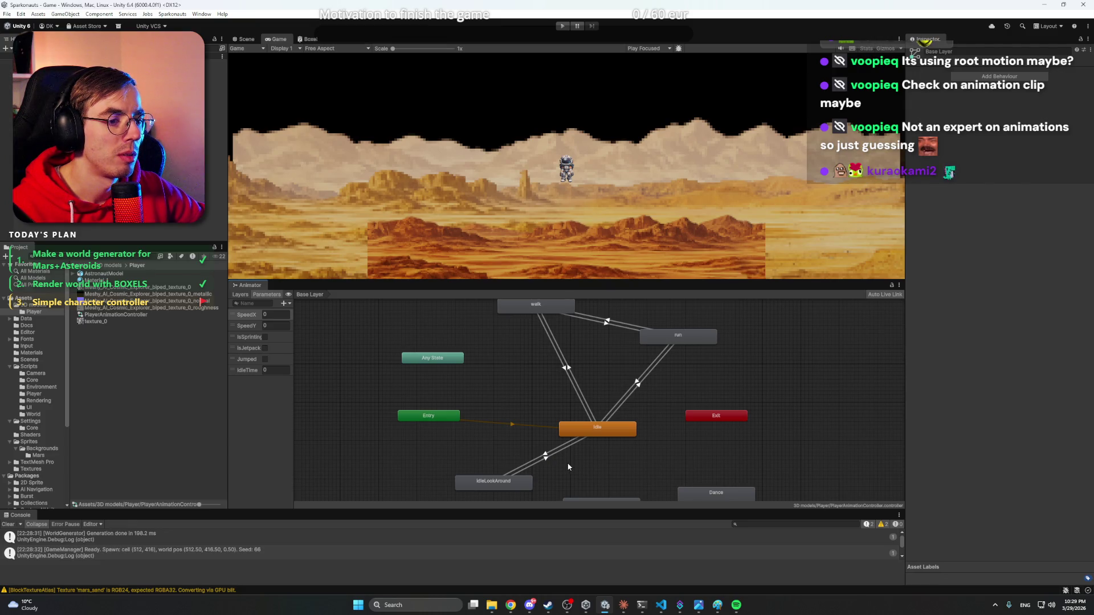
{"action": "right_click", "coordinate": [501, 487]}
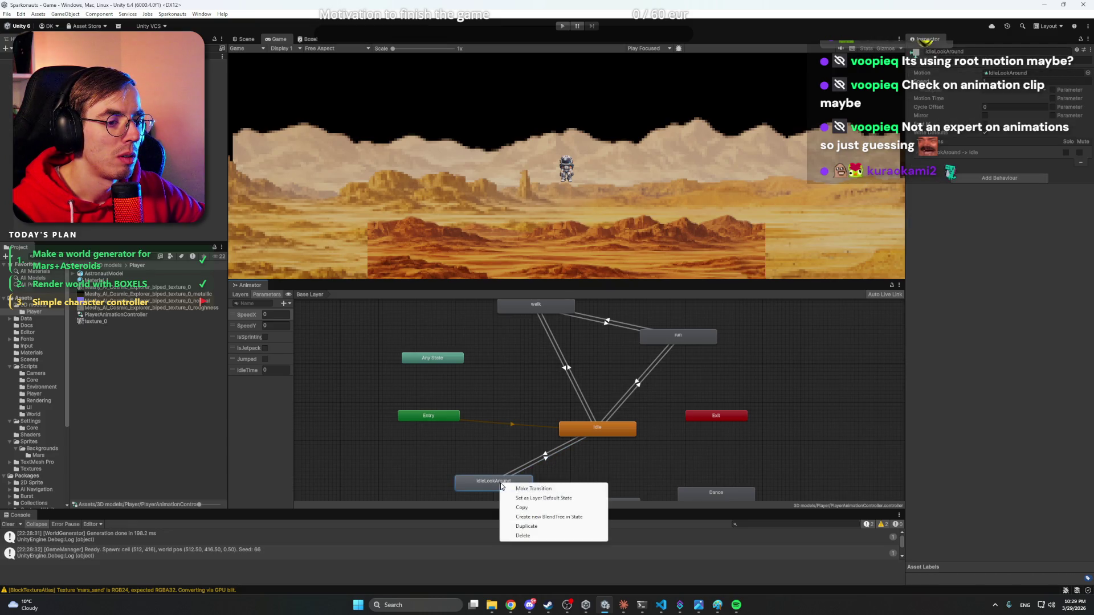
{"action": "left_click", "coordinate": [530, 489]}
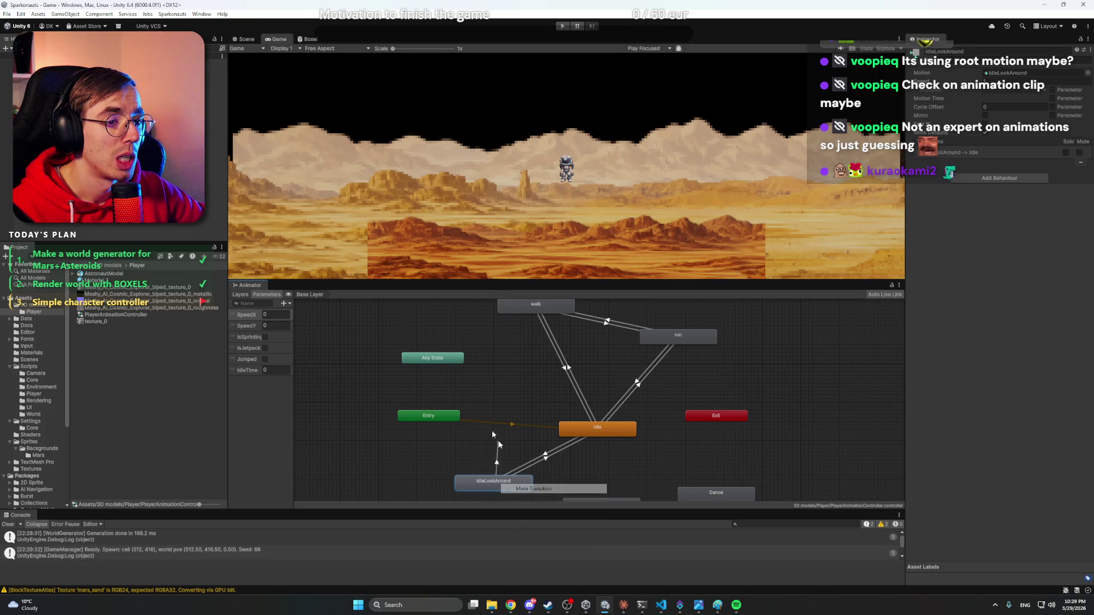
{"action": "left_click", "coordinate": [456, 360]}
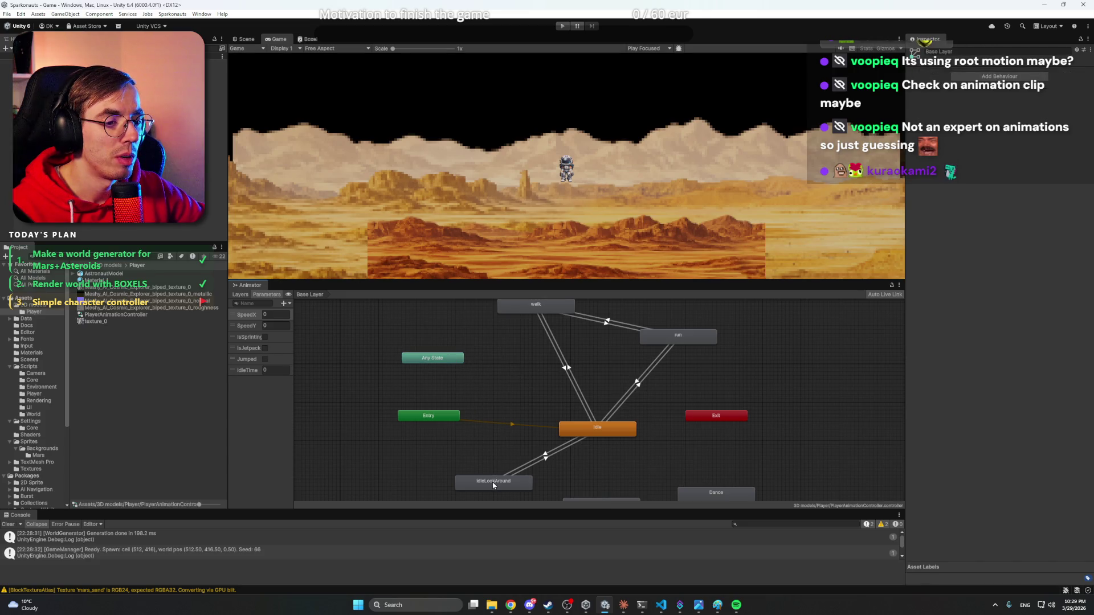
{"action": "right_click", "coordinate": [494, 485]}
{"action": "left_click", "coordinate": [510, 490]}
{"action": "left_click", "coordinate": [433, 359]}
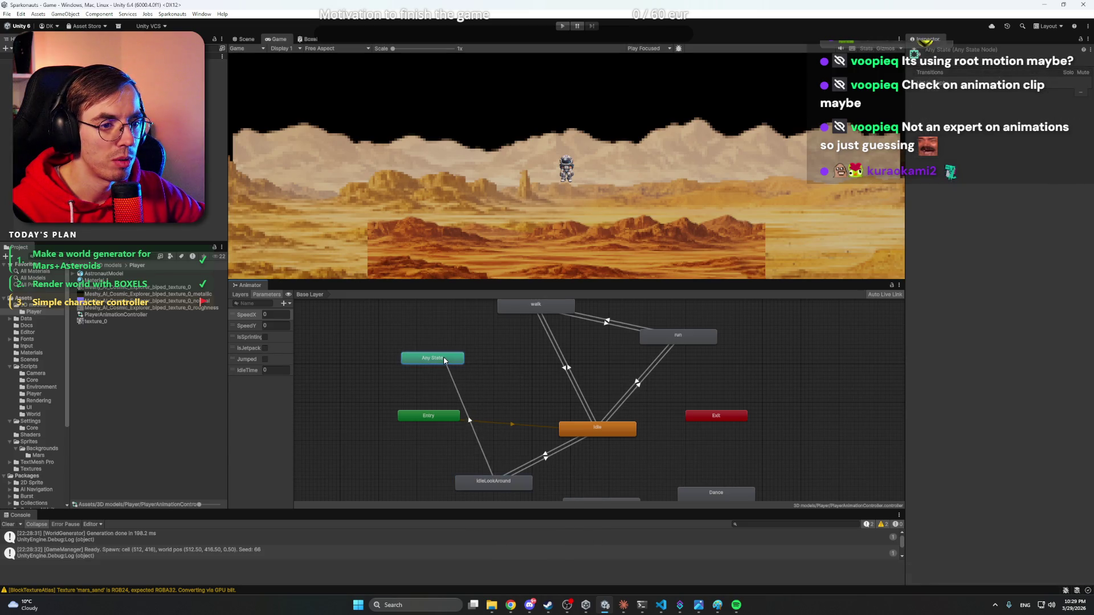
{"action": "right_click", "coordinate": [486, 375]}
{"action": "left_click", "coordinate": [504, 394]}
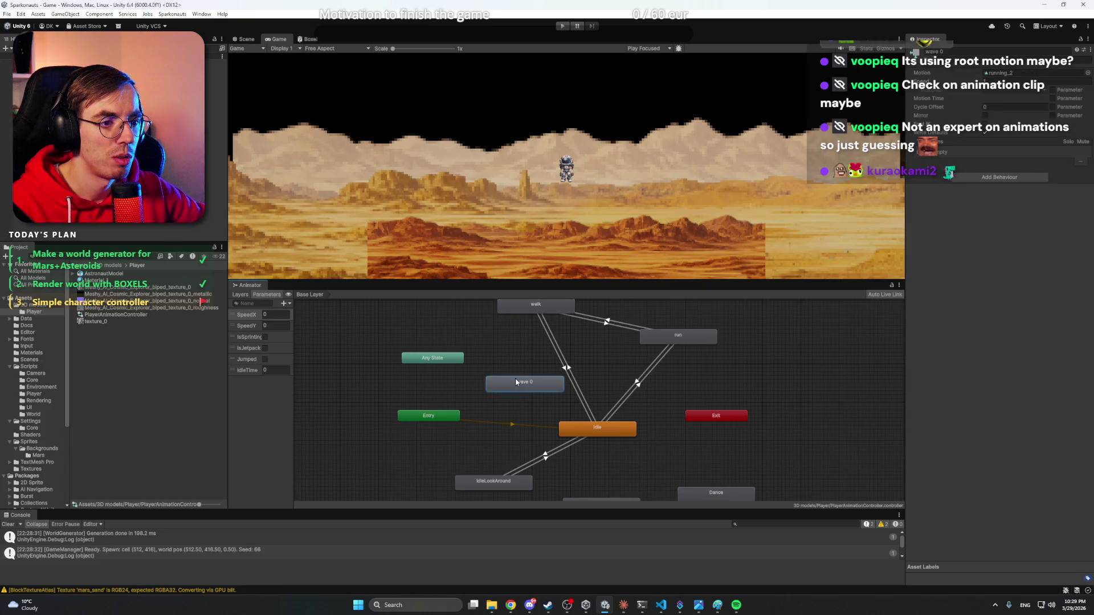
{"action": "key", "text": "Delete"}
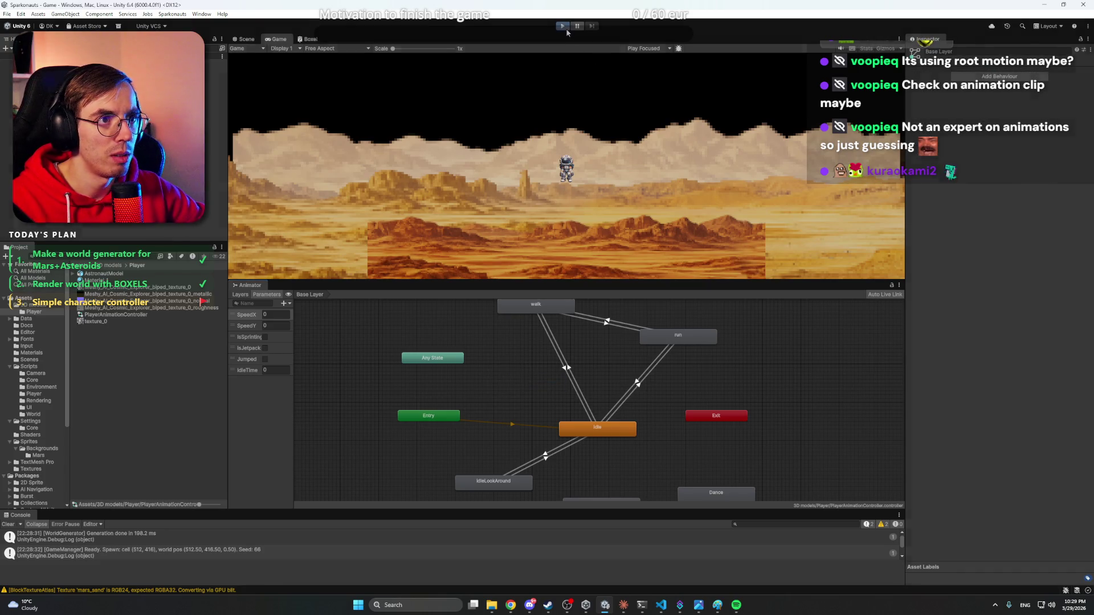
- Start play mode and walk the astronaut right and left, pausing to let it idle
{"action": "left_click", "coordinate": [563, 26]}
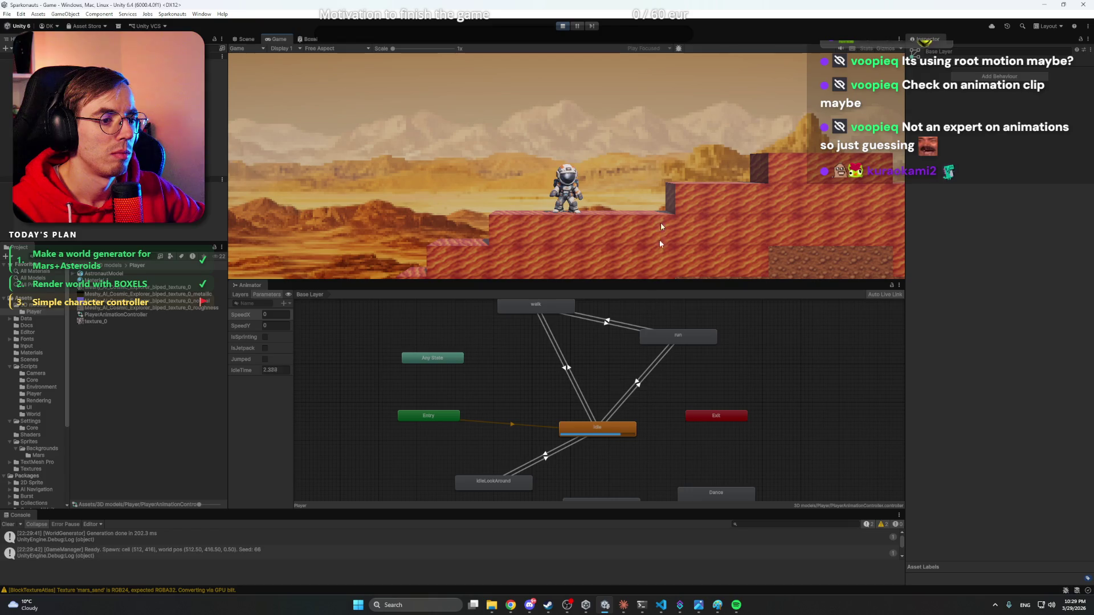
{"action": "key", "text": "d"}
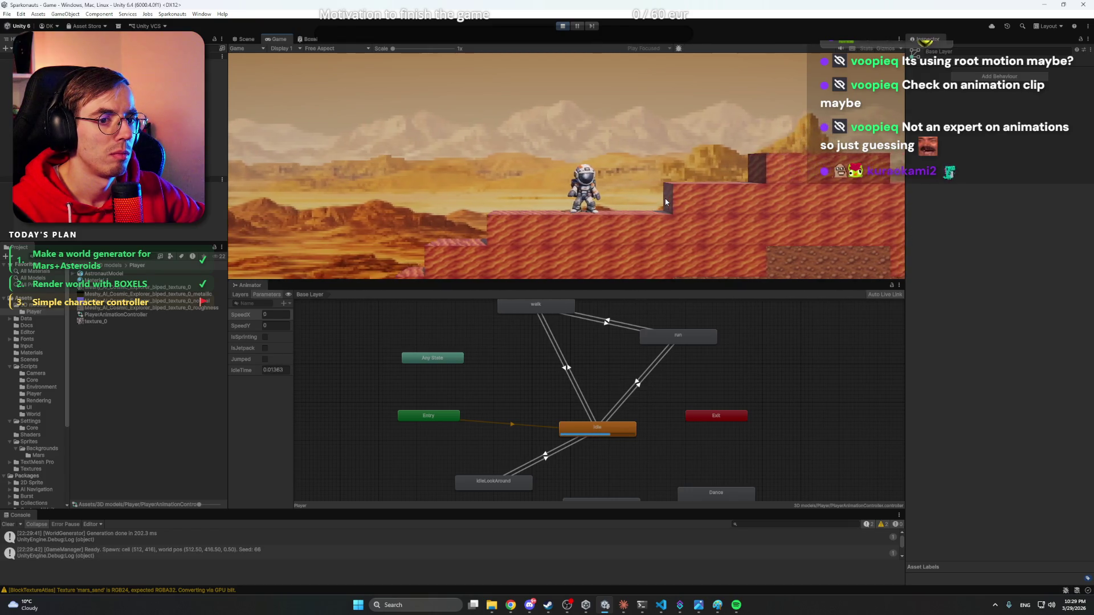
{"action": "key", "text": "d"}
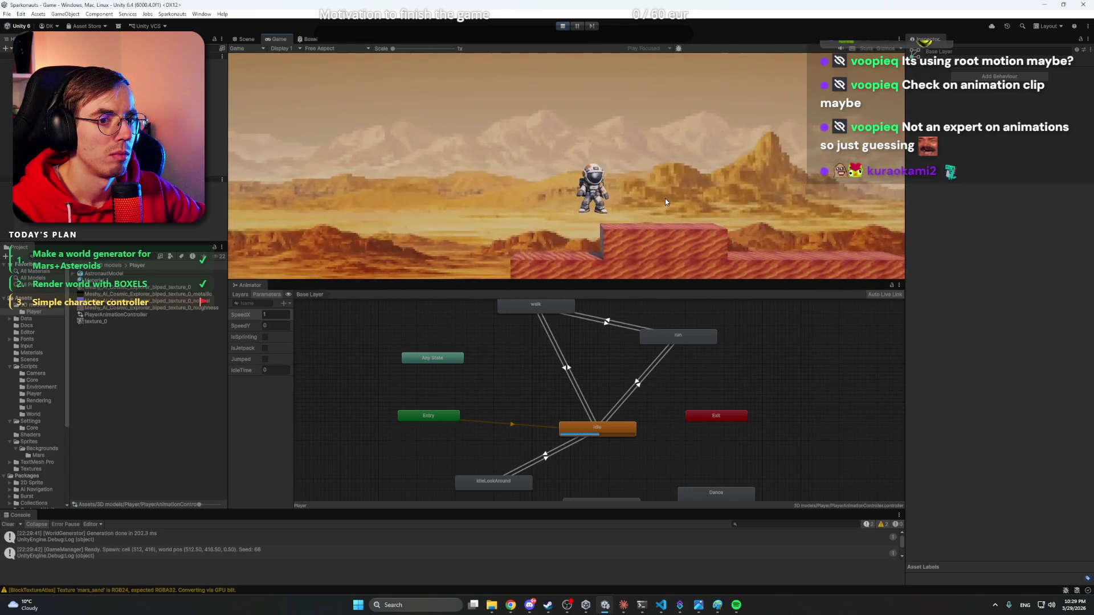
{"action": "key", "text": "d"}
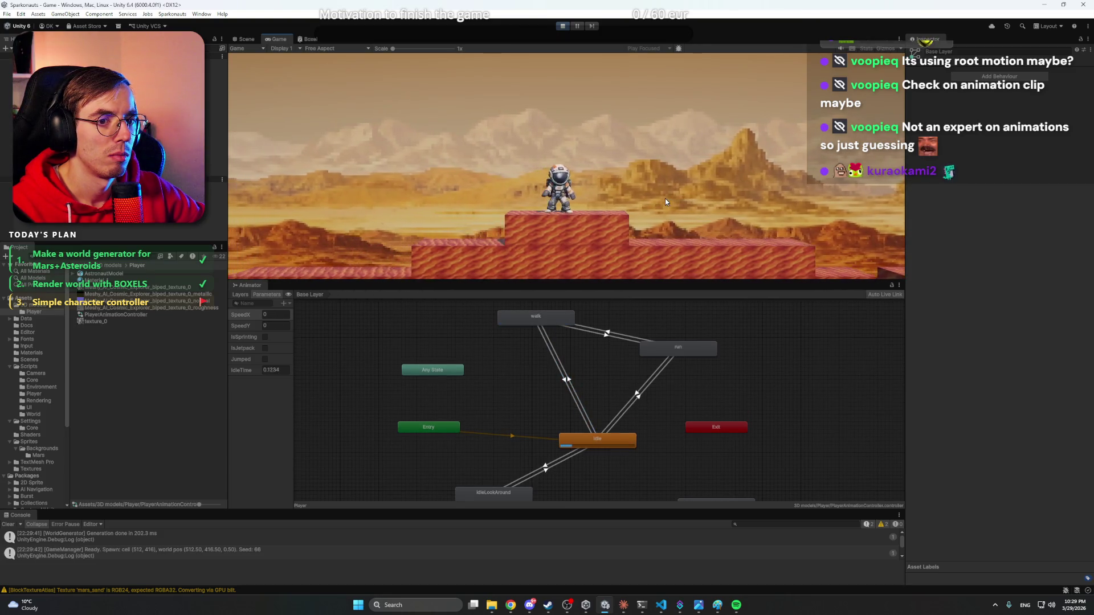
{"action": "key", "text": "a"}
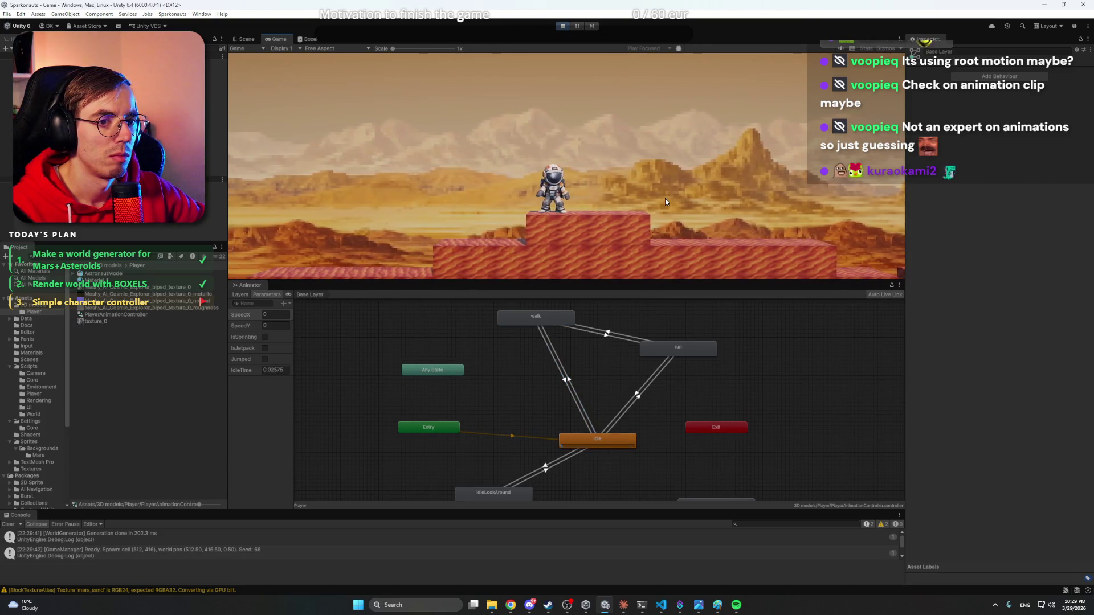
{"action": "key", "text": "d"}
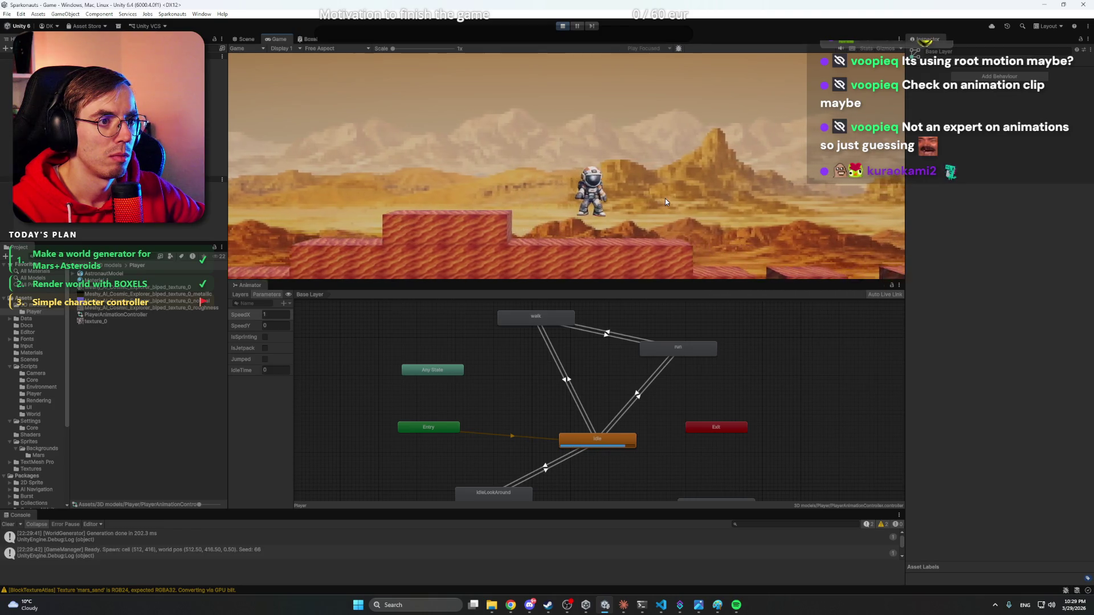
{"action": "key", "text": "a"}
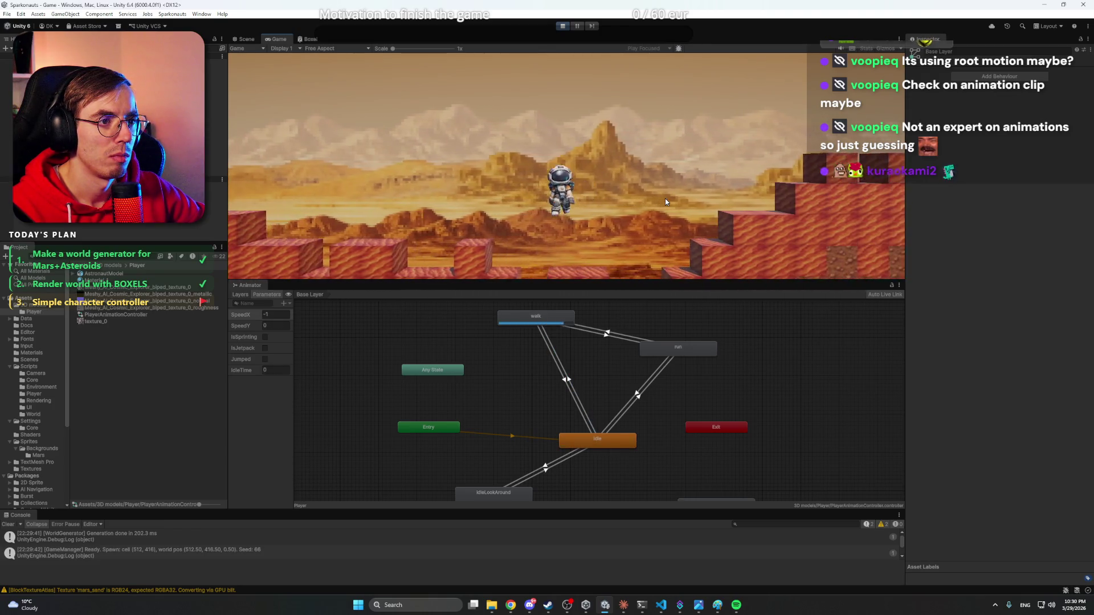
{"action": "key", "text": "w"}
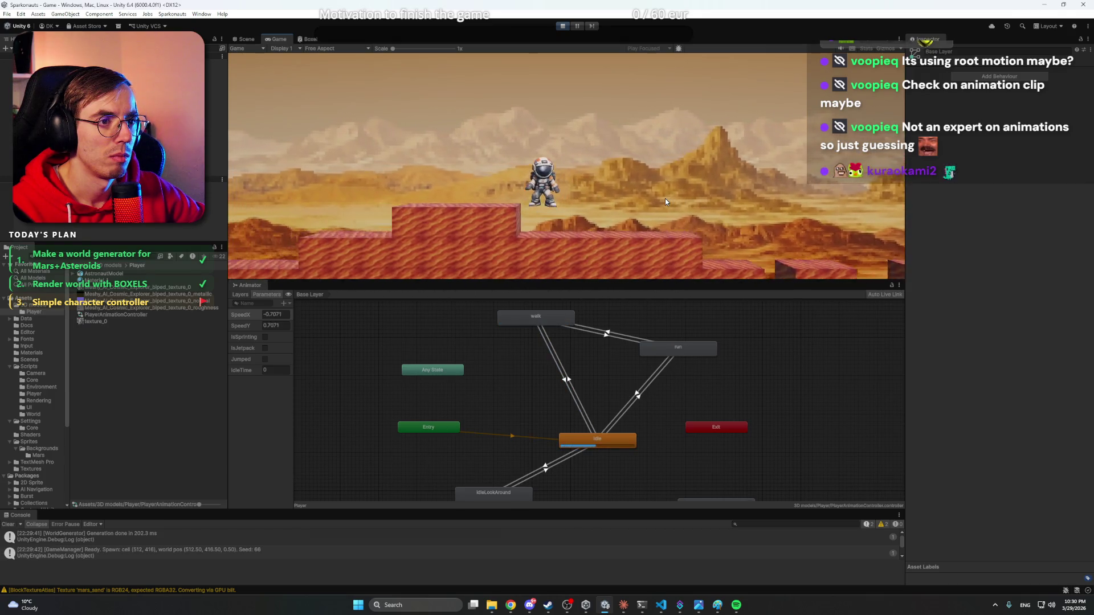
{"action": "key", "text": "d"}
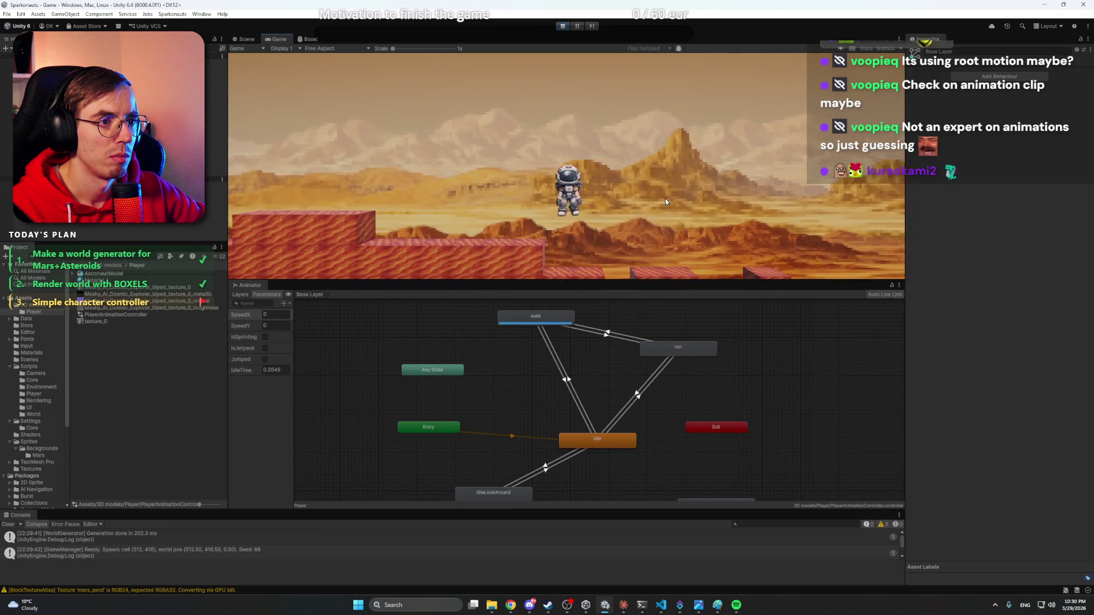
{"action": "key", "text": "d"}
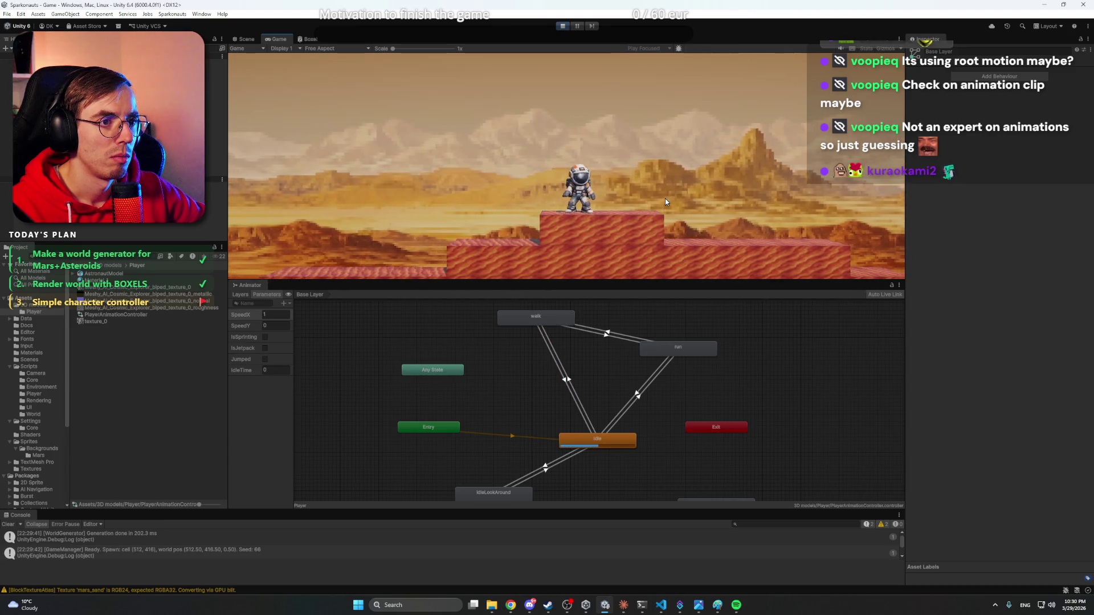
{"action": "key", "text": "d"}
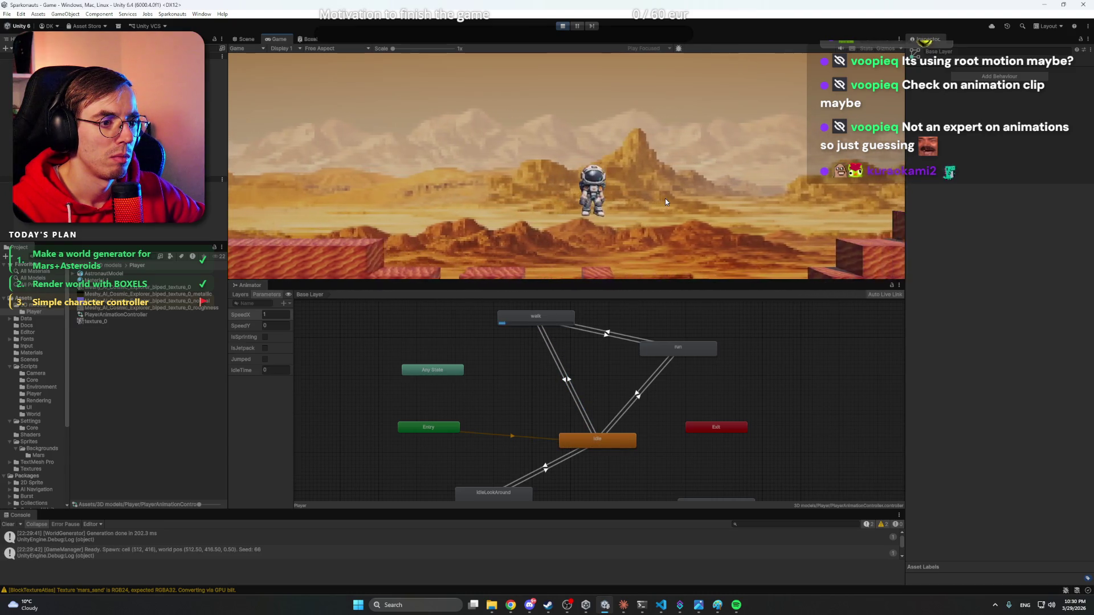
{"action": "key", "text": "d"}
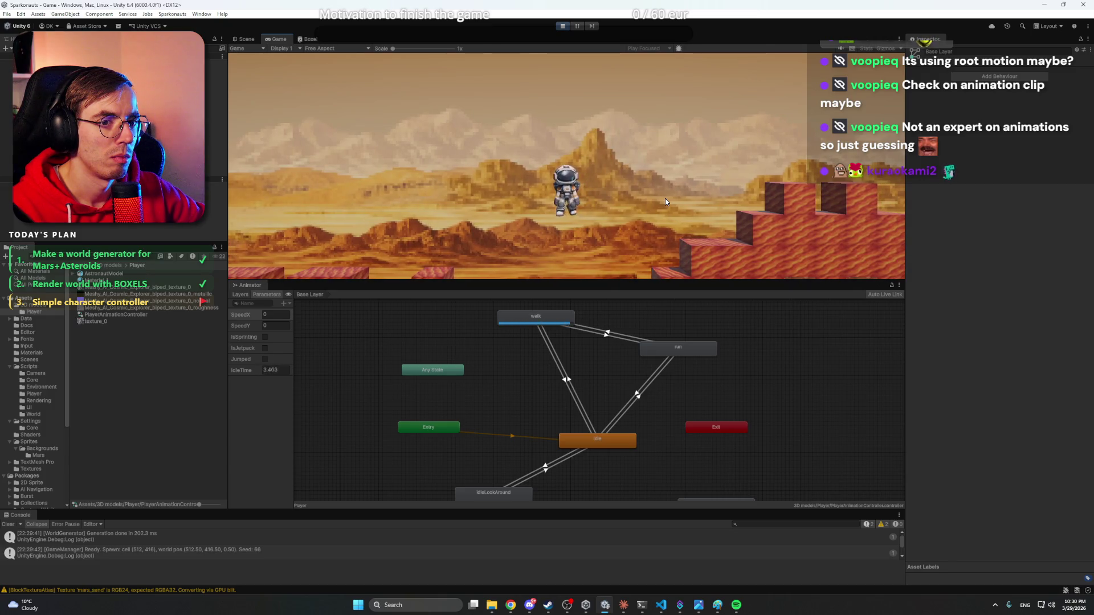
- Keep walking the astronaut back and forth, stopping between moves to watch the idle state
{"action": "key", "text": "a"}
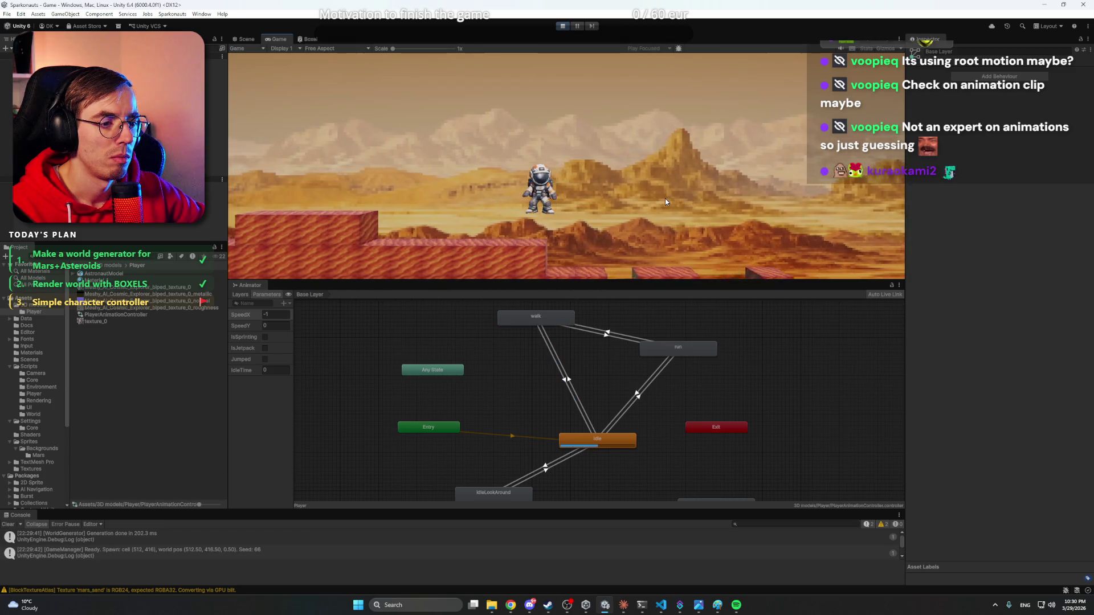
{"action": "key", "text": "a"}
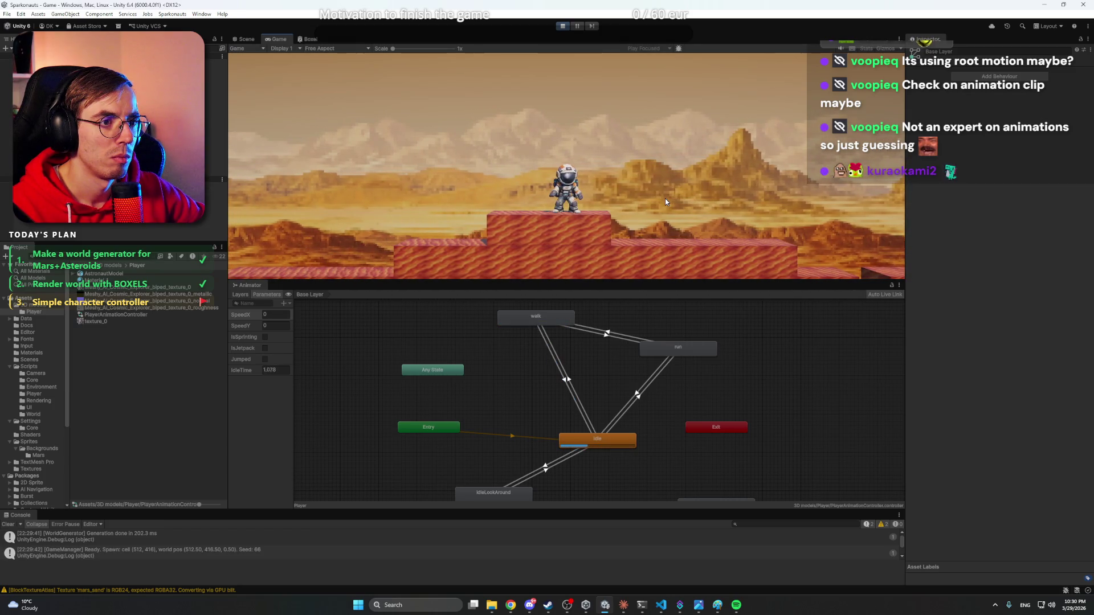
{"action": "key", "text": "d"}
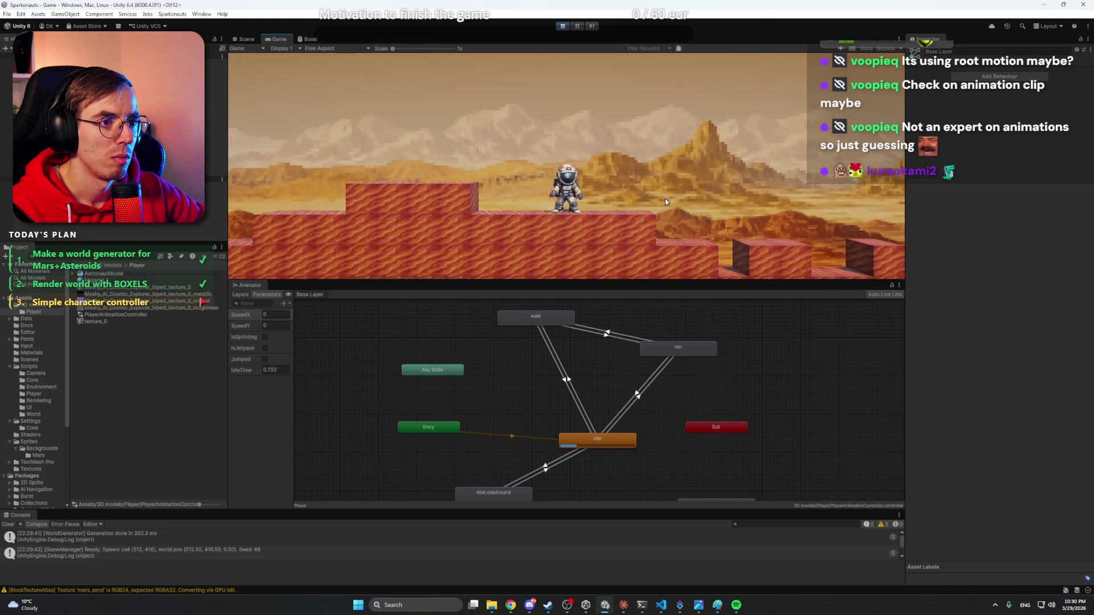
{"action": "key", "text": "d"}
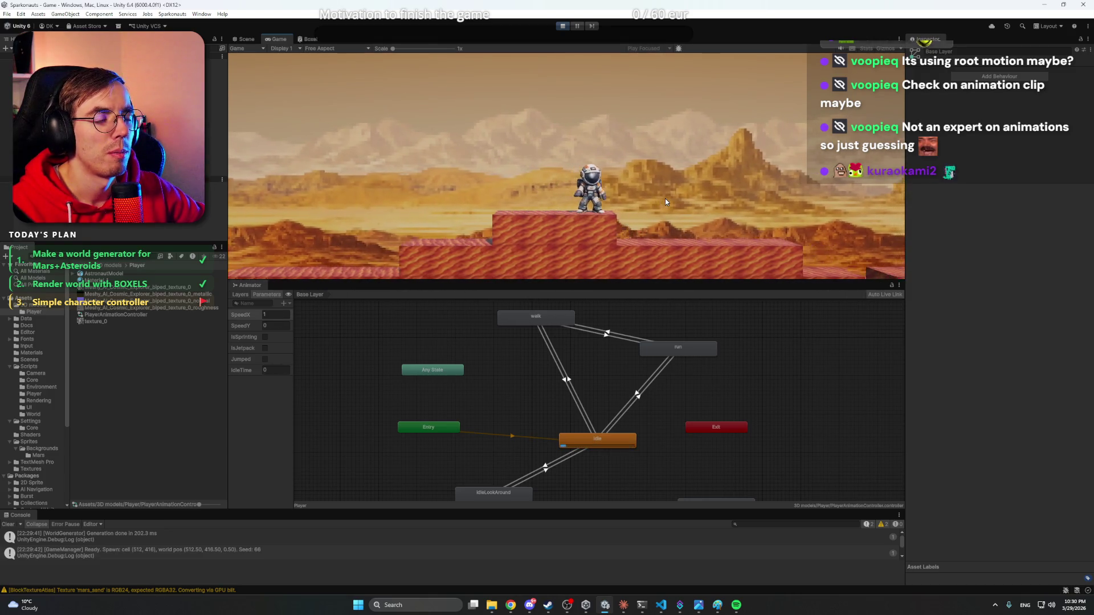
{"action": "key", "text": "a"}
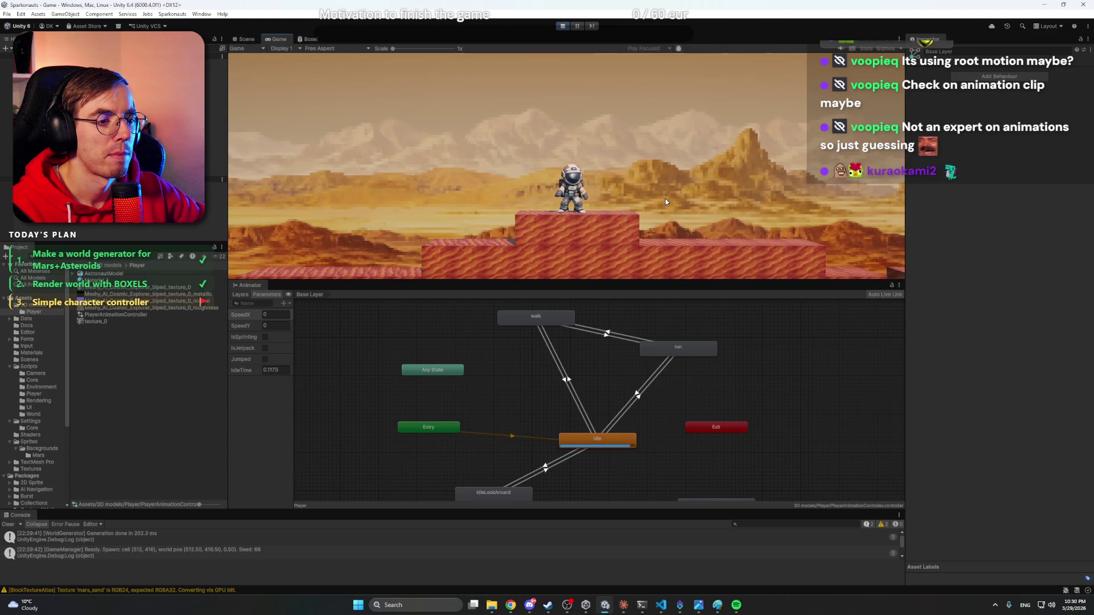
{"action": "key", "text": "a"}
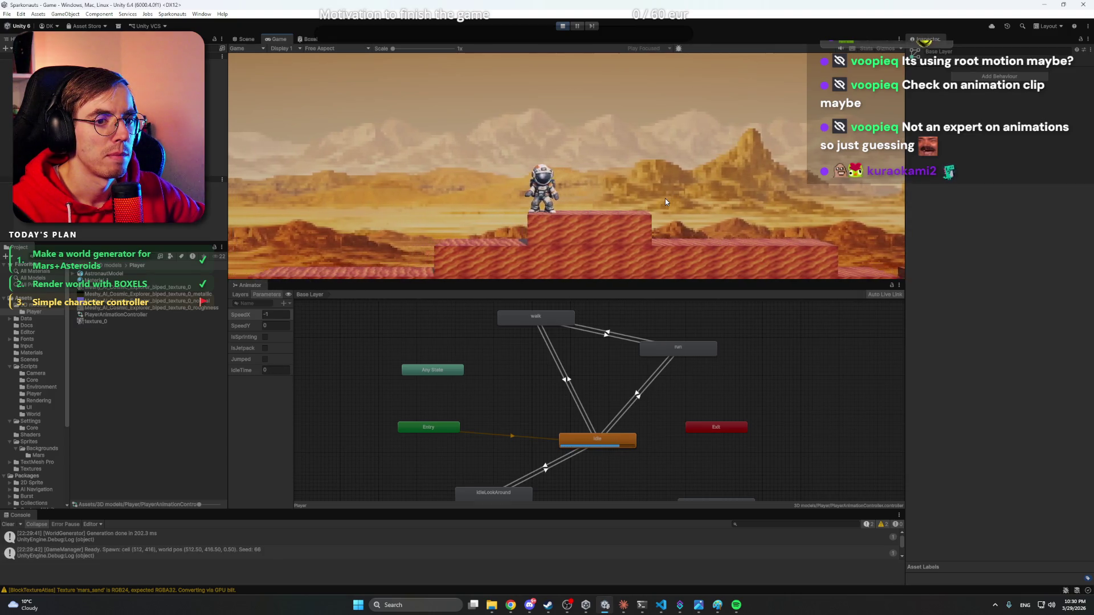
{"action": "key", "text": "d"}
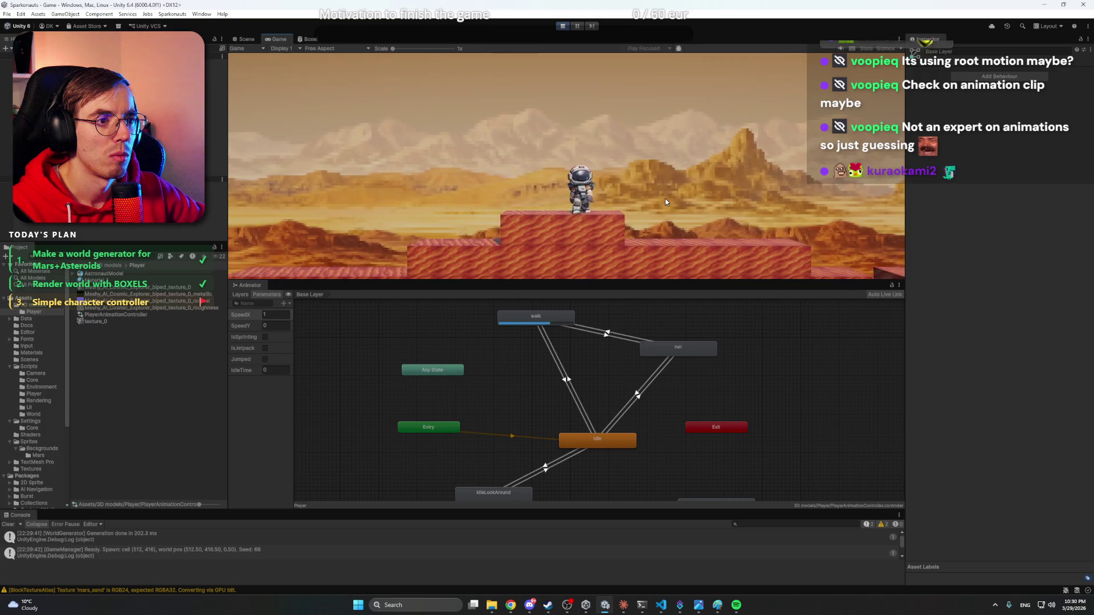
{"action": "key", "text": "d"}
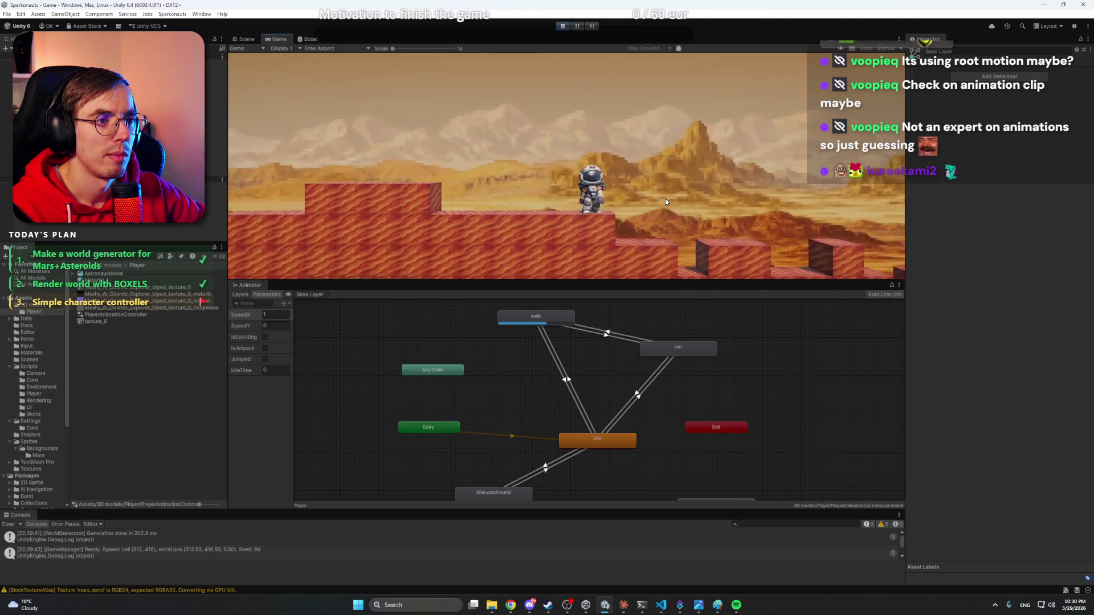
{"action": "key", "text": "a"}
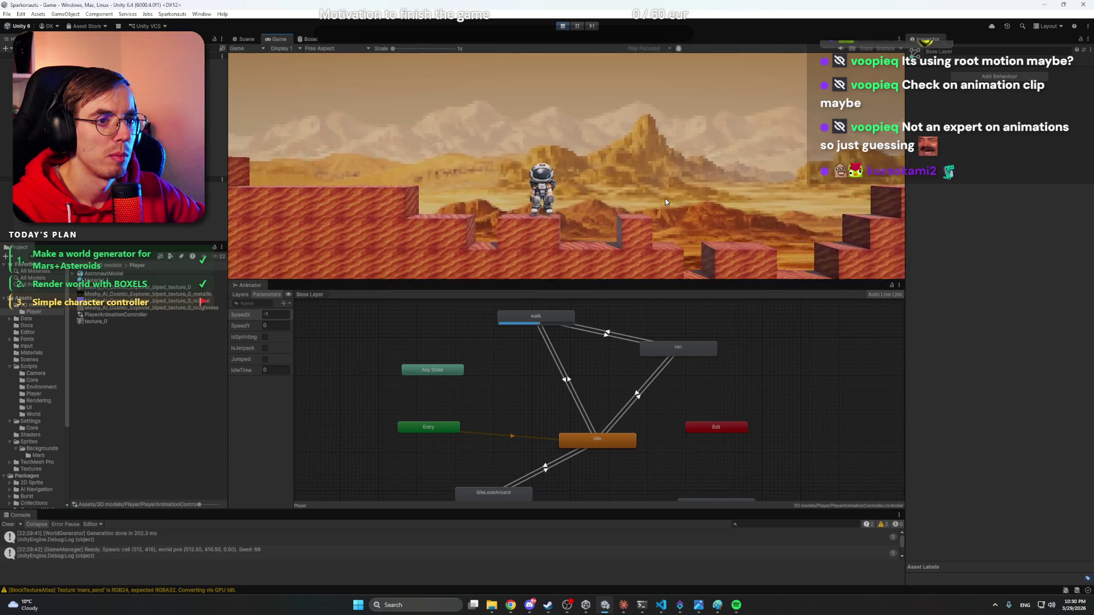
{"action": "key", "text": "a"}
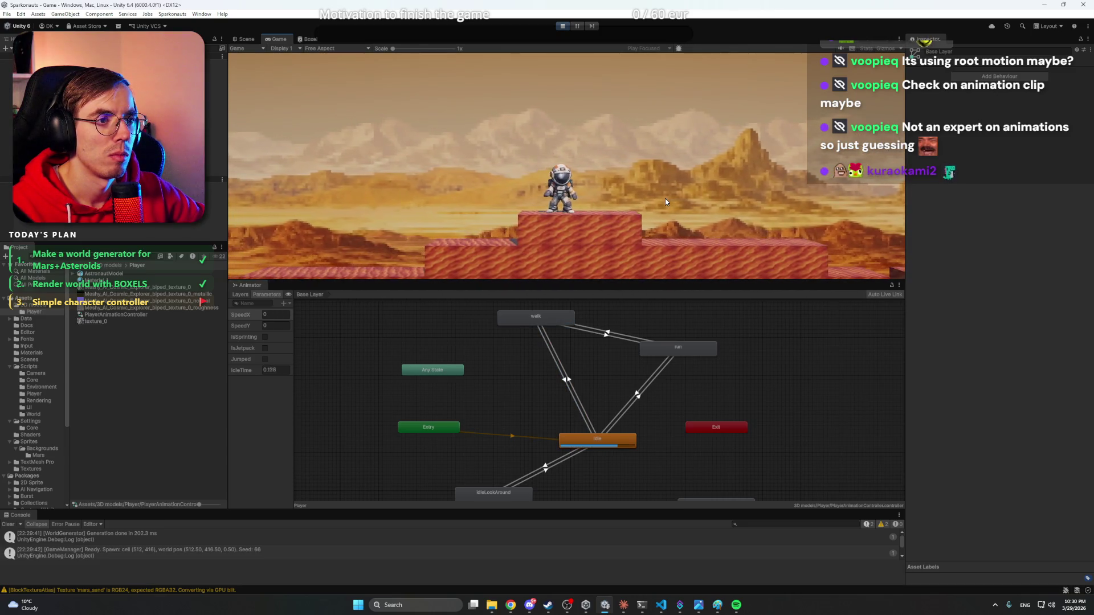
{"action": "key", "text": "d"}
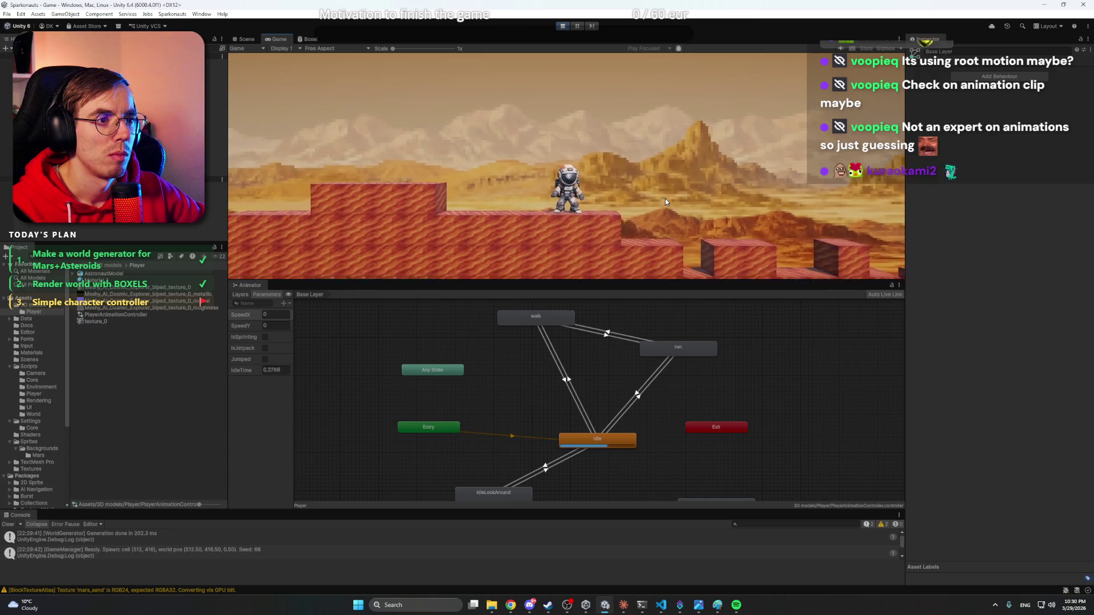
{"action": "key", "text": "a"}
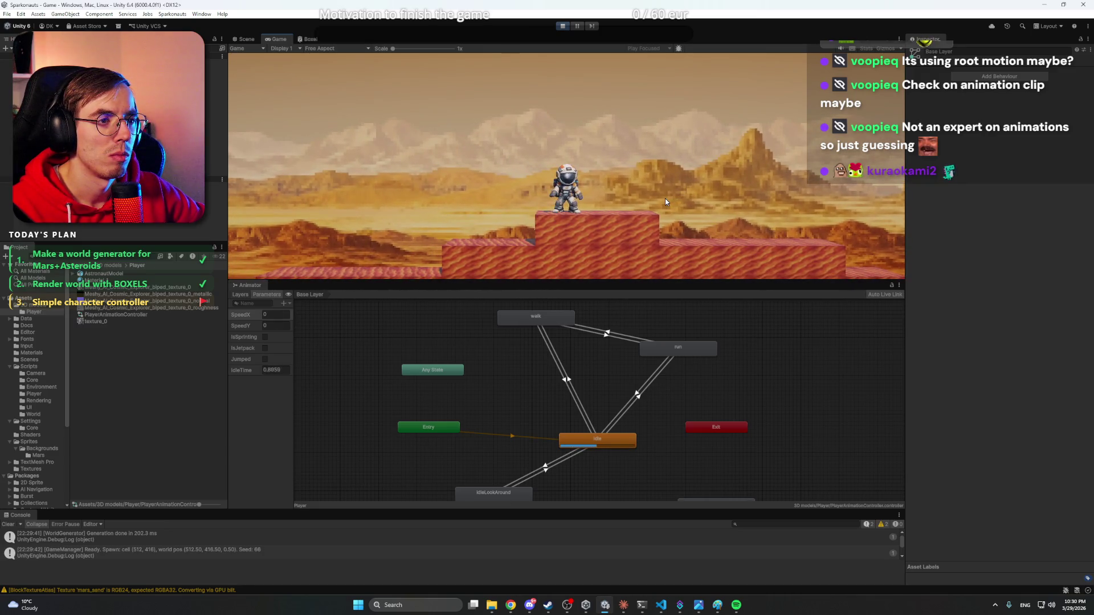
{"action": "key", "text": "d"}
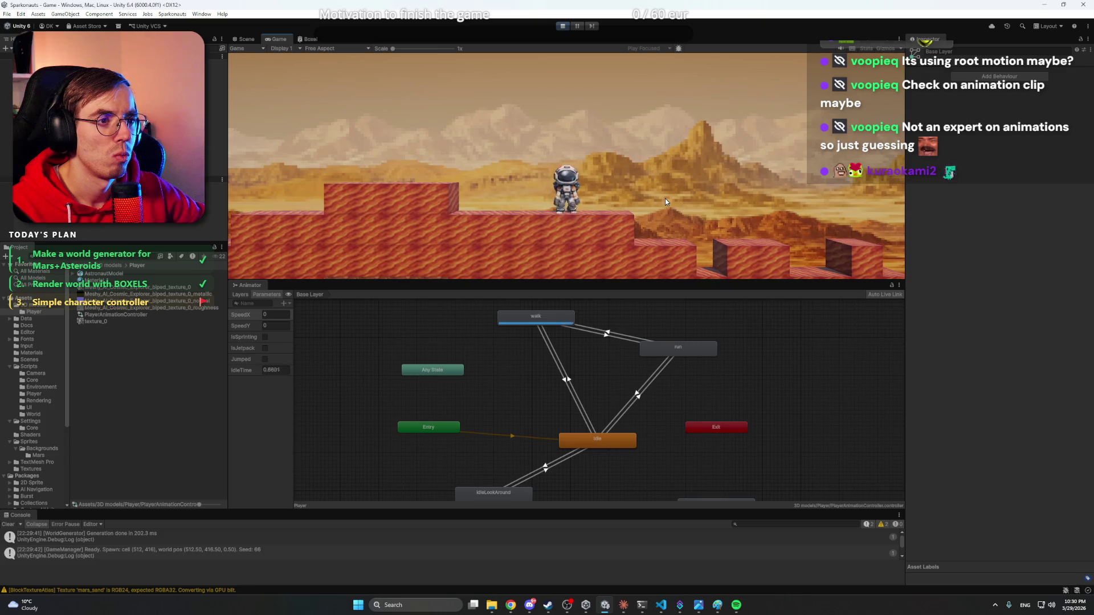
{"action": "key", "text": "d"}
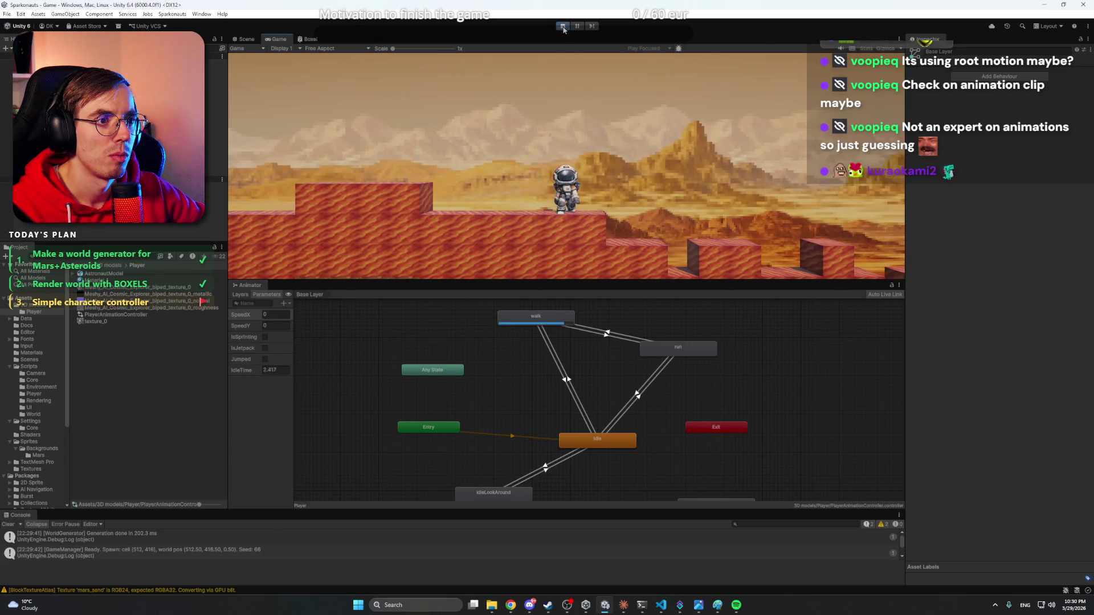
- Move the astronaut diagonally down-left and down-right, then stop play mode
{"action": "key", "text": "a"}
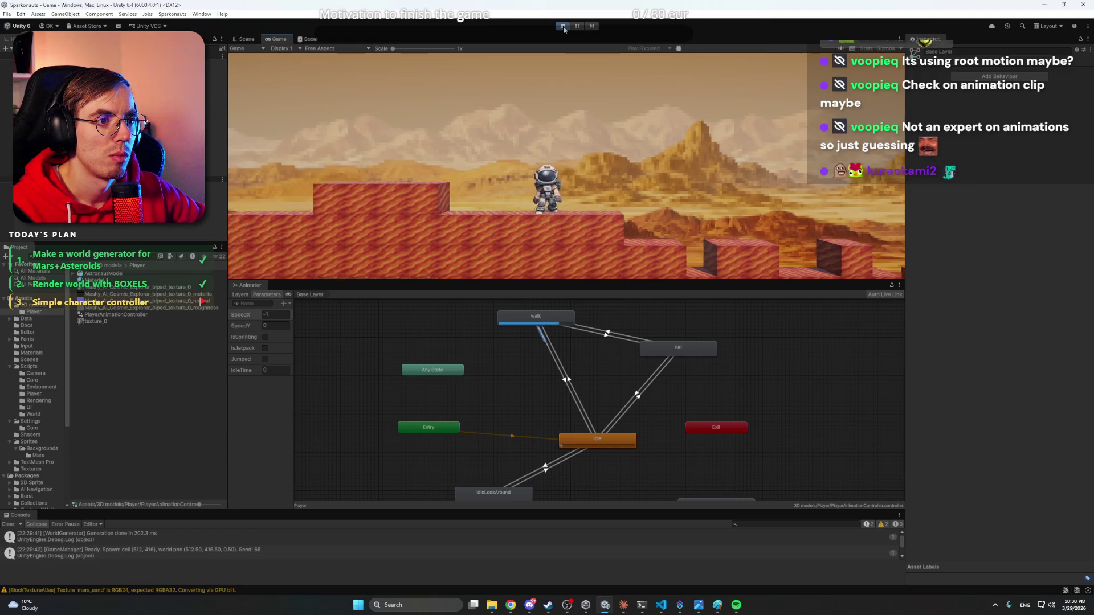
{"action": "key", "text": "s"}
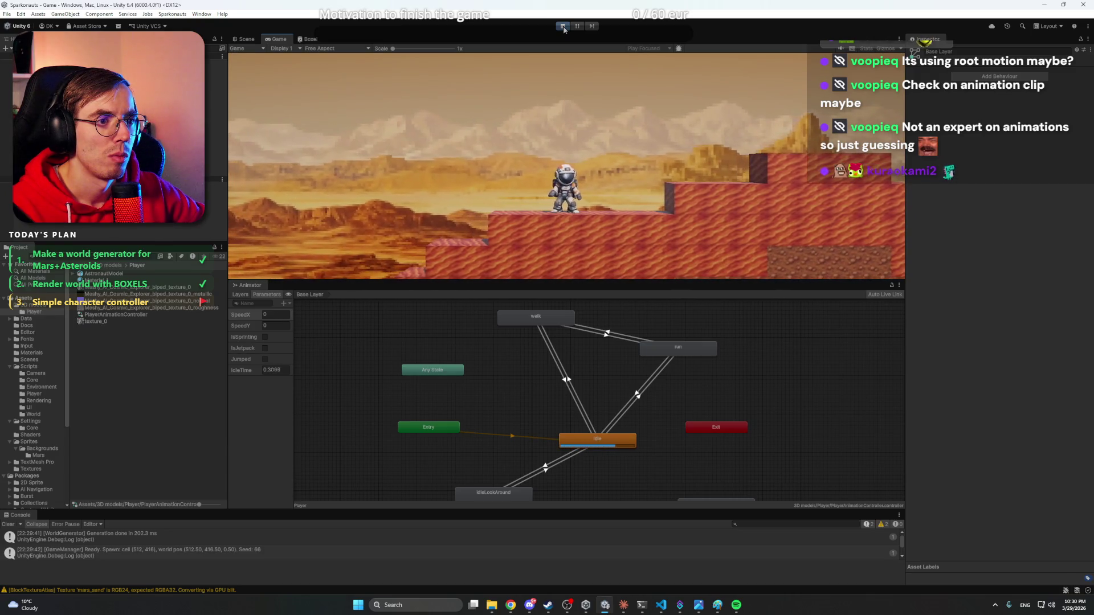
{"action": "key", "text": "d"}
{"action": "key", "text": "s"}
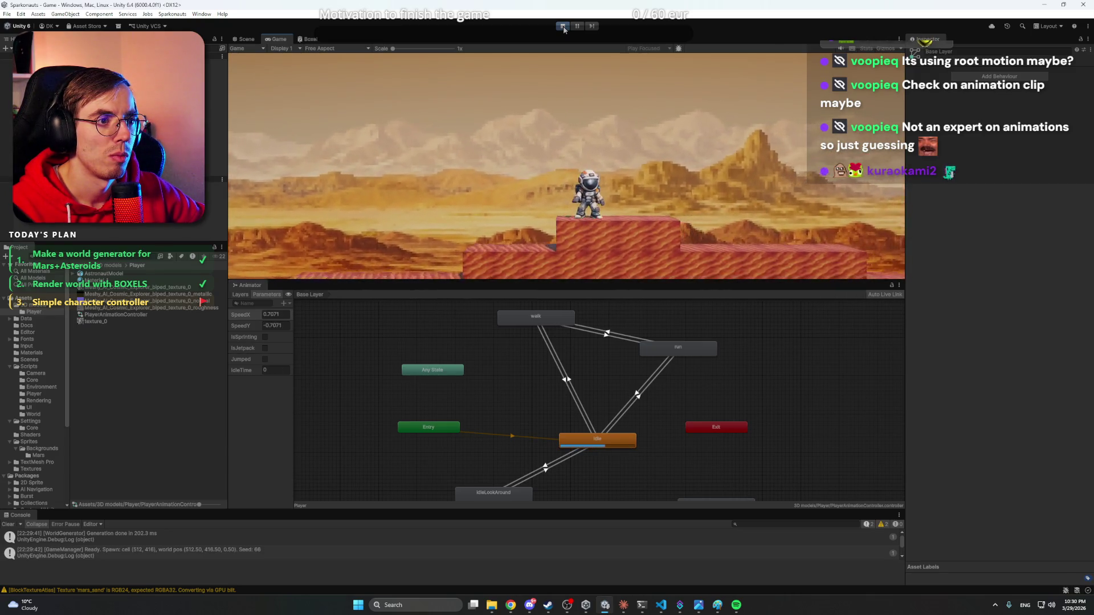
{"action": "key", "text": "a"}
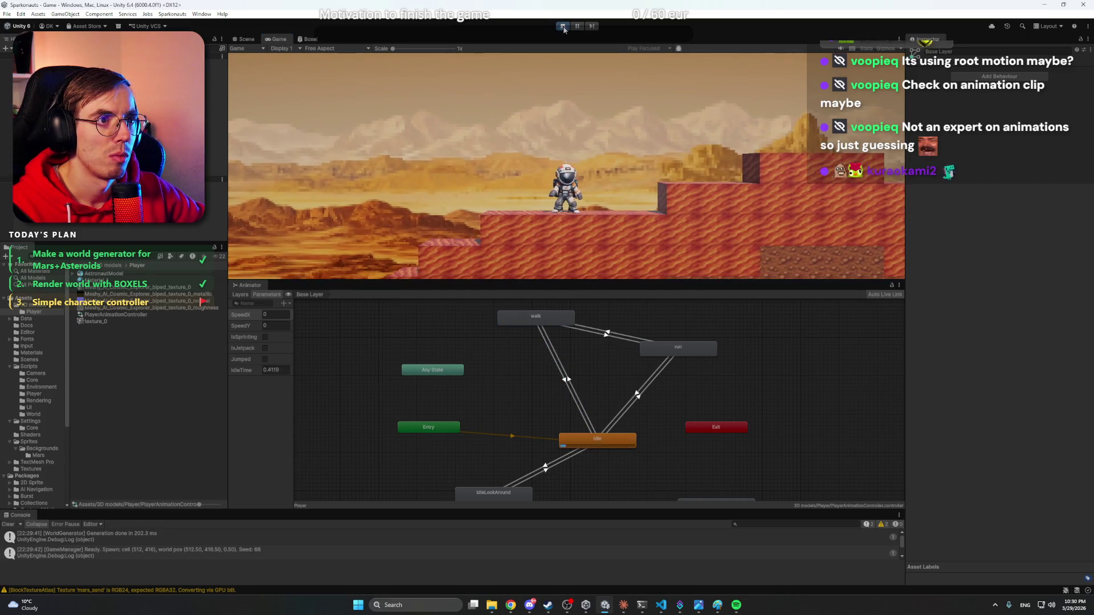
{"action": "left_click", "coordinate": [563, 27]}
{"action": "left_click", "coordinate": [624, 605]}
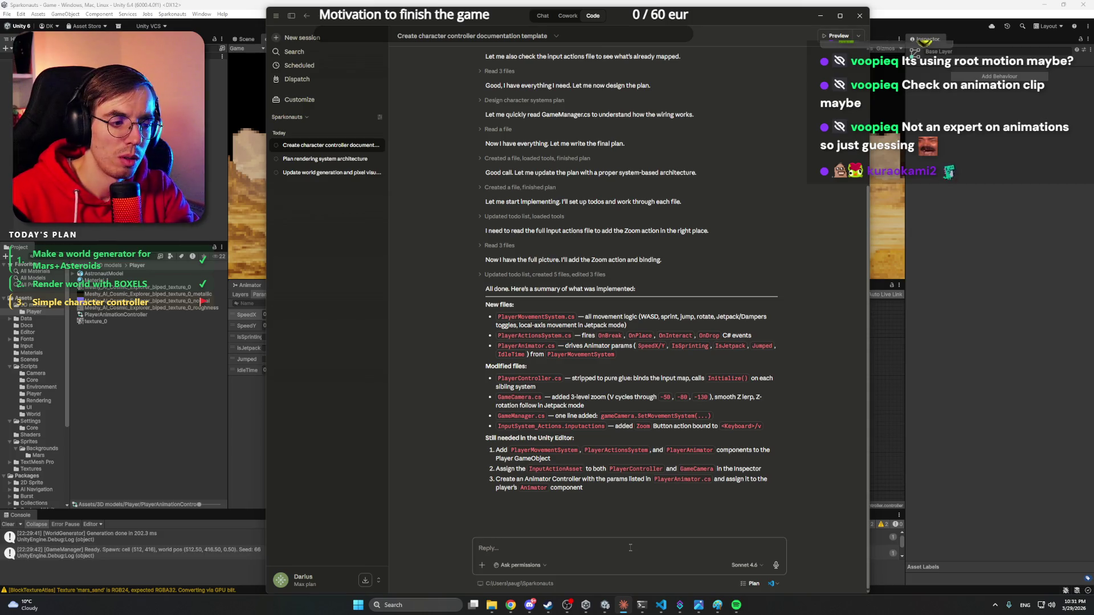
- Ask Claude to turn SpeedX into a 0–1 SpeedHorizontal and rotate the player root toward movement
{"action": "type", "text": "co"}
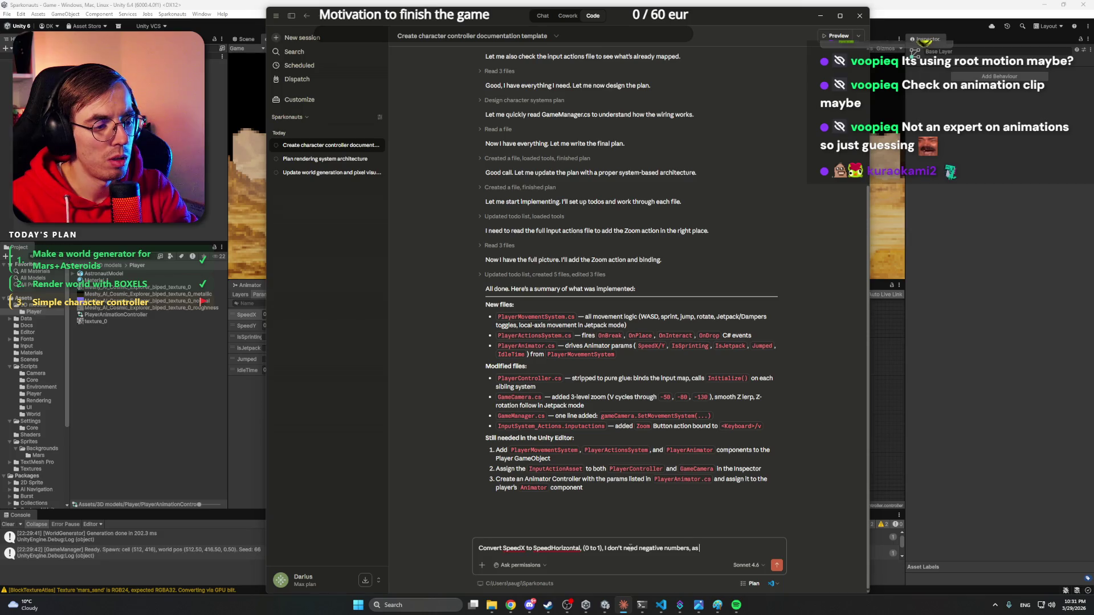
{"action": "type", "text": "ll rotate the player Ro"}
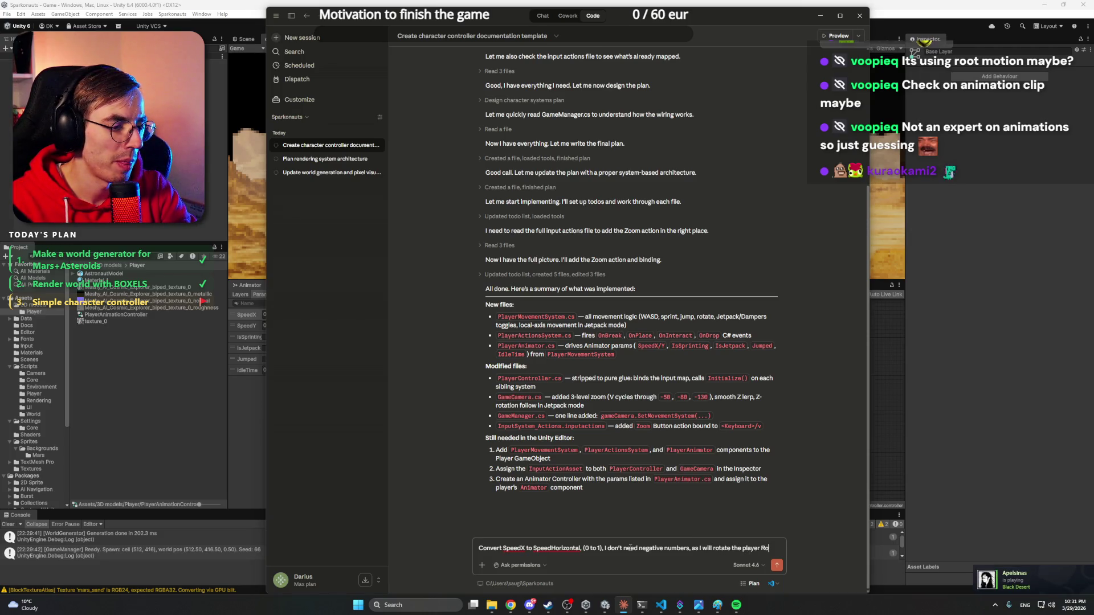
{"action": "type", "text": "ot to the direction of movement, not through animation flipping."}
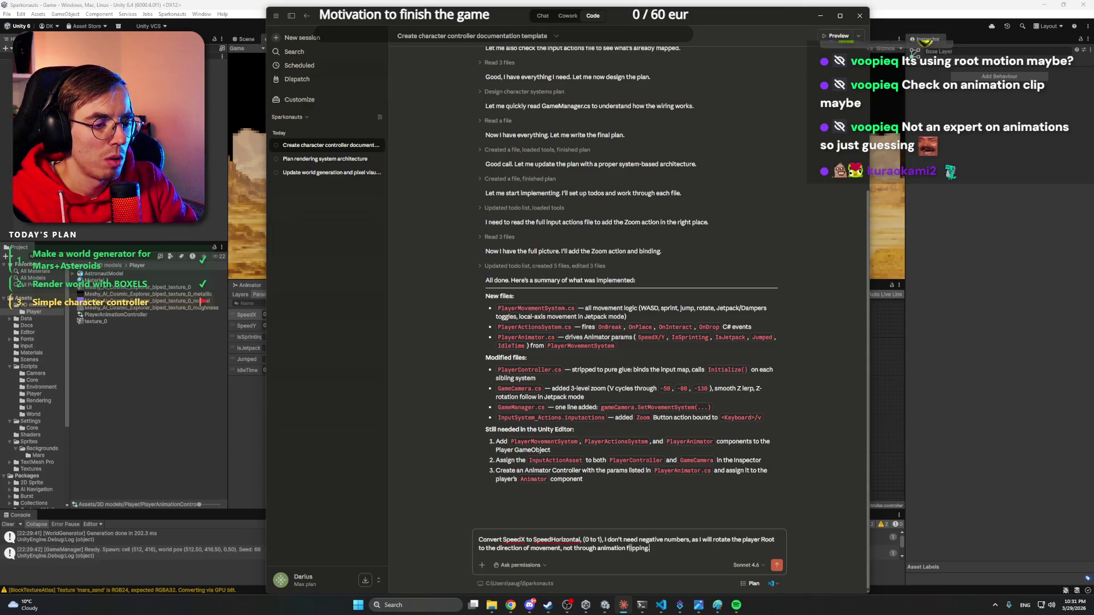
{"action": "key", "text": "Return"}
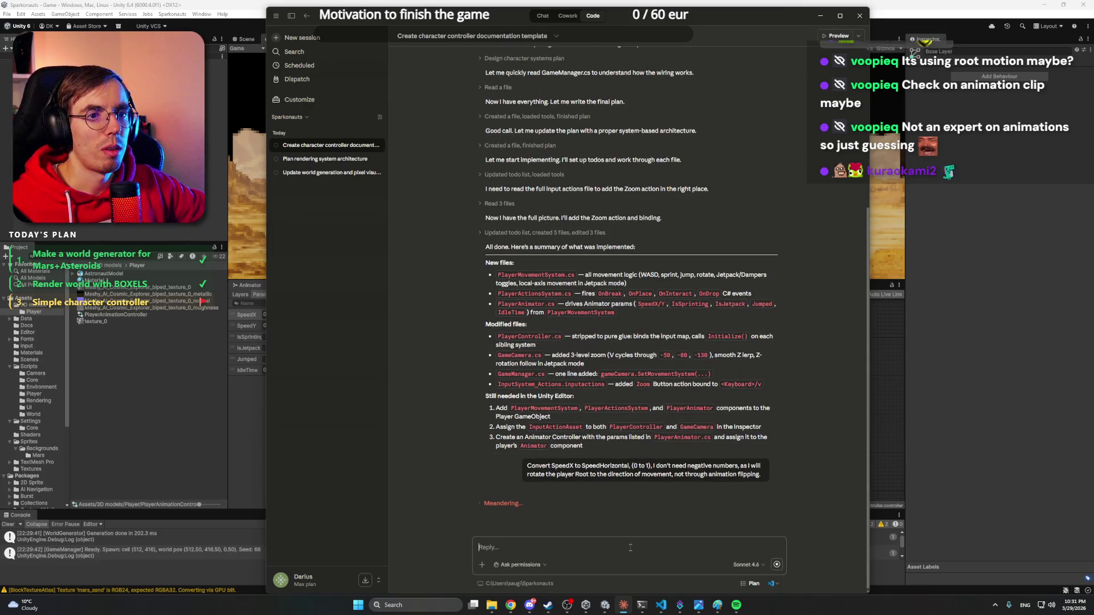
{"action": "left_click", "coordinate": [150, 4]}
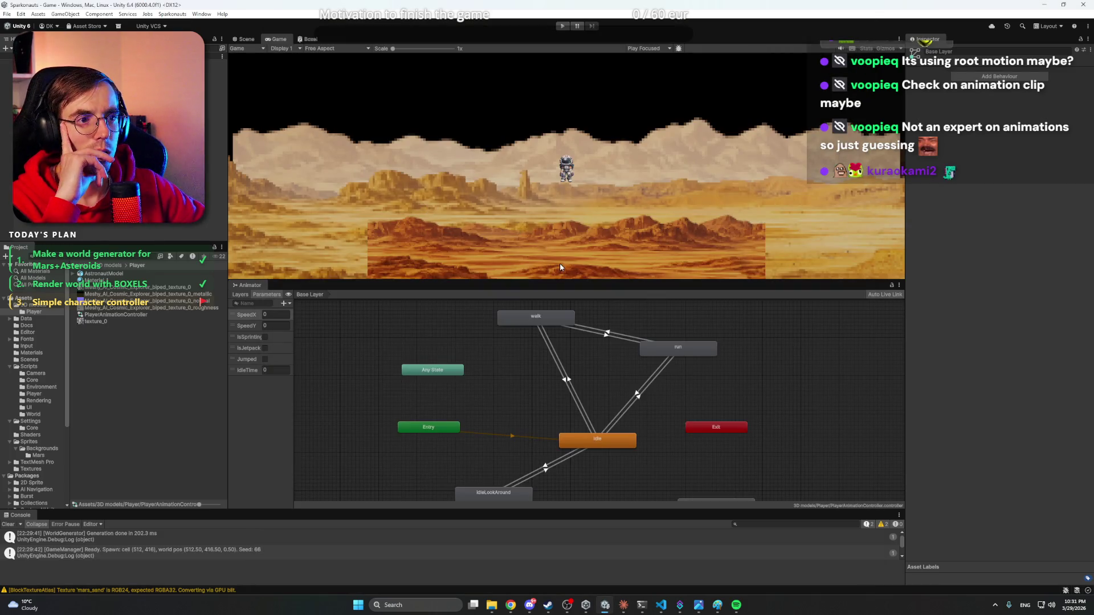
- Add an Any State → walk transition with the condition SpeedX Greater 0
{"action": "left_click_drag", "start_coordinate": [575, 279], "coordinate": [572, 291]}
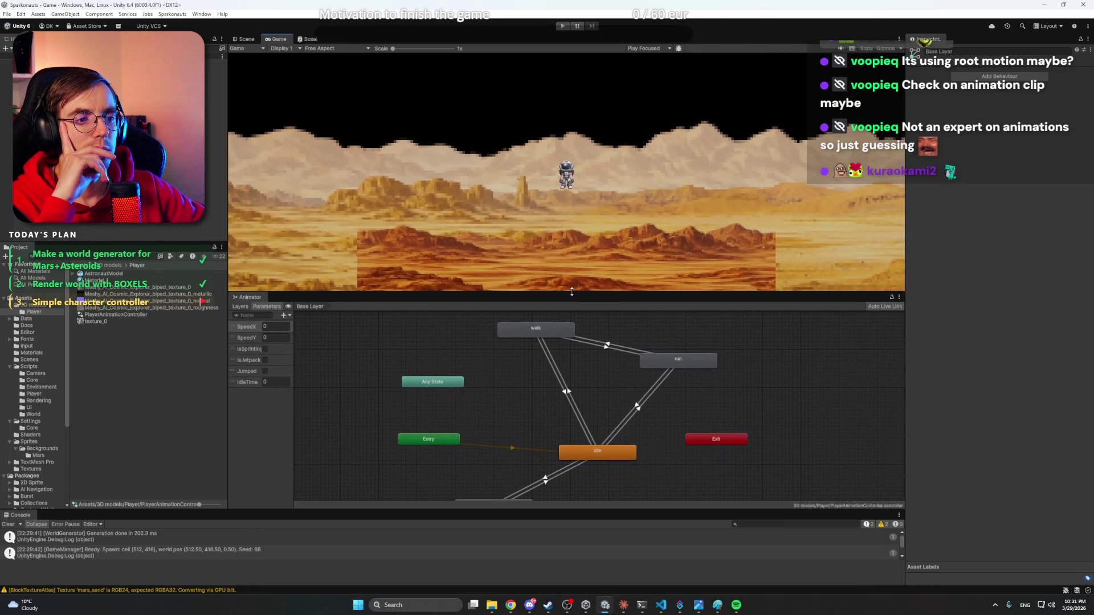
{"action": "left_click_drag", "start_coordinate": [560, 332], "coordinate": [544, 351]}
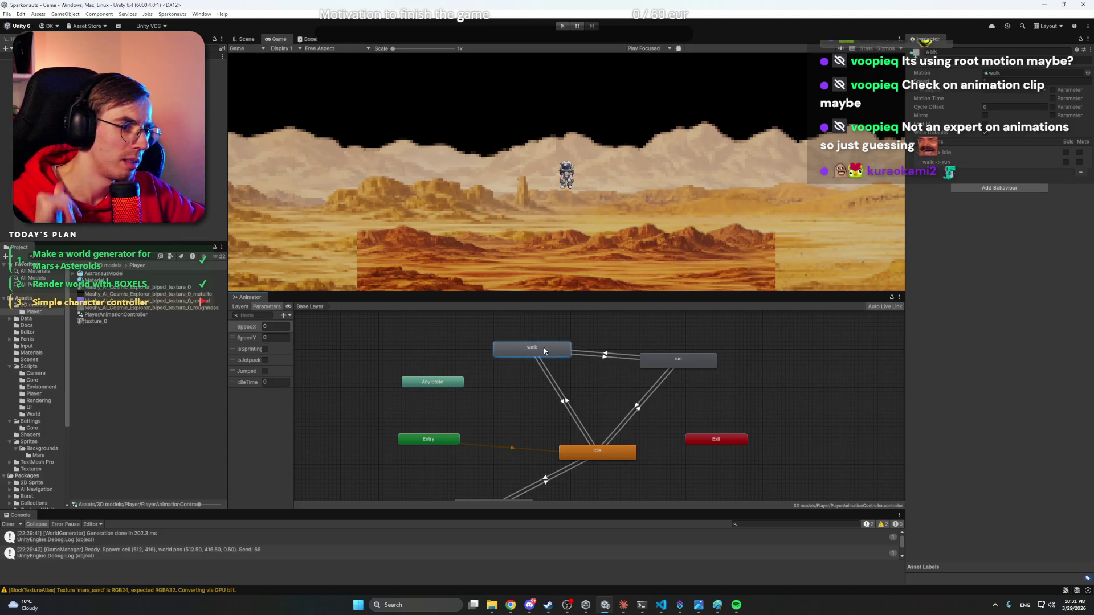
{"action": "right_click", "coordinate": [437, 383]}
{"action": "left_click", "coordinate": [459, 388]}
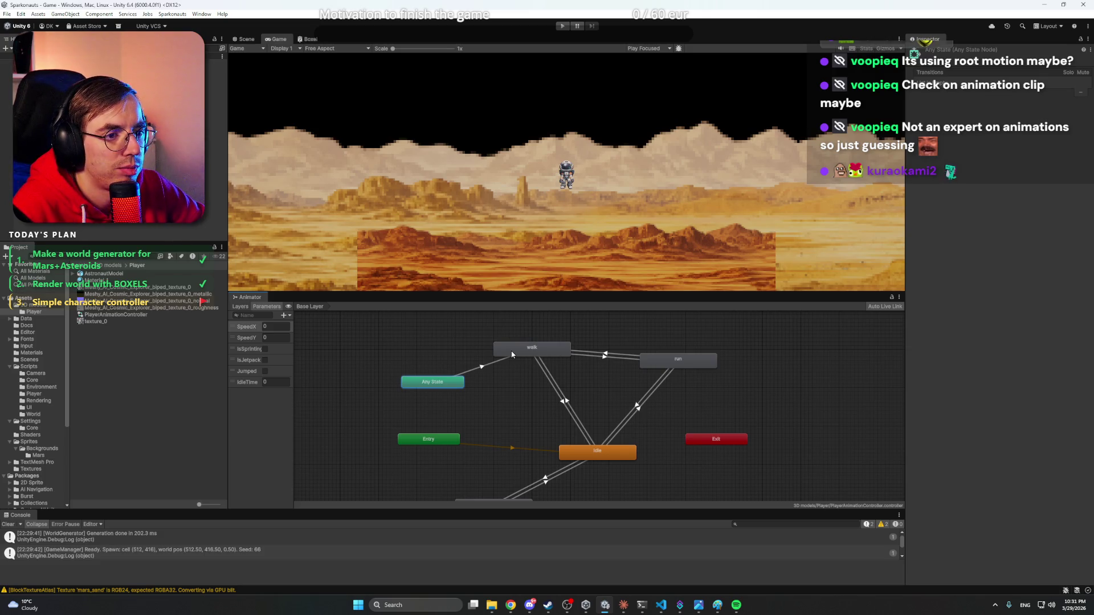
{"action": "left_click", "coordinate": [512, 354]}
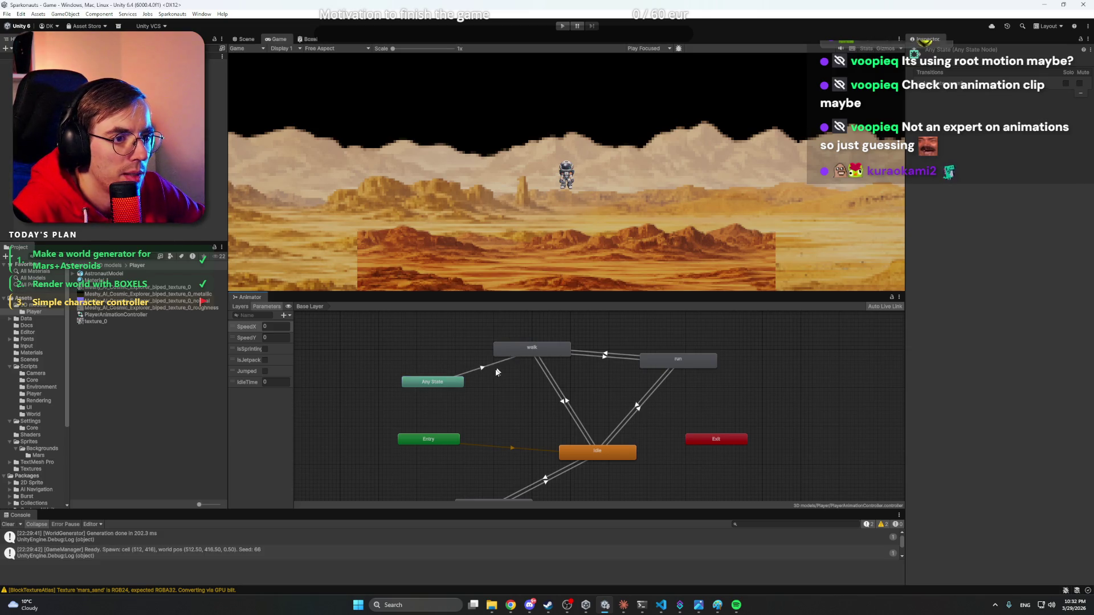
{"action": "left_click", "coordinate": [488, 368]}
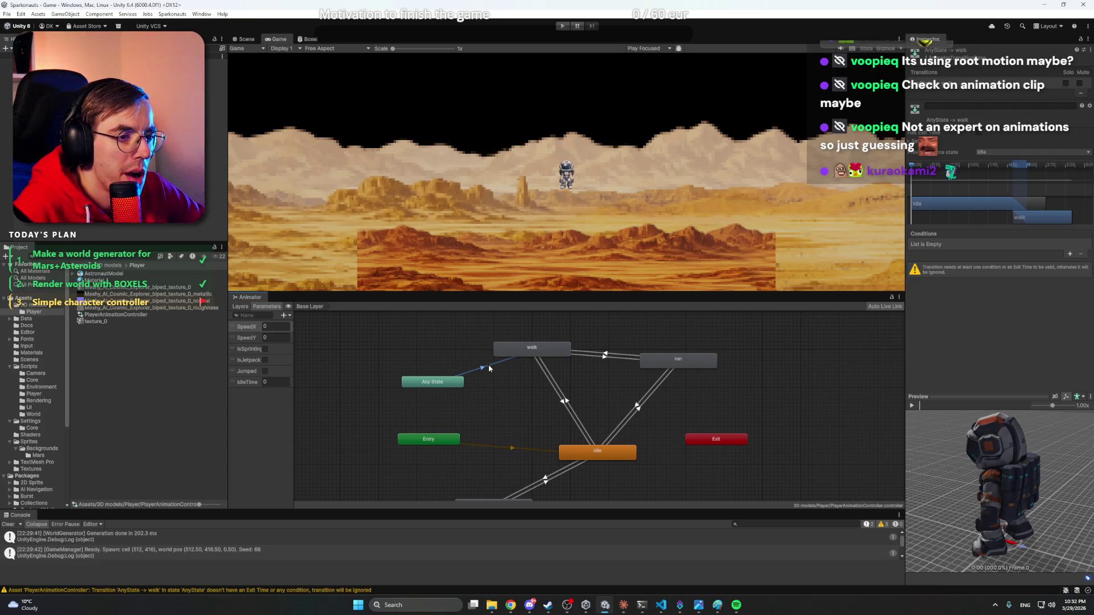
{"action": "left_click", "coordinate": [1069, 254]}
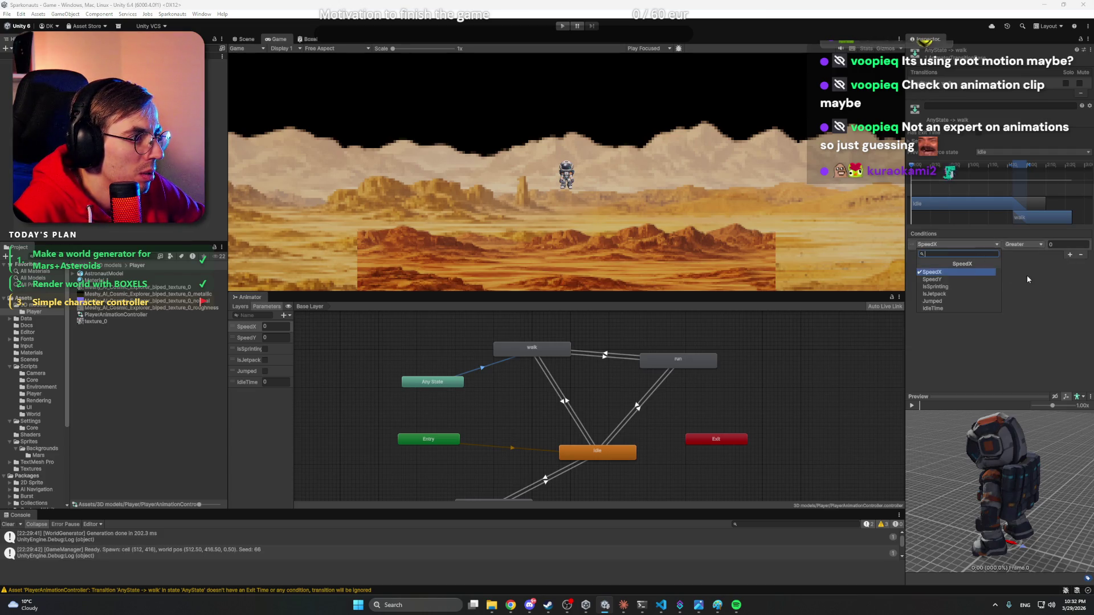
{"action": "left_click", "coordinate": [752, 350]}
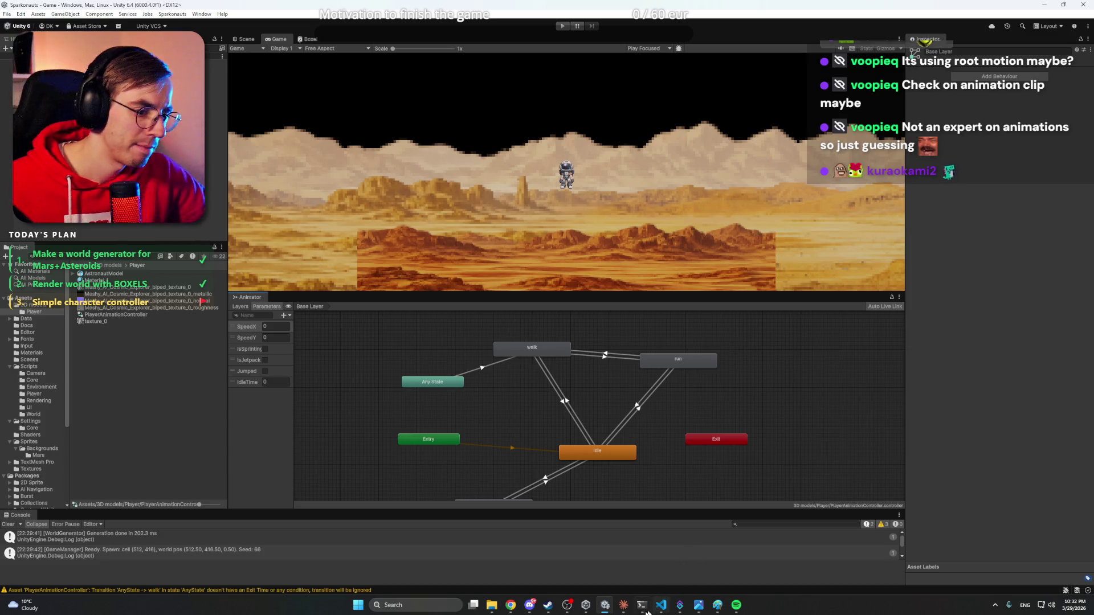
{"action": "left_click", "coordinate": [625, 608]}
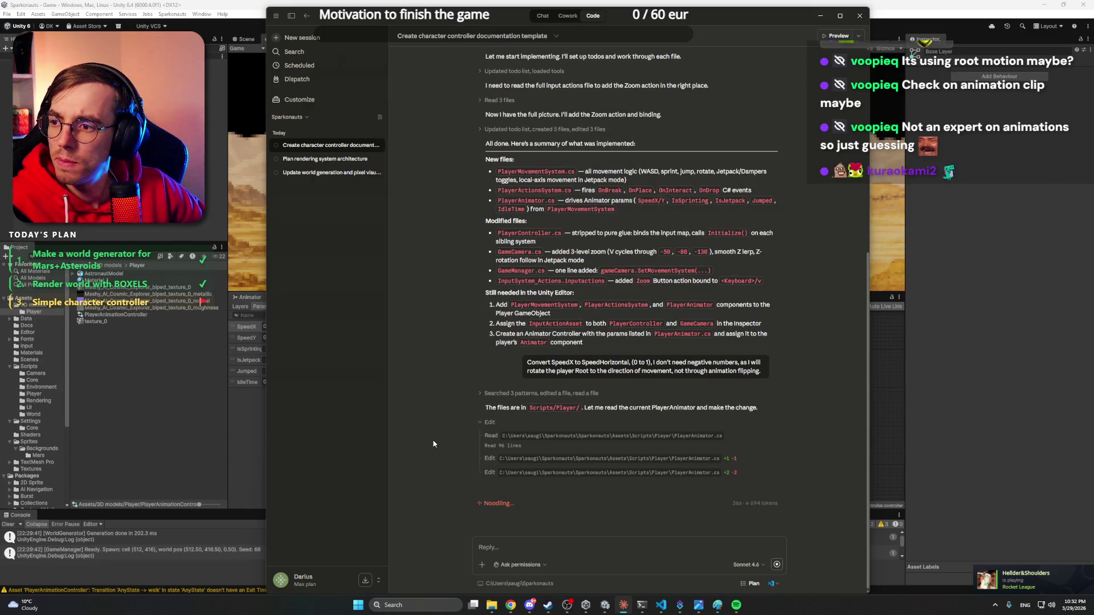
- Bring Chrome to the front and go to the Twitch tab
{"action": "left_click", "coordinate": [511, 569]}
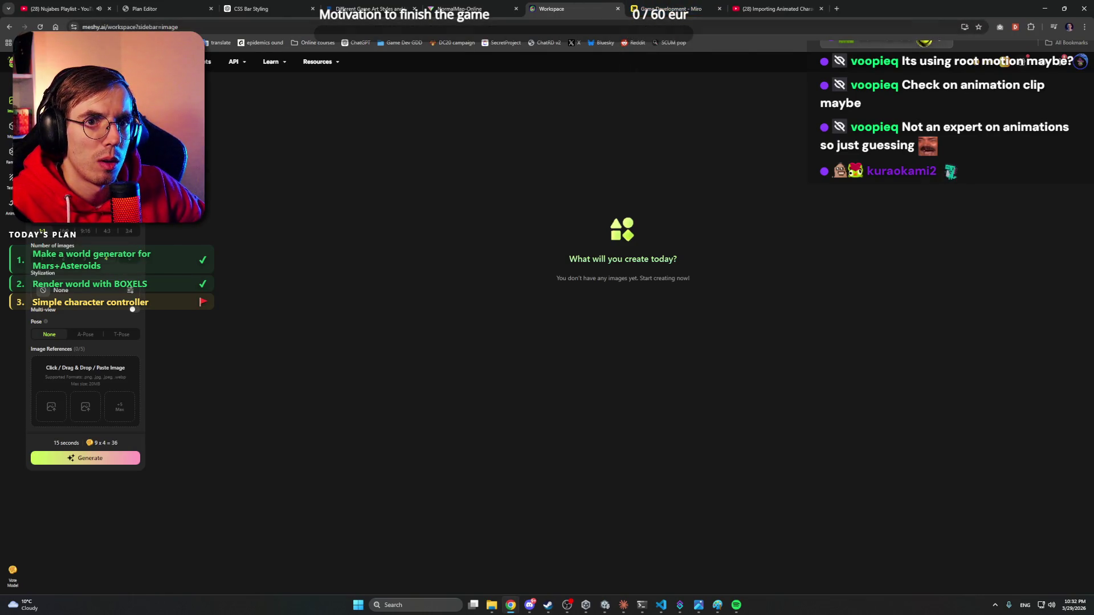
{"action": "left_click", "coordinate": [672, 9]}
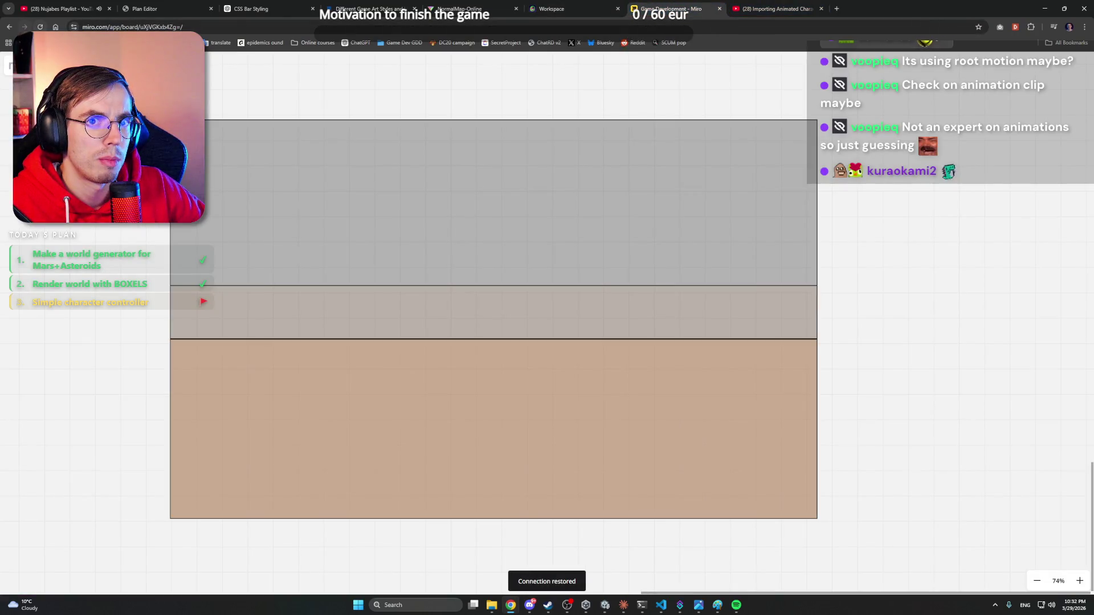
{"action": "key", "text": "ctrl+1"}
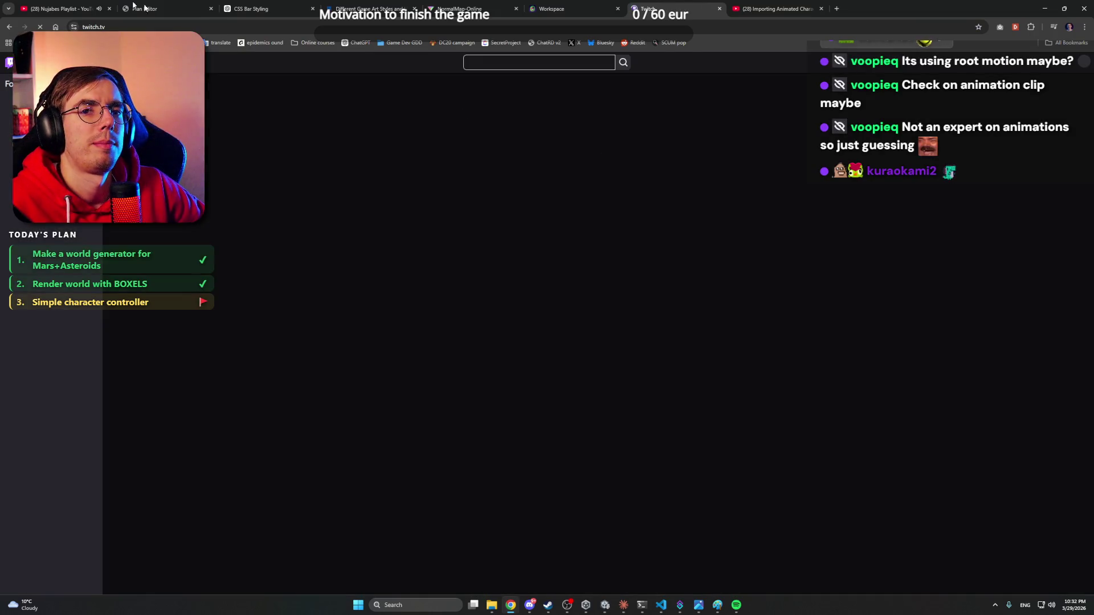
- Browse a couple of live streams from the Twitch sidebar, then close the Twitch tab
{"action": "key", "text": "ctrl+7"}
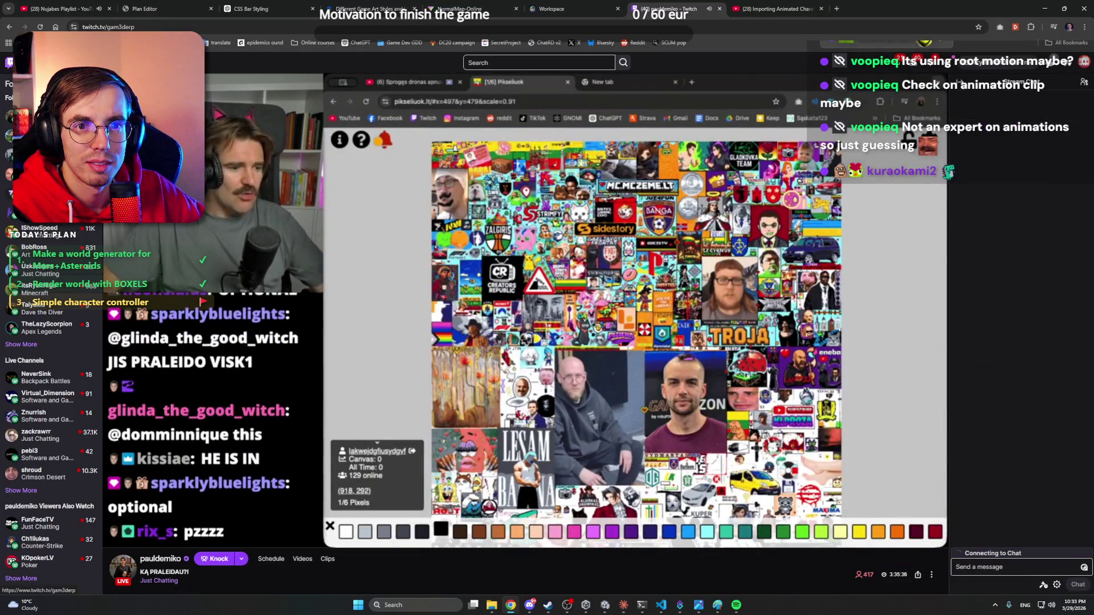
{"action": "left_click", "coordinate": [45, 154]}
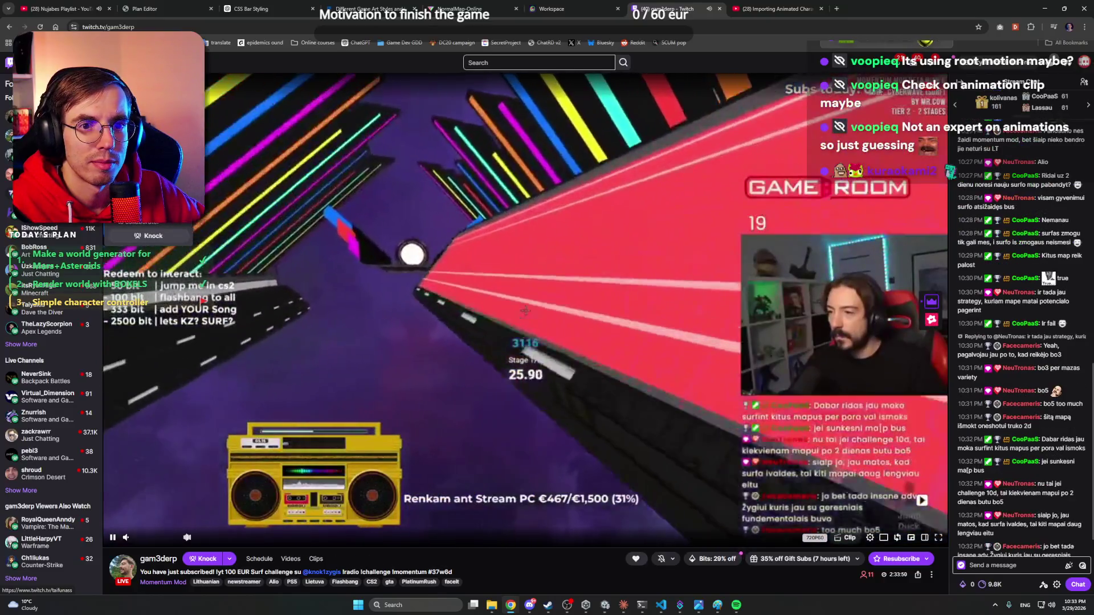
{"action": "left_click", "coordinate": [46, 174]}
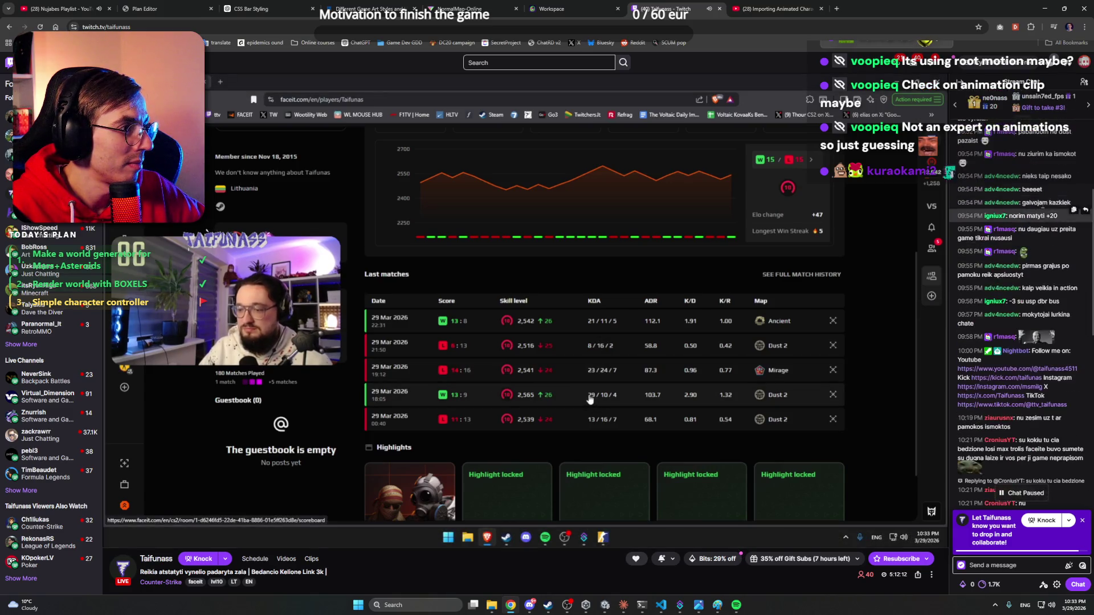
{"action": "scroll", "coordinate": [1042, 208], "scroll_direction": "up", "scroll_amount": 3}
{"action": "scroll", "coordinate": [1041, 207], "scroll_direction": "down", "scroll_amount": 10}
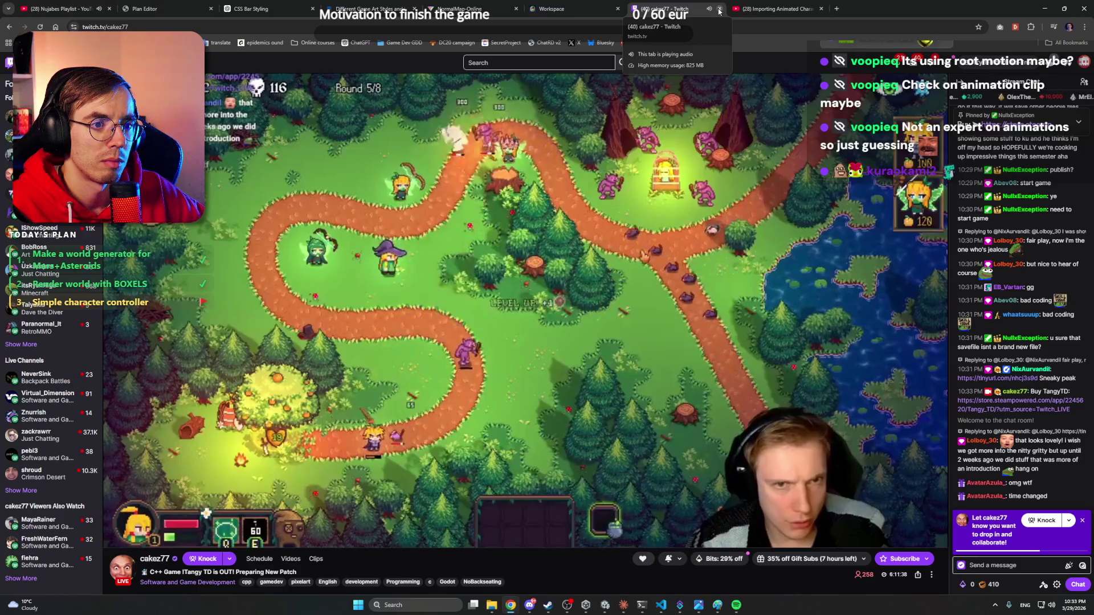
{"action": "left_click", "coordinate": [720, 9]}
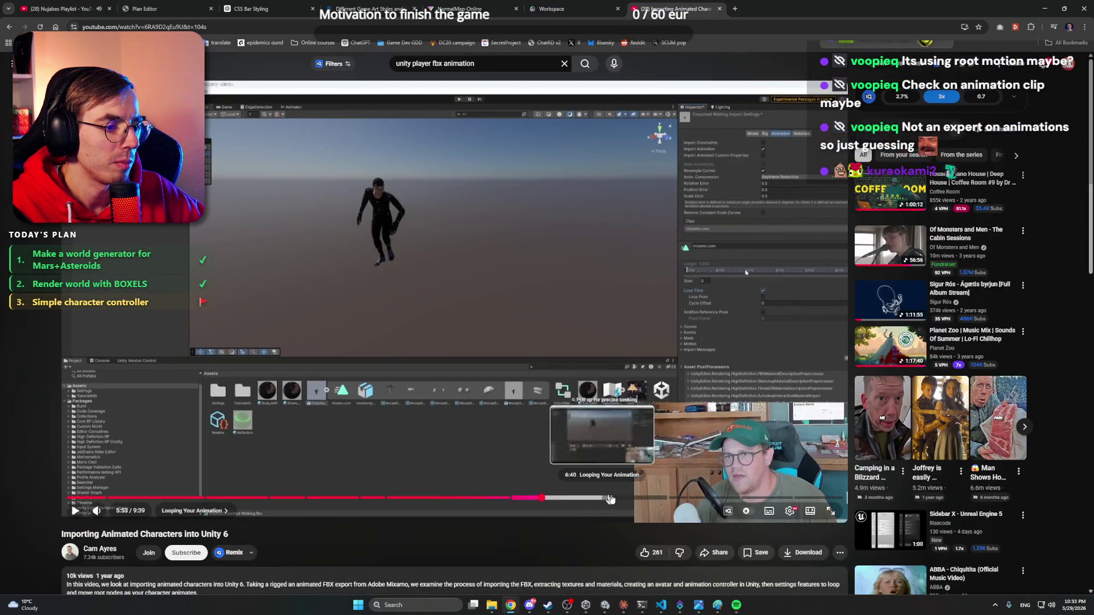
- Play the Unity 6 character-import tutorial from 7:16, skip to the outro, pause, and close it
{"action": "left_click", "coordinate": [650, 500]}
{"action": "left_click", "coordinate": [553, 298]}
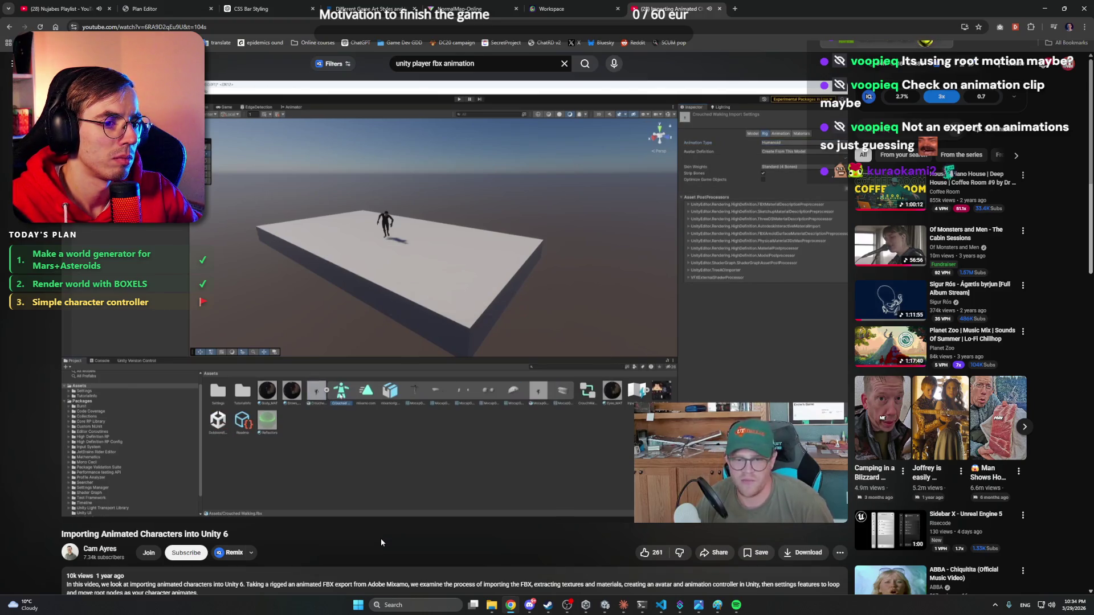
{"action": "key", "text": "Right"}
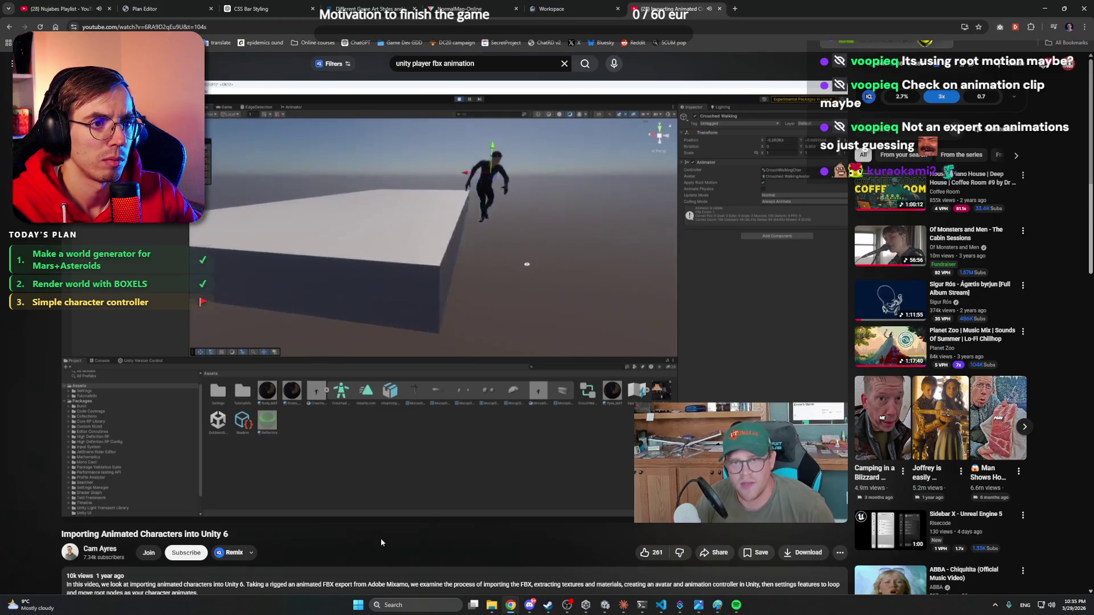
{"action": "key", "text": "Right"}
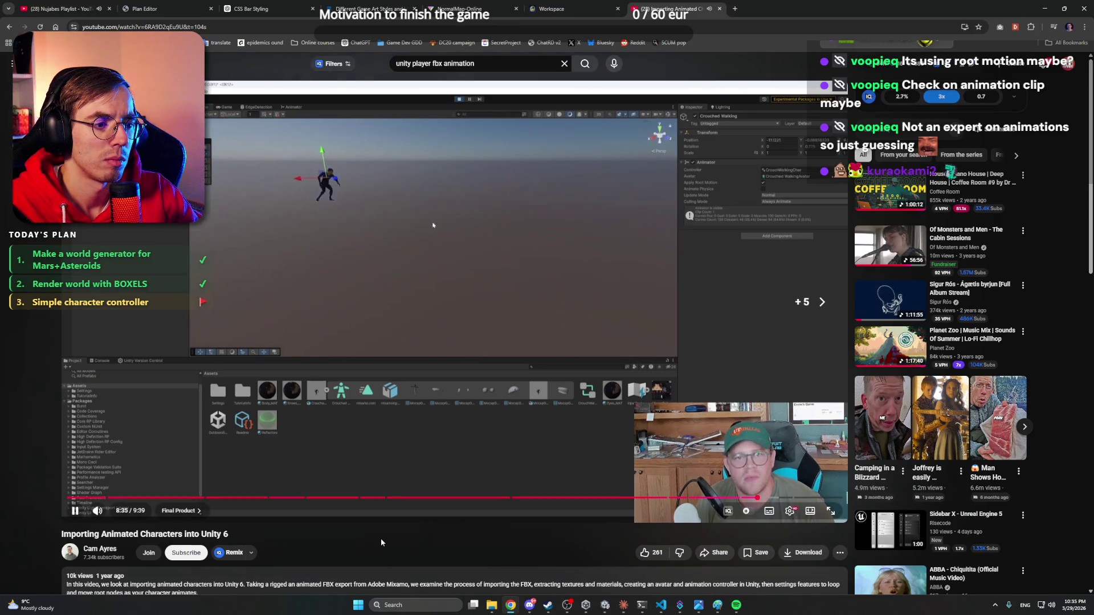
{"action": "key", "text": "Right"}
{"action": "key", "text": "Right"}
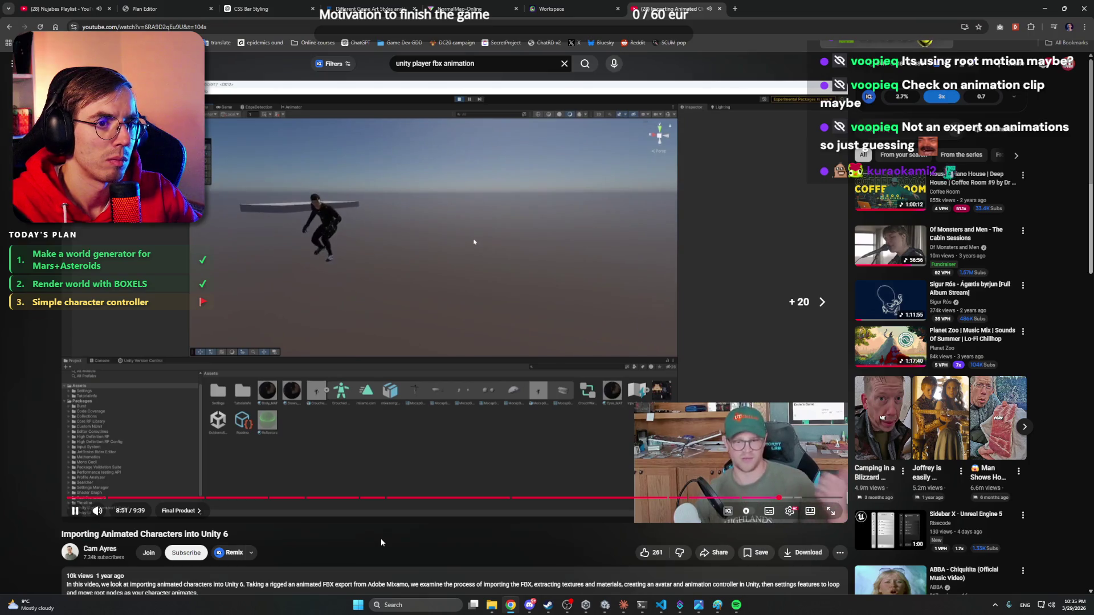
{"action": "key", "text": "Right"}
{"action": "key", "text": "Right"}
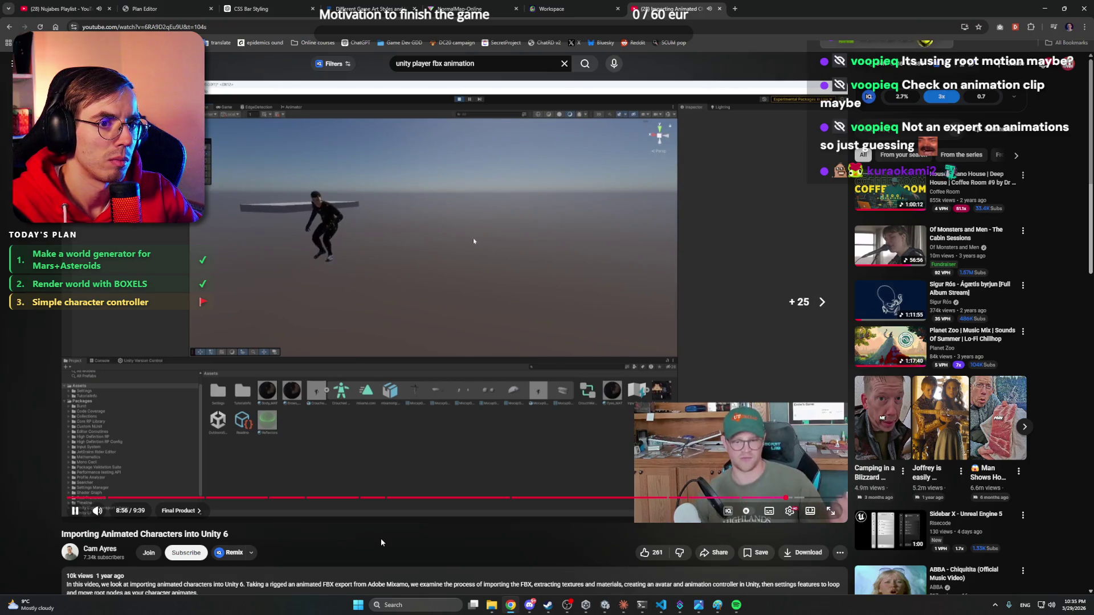
{"action": "key", "text": "Right"}
{"action": "key", "text": "Right"}
{"action": "key", "text": "Right"}
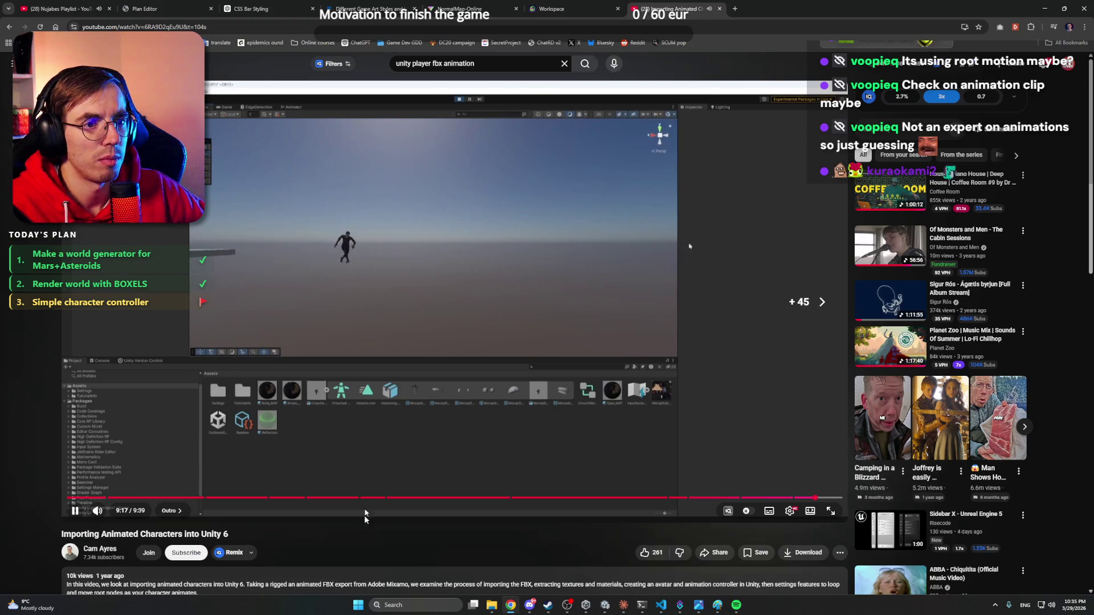
{"action": "key", "text": "space"}
{"action": "left_click", "coordinate": [720, 9]}
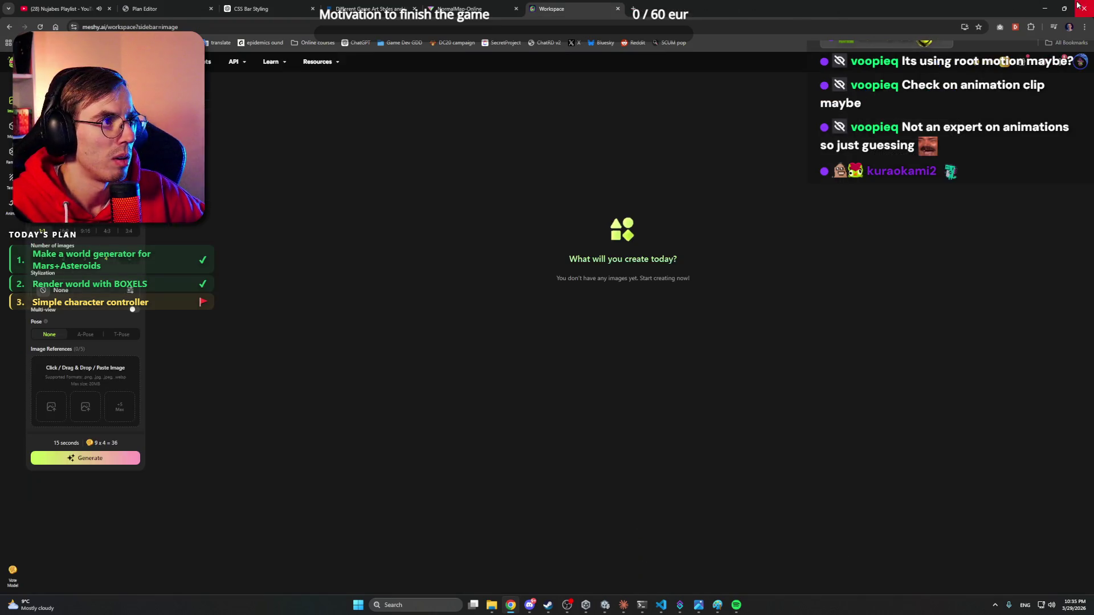
- Read Claude's reply about renaming SpeedX to SpeedHorizontal, then minimise the chat
{"action": "key", "text": "alt+Tab"}
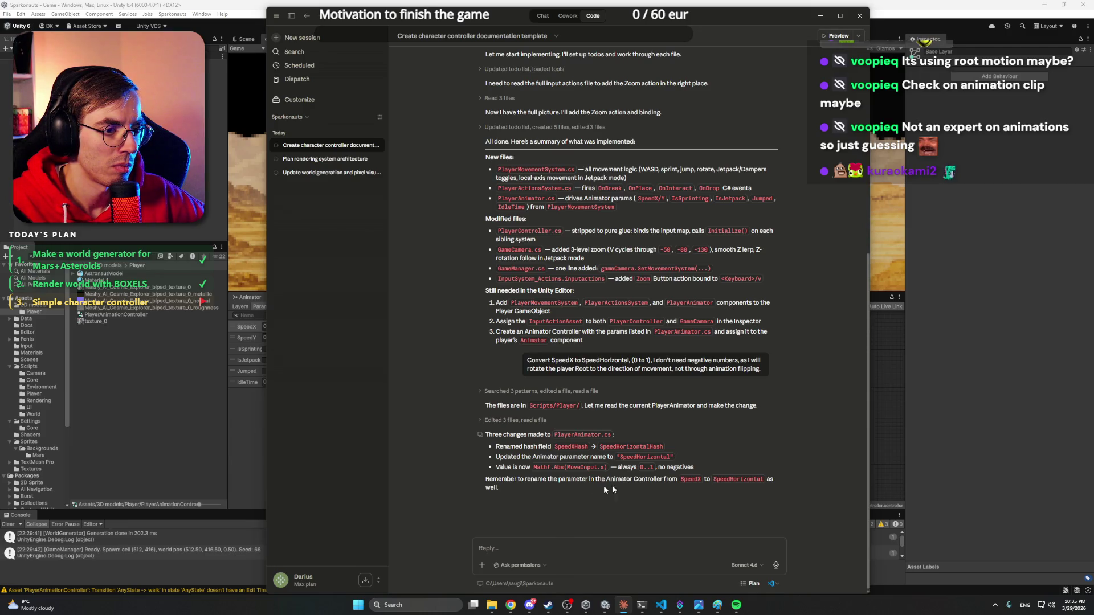
{"action": "double_click", "coordinate": [717, 480]}
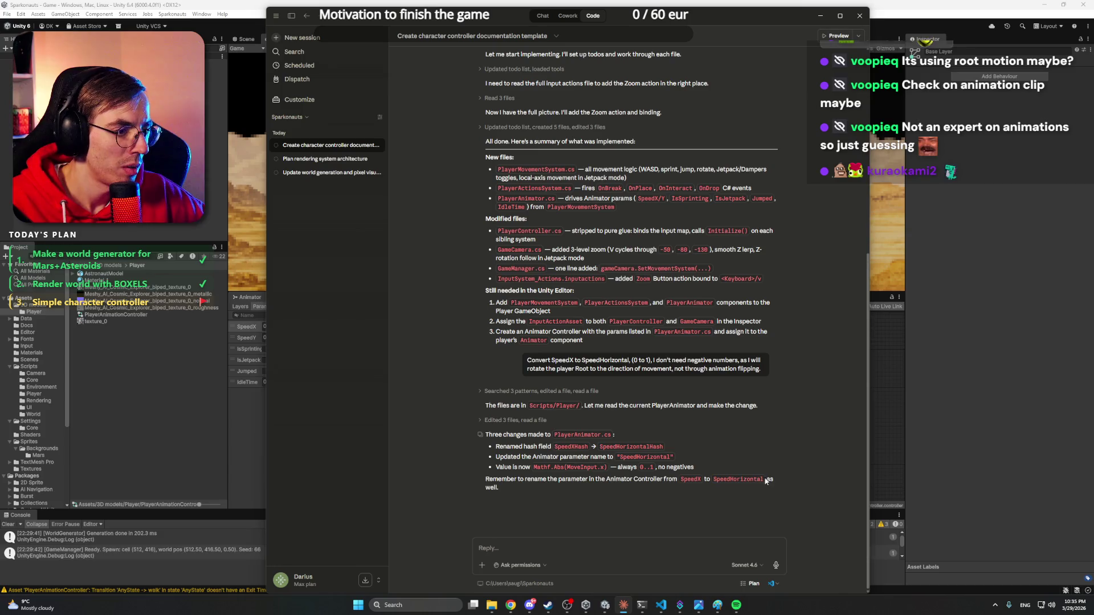
{"action": "left_click", "coordinate": [210, 222]}
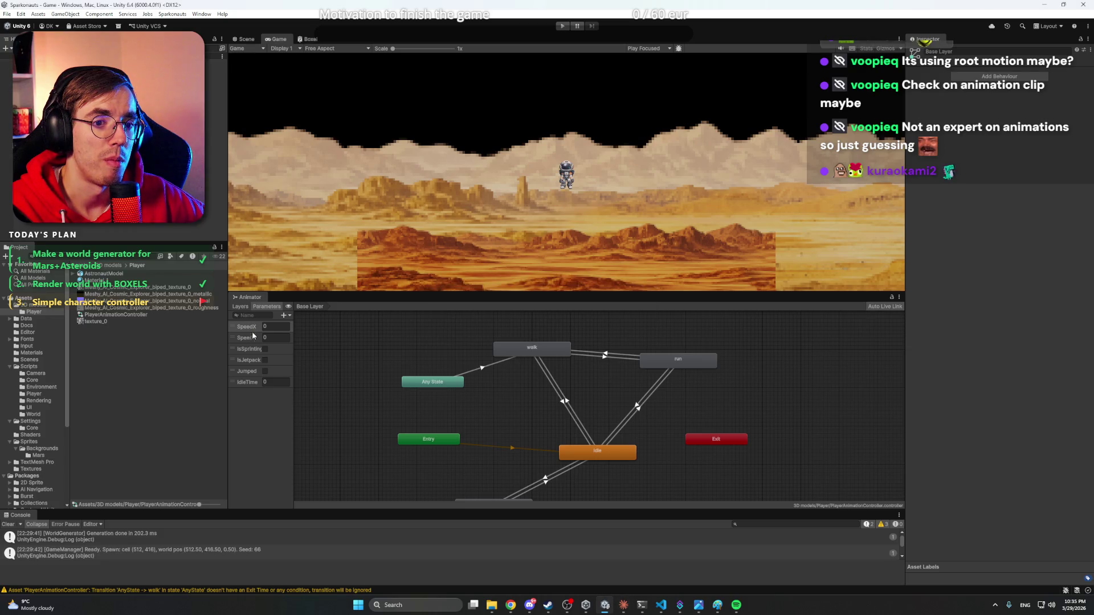
- Rename the SpeedX parameter to SpeedHorizontal, check the idle→walk transition, and enter Play mode
{"action": "left_click", "coordinate": [253, 331]}
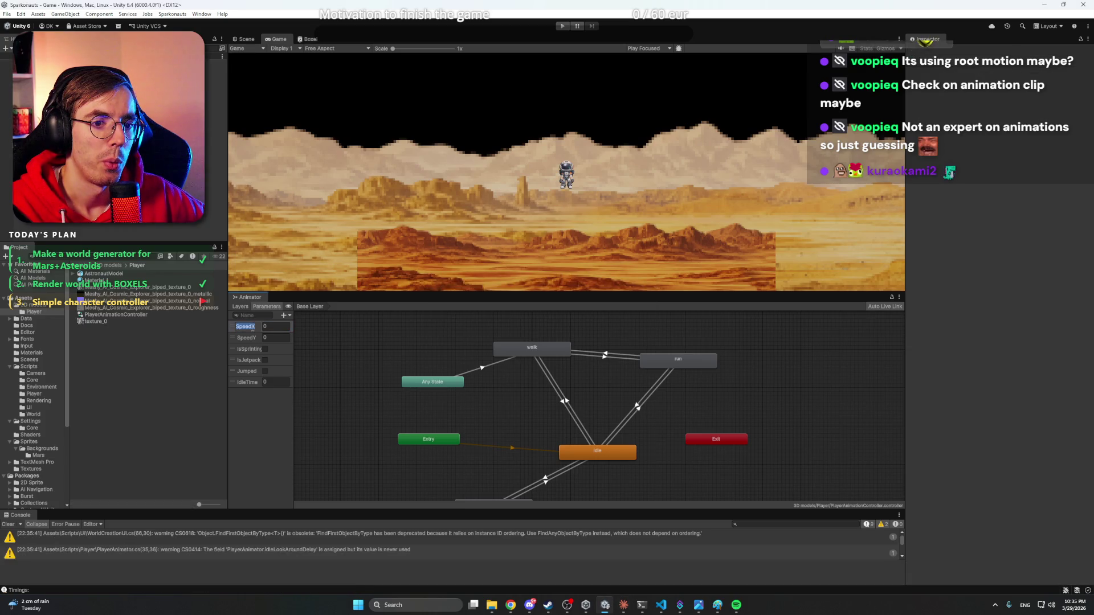
{"action": "type", "text": "Horizontal"}
{"action": "left_click", "coordinate": [377, 341]}
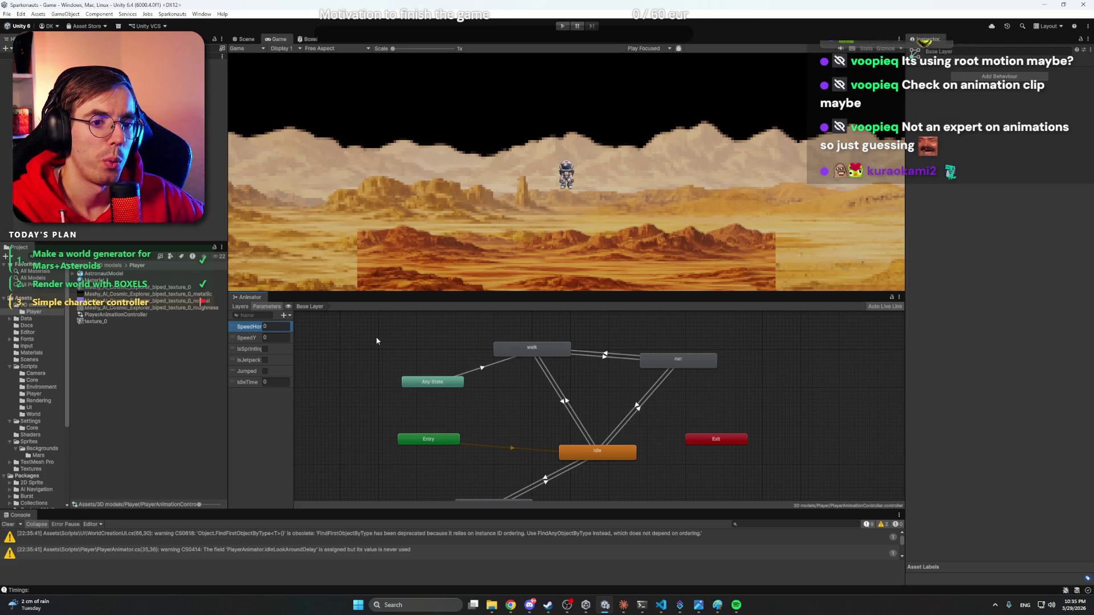
{"action": "left_click", "coordinate": [561, 389]}
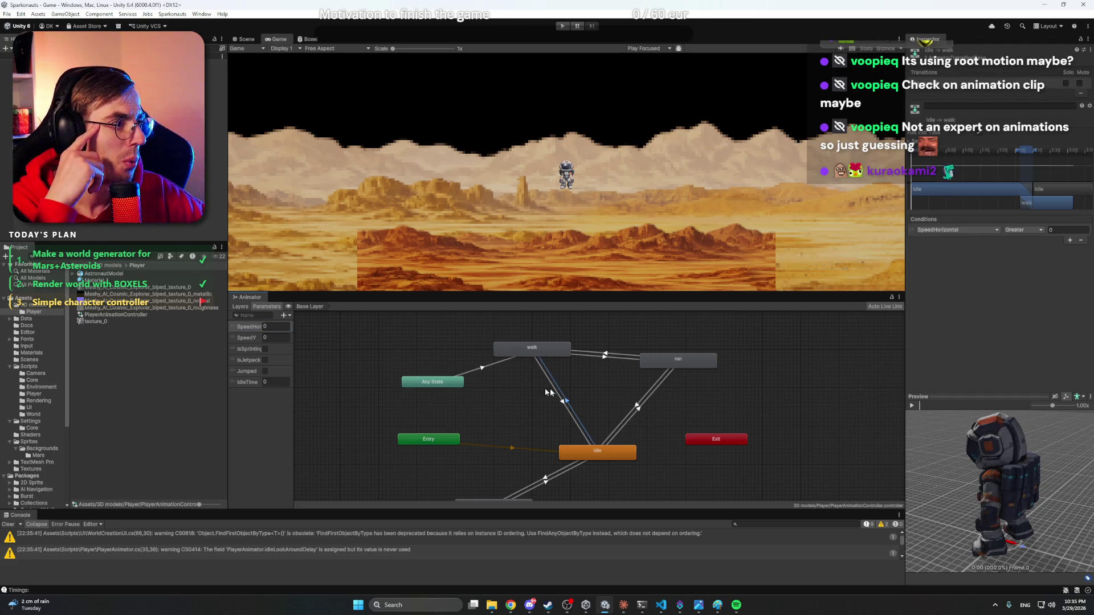
{"action": "left_click", "coordinate": [464, 356]}
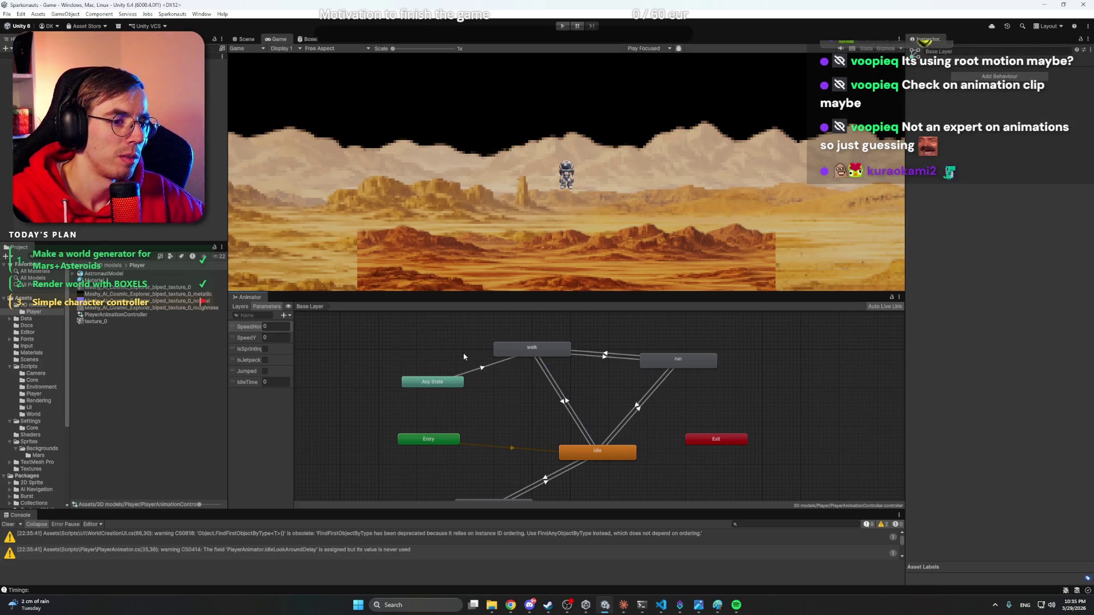
{"action": "left_click", "coordinate": [562, 26]}
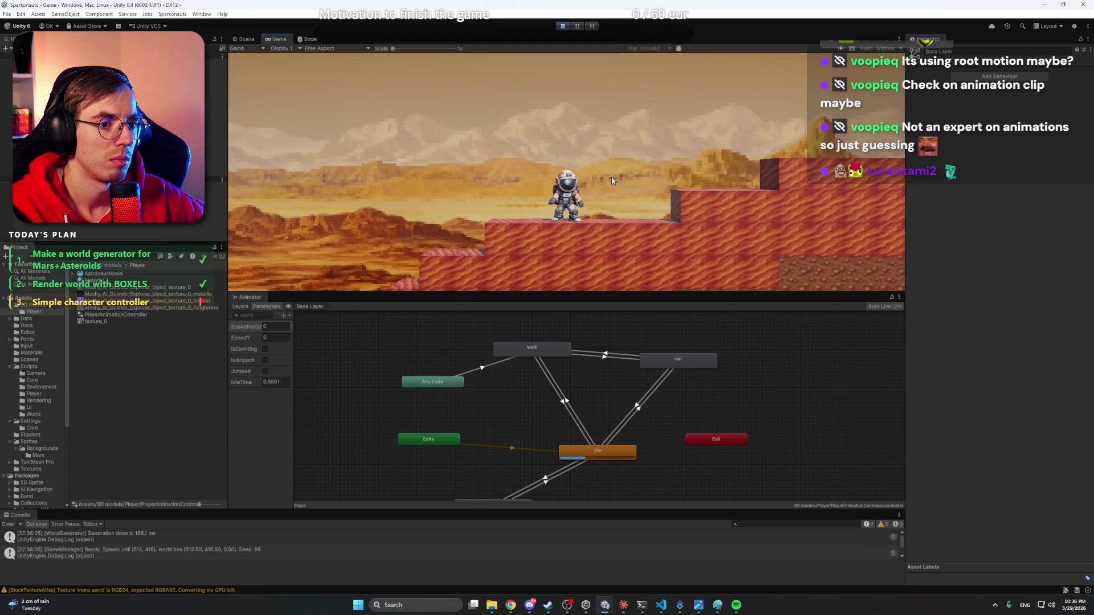
- Set the walk→idle transition condition to SpeedHorizontal Less than 1
{"action": "key", "text": "d"}
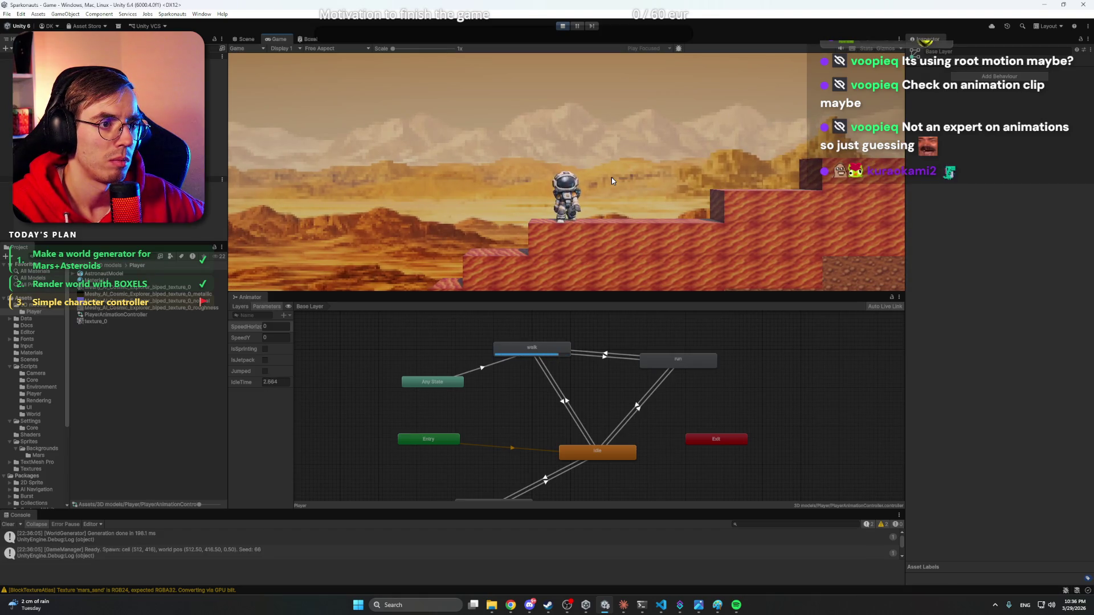
{"action": "left_click", "coordinate": [554, 392]}
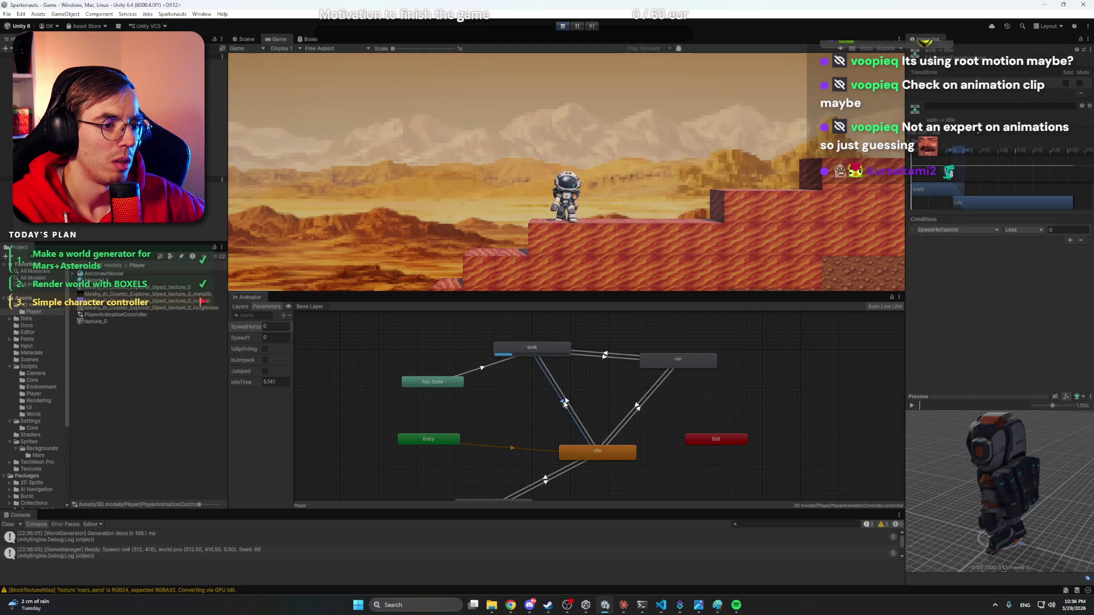
{"action": "left_click", "coordinate": [1018, 232]}
{"action": "left_click", "coordinate": [1025, 249]}
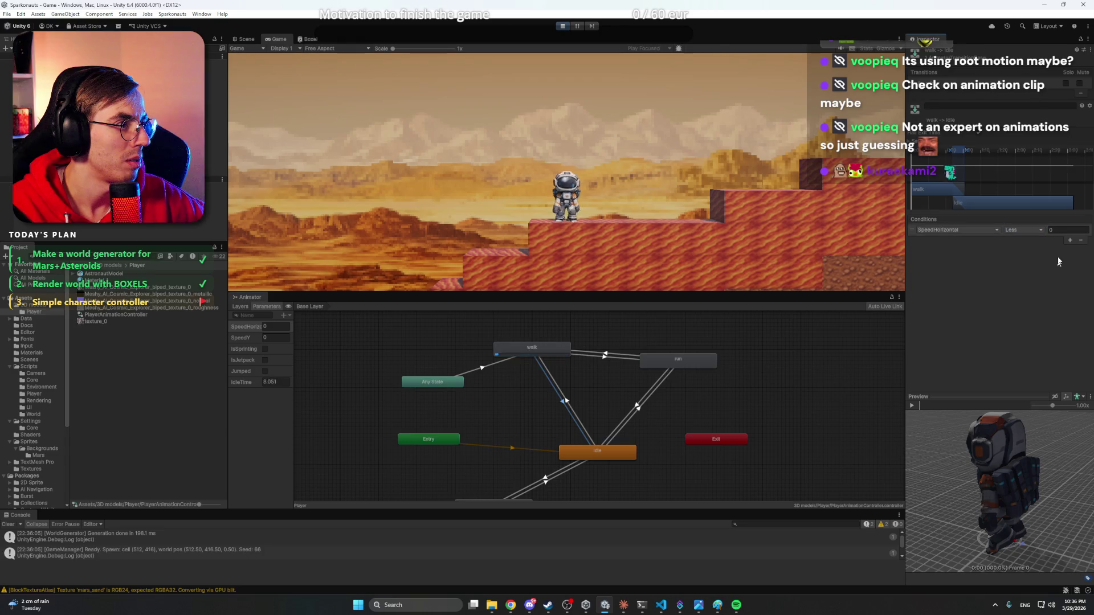
{"action": "left_click", "coordinate": [966, 231]}
{"action": "left_click", "coordinate": [1027, 255]}
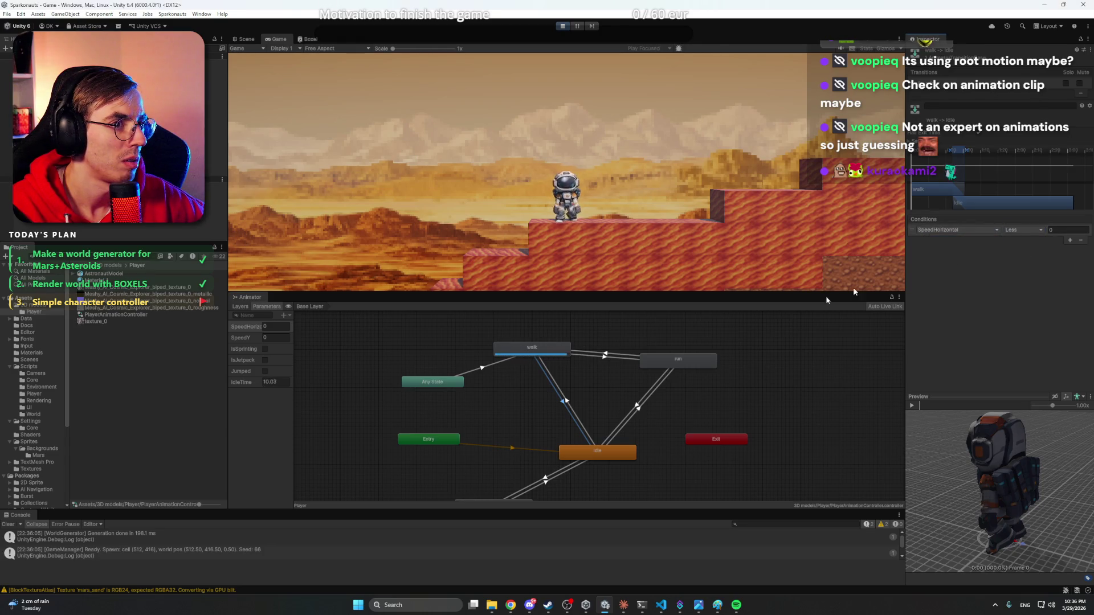
{"action": "left_click", "coordinate": [249, 330]}
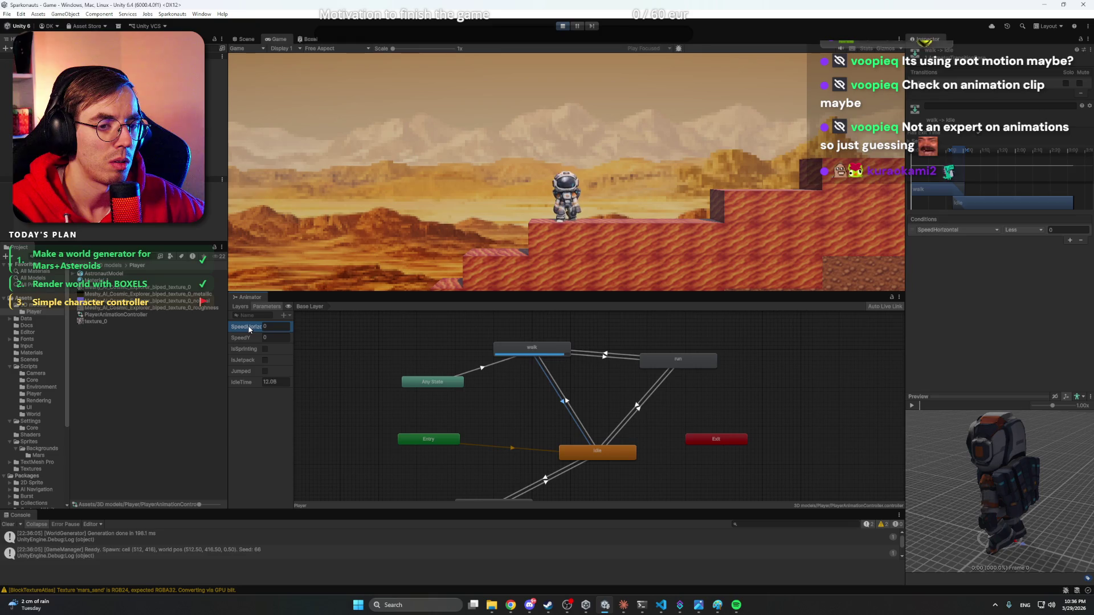
{"action": "left_click", "coordinate": [363, 333]}
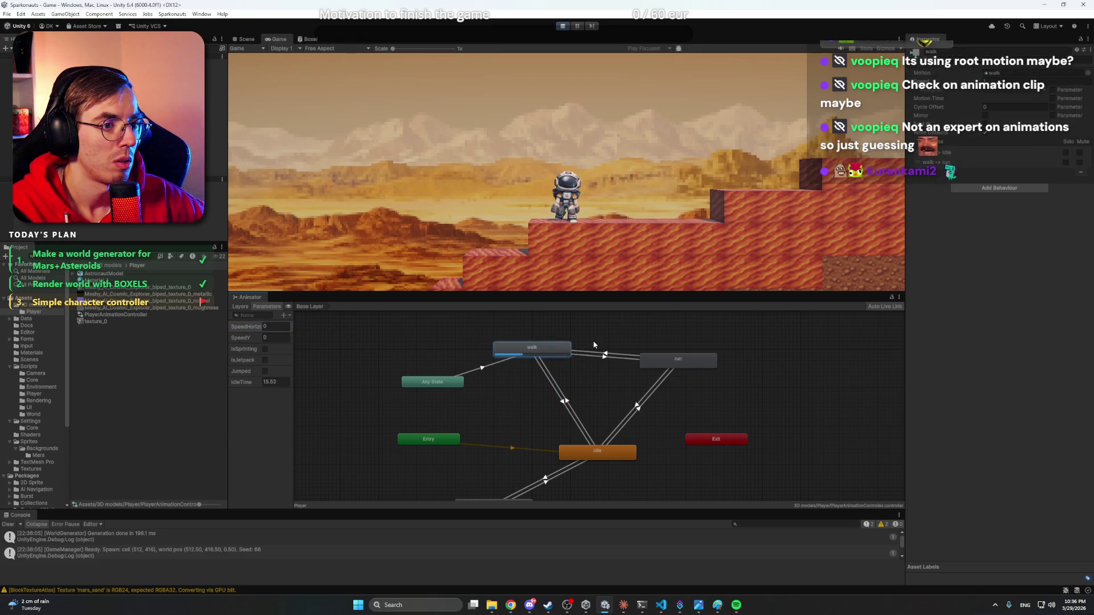
{"action": "left_click", "coordinate": [562, 399]}
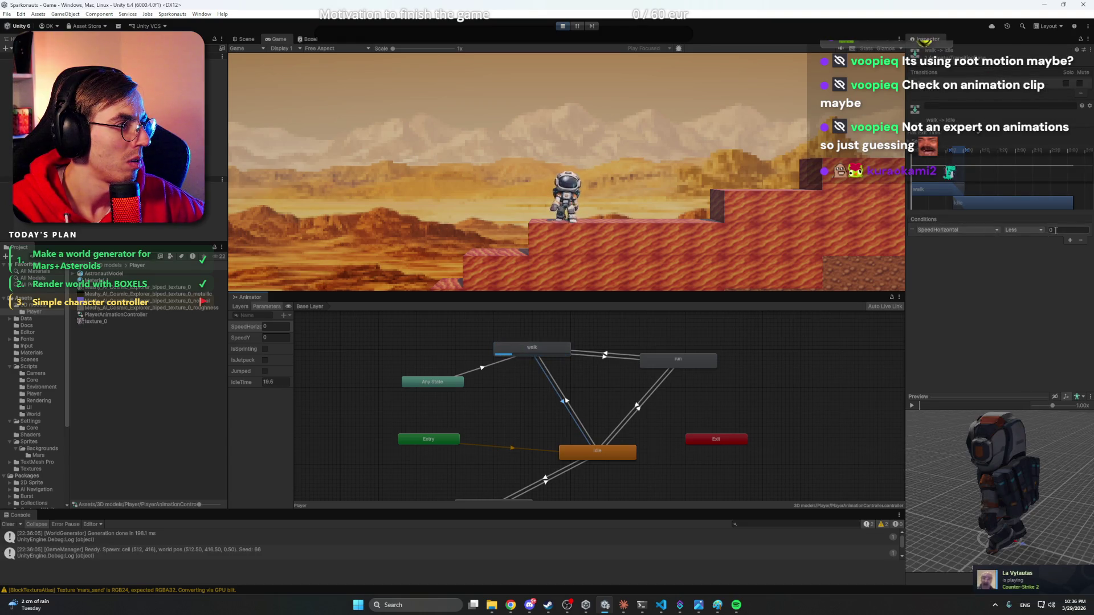
{"action": "type", "text": "1"}
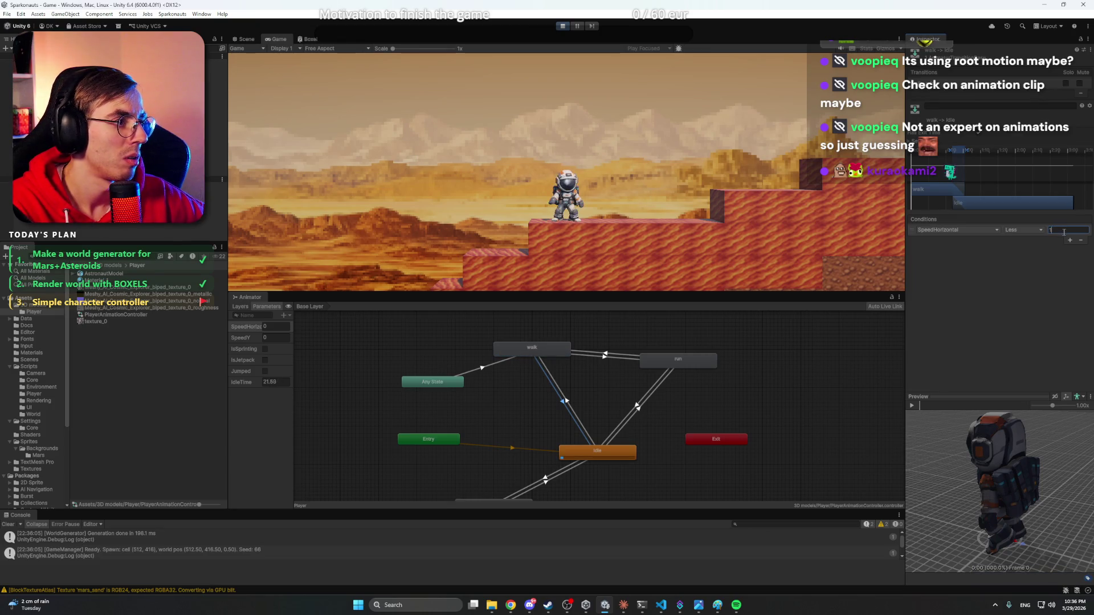
{"action": "left_click", "coordinate": [712, 376]}
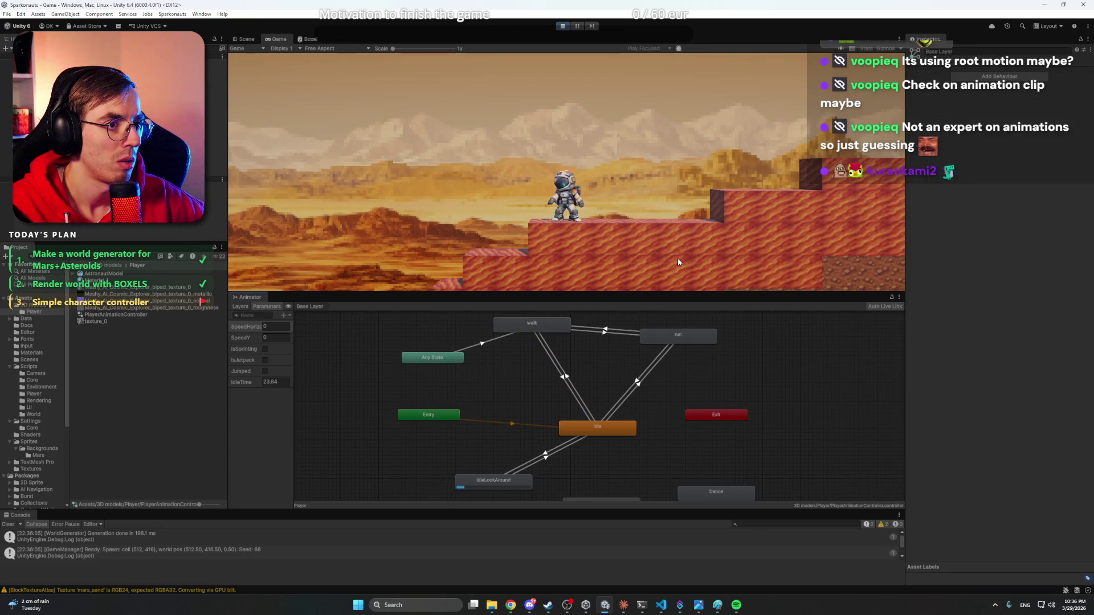
- Test walking the astronaut left and right while viewing the walk state
{"action": "key", "text": "a"}
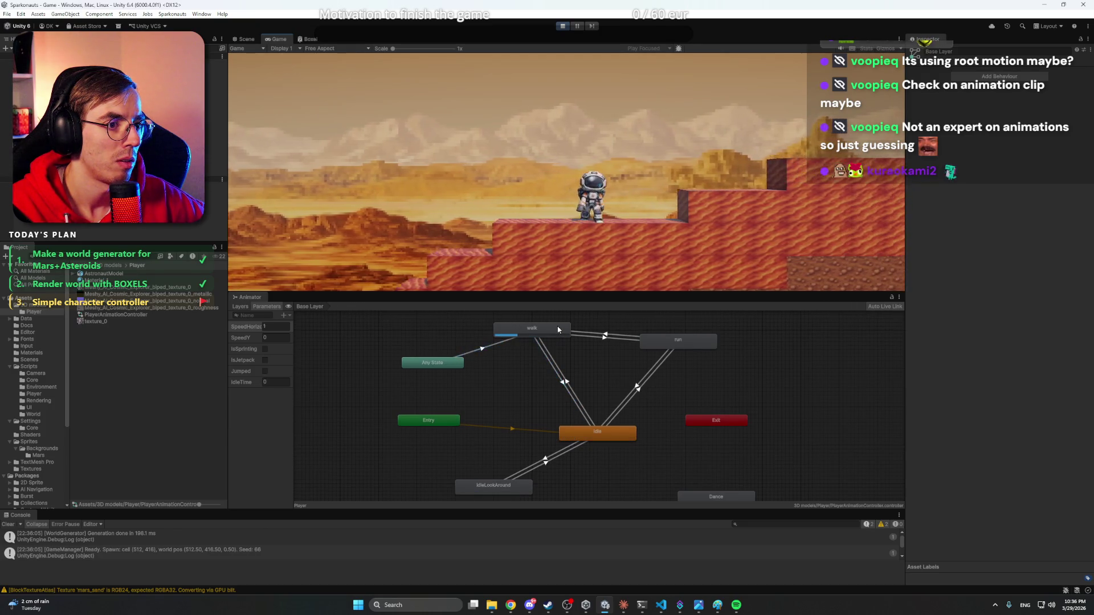
{"action": "left_click", "coordinate": [558, 329]}
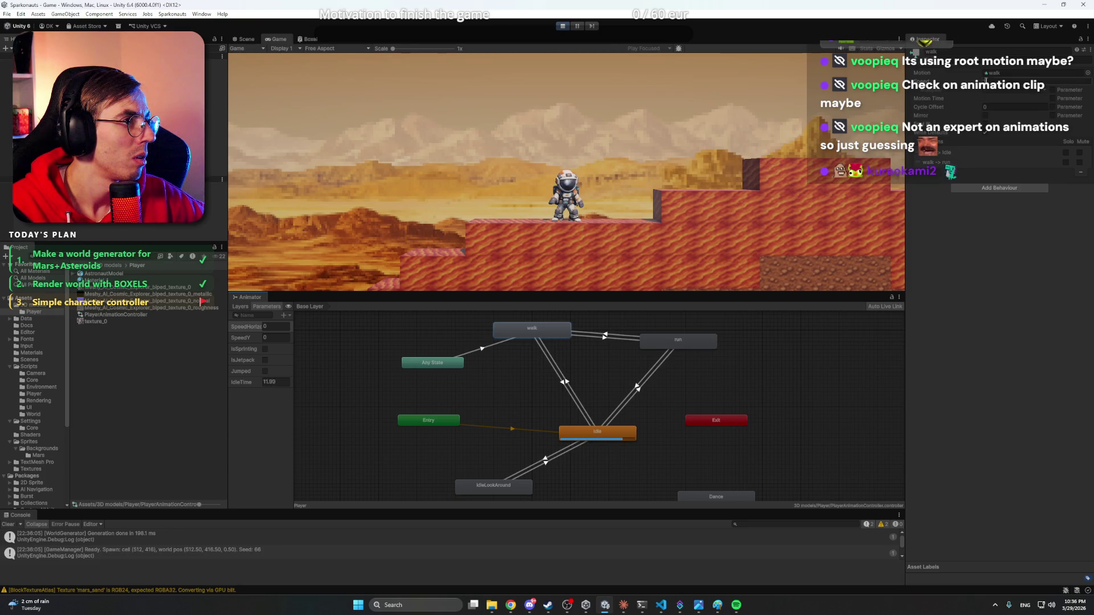
{"action": "key", "text": "d"}
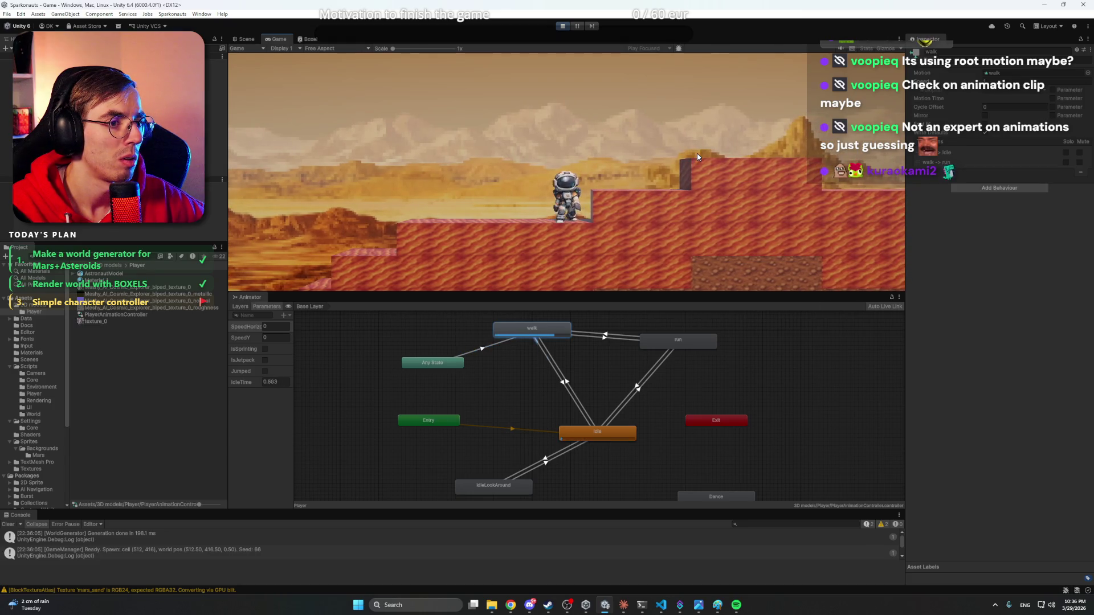
{"action": "key", "text": "d"}
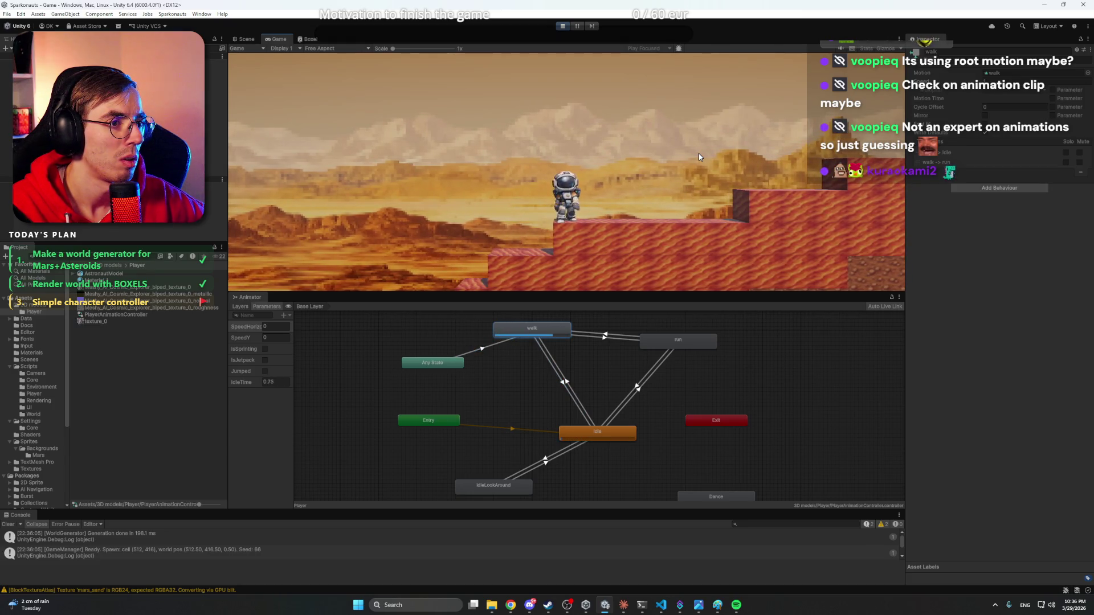
{"action": "key", "text": "d"}
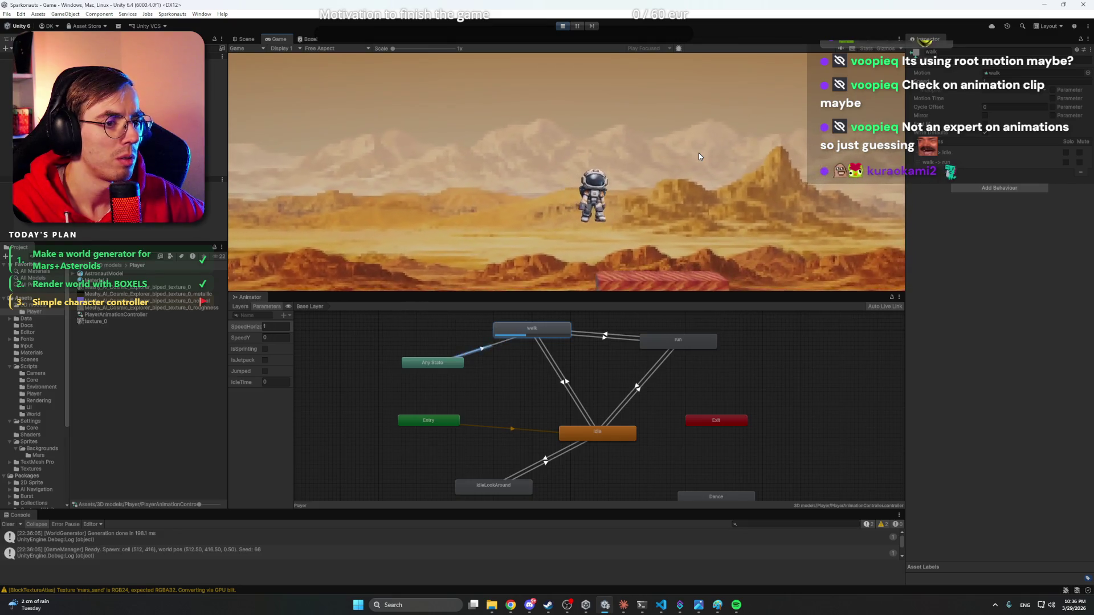
{"action": "key", "text": "s"}
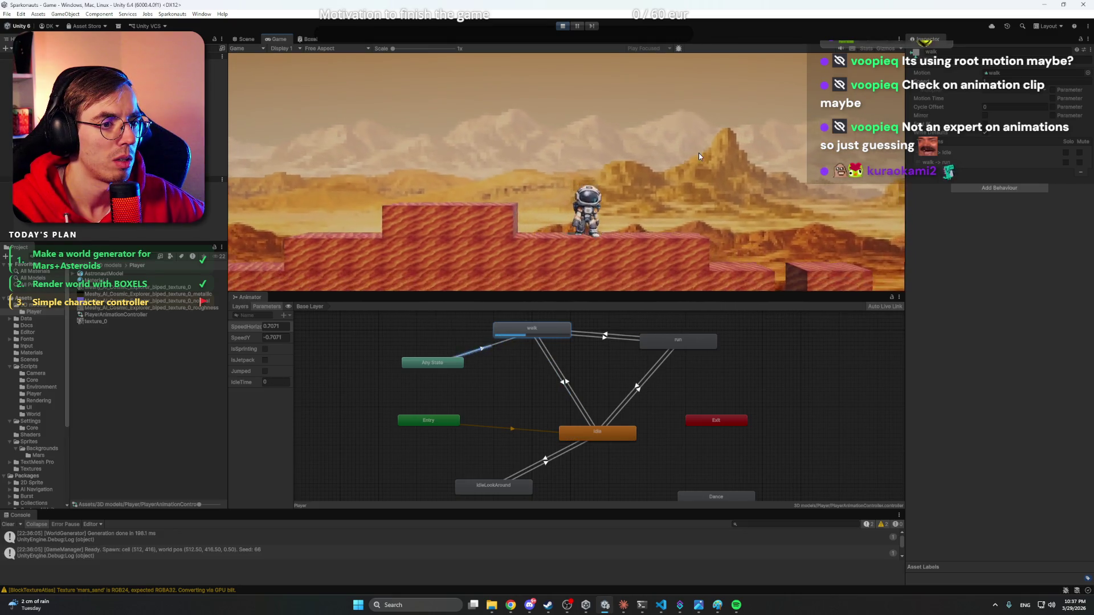
{"action": "key", "text": "d"}
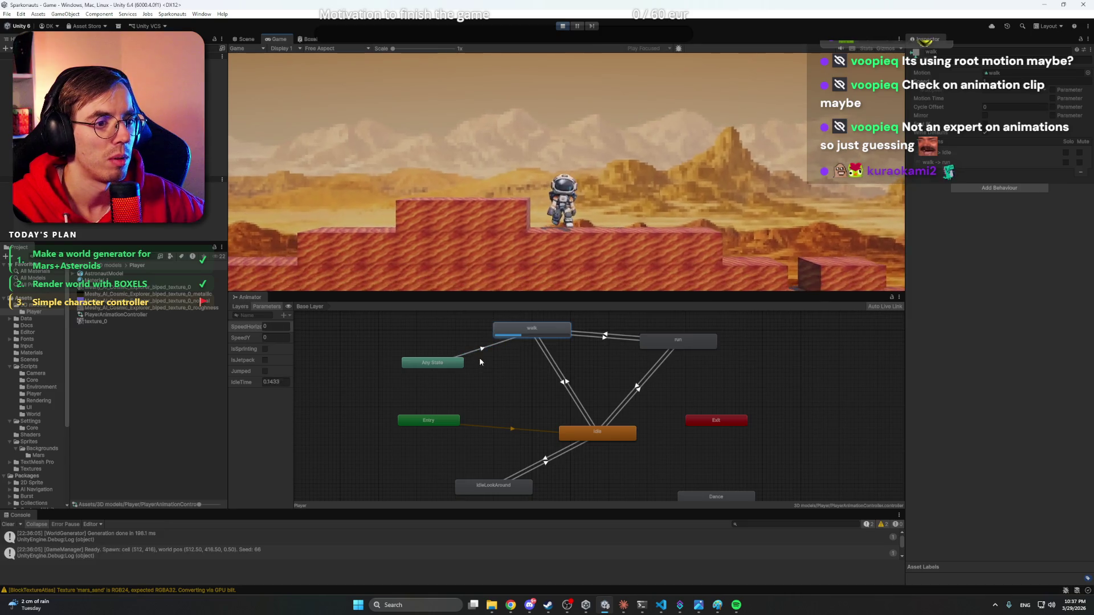
- Walk the astronaut off the raised platform and back, then select the Idle state
{"action": "left_click", "coordinate": [484, 350]}
{"action": "left_click", "coordinate": [659, 172]}
{"action": "key", "text": "d"}
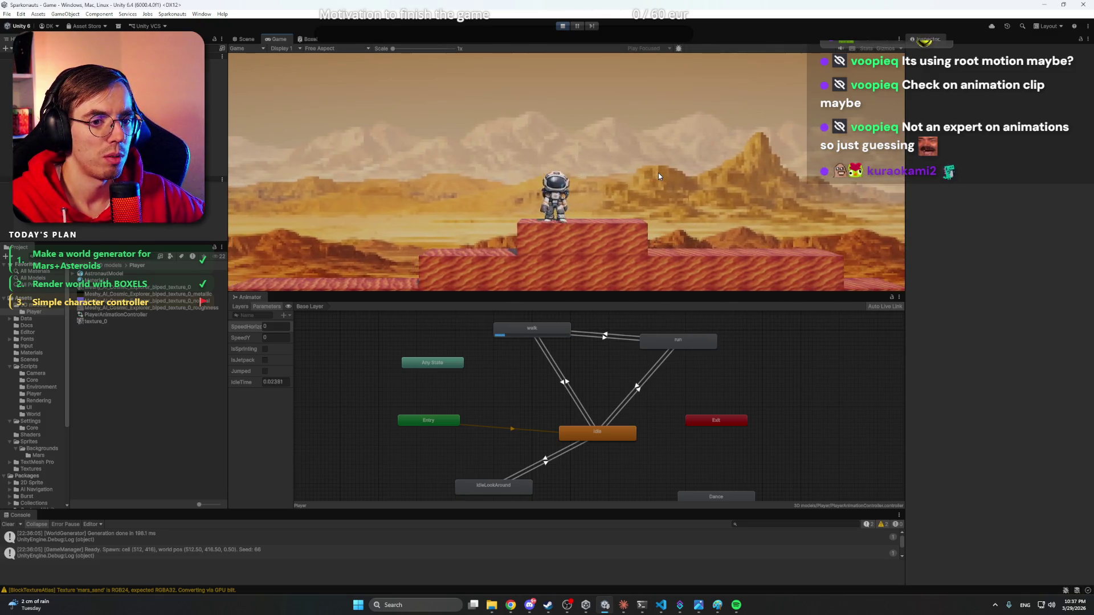
{"action": "key", "text": "a"}
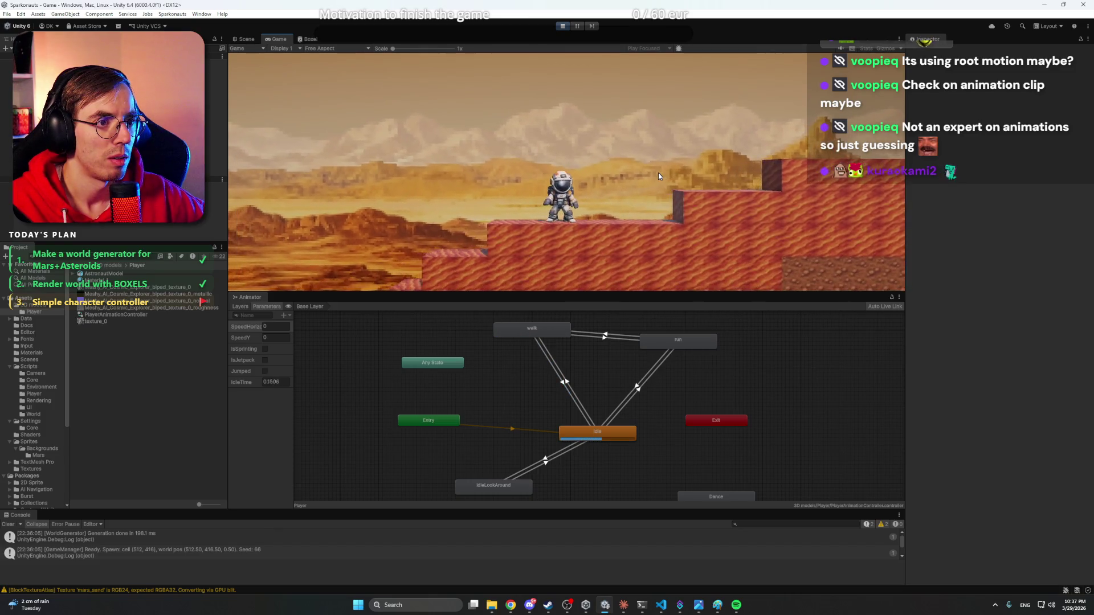
{"action": "key", "text": "d"}
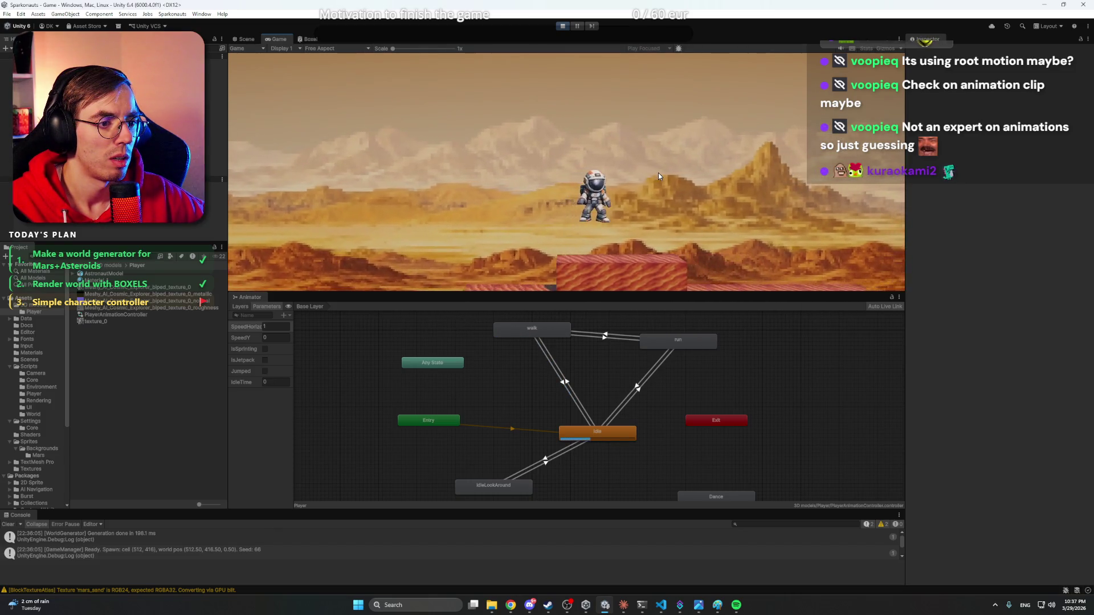
{"action": "left_click", "coordinate": [591, 435]}
{"action": "right_click", "coordinate": [591, 435]}
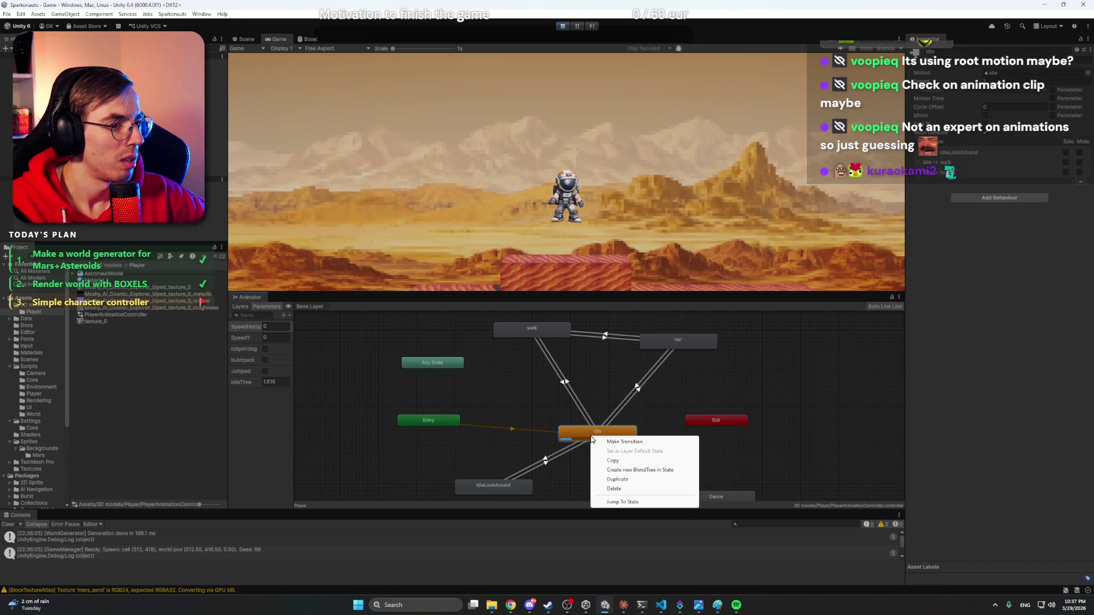
{"action": "key", "text": "Escape"}
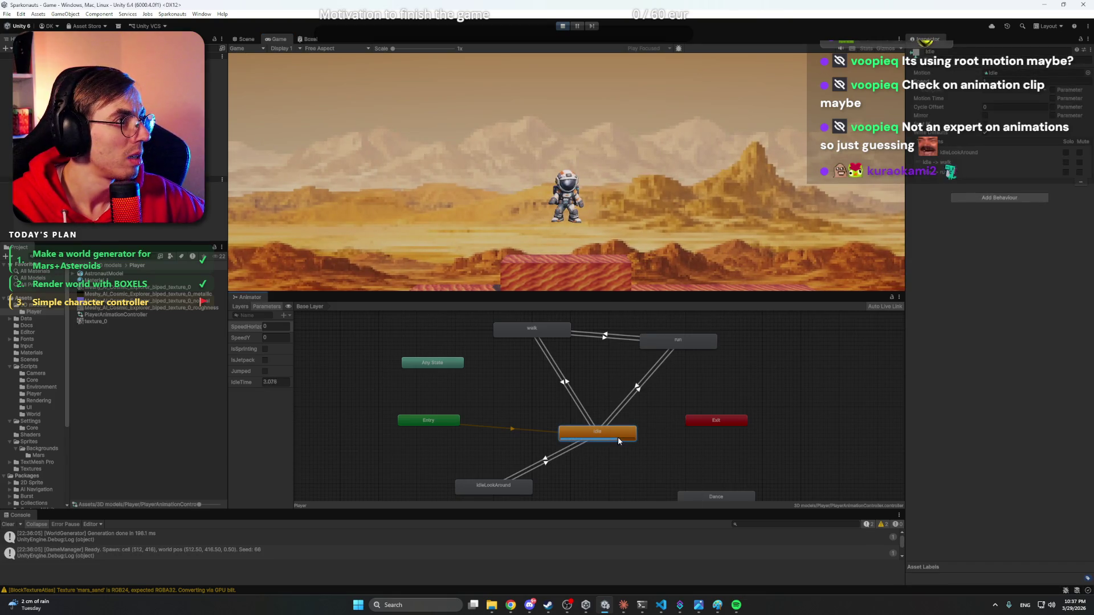
{"action": "left_click", "coordinate": [639, 391]}
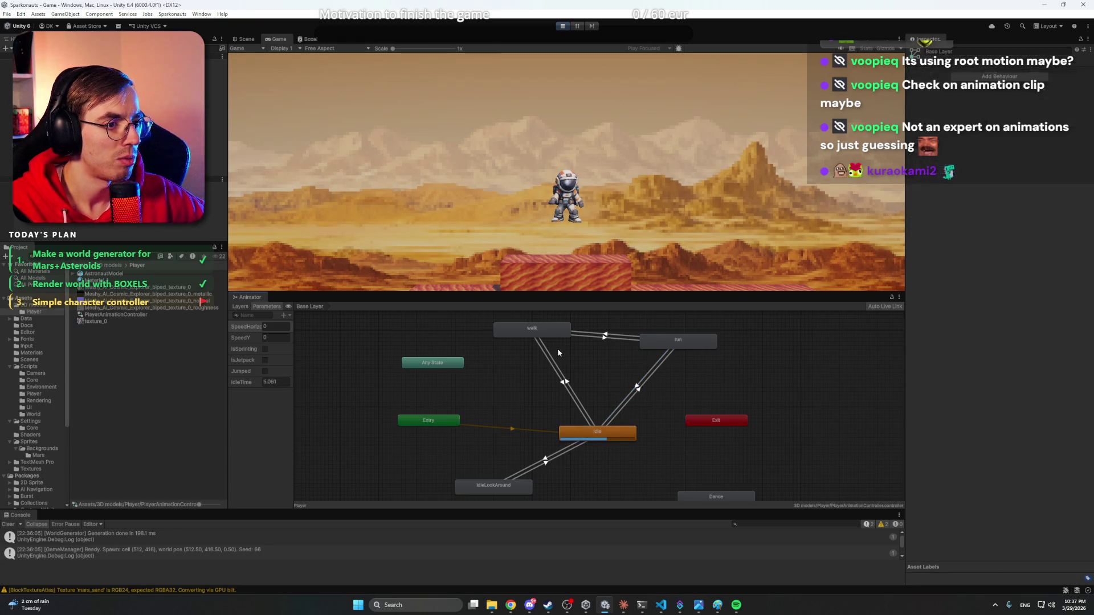
{"action": "left_click", "coordinate": [584, 408]}
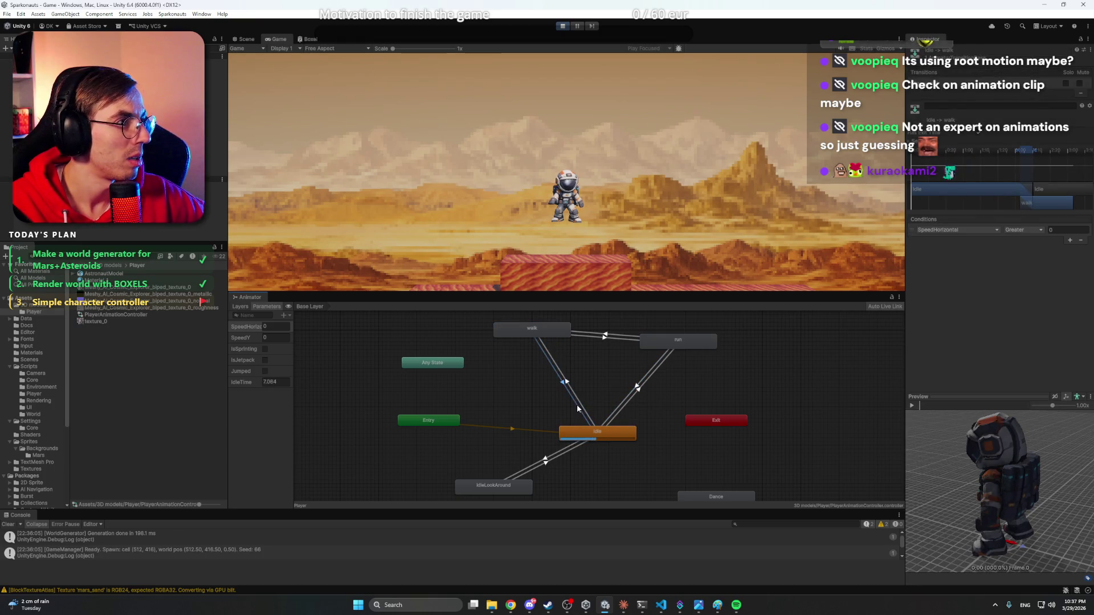
{"action": "left_click", "coordinate": [578, 406]}
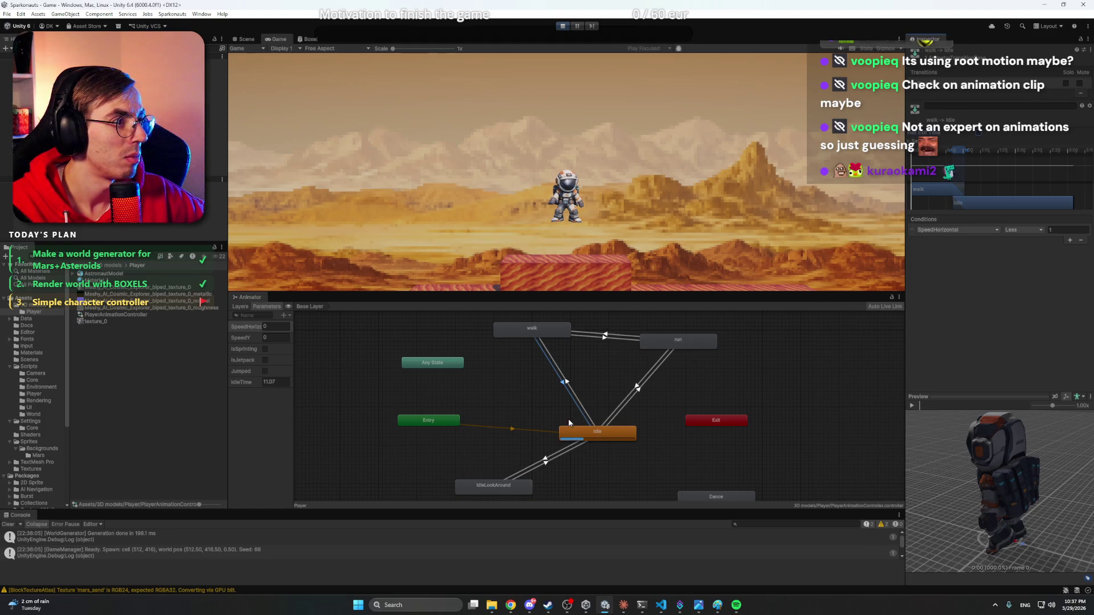
{"action": "left_click", "coordinate": [573, 390]}
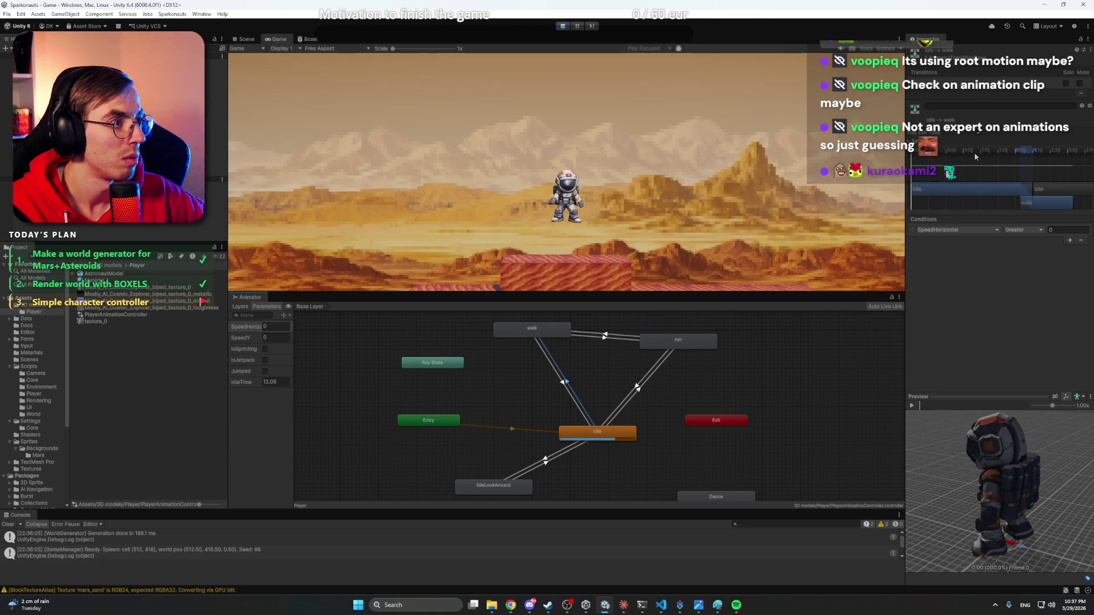
{"action": "left_click", "coordinate": [600, 368]}
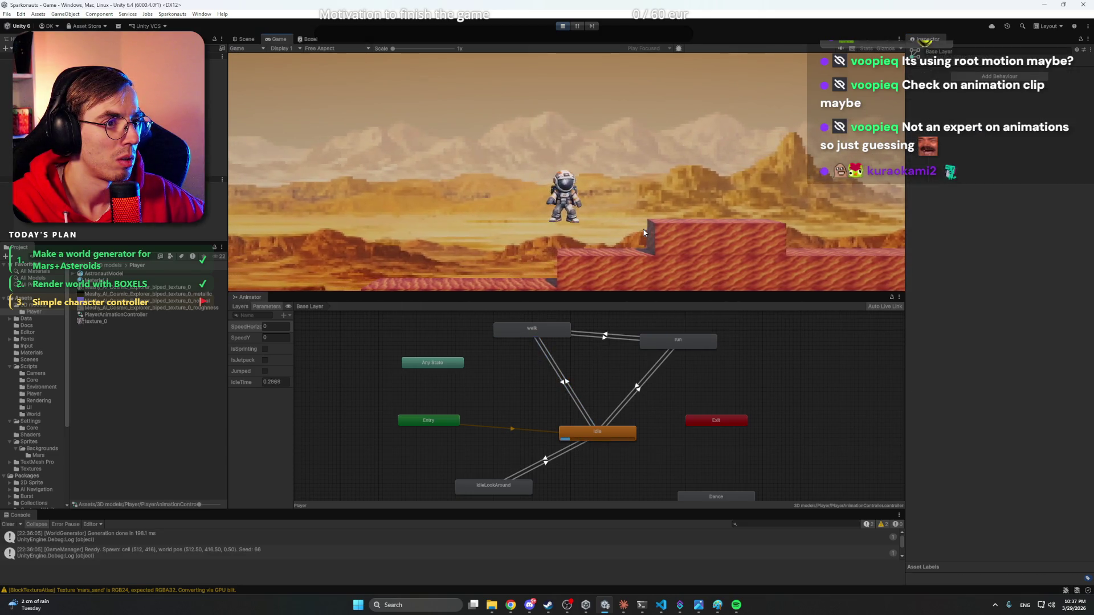
{"action": "key", "text": "d"}
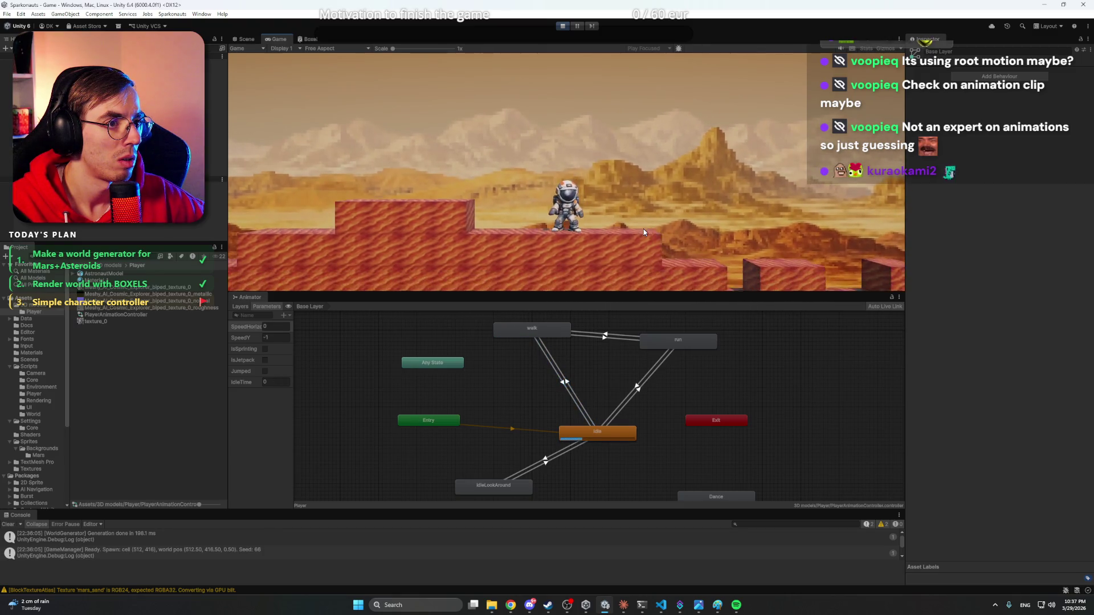
- Walk the astronaut both ways, sprint with Shift left and right, and move up onto a platform
{"action": "key", "text": "d"}
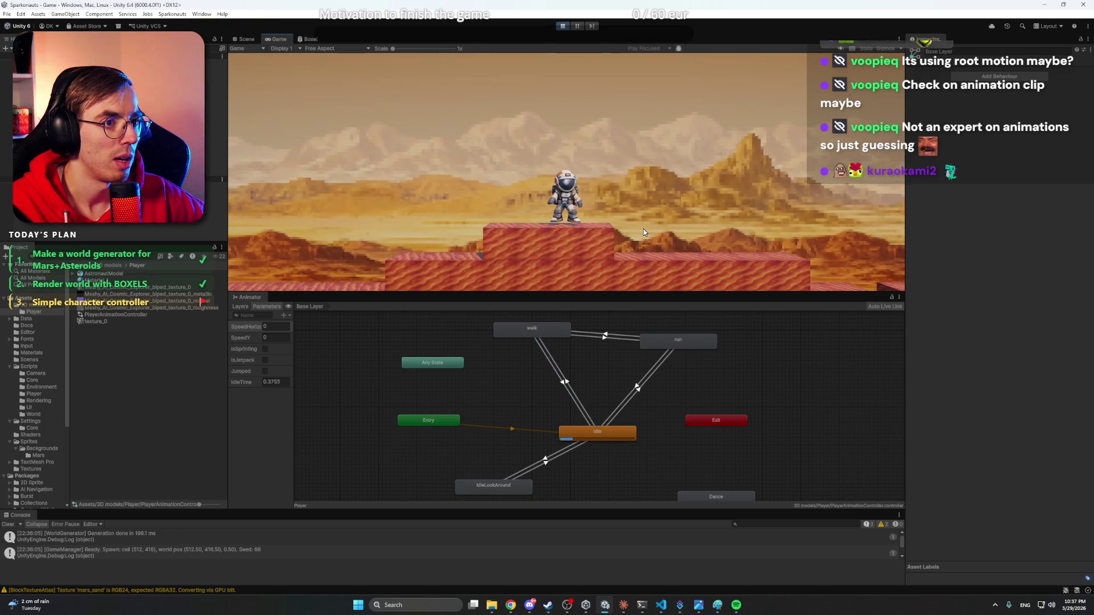
{"action": "key", "text": "d"}
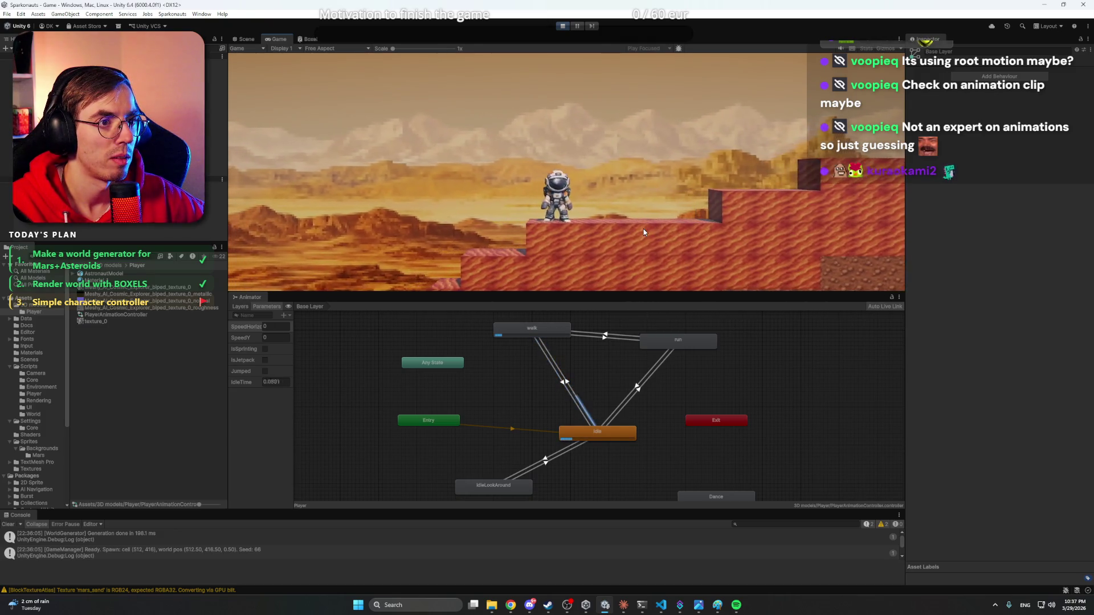
{"action": "key", "text": "a"}
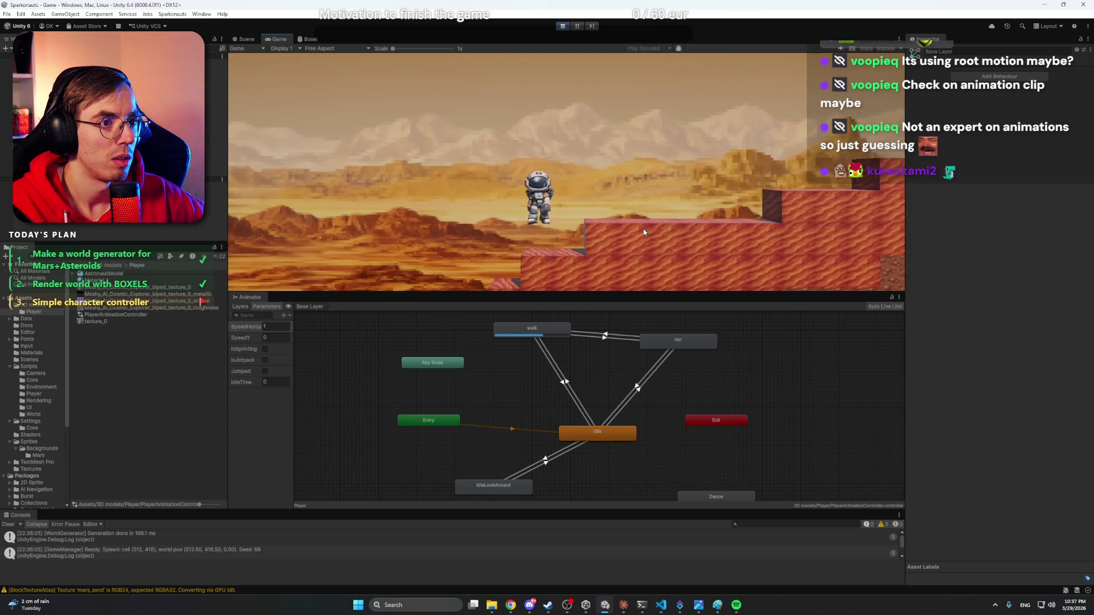
{"action": "key", "text": "a"}
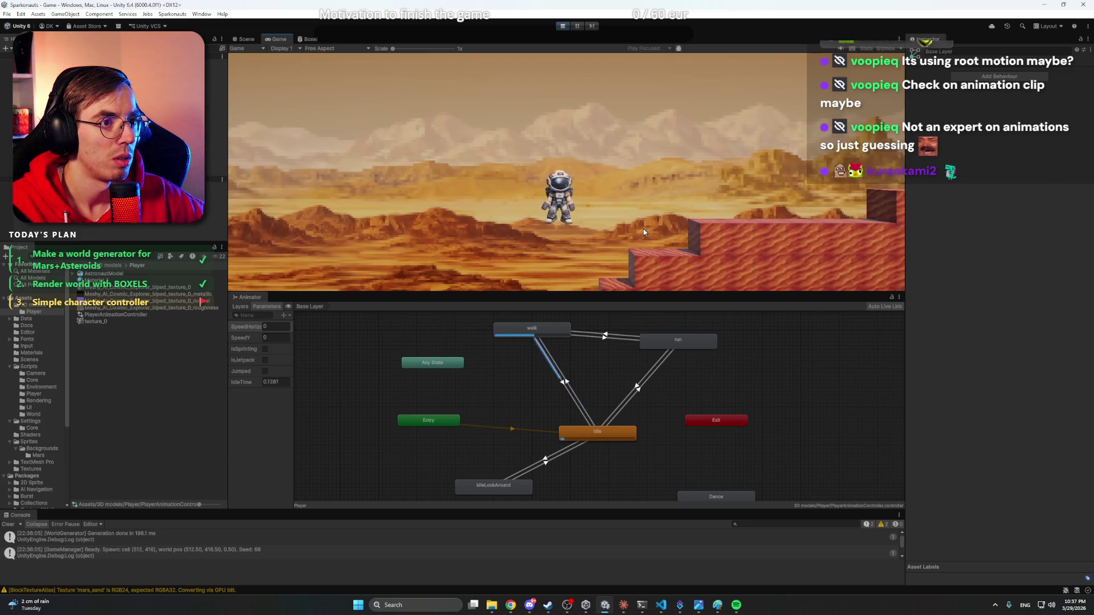
{"action": "key", "text": "a"}
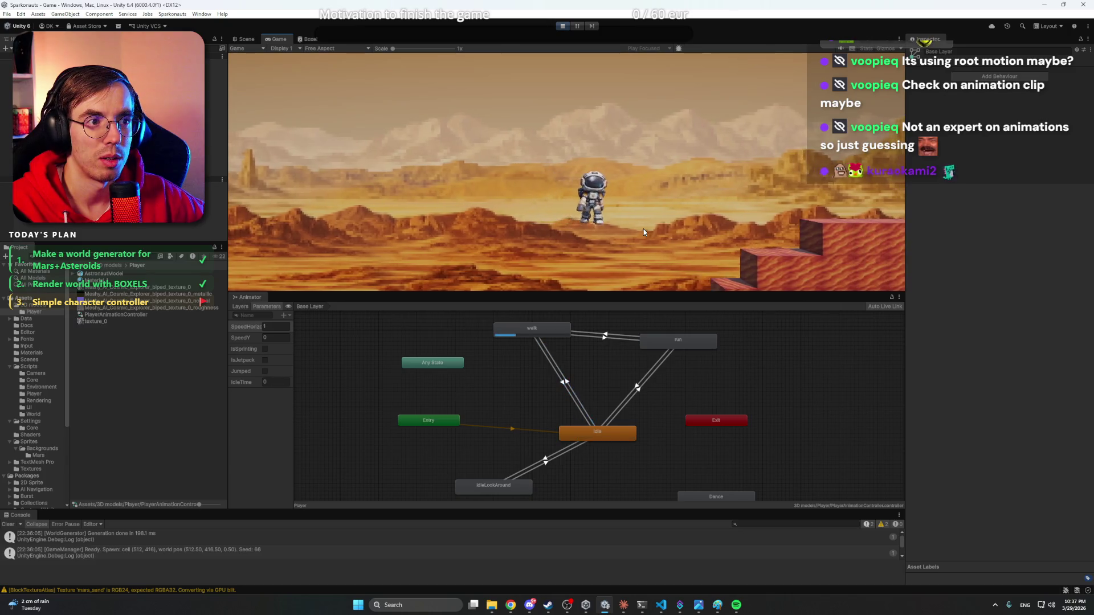
{"action": "key", "text": "d"}
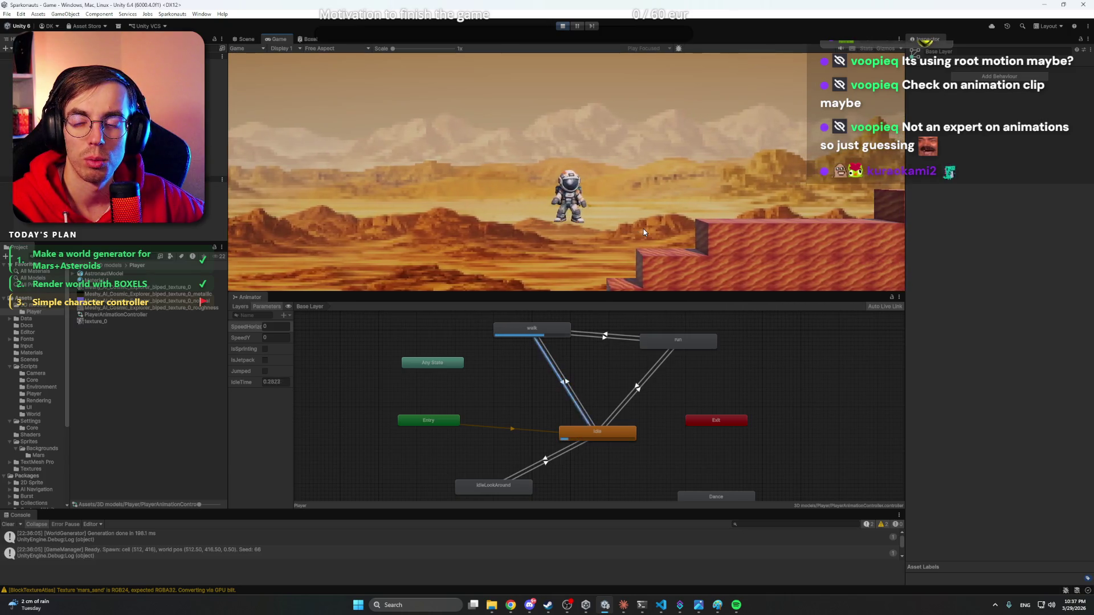
{"action": "key", "text": "shift+d"}
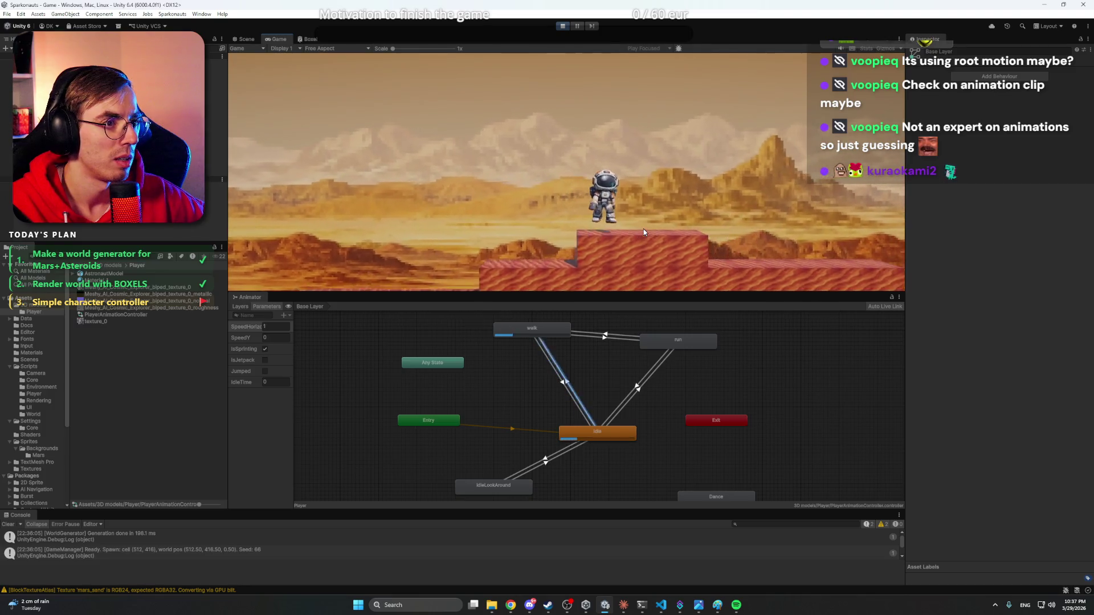
{"action": "key", "text": "shift+a"}
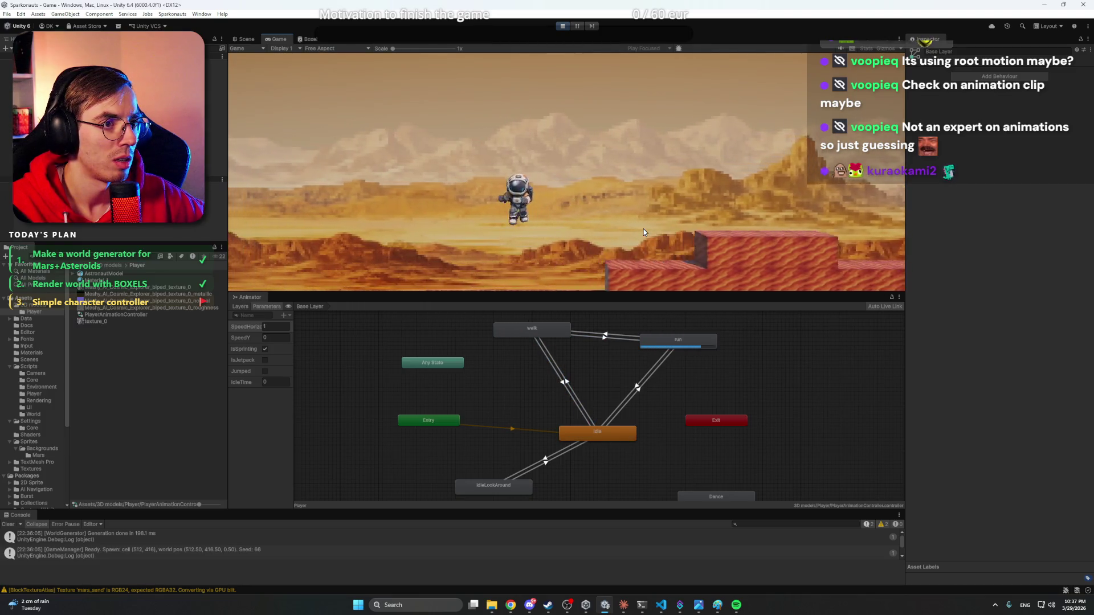
{"action": "key", "text": "w"}
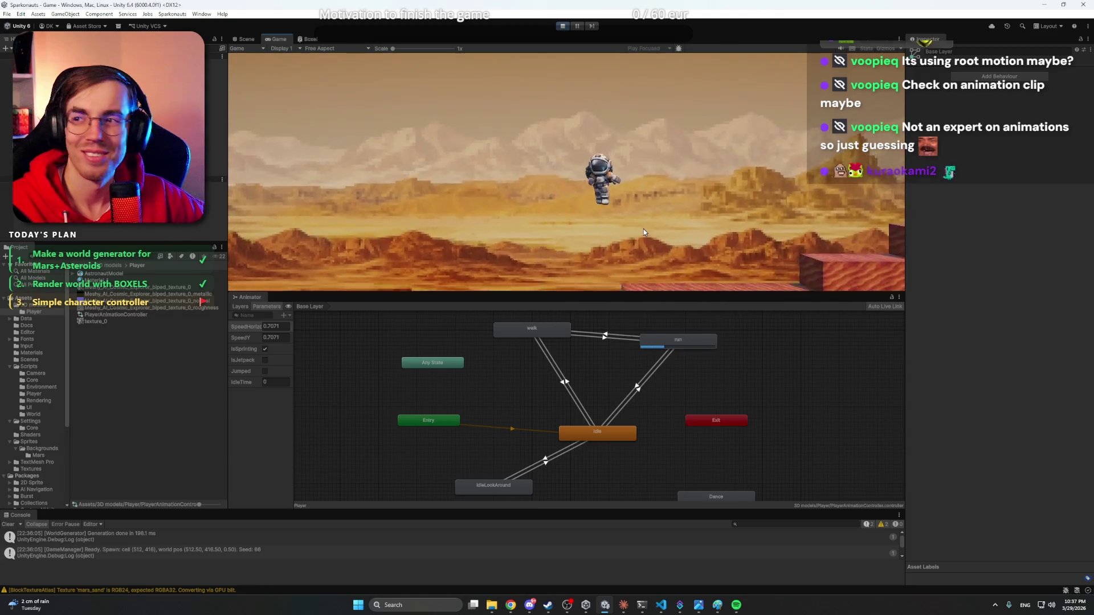
{"action": "left_click", "coordinate": [619, 338]}
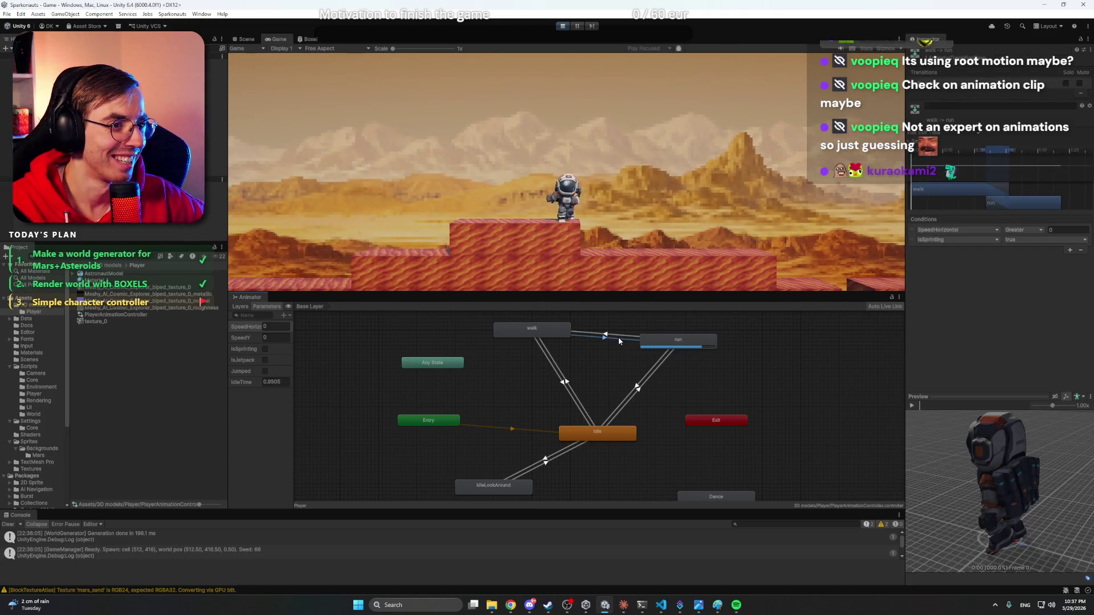
{"action": "left_click", "coordinate": [669, 342]}
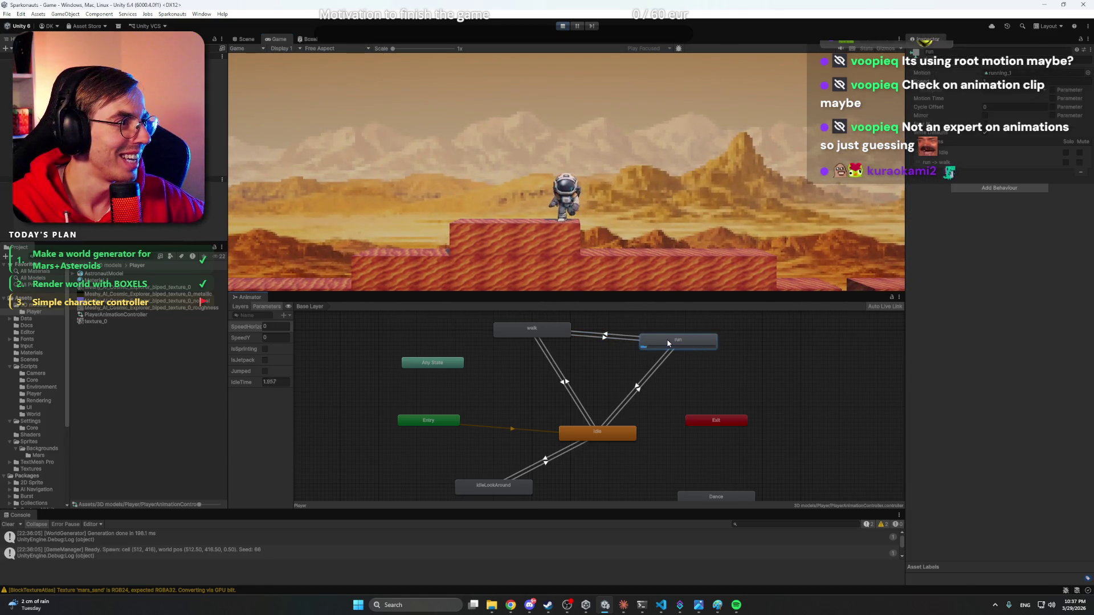
{"action": "left_click", "coordinate": [610, 336]}
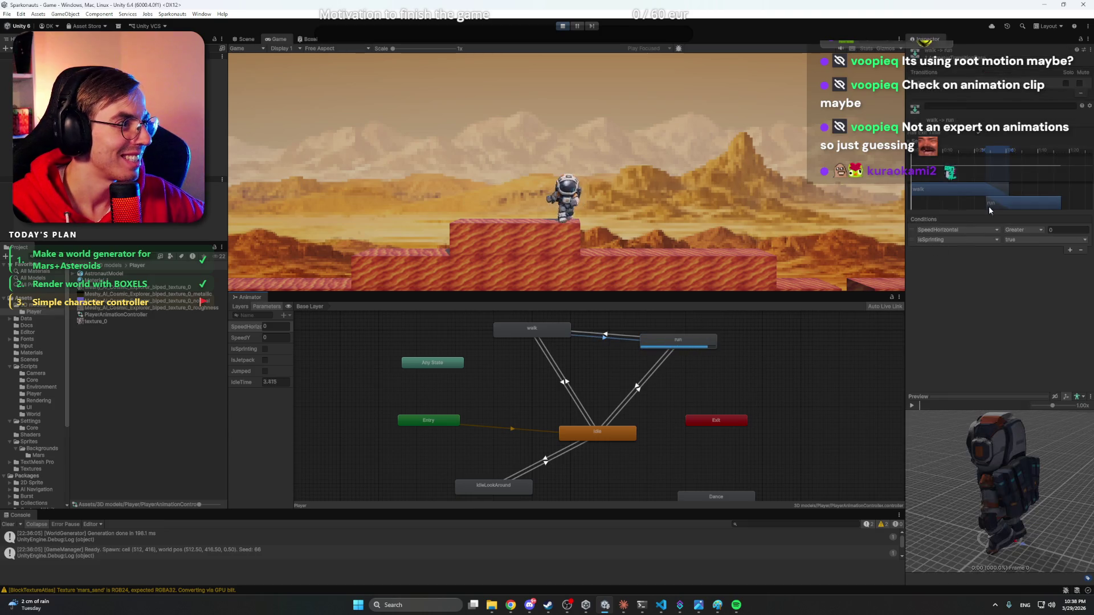
{"action": "left_click", "coordinate": [605, 337]}
{"action": "key", "text": "ctrl+s"}
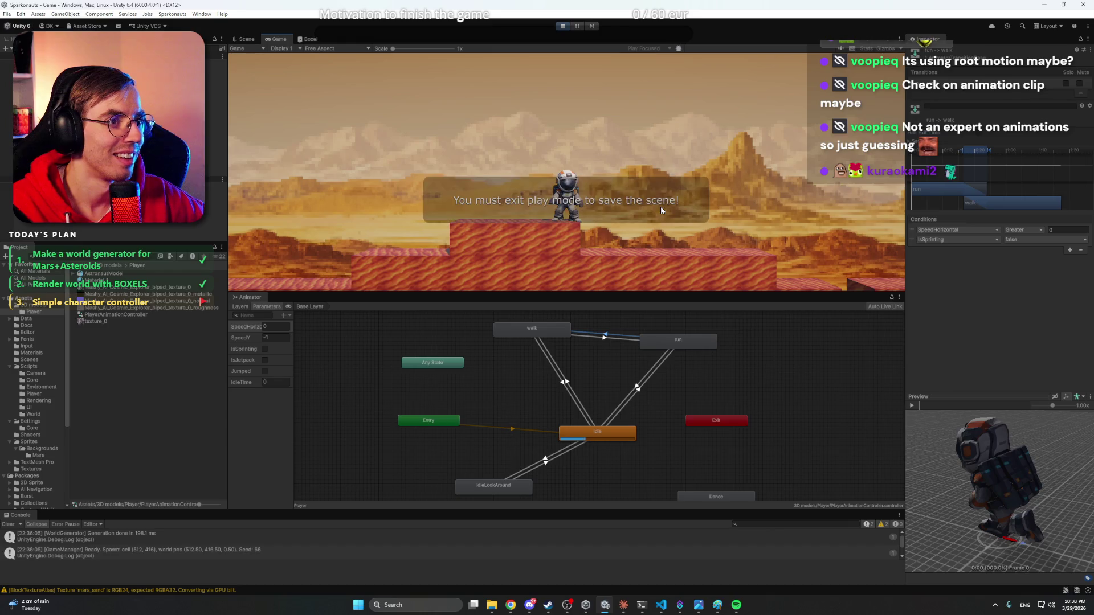
{"action": "key", "text": "shift+d"}
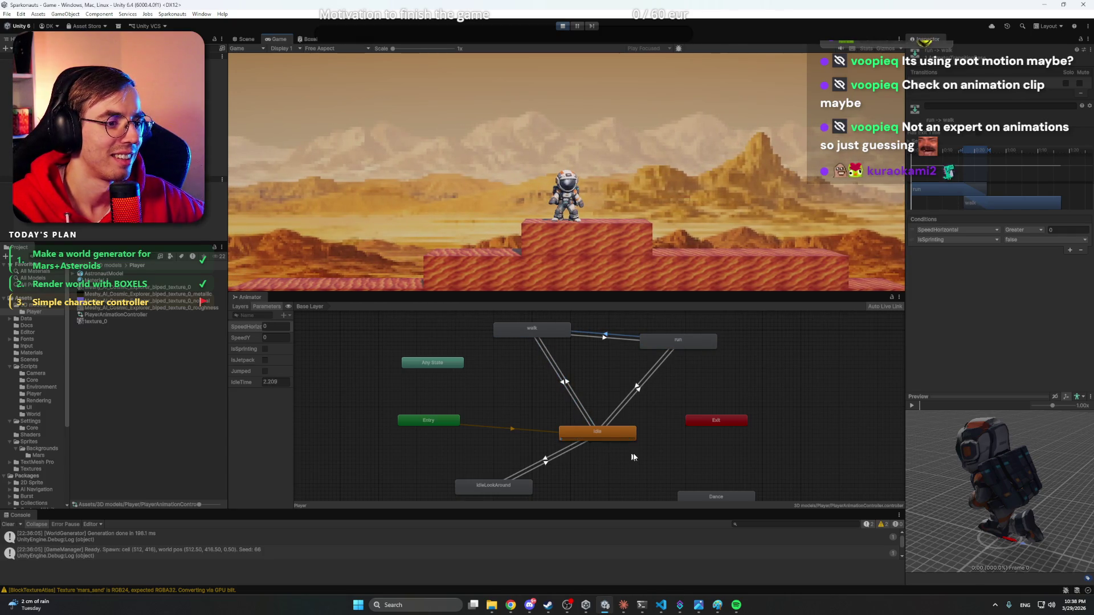
{"action": "scroll", "coordinate": [598, 450], "scroll_direction": "down", "scroll_amount": 2}
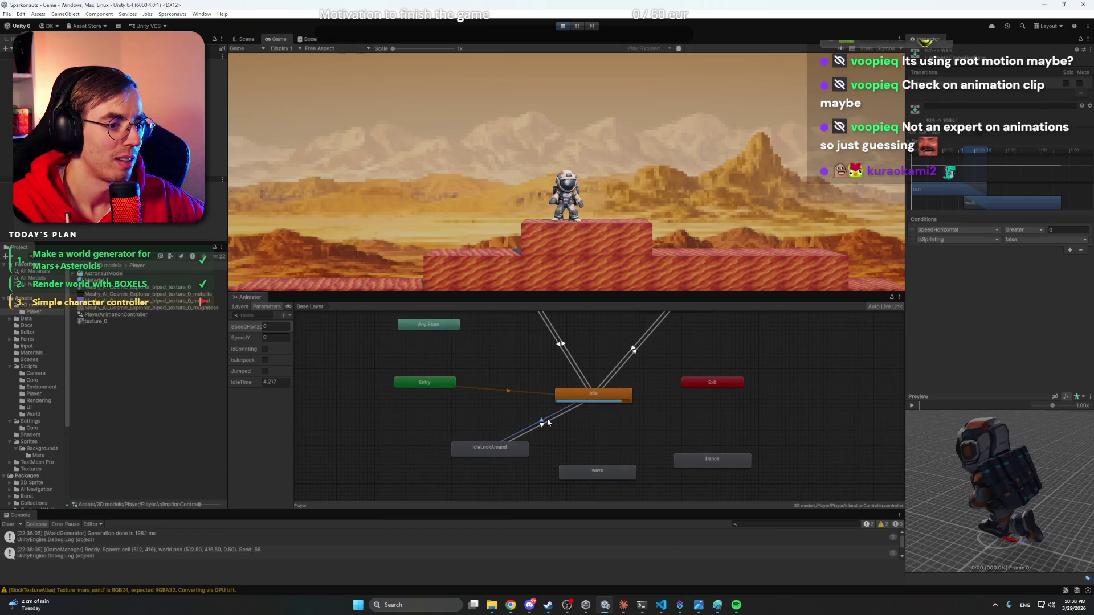
{"action": "left_click", "coordinate": [547, 421]}
{"action": "left_click", "coordinate": [544, 426]}
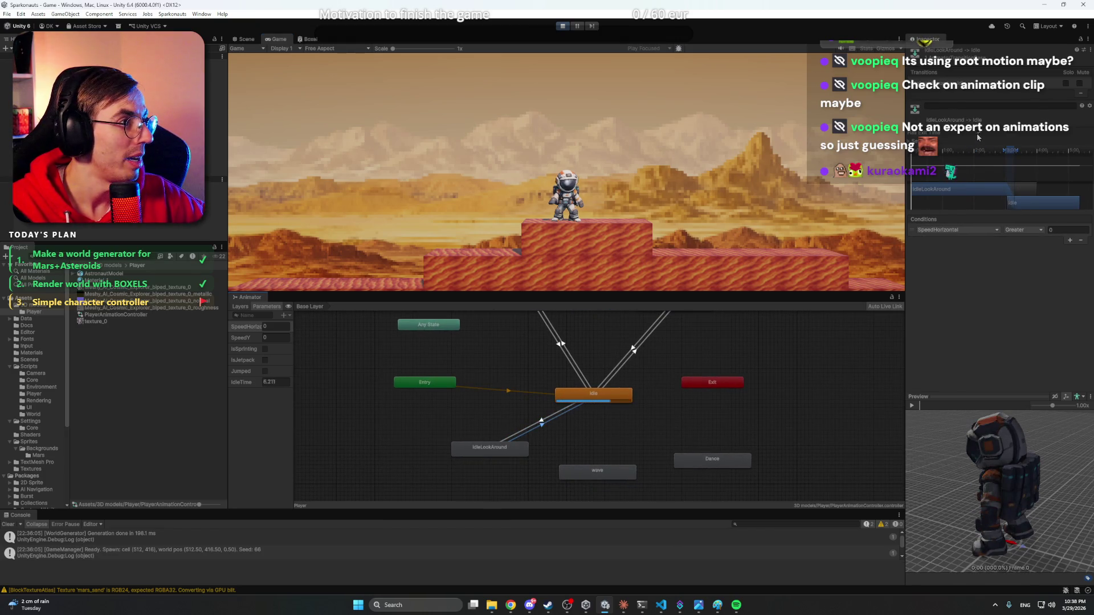
{"action": "left_click", "coordinate": [538, 425]}
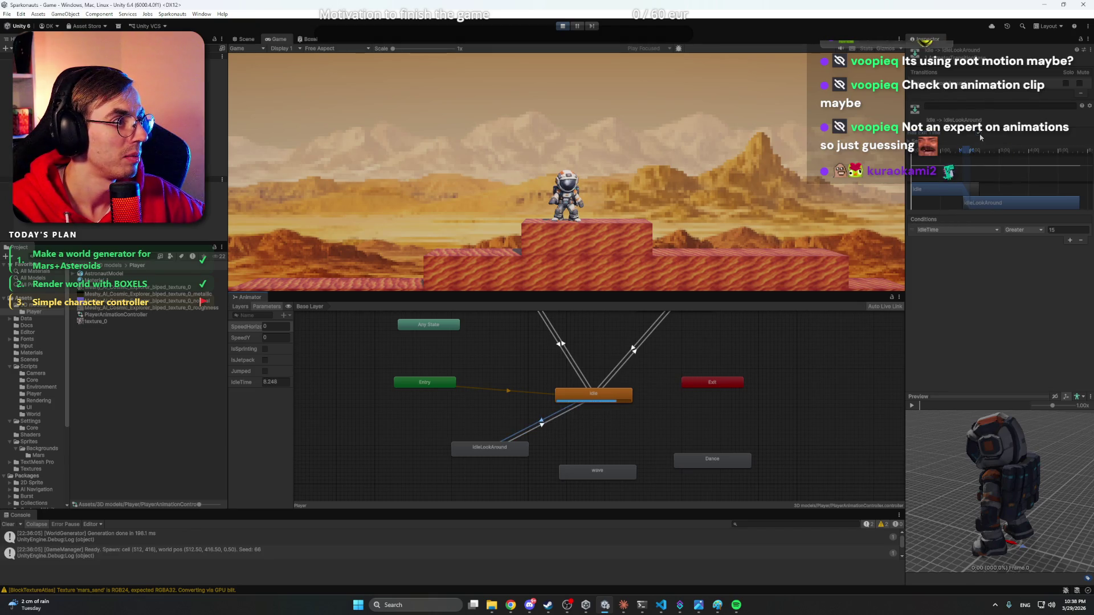
{"action": "left_click", "coordinate": [647, 411]}
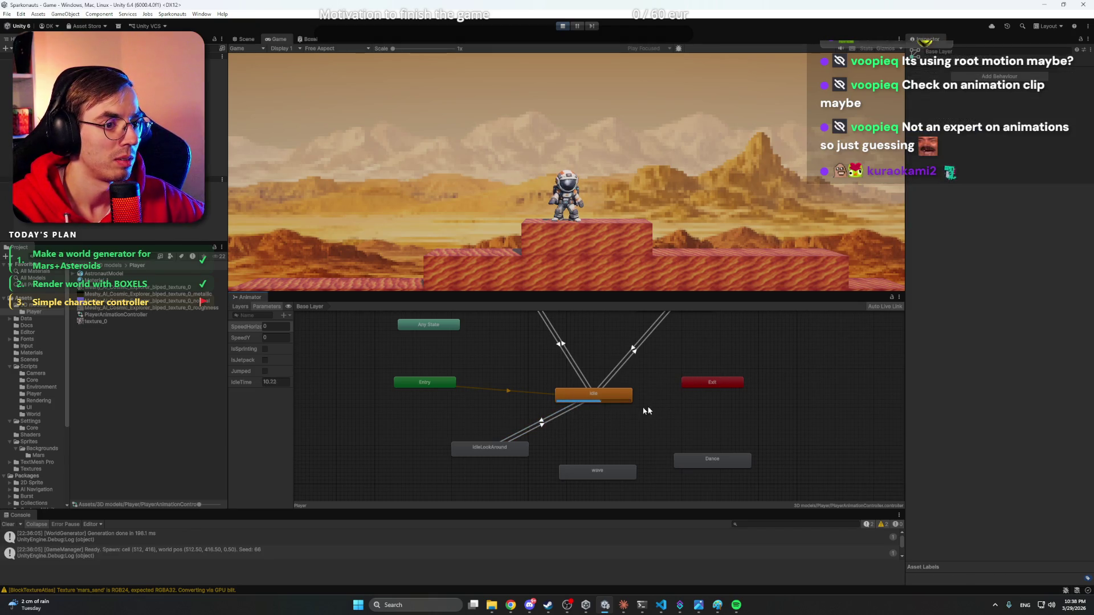
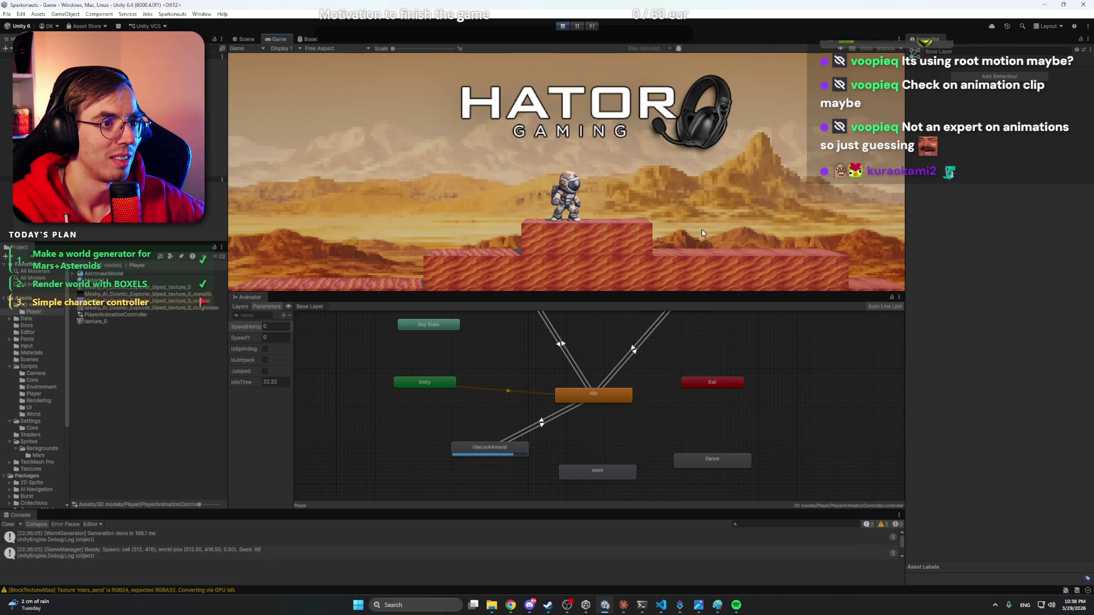
- Stop play mode and select the Player object to review its components
{"action": "left_click", "coordinate": [563, 27]}
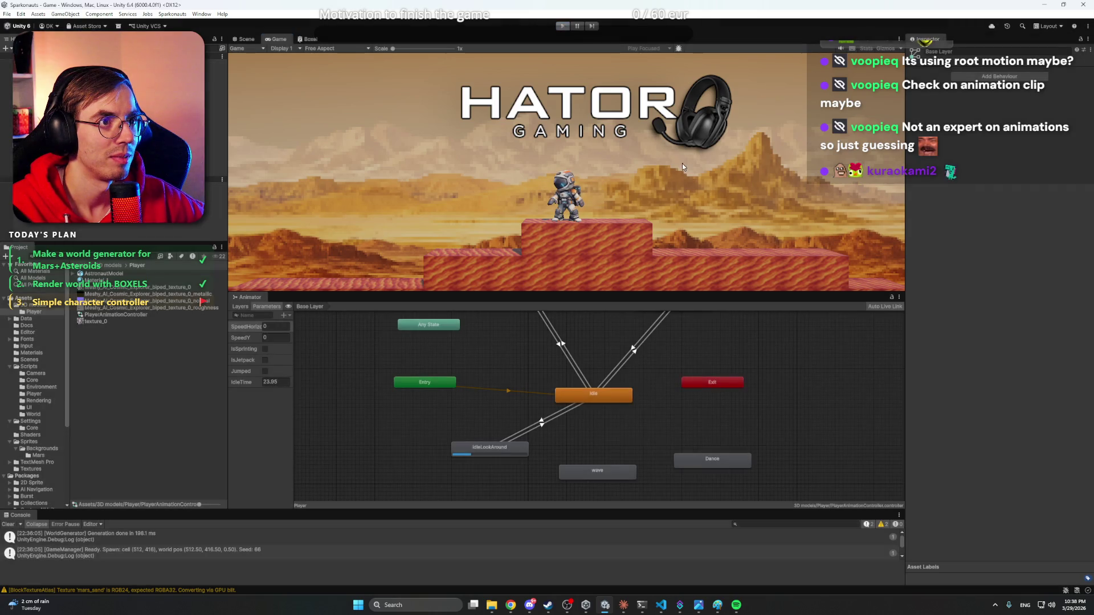
{"action": "left_click", "coordinate": [624, 605]}
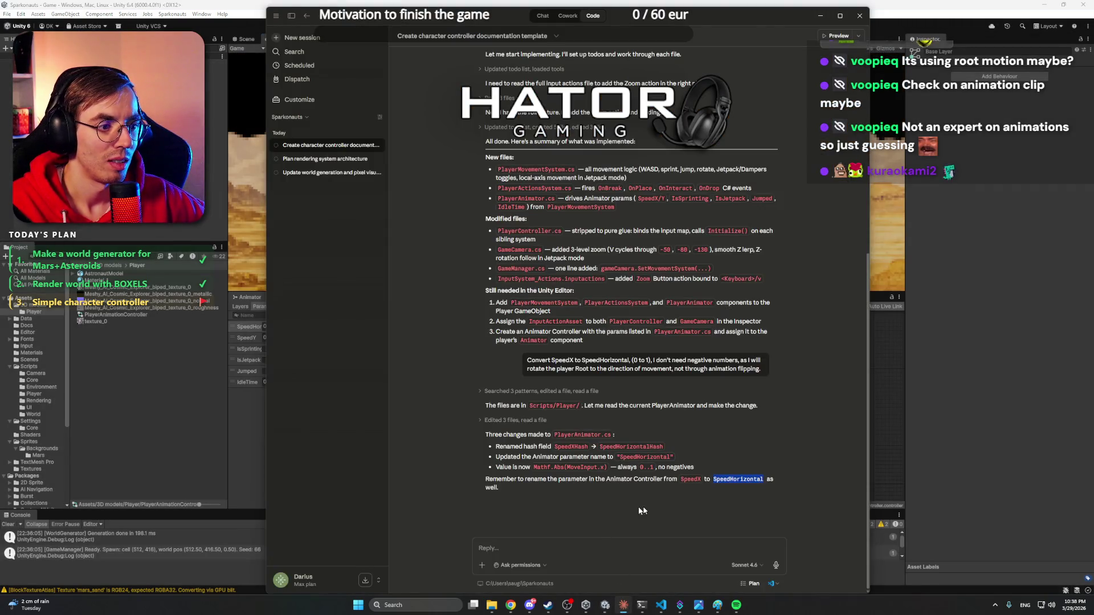
{"action": "left_click", "coordinate": [648, 546]}
{"action": "left_click", "coordinate": [252, 420]}
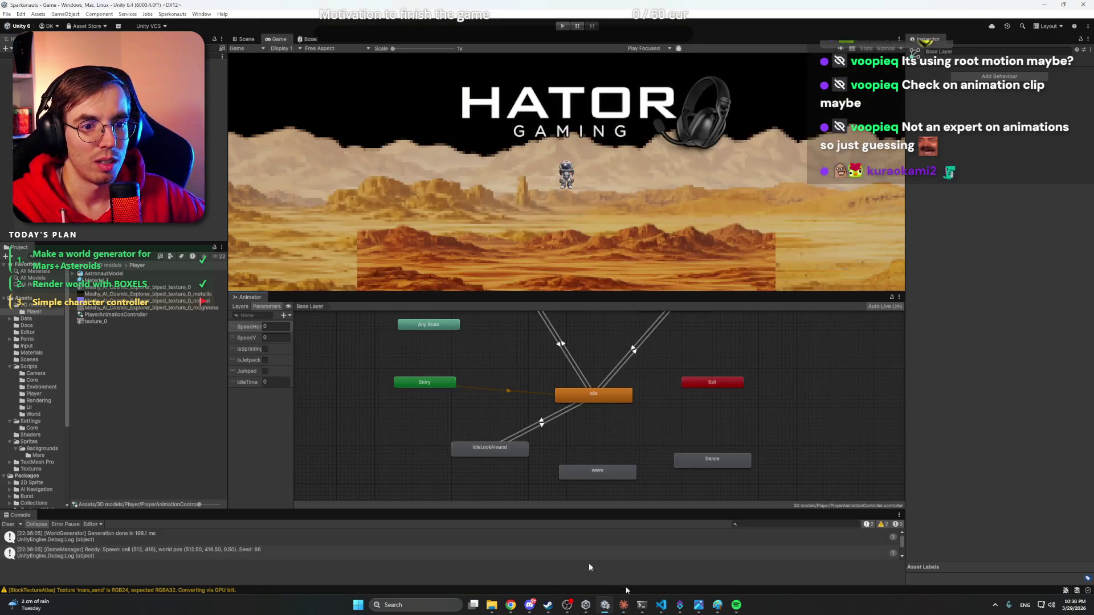
{"action": "left_click", "coordinate": [46, 151]}
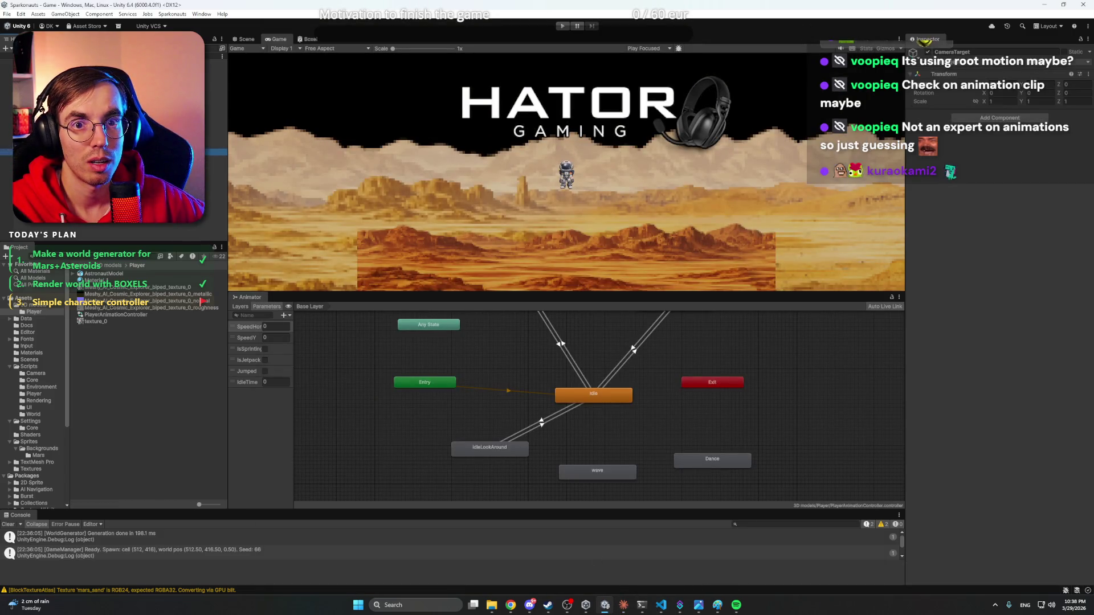
{"action": "left_click", "coordinate": [215, 162]}
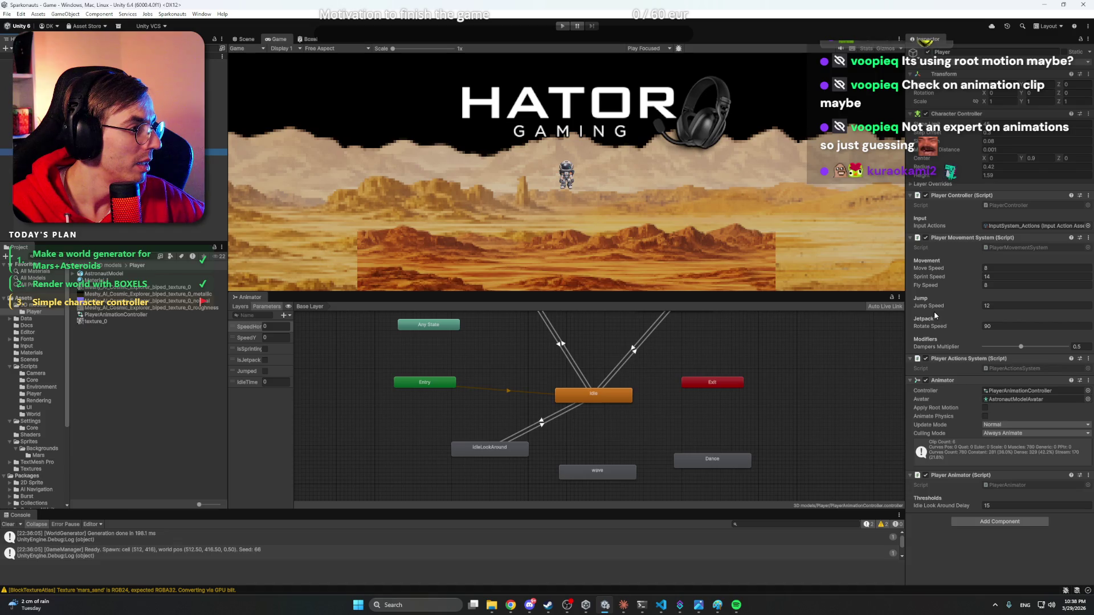
- Inspect the IdleLookAround state's settings and check the IdleTime parameter has returned to 0
{"action": "mouse_move", "coordinate": [960, 508]}
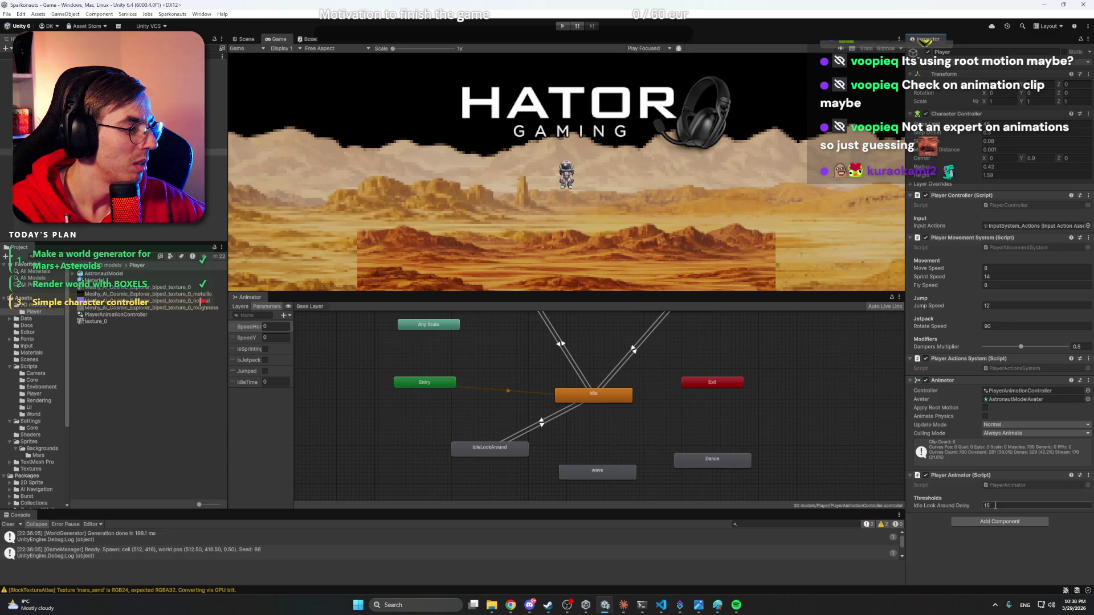
{"action": "left_click", "coordinate": [476, 448]}
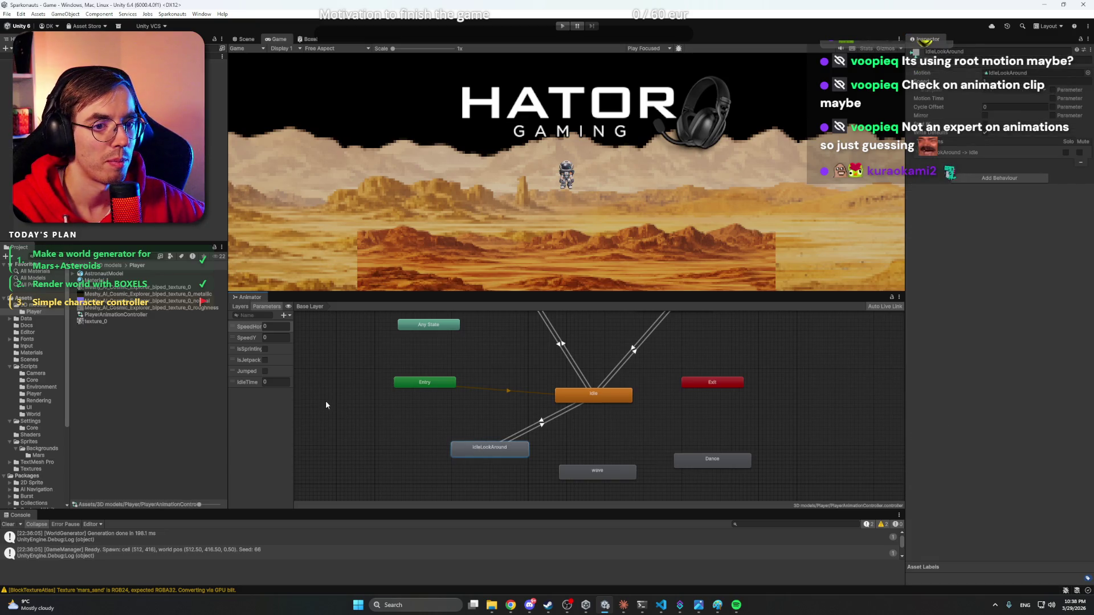
{"action": "left_click", "coordinate": [249, 383]}
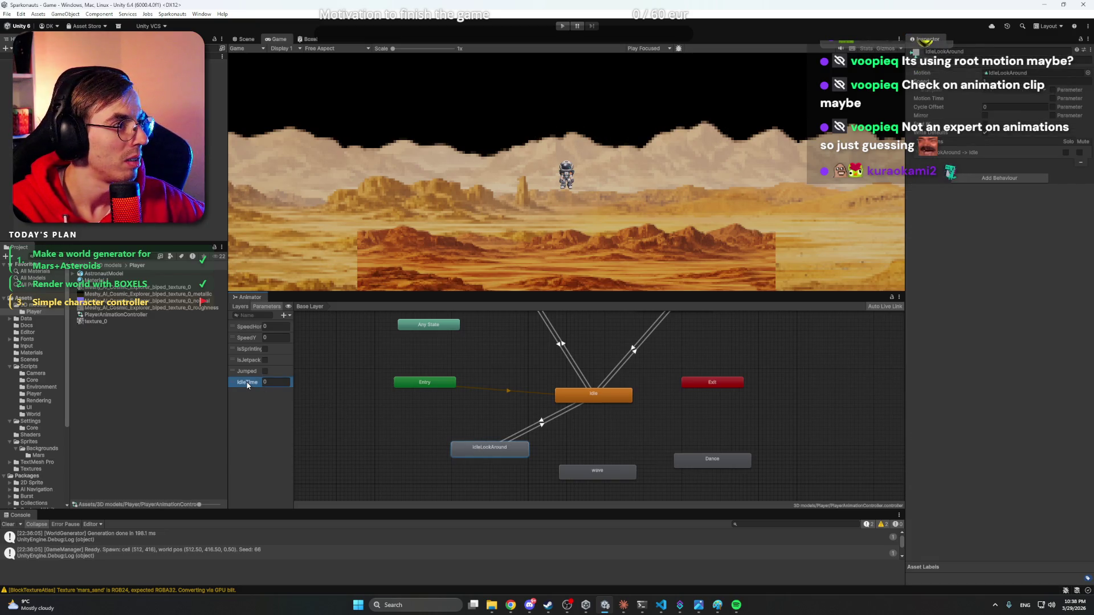
{"action": "left_click", "coordinate": [247, 384]}
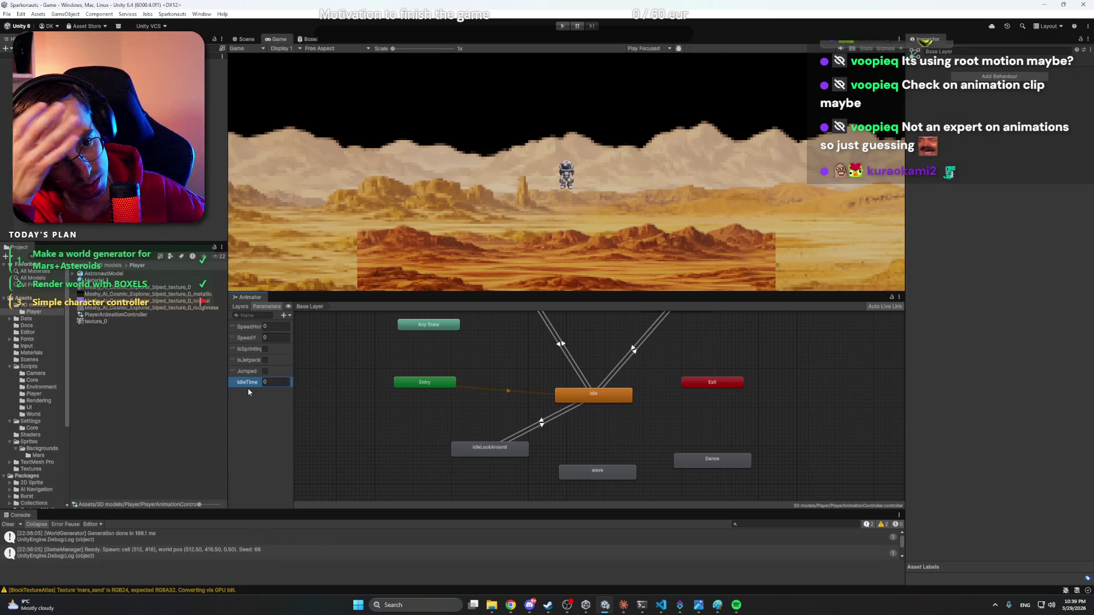
{"action": "left_click", "coordinate": [624, 605]}
- Ask Claude to 'Reset the idle time after the value is reached'
{"action": "type", "text": "Reset the idl"}
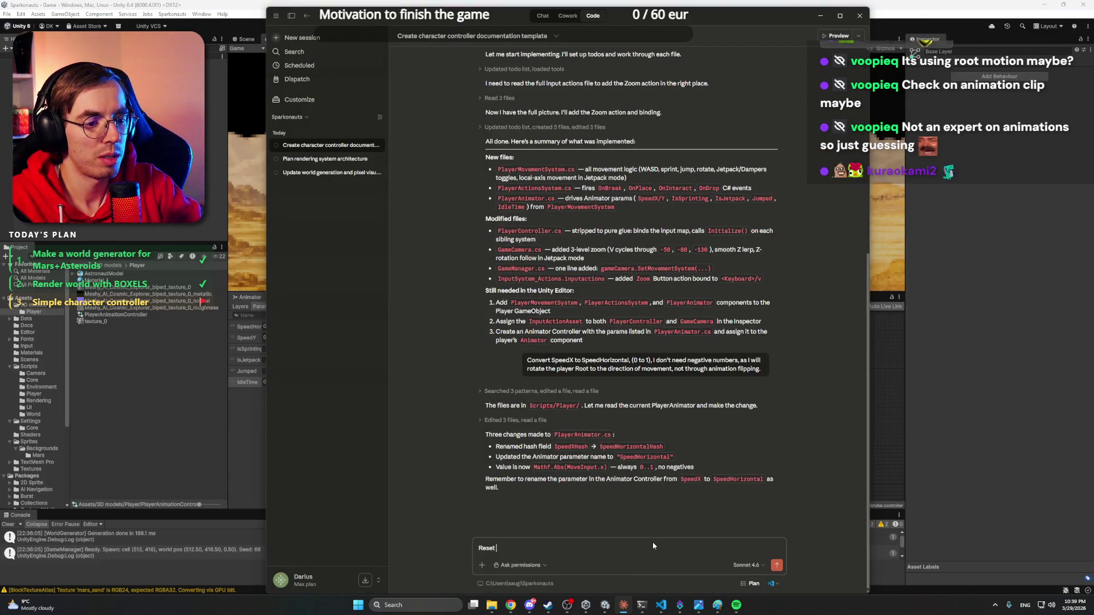
{"action": "type", "text": "e time after"}
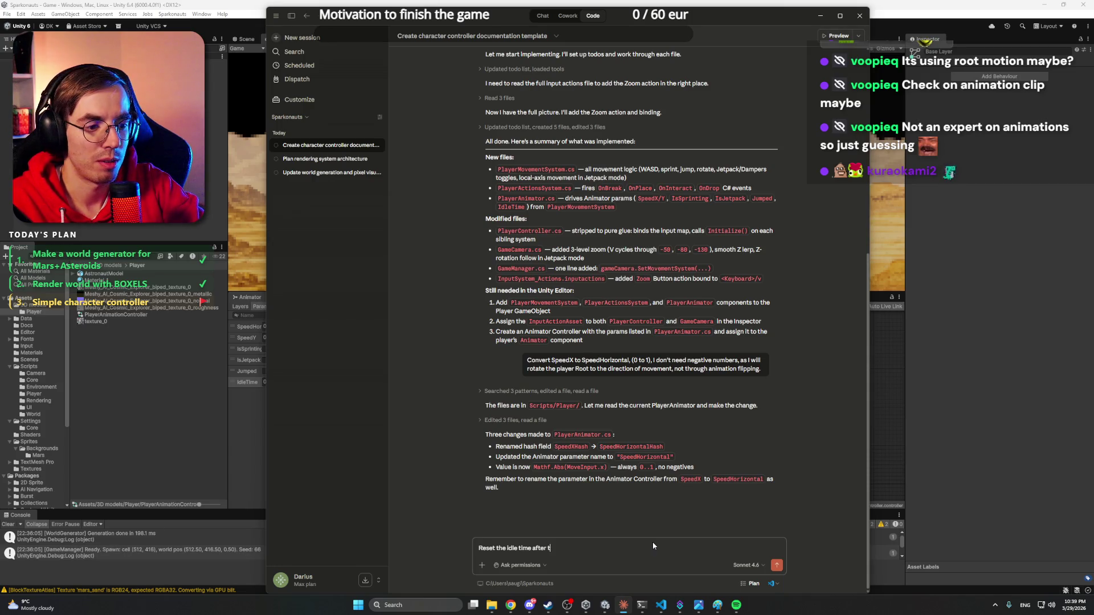
{"action": "type", "text": "the value is reached"}
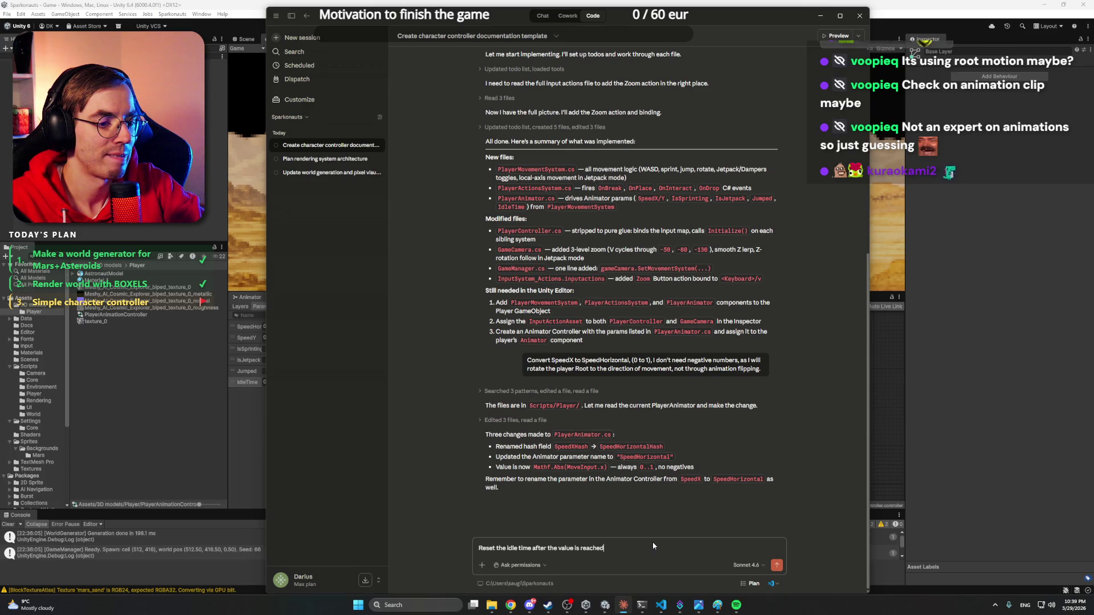
{"action": "key", "text": "Return"}
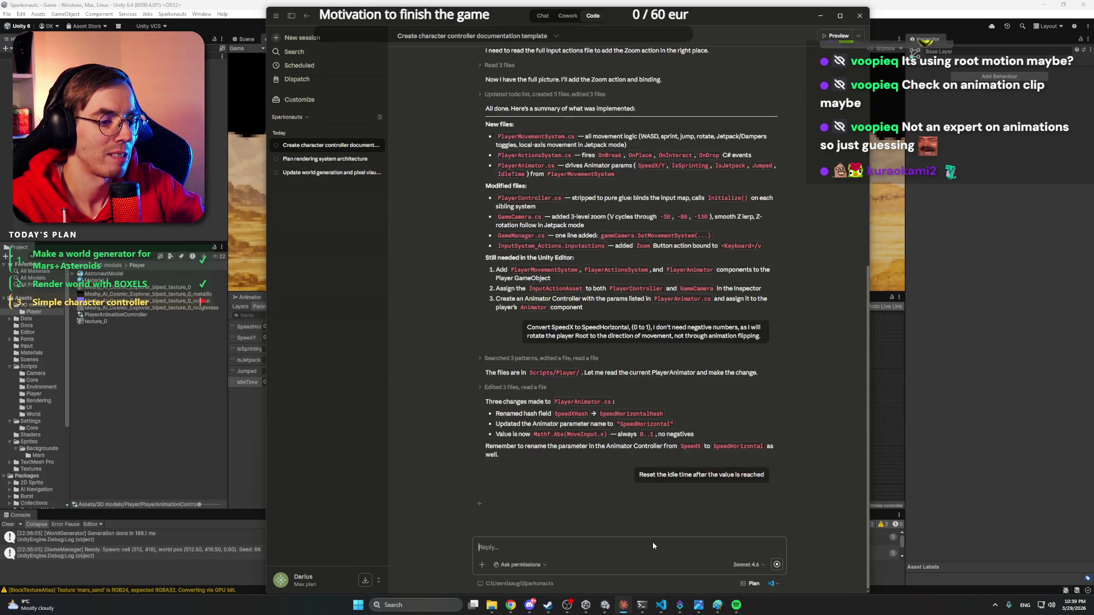
{"action": "left_click", "coordinate": [959, 13]}
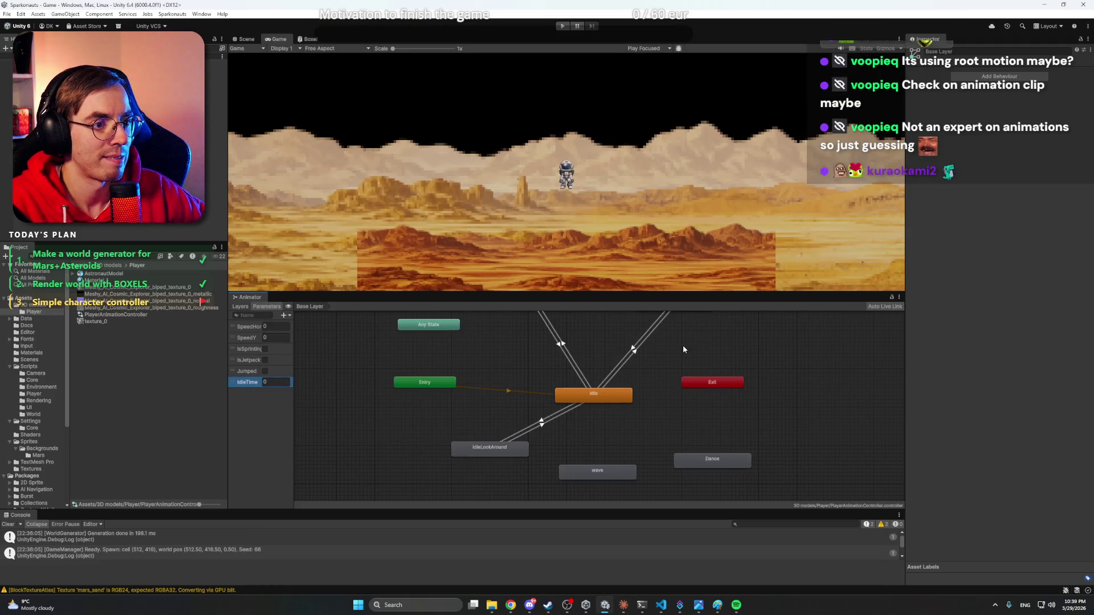
- Bring the walk and run states into view in the Animator graph while the scripts recompile
{"action": "left_click_drag", "start_coordinate": [682, 344], "coordinate": [658, 374]}
{"action": "scroll", "coordinate": [658, 374], "scroll_direction": "down", "scroll_amount": 2}
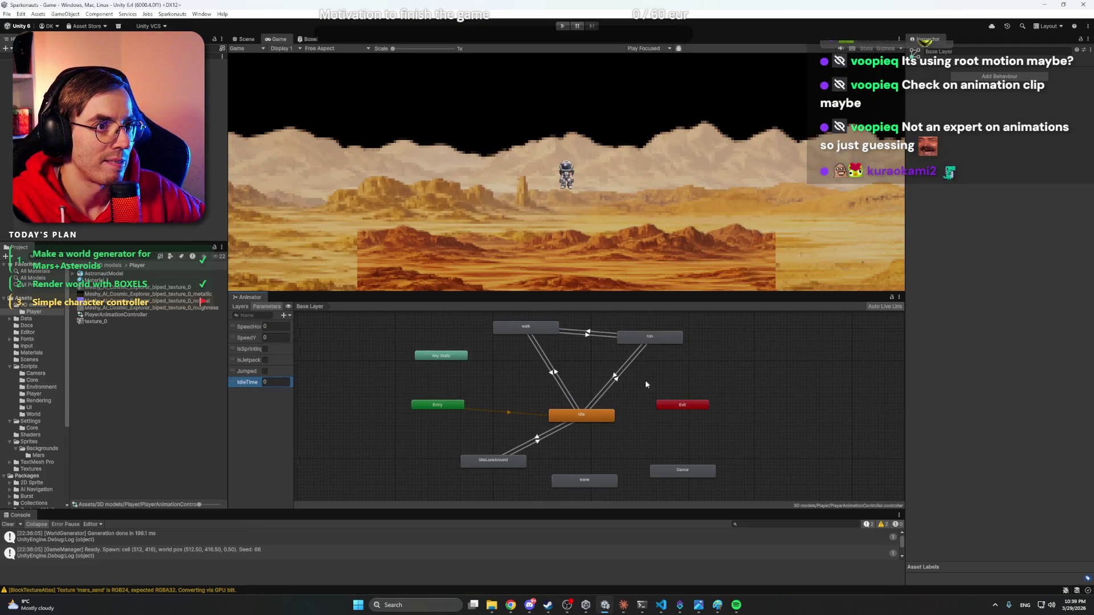
{"action": "left_click", "coordinate": [623, 607]}
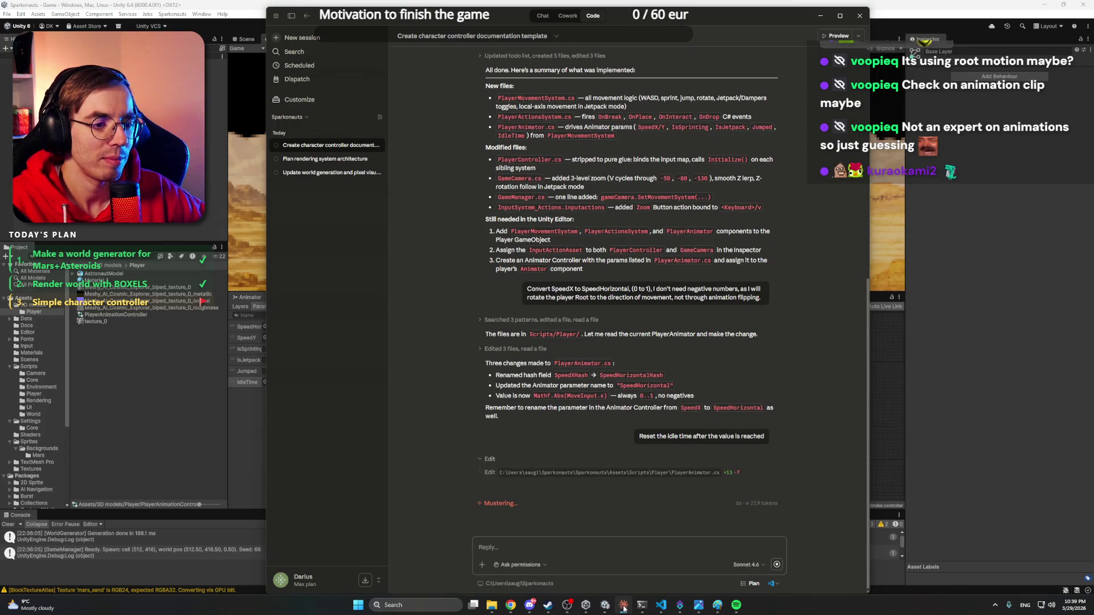
{"action": "left_click", "coordinate": [624, 608]}
{"action": "mouse_move", "coordinate": [605, 607]}
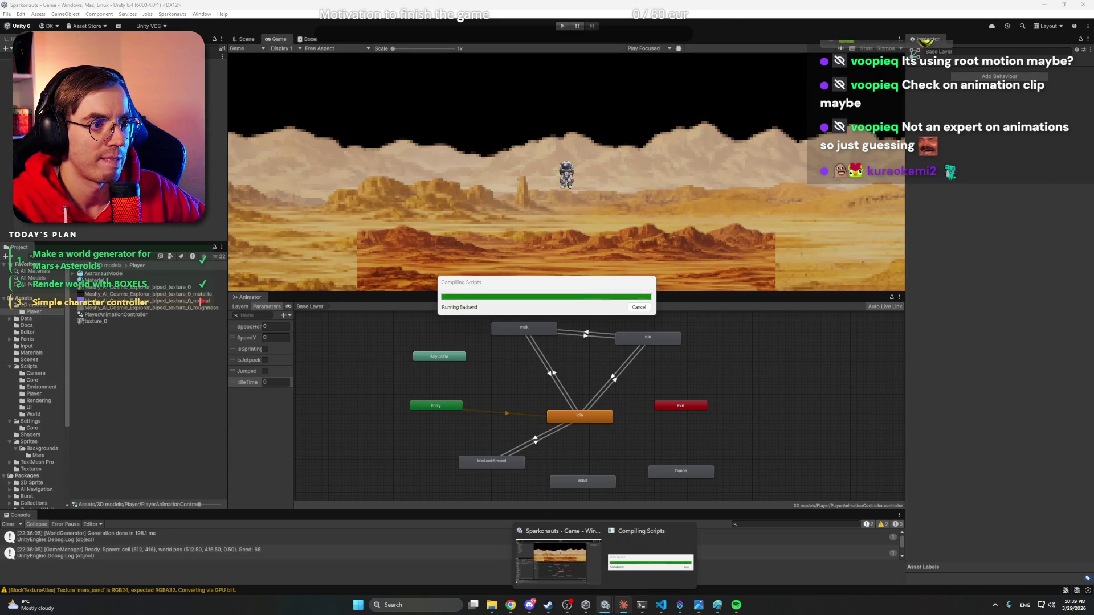
{"action": "left_click", "coordinate": [544, 608]}
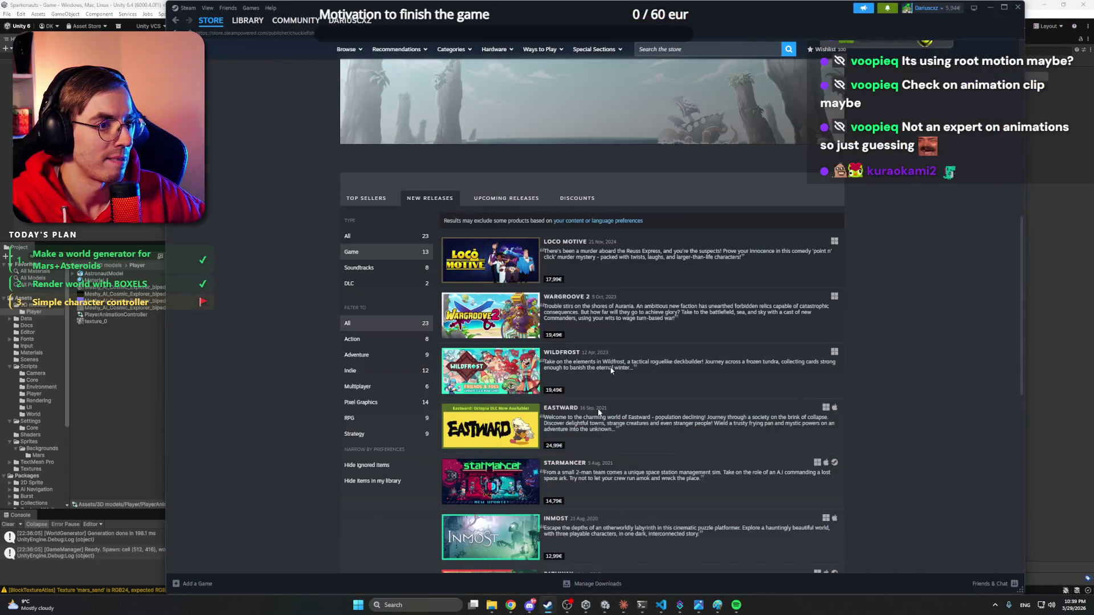
{"action": "left_click", "coordinate": [258, 23]}
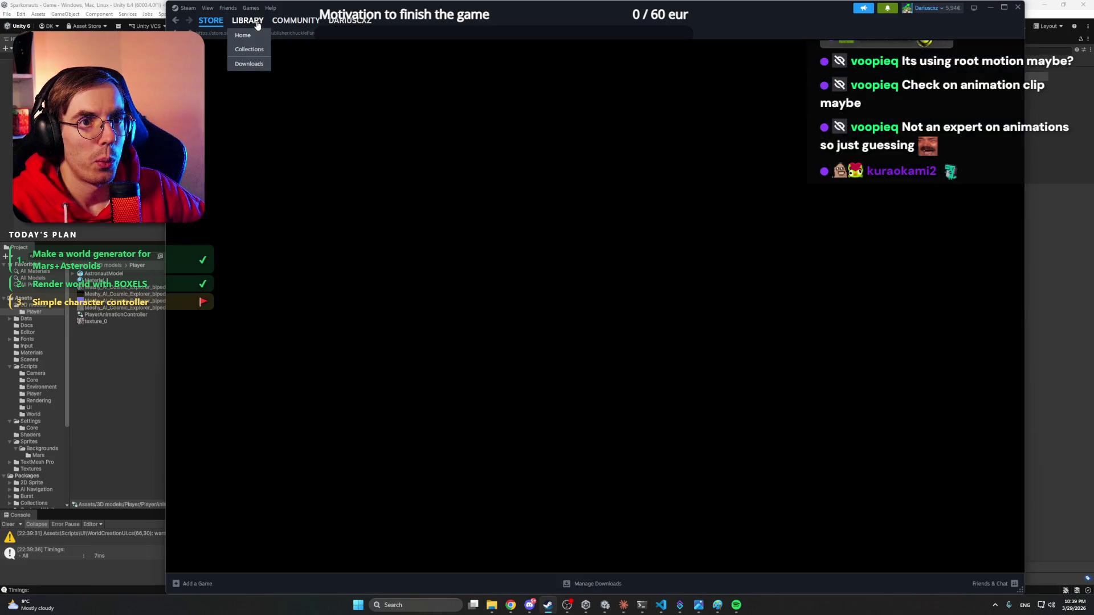
{"action": "left_click", "coordinate": [990, 9]}
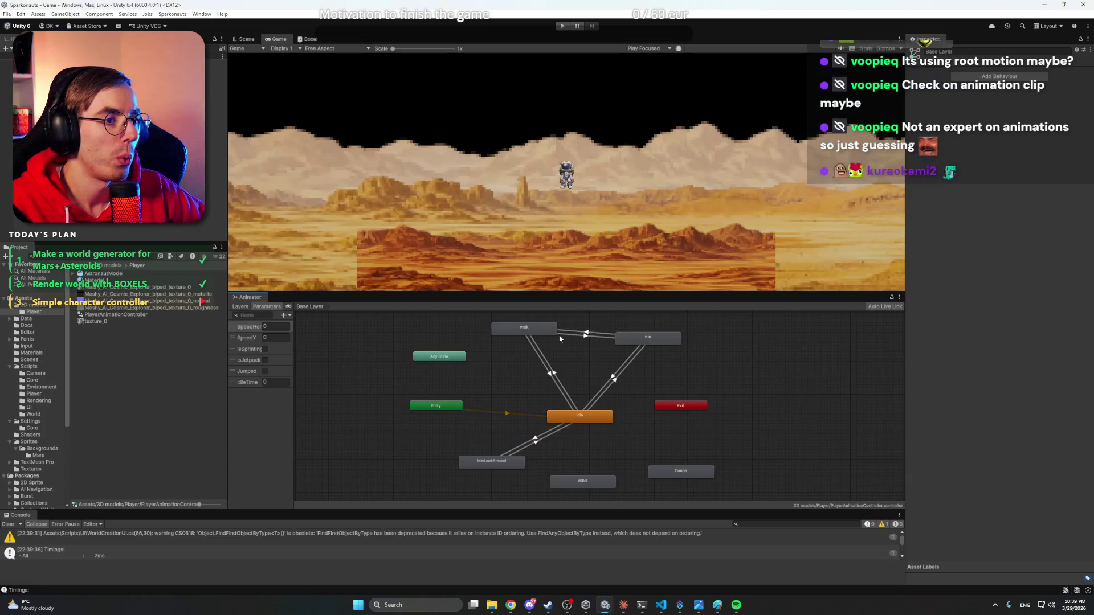
- Make the Game view taller above the Animator panel and read Claude's idle-reset reply
{"action": "left_click_drag", "start_coordinate": [593, 294], "coordinate": [592, 363]}
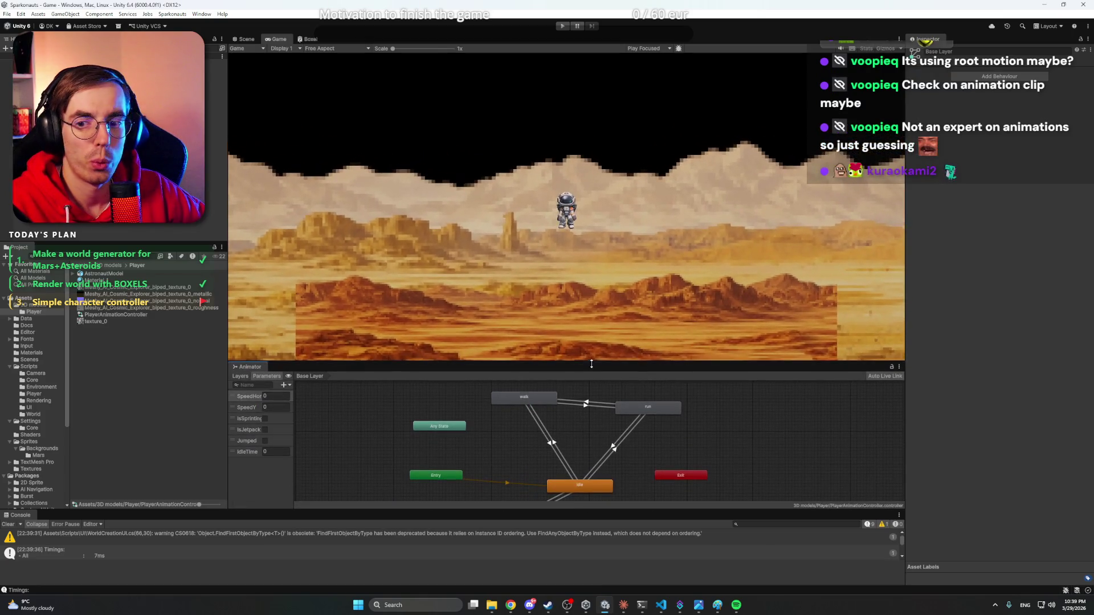
{"action": "left_click", "coordinate": [578, 61]}
{"action": "left_click", "coordinate": [624, 605]}
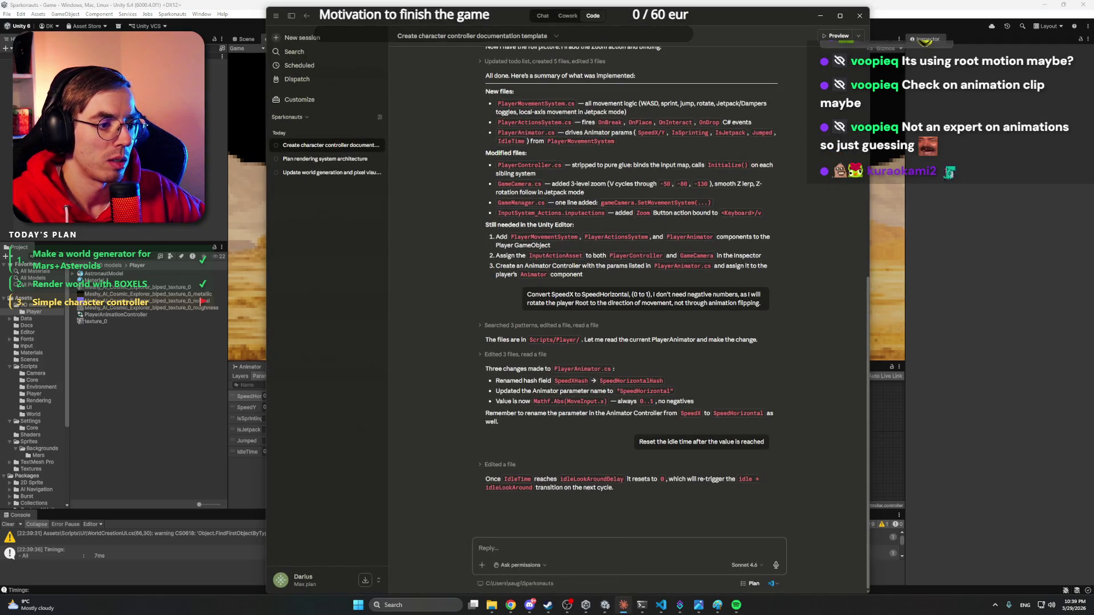
{"action": "left_click", "coordinate": [623, 605]}
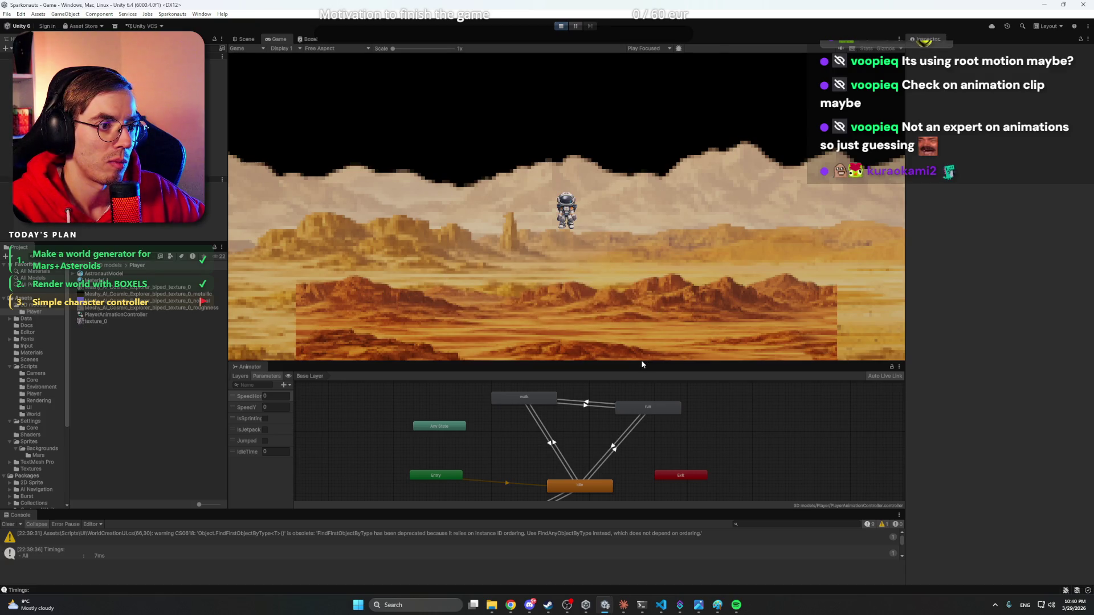
{"action": "left_click_drag", "start_coordinate": [642, 361], "coordinate": [642, 348]}
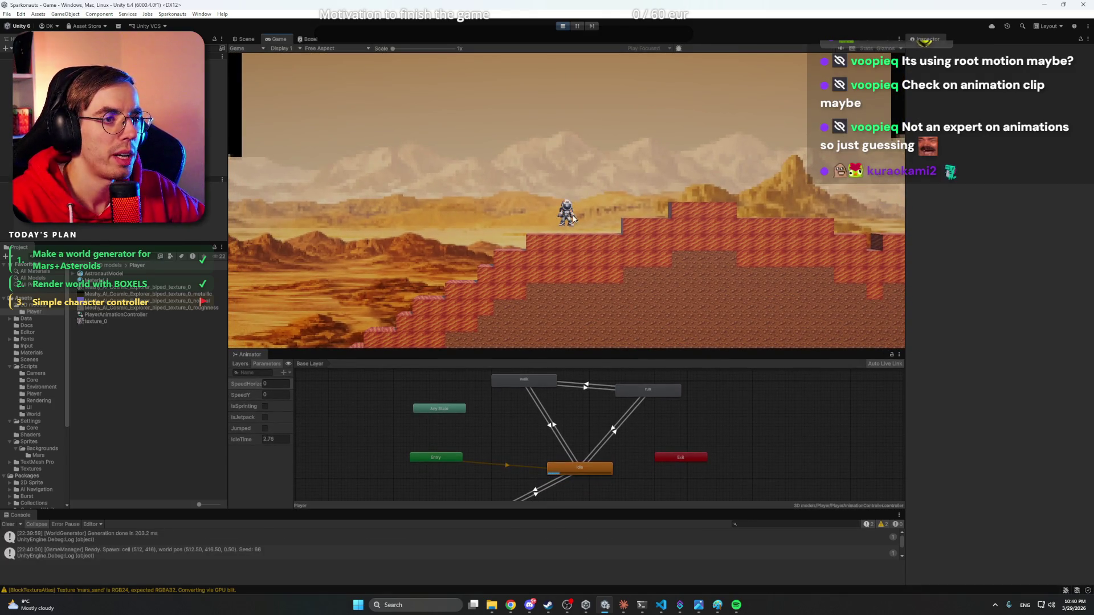
{"action": "scroll", "coordinate": [561, 224], "scroll_direction": "up", "scroll_amount": 5}
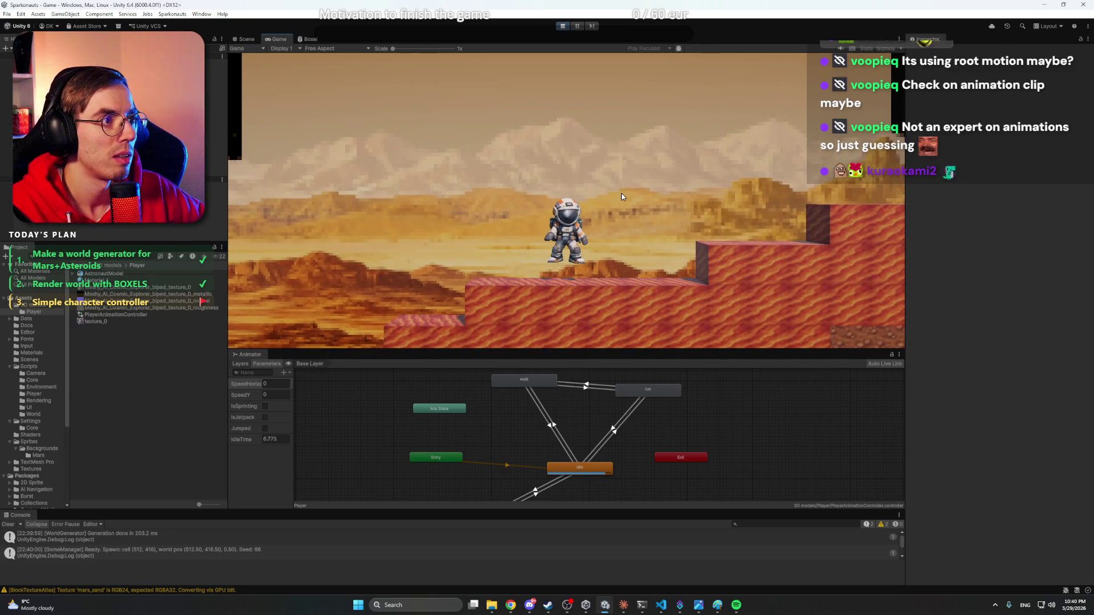
{"action": "key", "text": "a"}
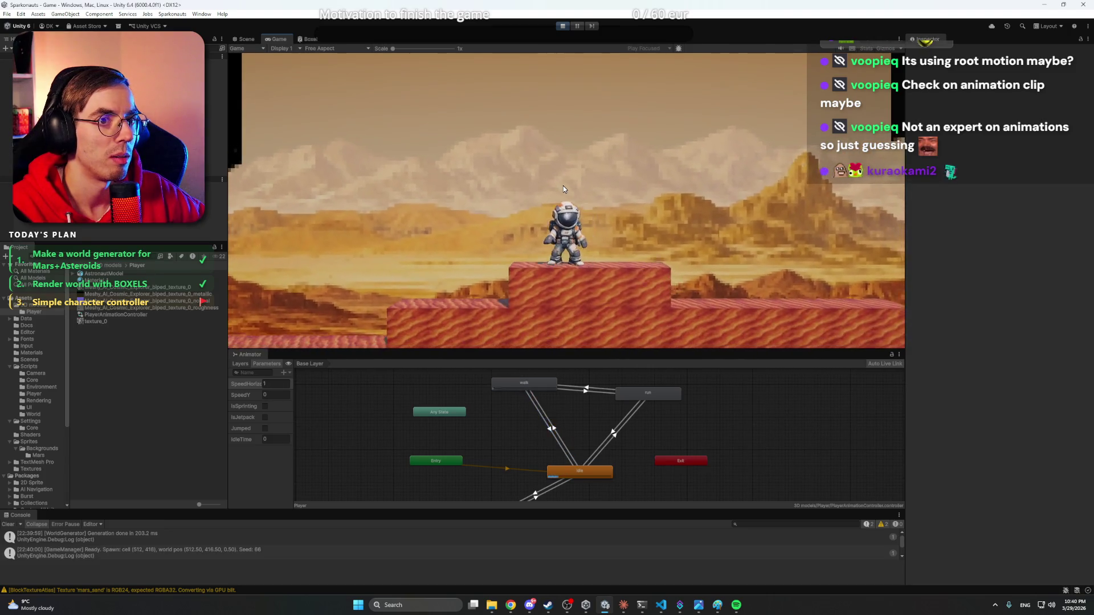
{"action": "key", "text": "w"}
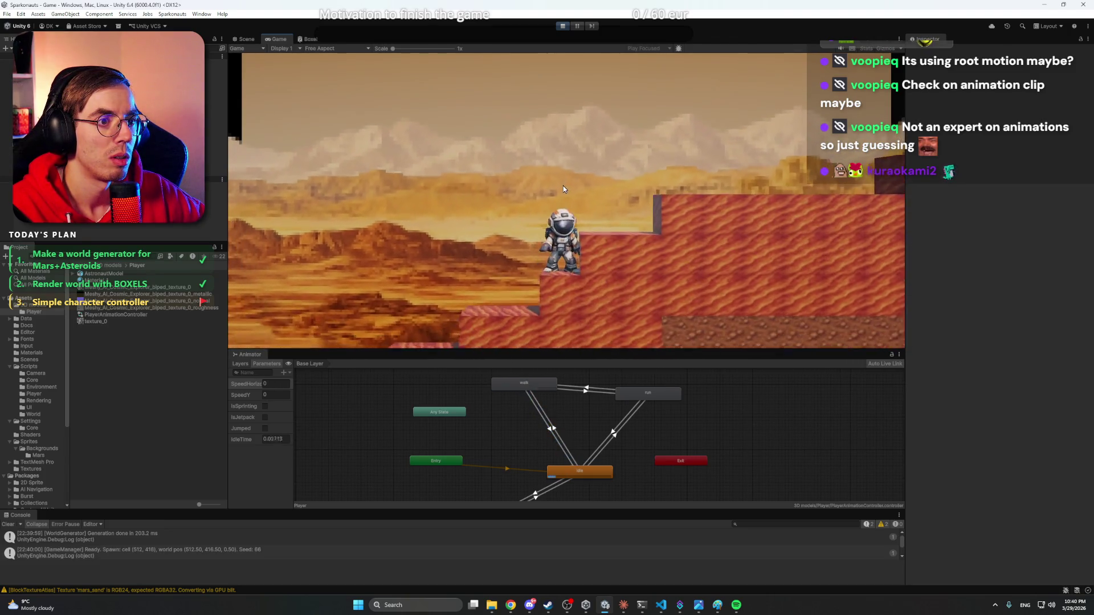
{"action": "left_click", "coordinate": [247, 39]}
{"action": "left_click", "coordinate": [278, 39]}
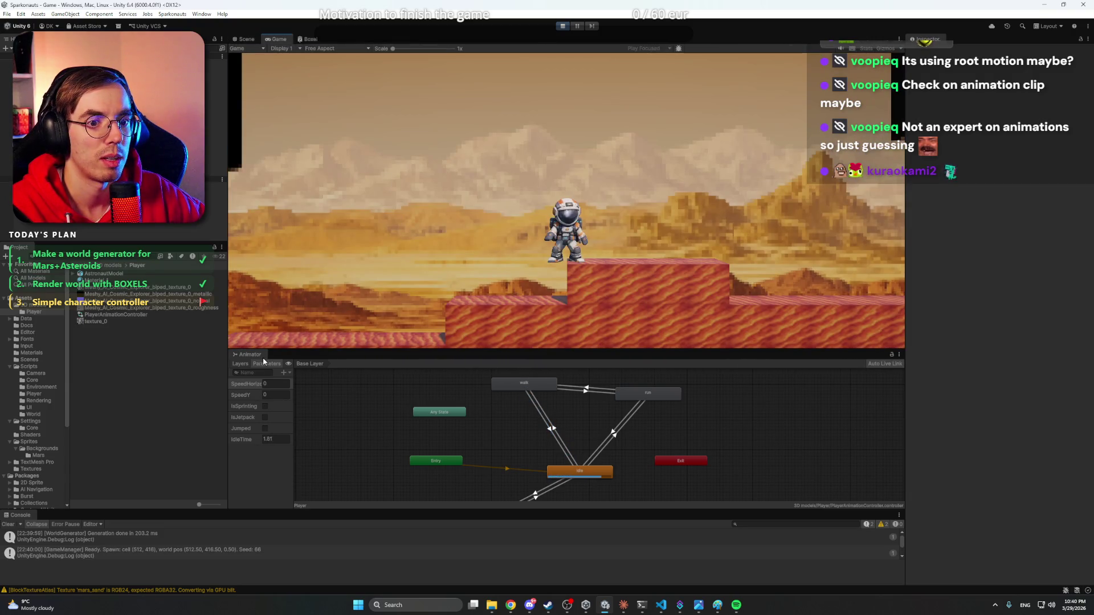
{"action": "key", "text": "d"}
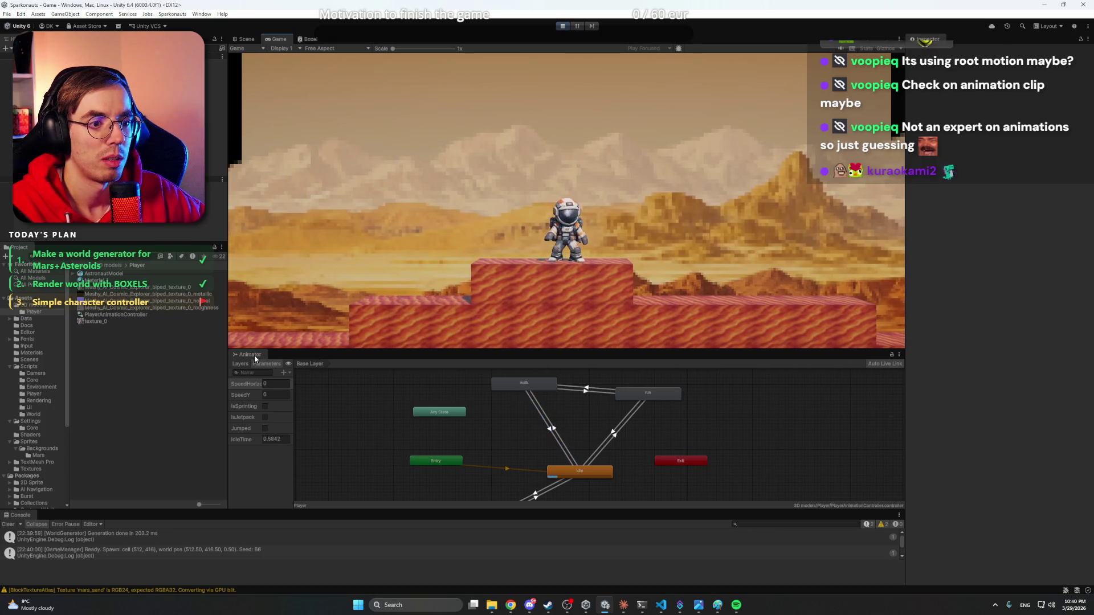
{"action": "key", "text": "d"}
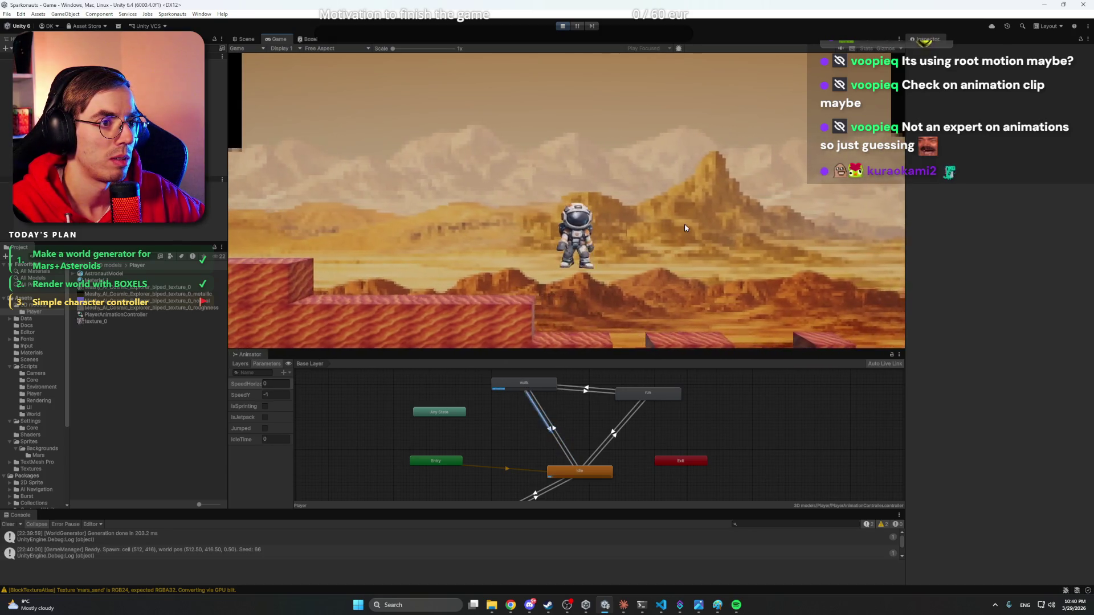
{"action": "key", "text": "d"}
{"action": "key", "text": "space"}
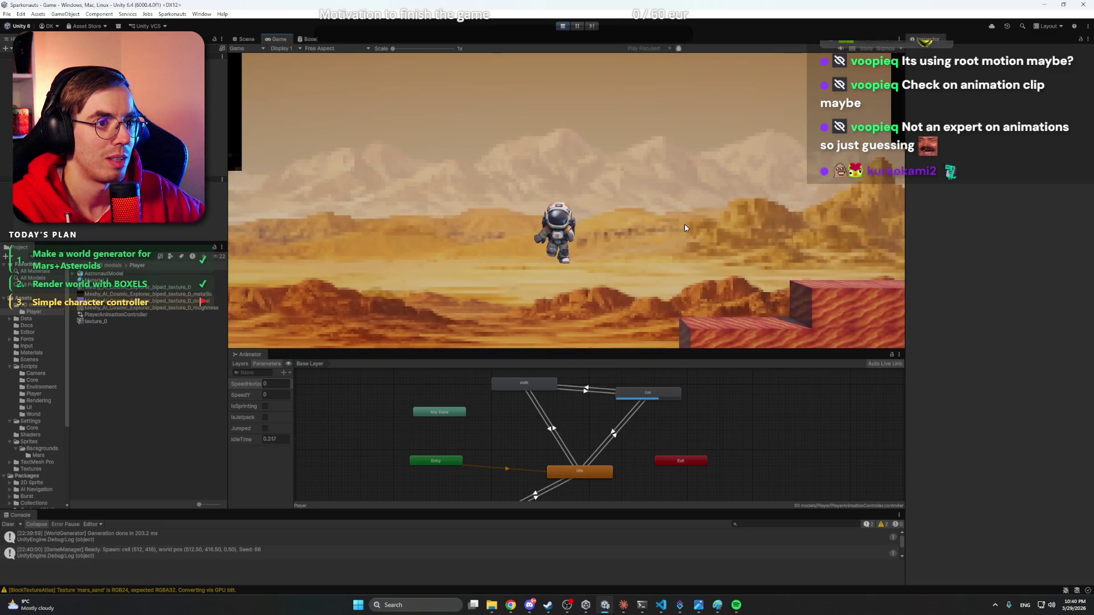
{"action": "key", "text": "d"}
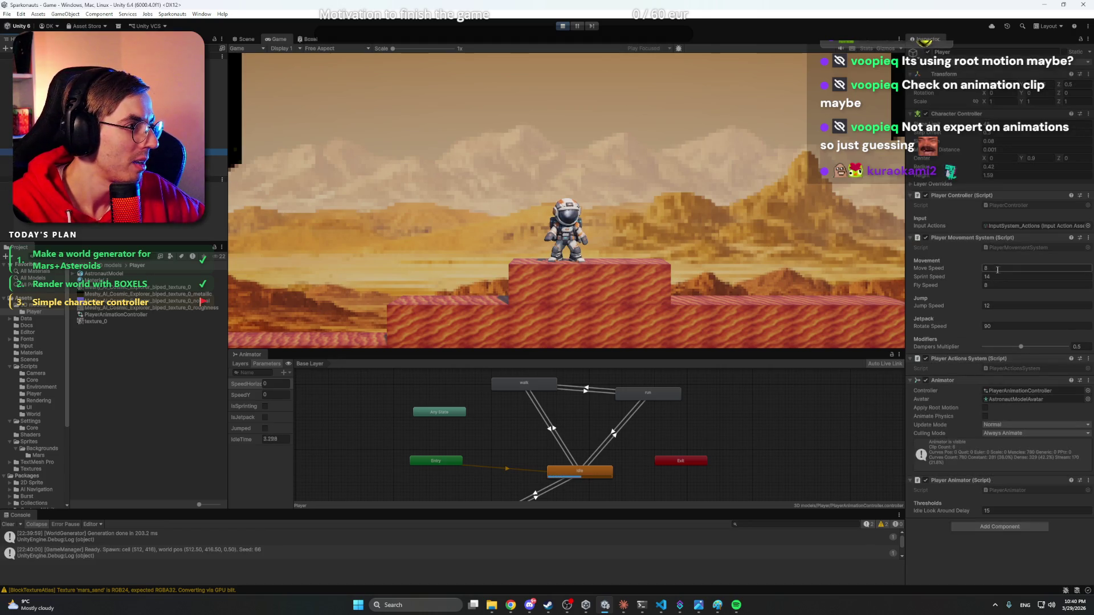
- Test Move Speed 3, then settle on Move Speed 2 while walking the astronaut
{"action": "type", "text": "3"}
{"action": "left_click", "coordinate": [702, 248]}
{"action": "key", "text": "d"}
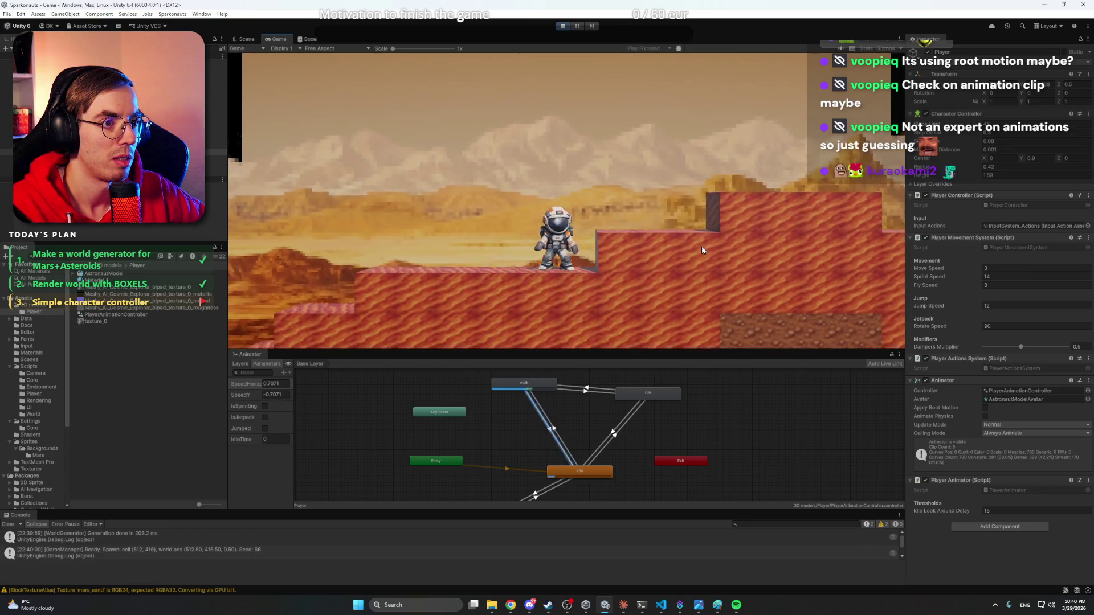
{"action": "left_click", "coordinate": [1026, 268]}
{"action": "type", "text": "2"}
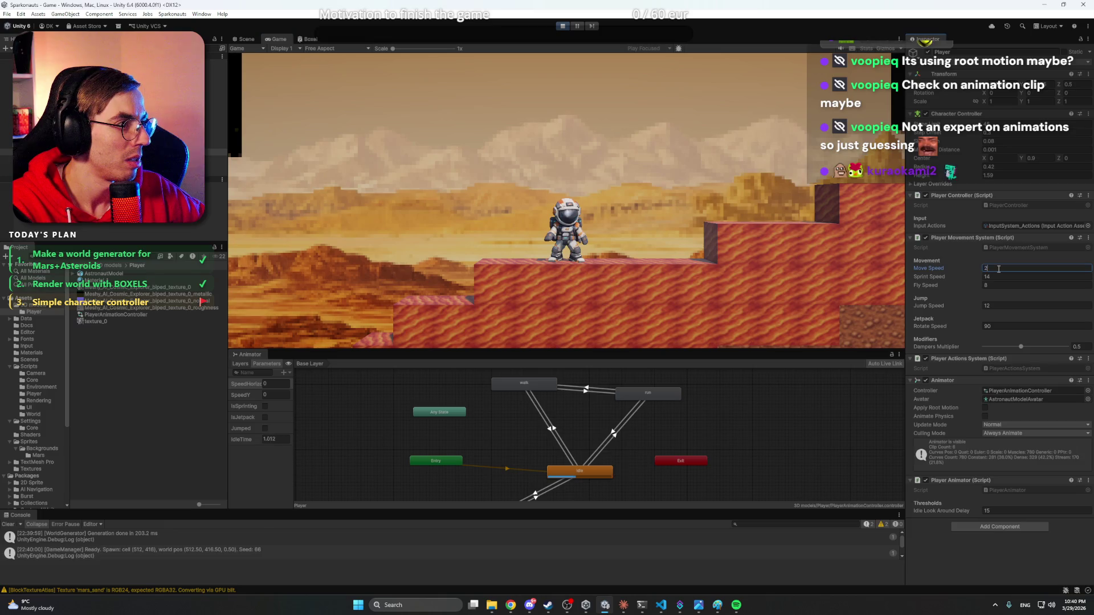
{"action": "left_click", "coordinate": [646, 210]}
{"action": "key", "text": "d"}
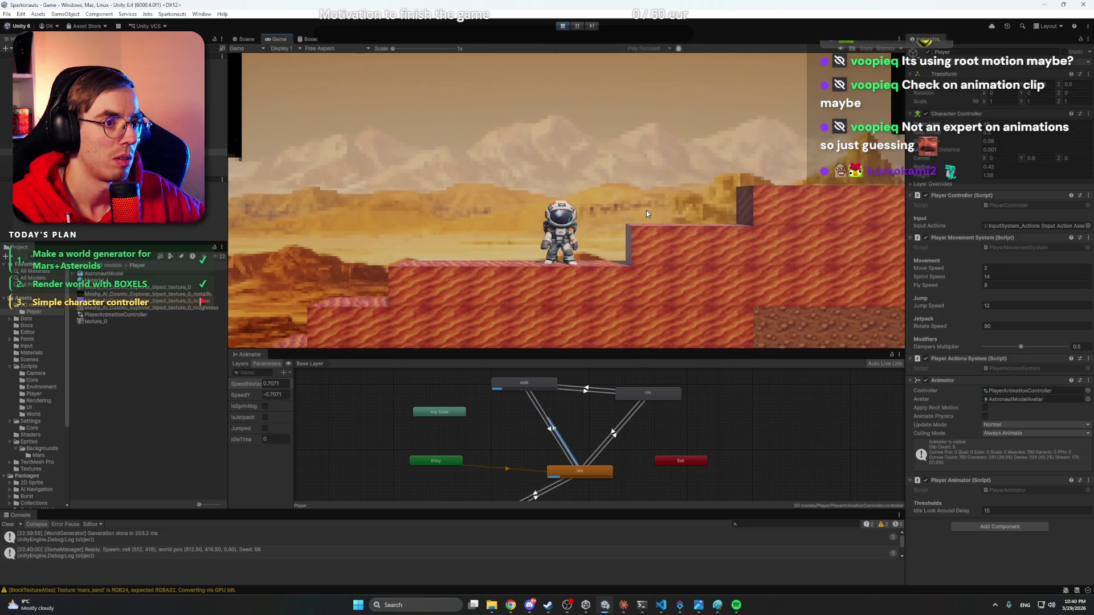
- Change Sprint Speed from 14 to 4 and sprint the astronaut to test it
{"action": "left_click", "coordinate": [1000, 276]}
{"action": "left_click", "coordinate": [1008, 277]}
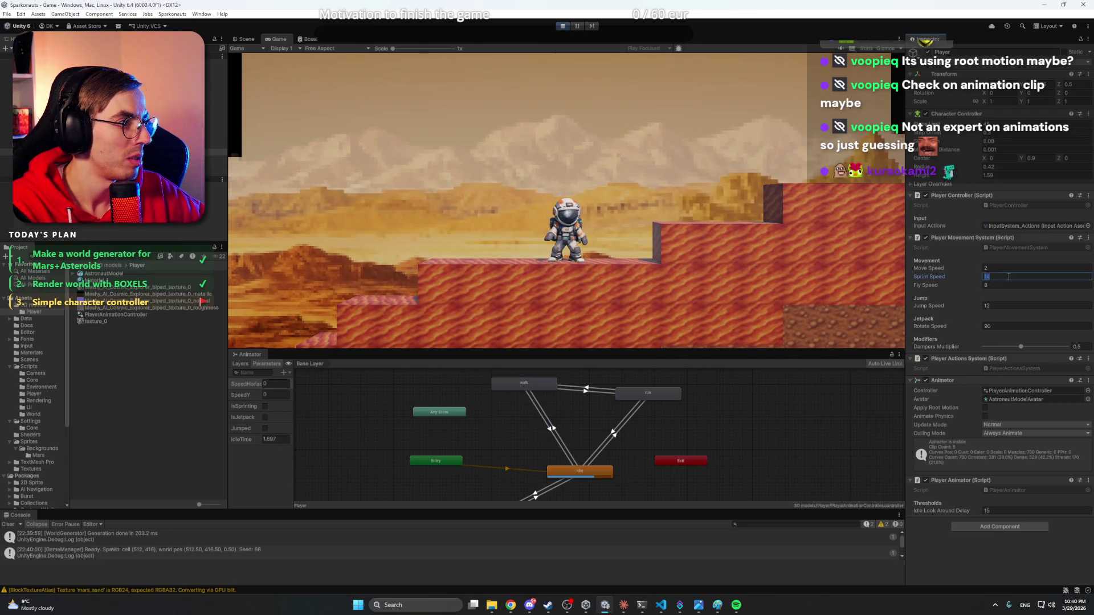
{"action": "type", "text": "4"}
{"action": "left_click", "coordinate": [656, 214]}
{"action": "key", "text": "shift+d"}
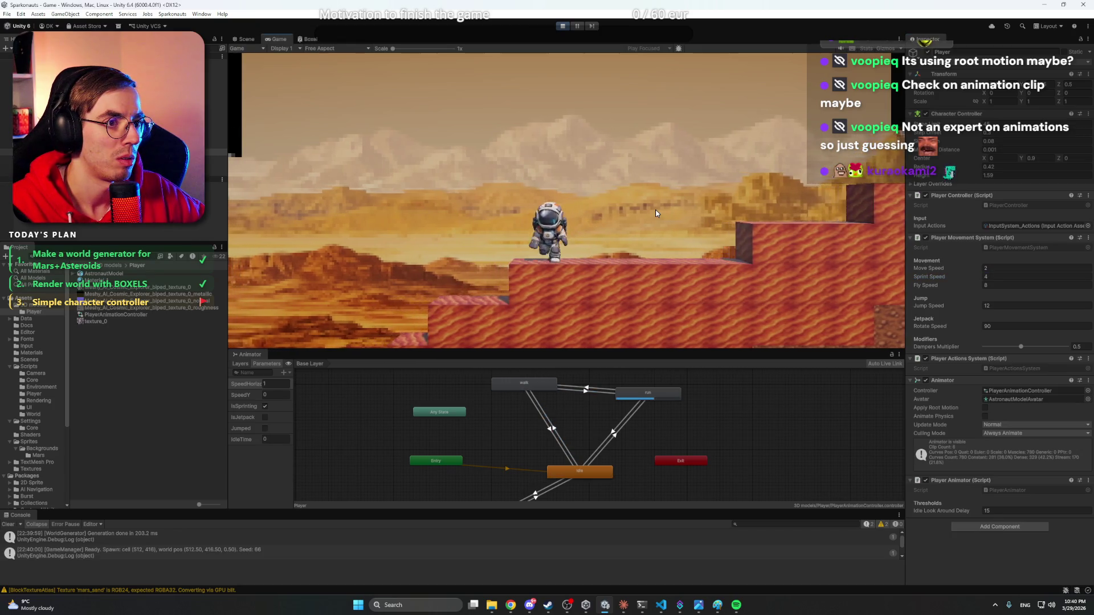
- Play-test jetpack flight, walking and sprinting across the platforms, then stop play mode
{"action": "key", "text": "space"}
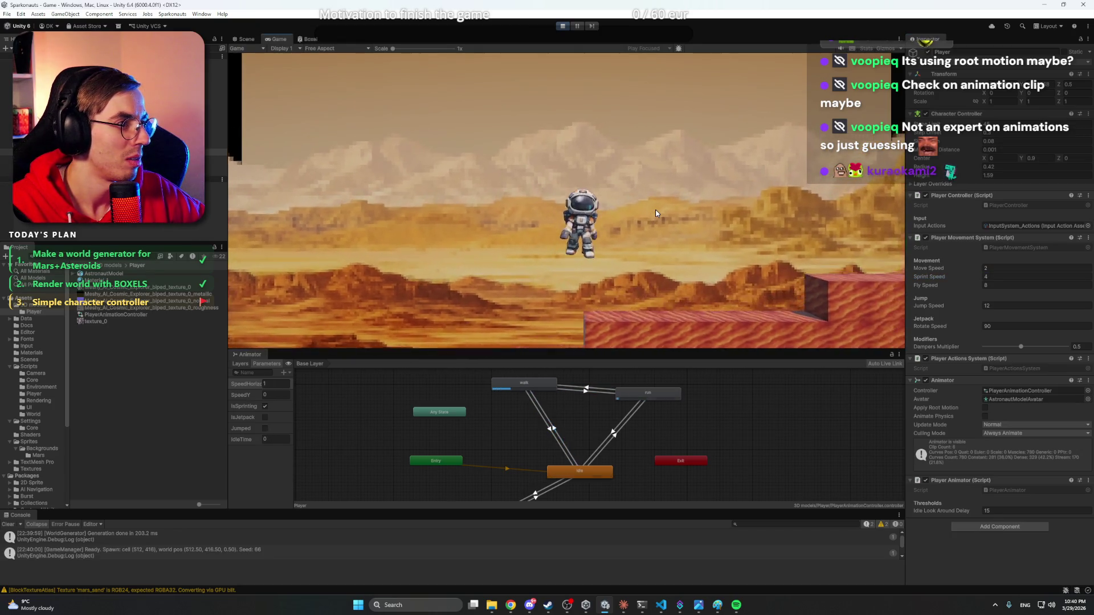
{"action": "key", "text": "a"}
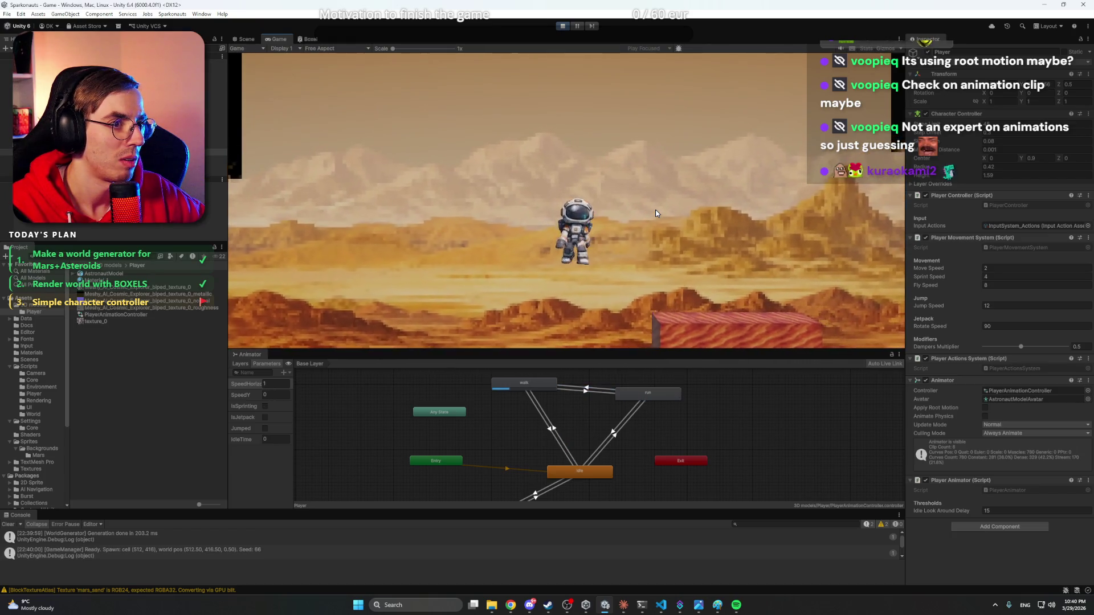
{"action": "key", "text": "space"}
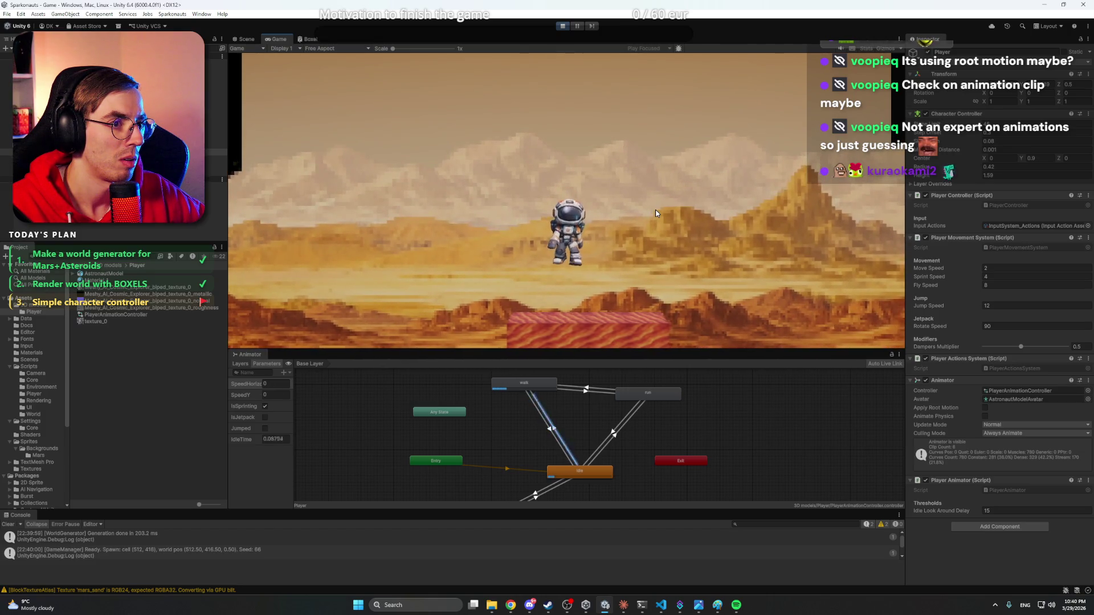
{"action": "key", "text": "d"}
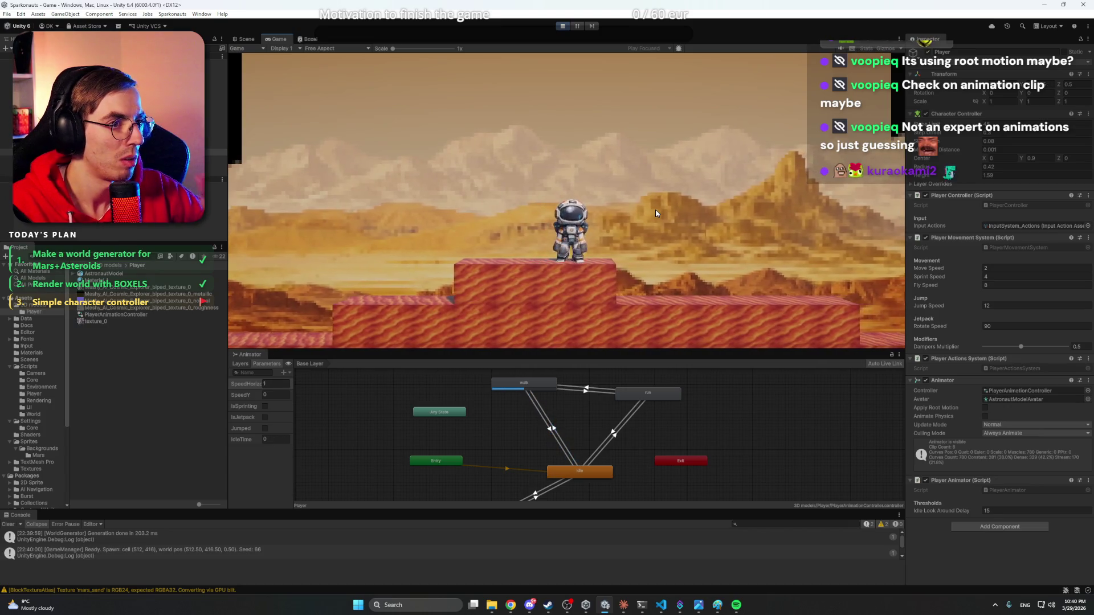
{"action": "key", "text": "s"}
{"action": "key", "text": "space"}
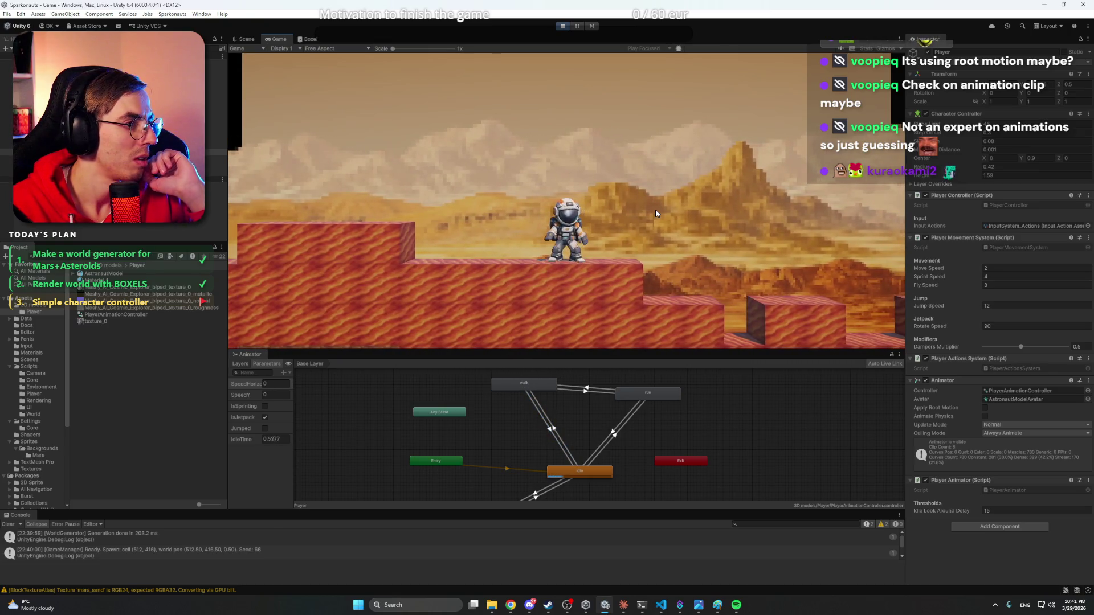
{"action": "key", "text": "a"}
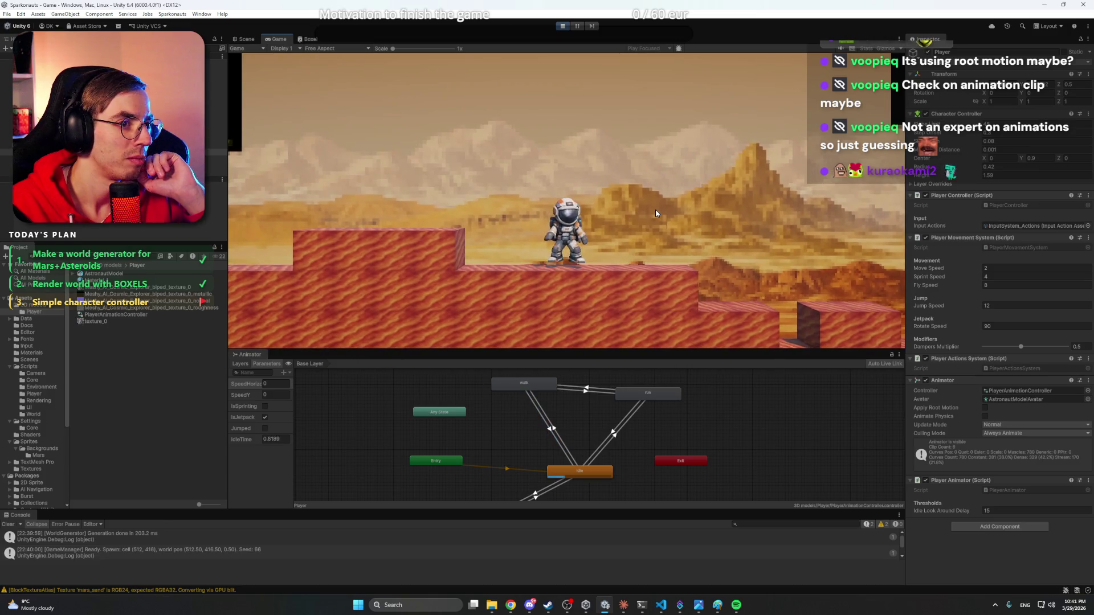
{"action": "key", "text": "a"}
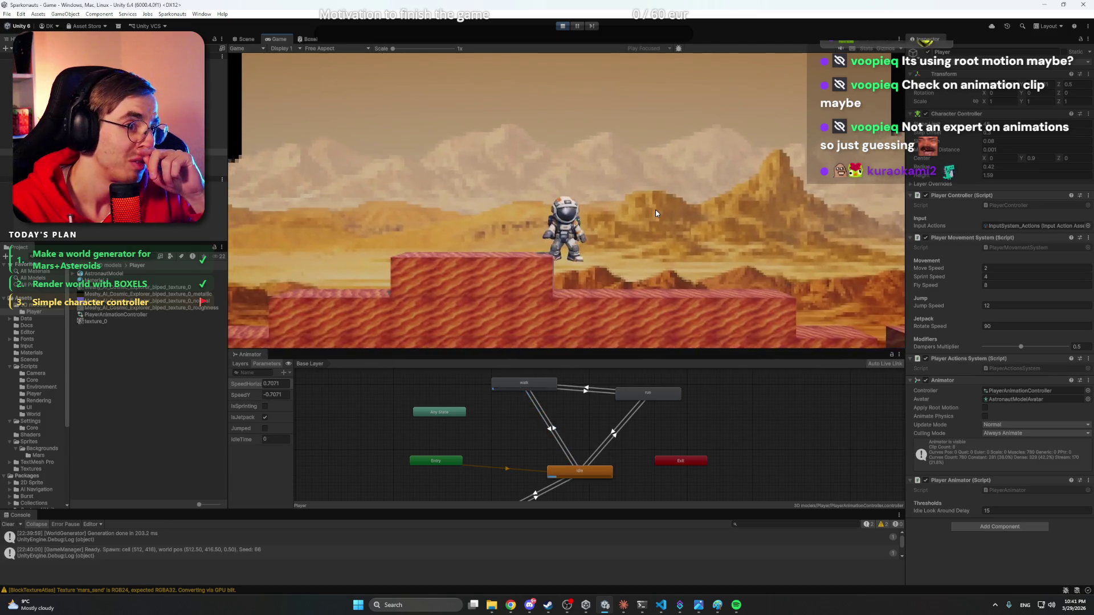
{"action": "key", "text": "a"}
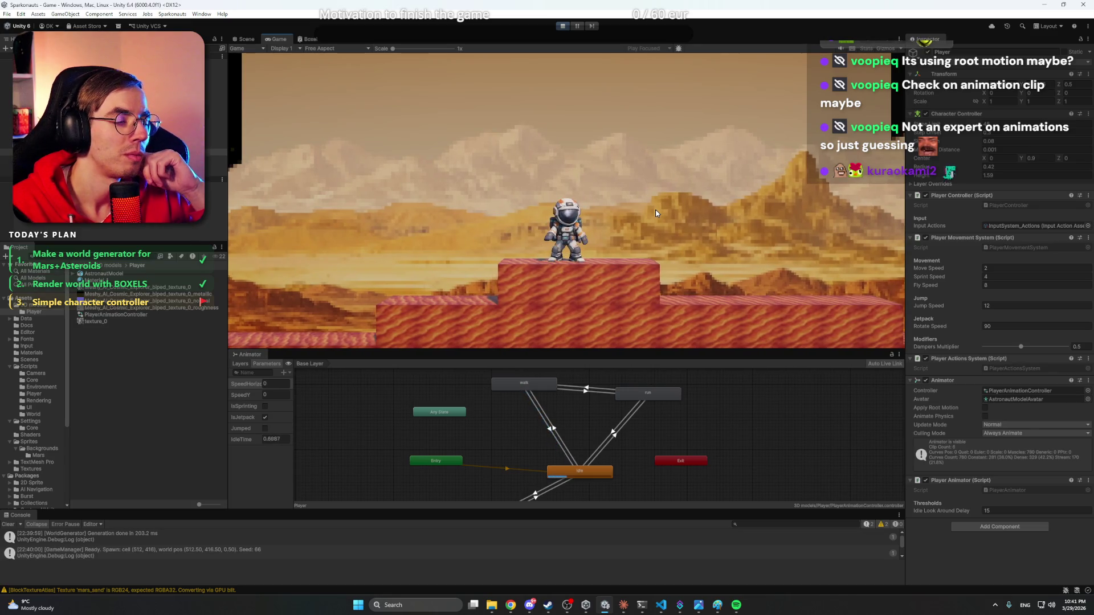
{"action": "key", "text": "shift+d"}
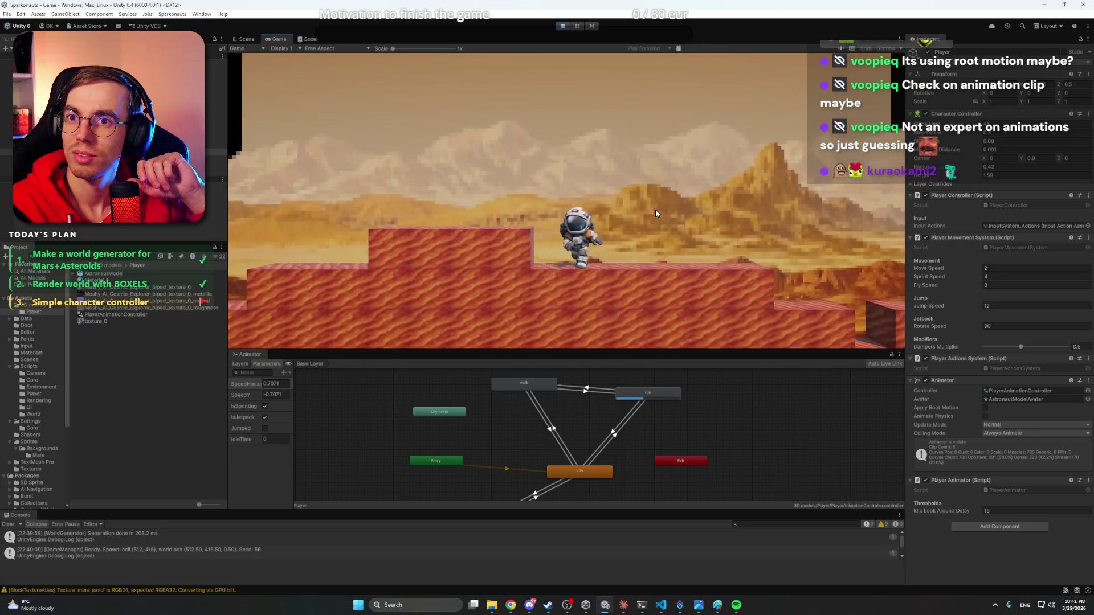
{"action": "key", "text": "shift+w"}
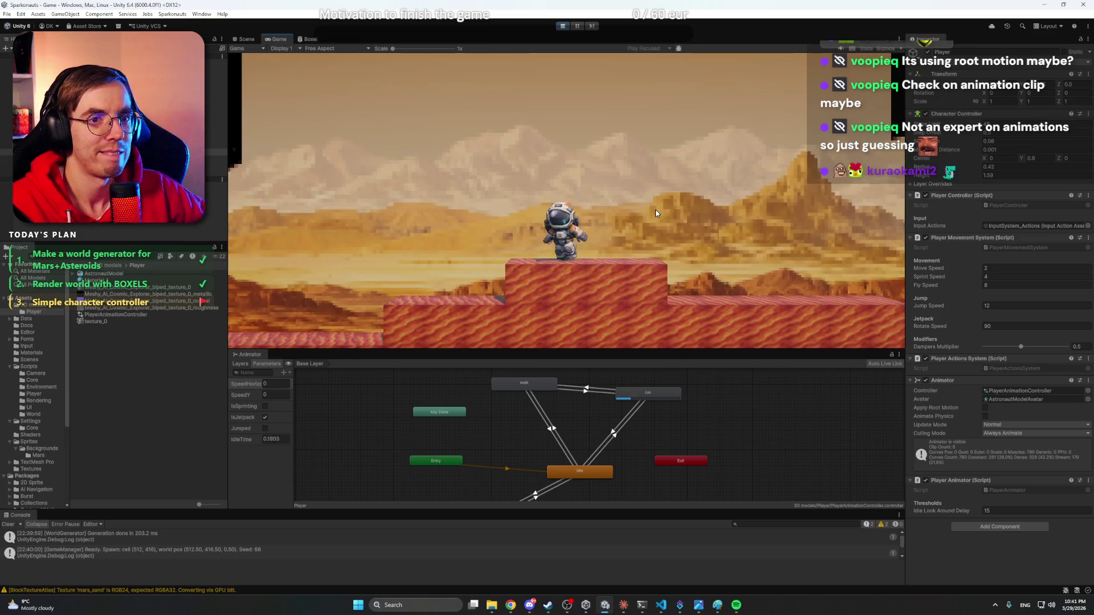
{"action": "key", "text": "ctrl+p"}
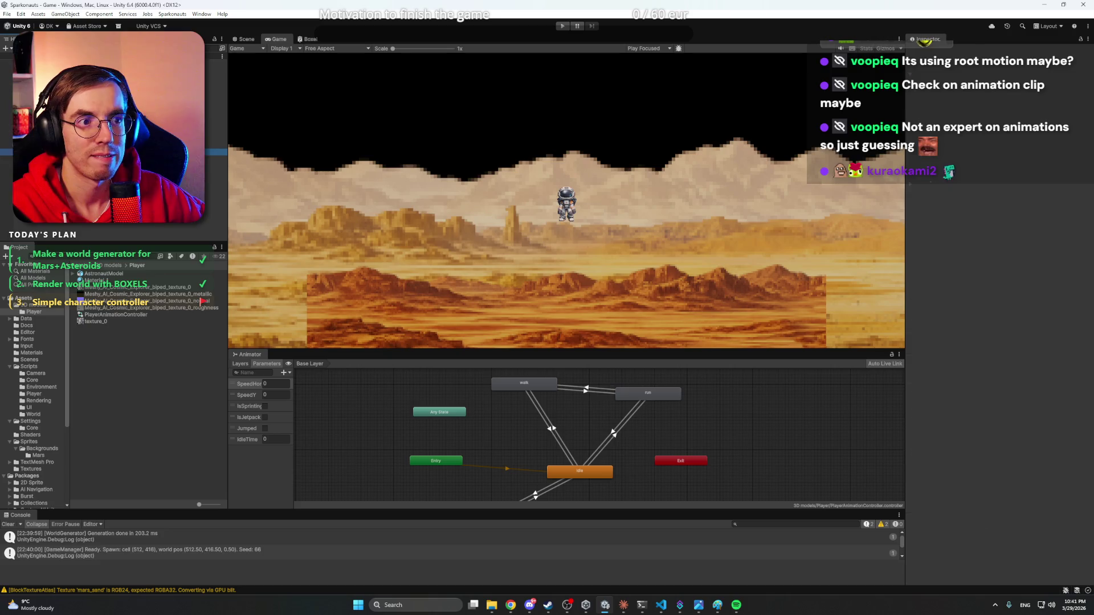
- Set the Model child's Y rotation to 90, then back to 180
{"action": "left_click", "coordinate": [114, 165]}
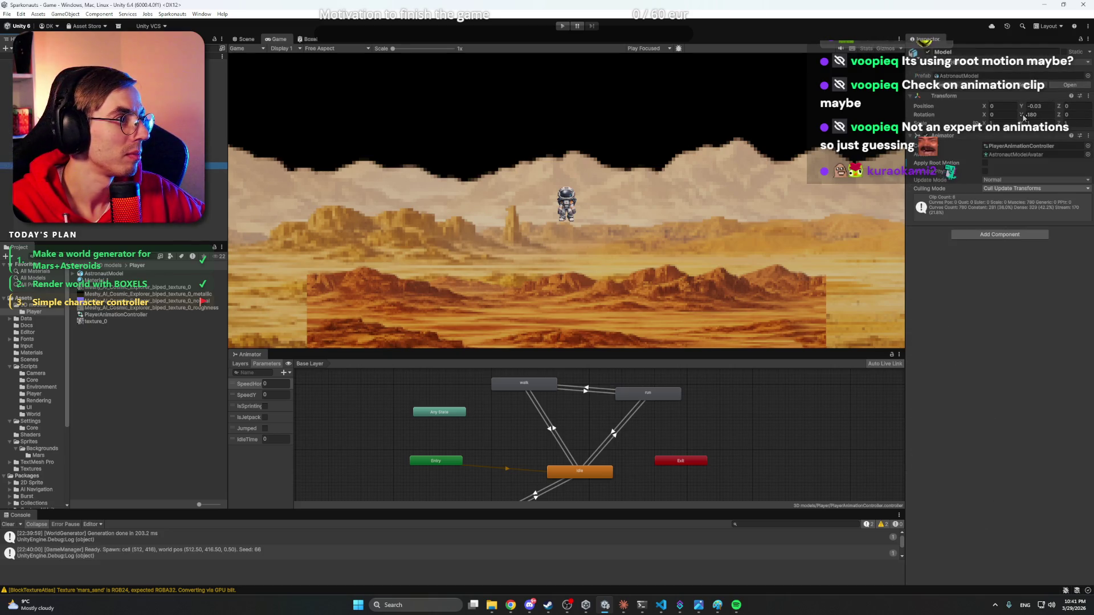
{"action": "left_click_drag", "start_coordinate": [1024, 116], "coordinate": [443, 105]}
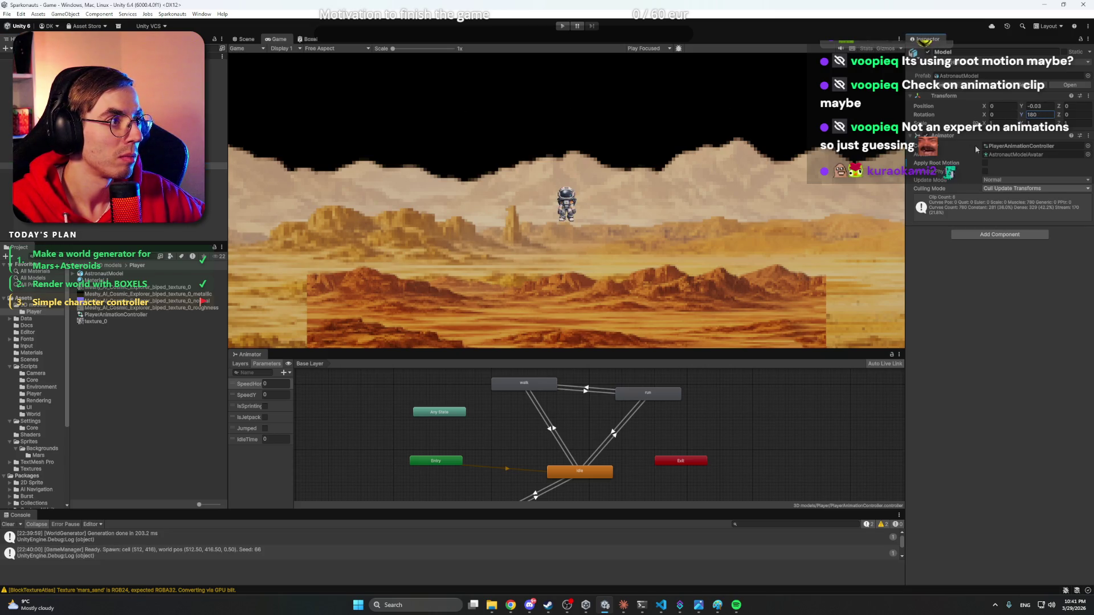
{"action": "left_click", "coordinate": [1045, 114]}
{"action": "type", "text": "180"}
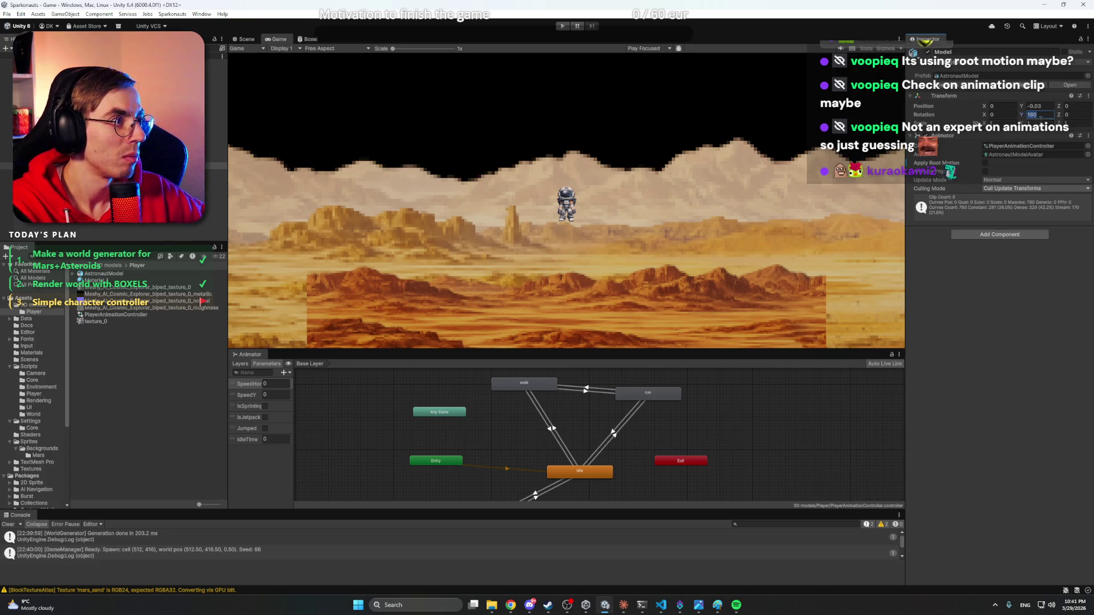
{"action": "type", "text": "90"}
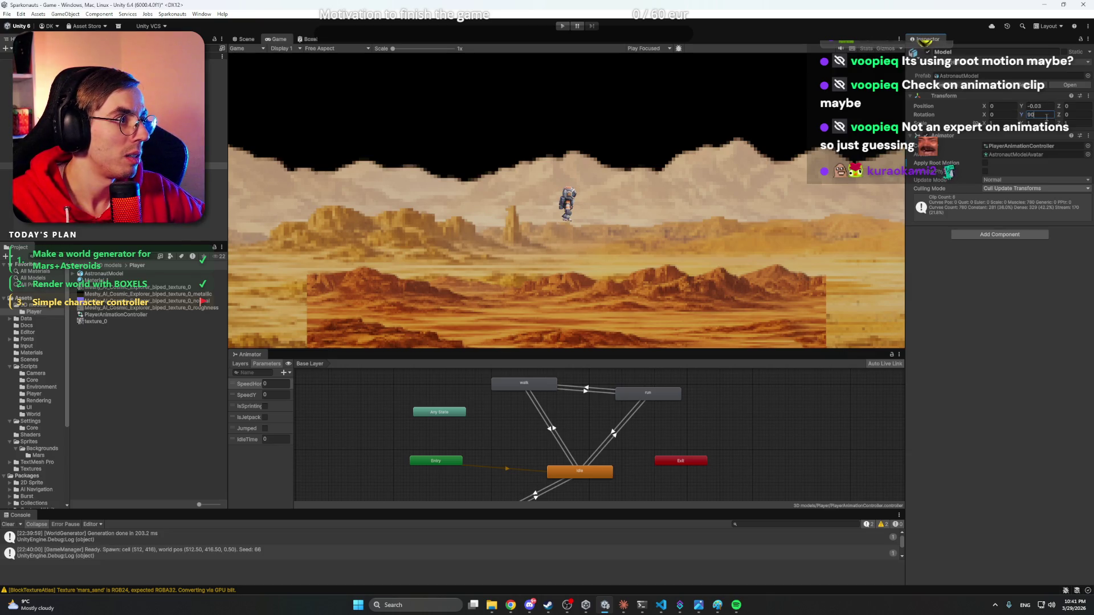
{"action": "type", "text": "180"}
{"action": "left_click", "coordinate": [623, 606]}
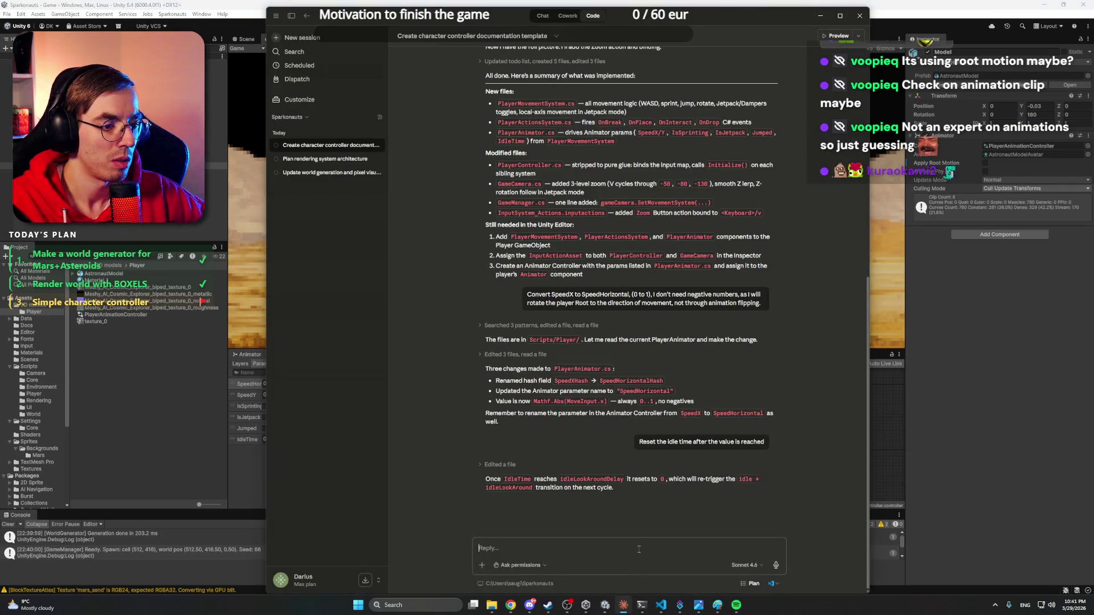
- Start the prompt to rotate the Model to Y 90 going right, checking Y 270 in Unity
{"action": "type", "text": "R"}
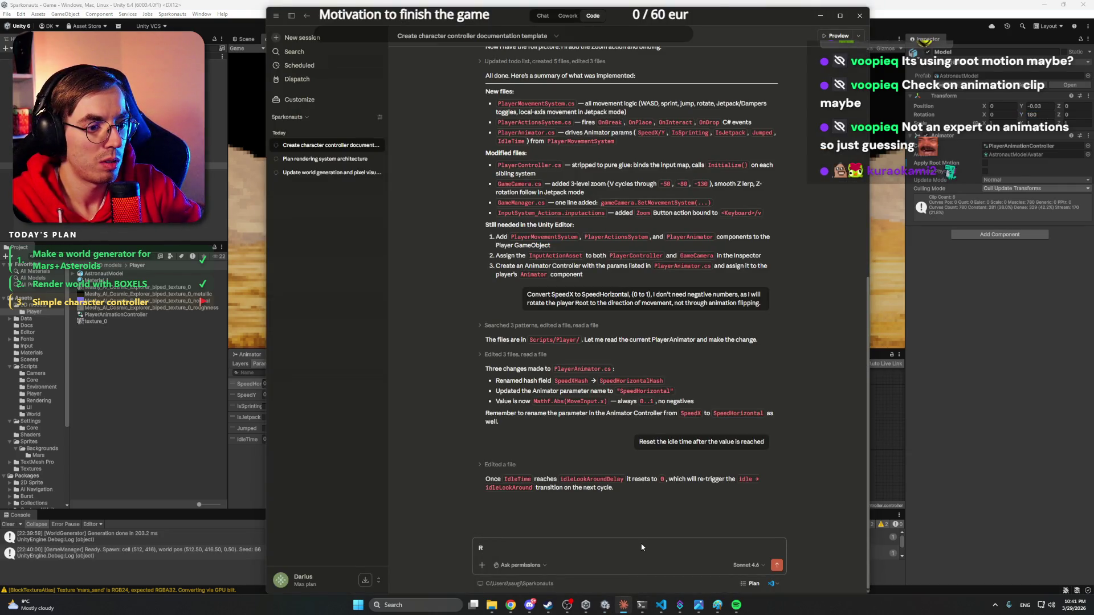
{"action": "type", "text": "oaOtate"}
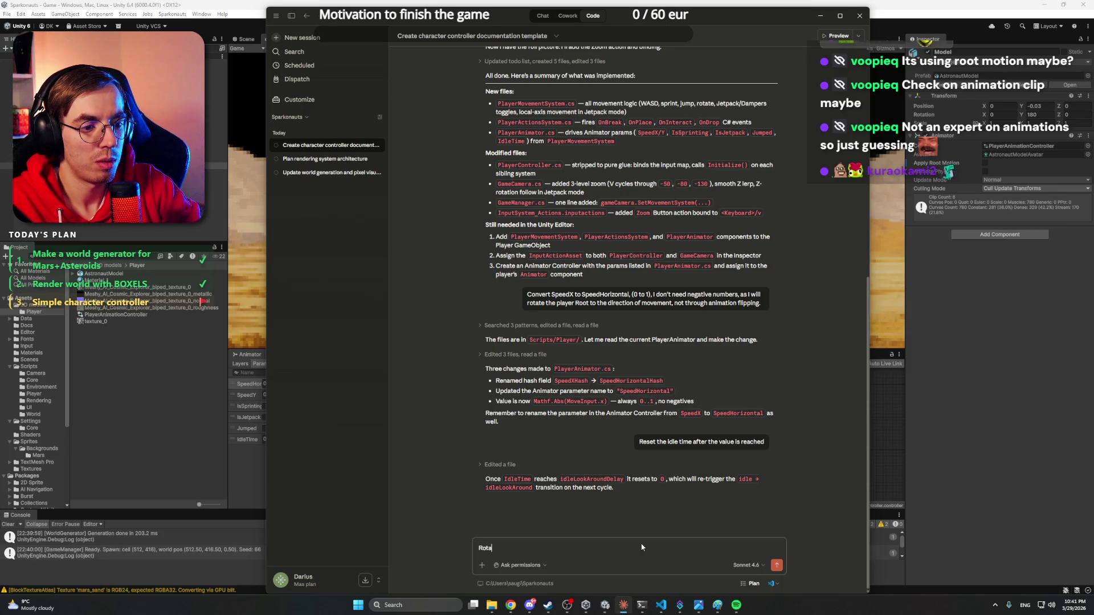
{"action": "type", "text": "te the \"Model\" child to Y 90"}
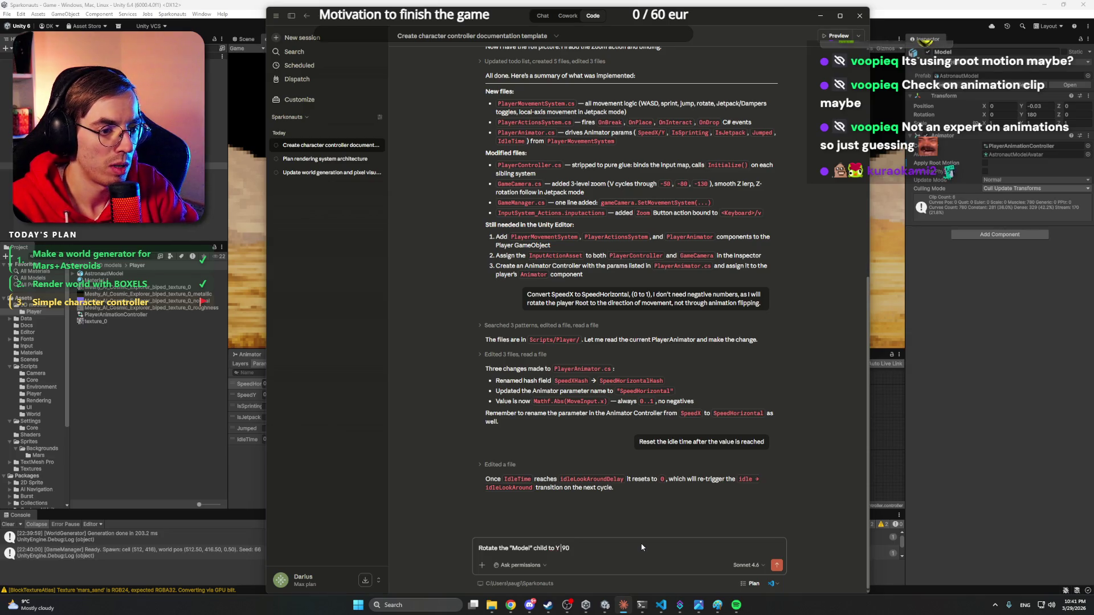
{"action": "type", "text": "to 90 "}
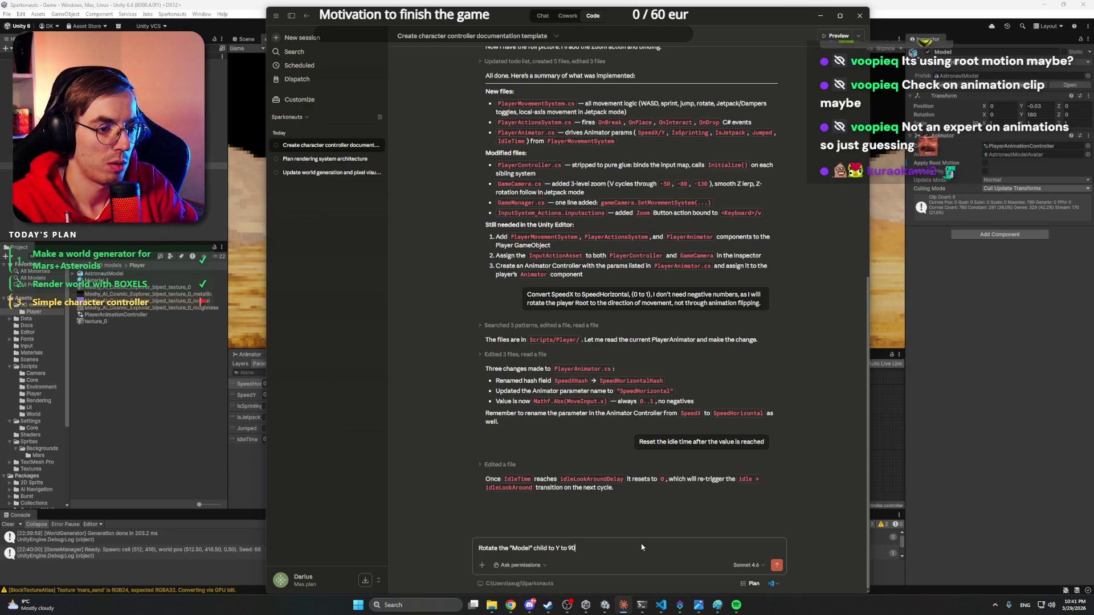
{"action": "type", "text": "if going"}
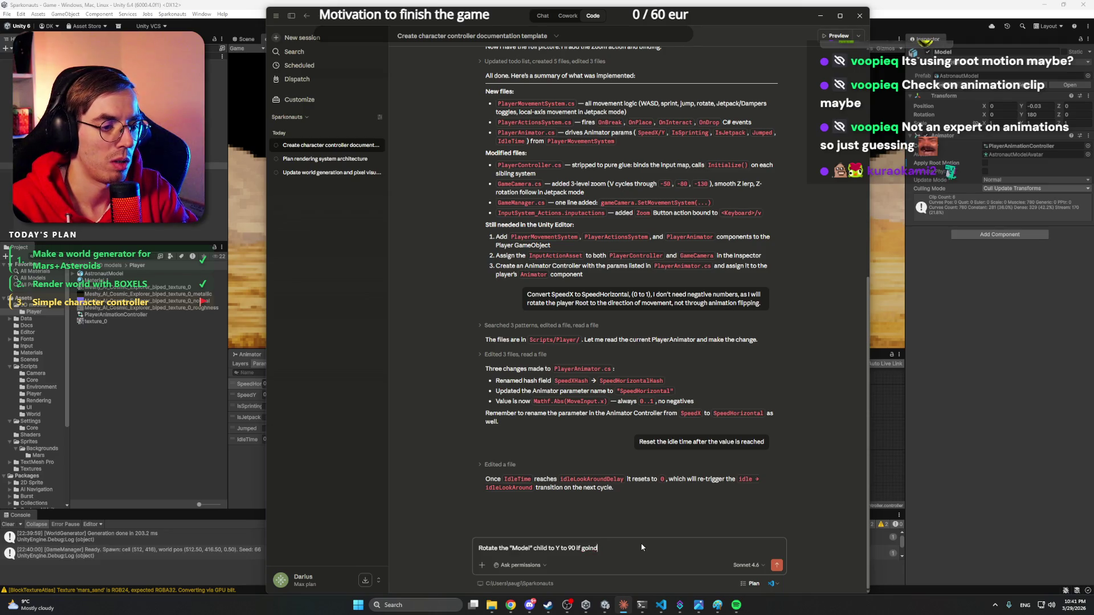
{"action": "type", "text": " righ"}
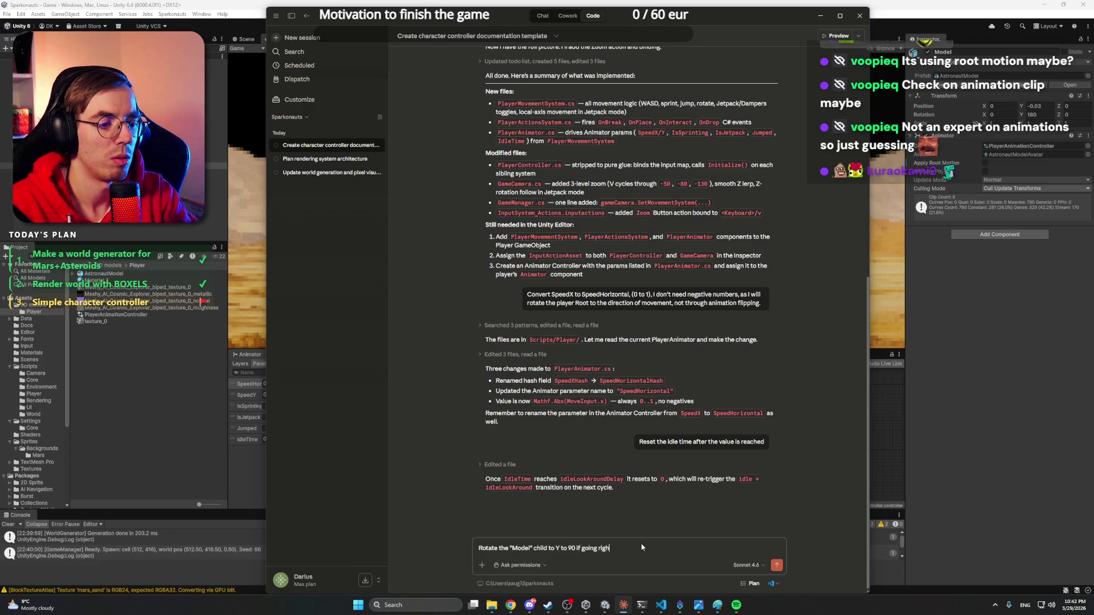
{"action": "type", "text": "t, and"}
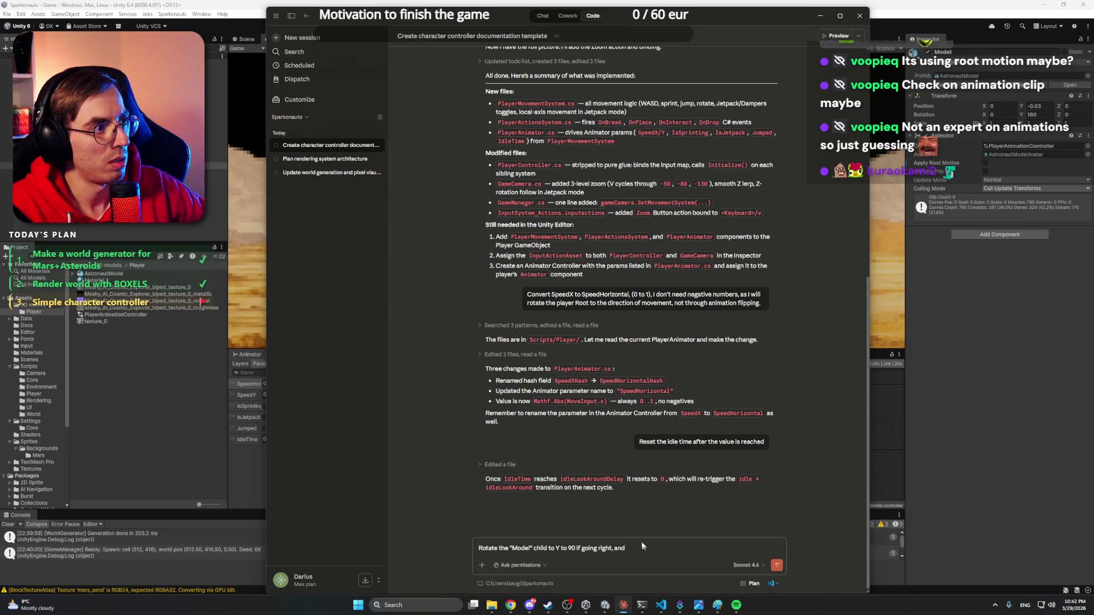
{"action": "left_click", "coordinate": [1038, 113]}
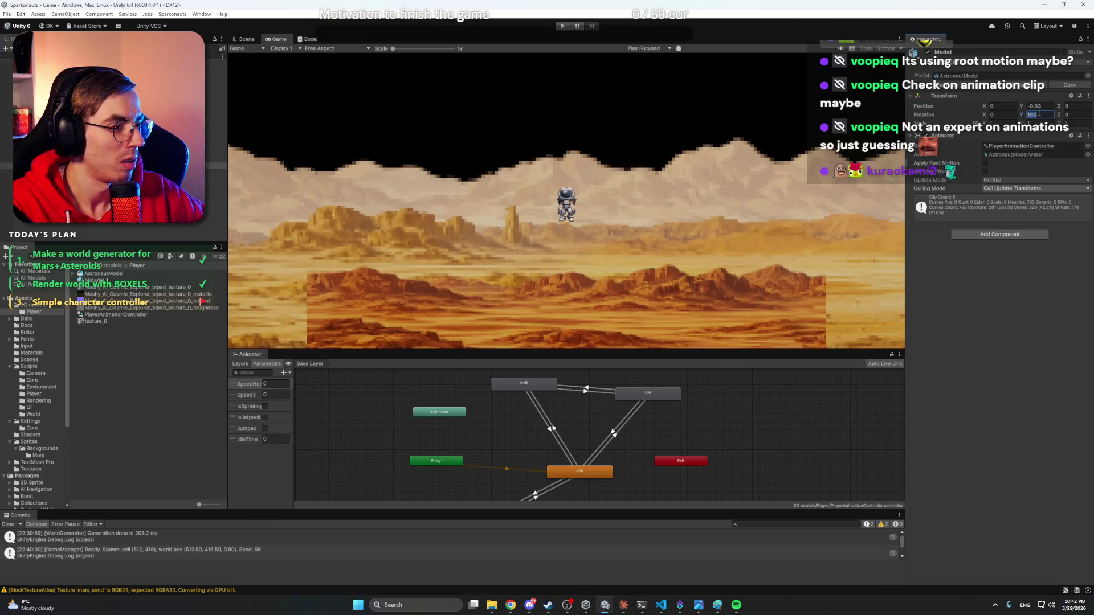
{"action": "type", "text": "270180"}
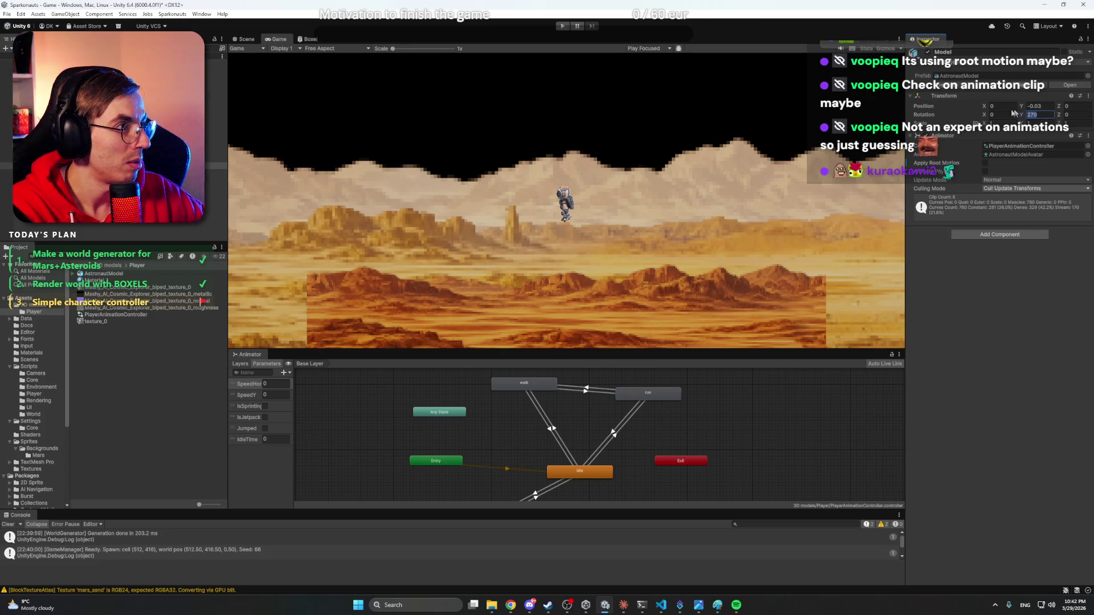
{"action": "left_click", "coordinate": [623, 607]}
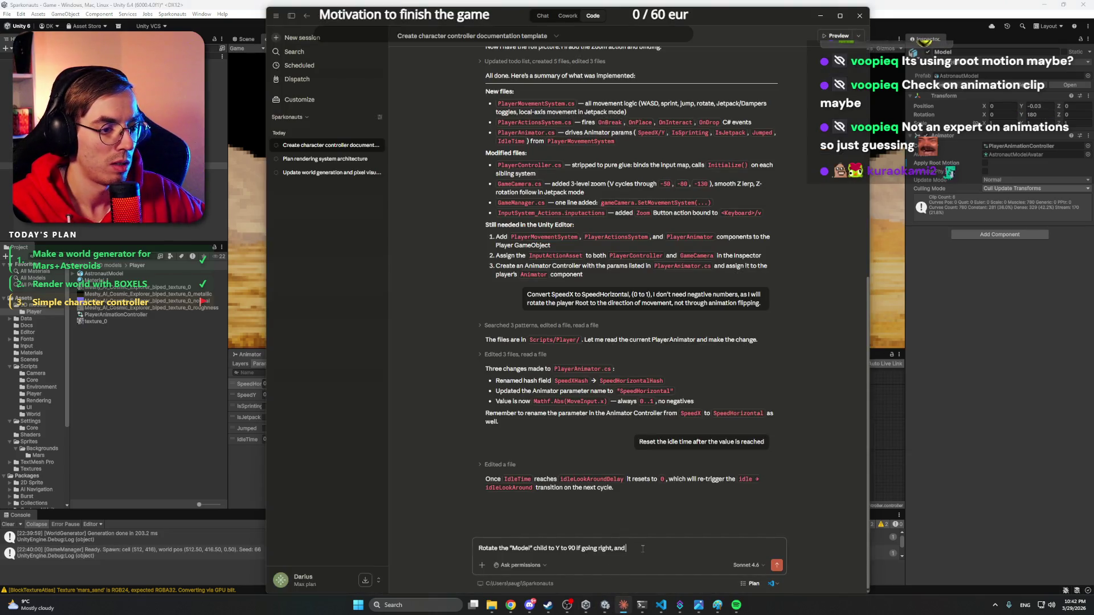
- Finish the prompt with Y 270 going left and facing the screen after 3 idle seconds, and send it
{"action": "type", "text": " 270"}
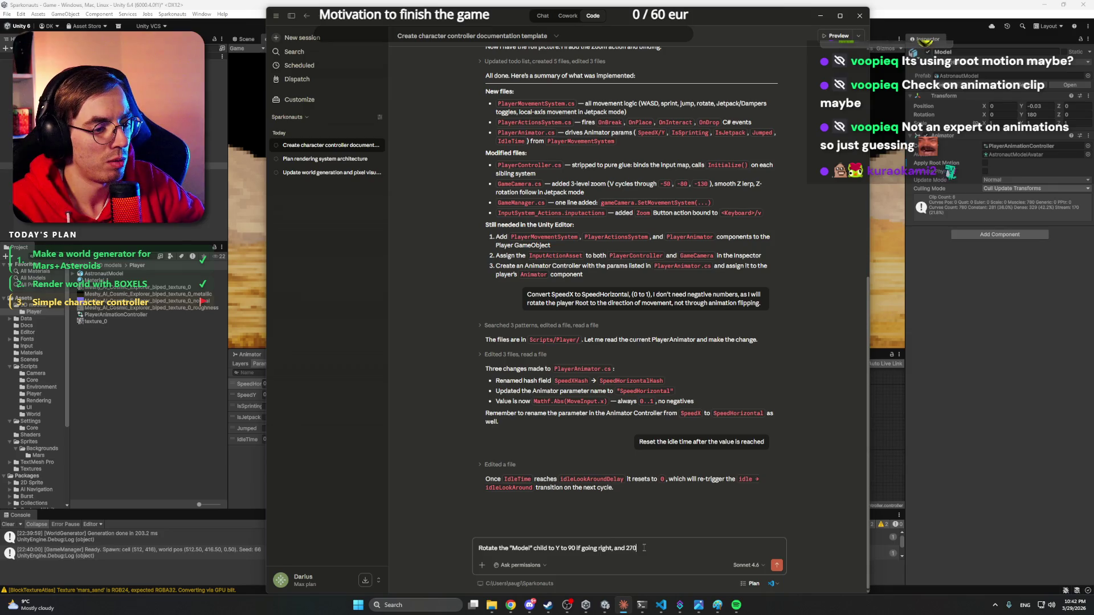
{"action": "type", "text": " if go"}
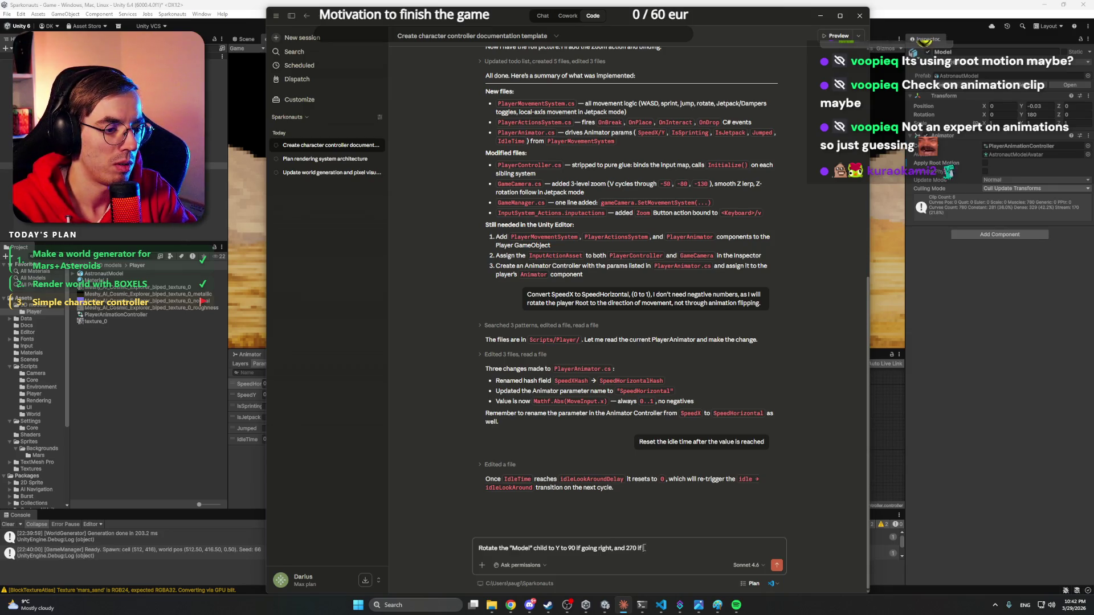
{"action": "type", "text": "ing to"}
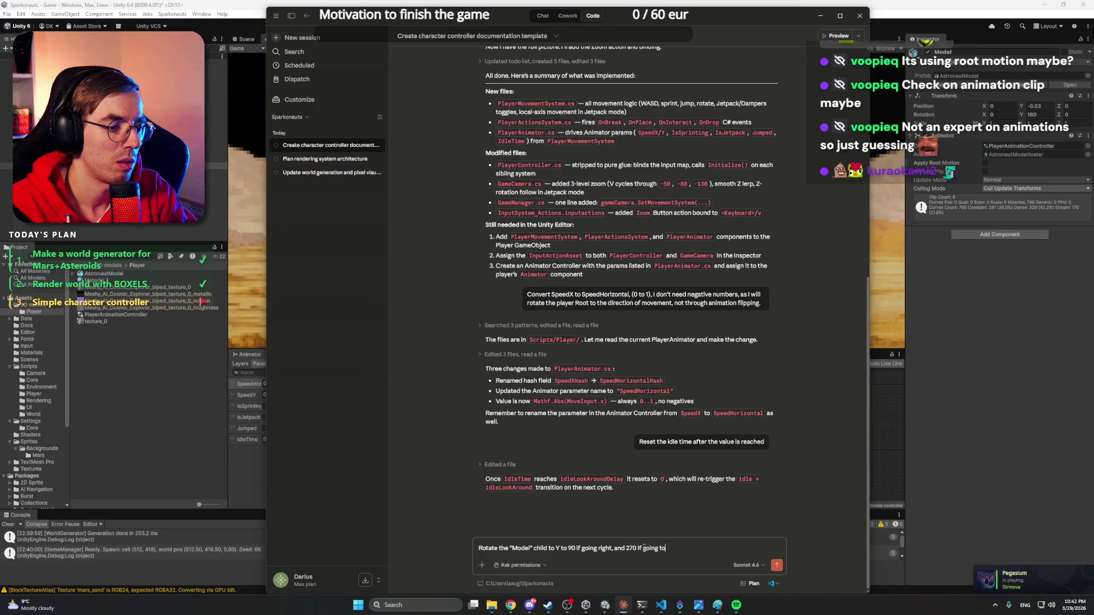
{"action": "type", "text": " the left."}
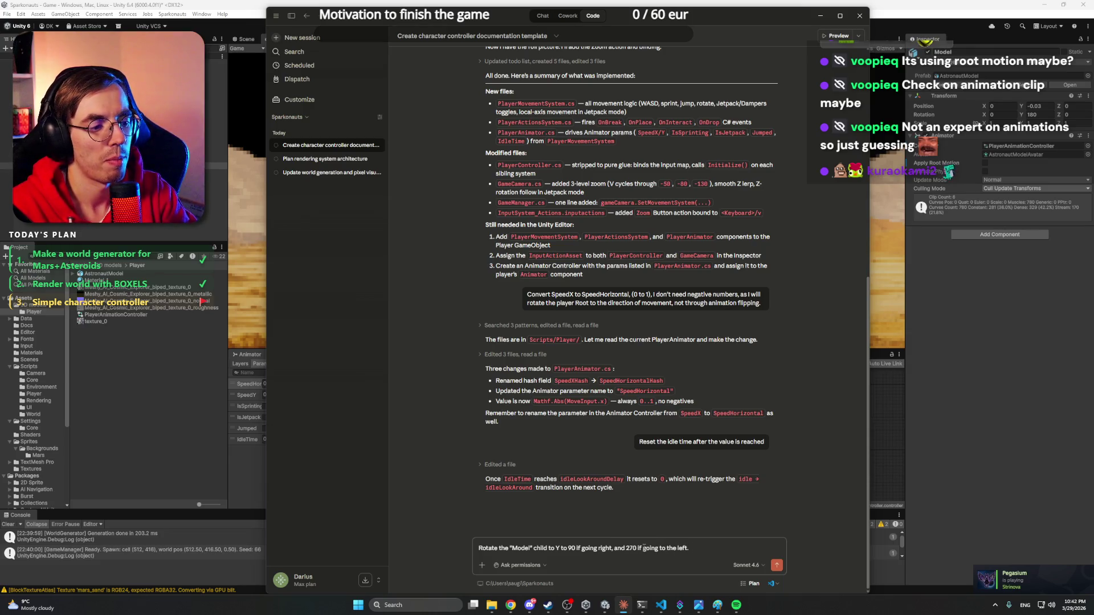
{"action": "type", "text": " It the pla"}
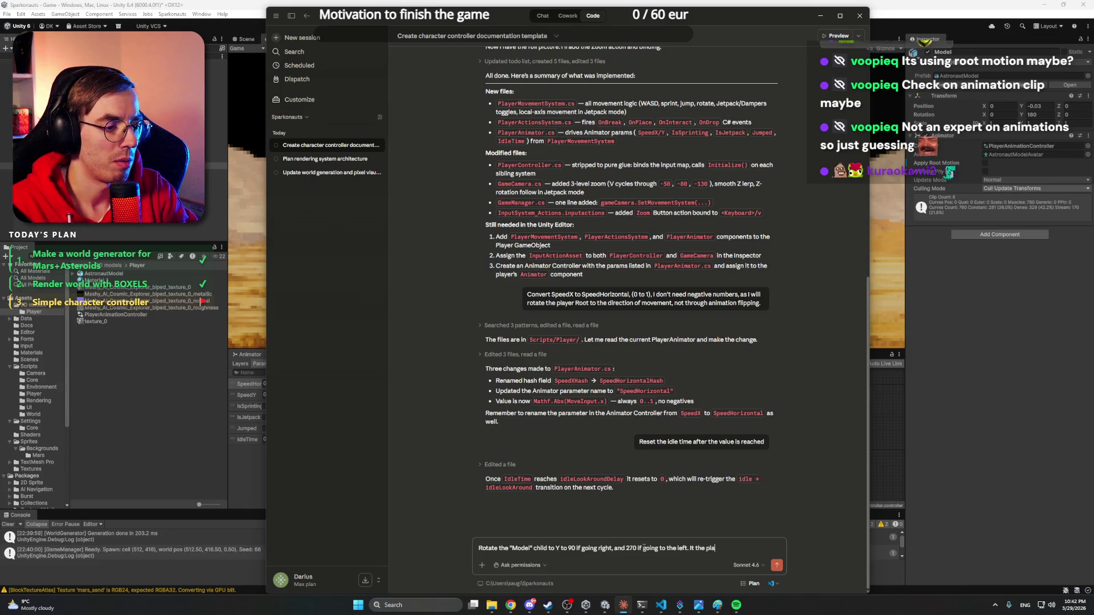
{"action": "type", "text": "yer stat"}
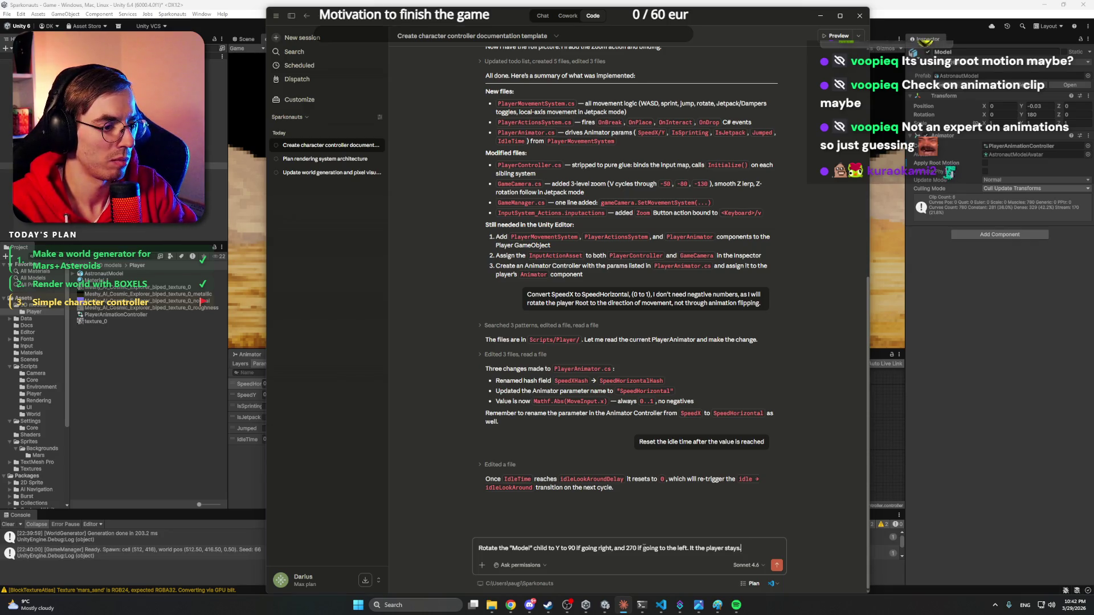
{"action": "type", "text": "the player sta"}
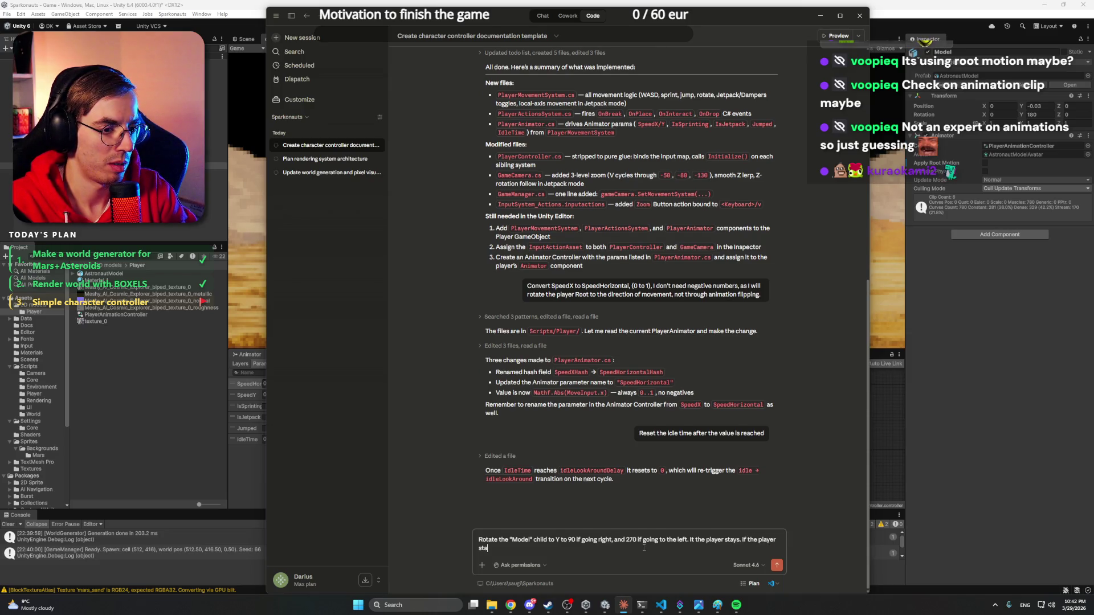
{"action": "key", "text": "BackSpace"}
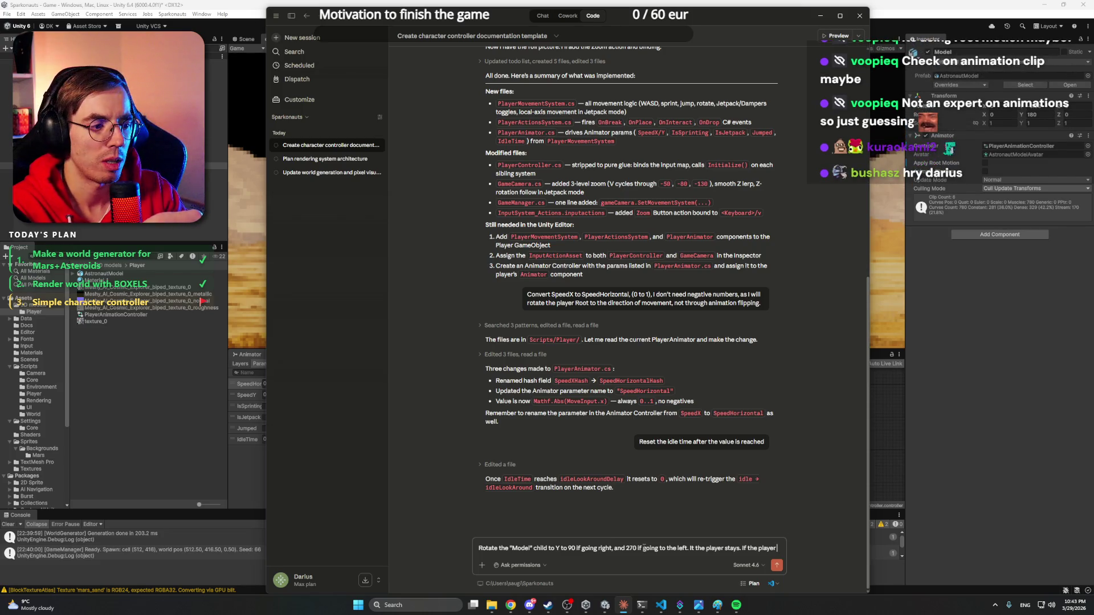
{"action": "key", "text": "ctrl+shift+Left"}
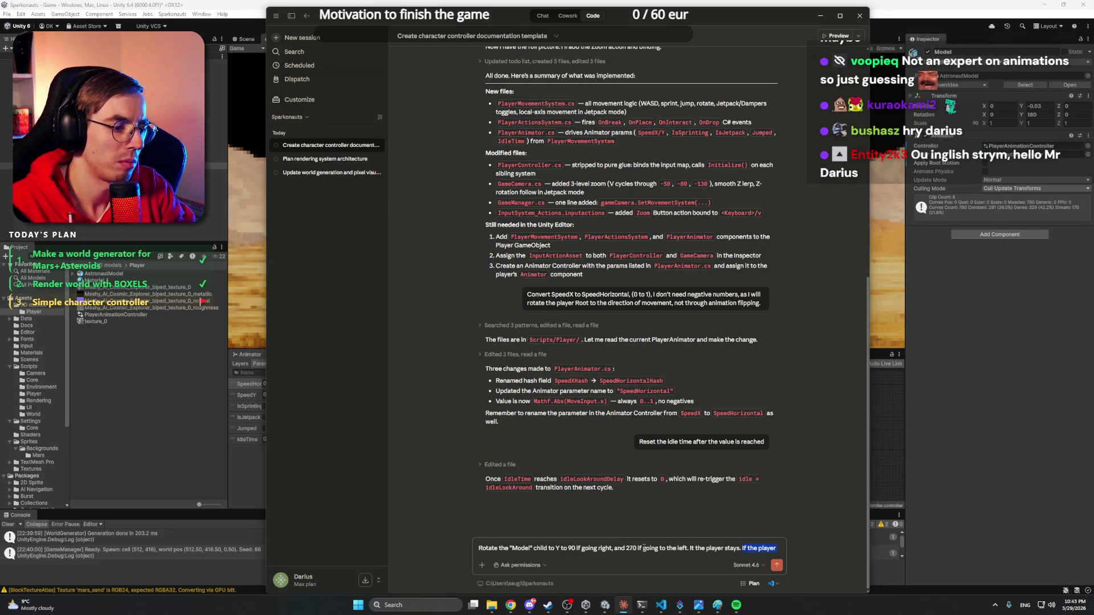
{"action": "key", "text": "BackSpace"}
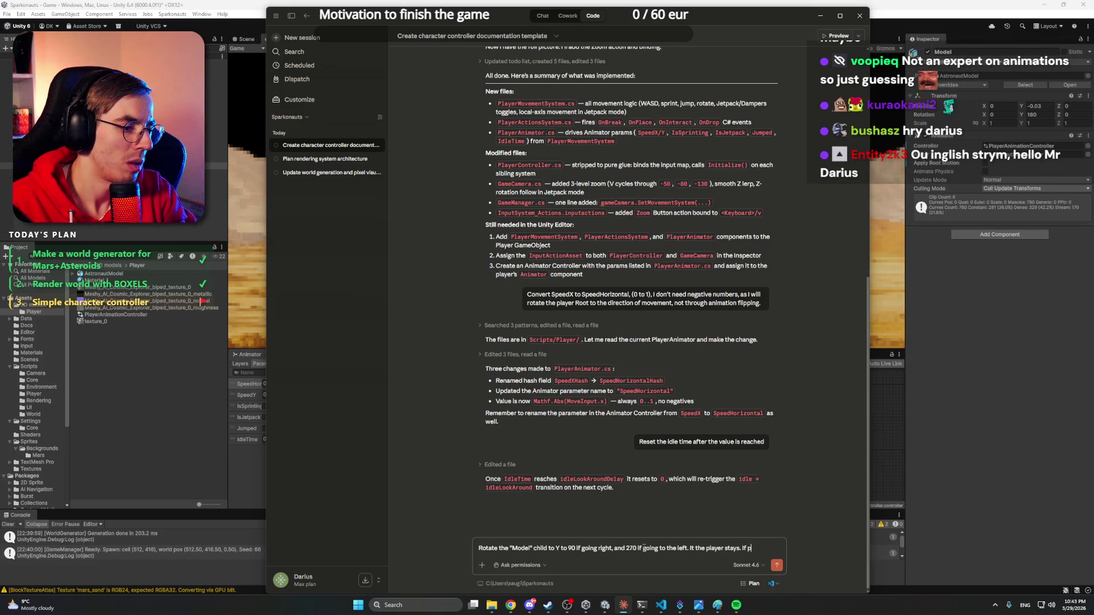
{"action": "type", "text": "layer stays in i"}
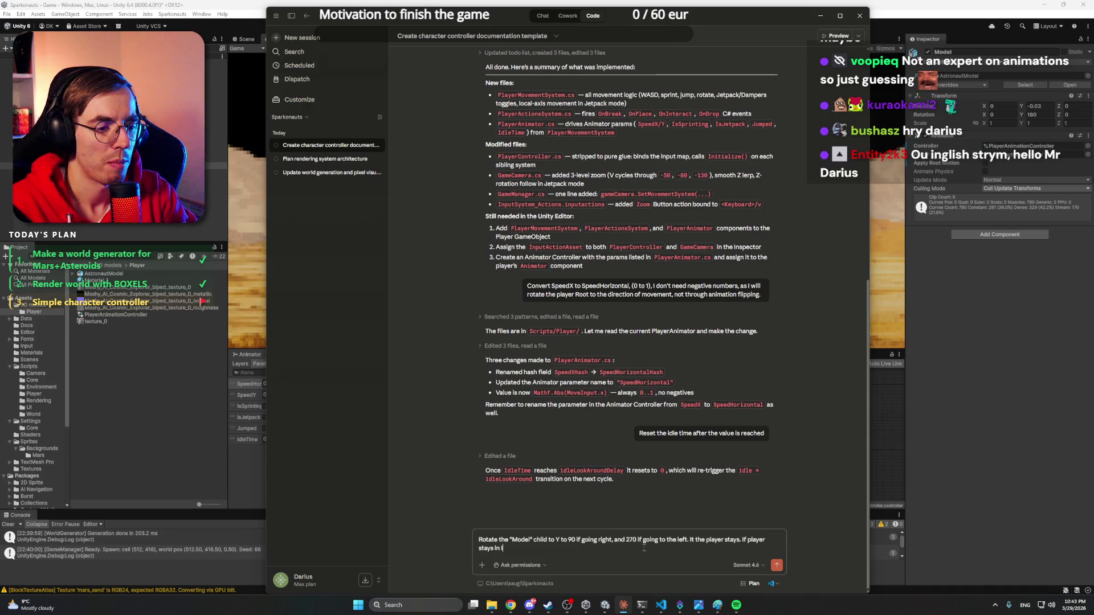
{"action": "type", "text": "dle for 3"}
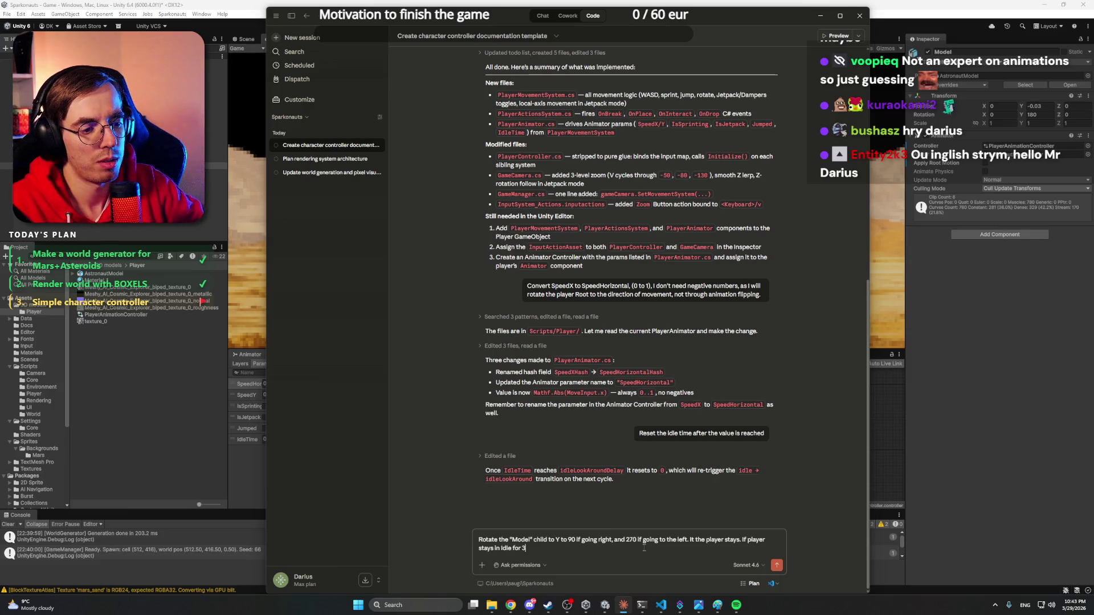
{"action": "type", "text": " seconds,"}
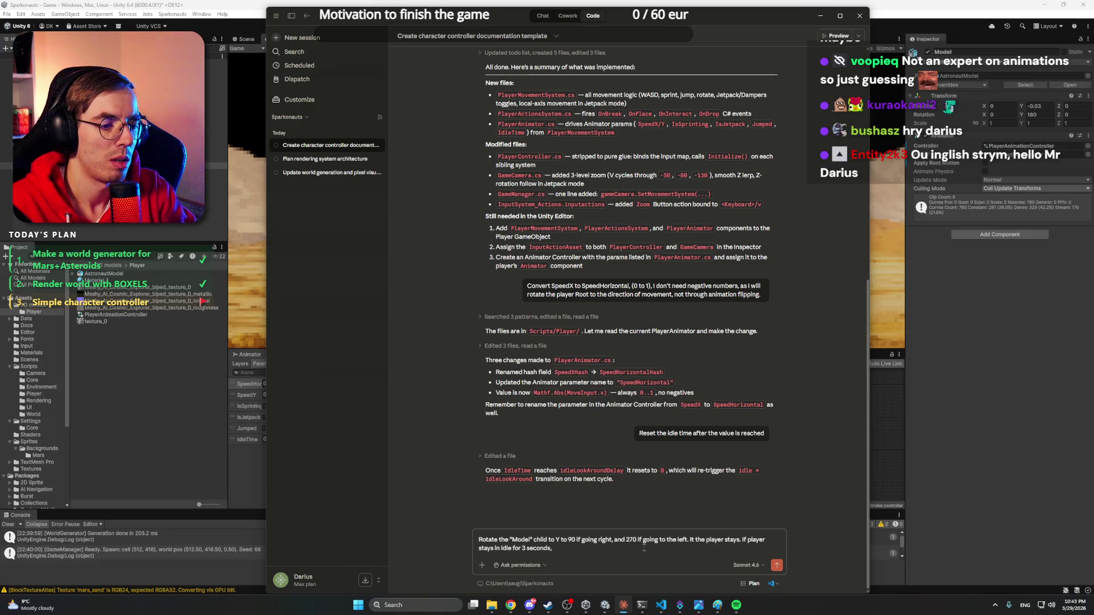
{"action": "type", "text": " rotate it ba"}
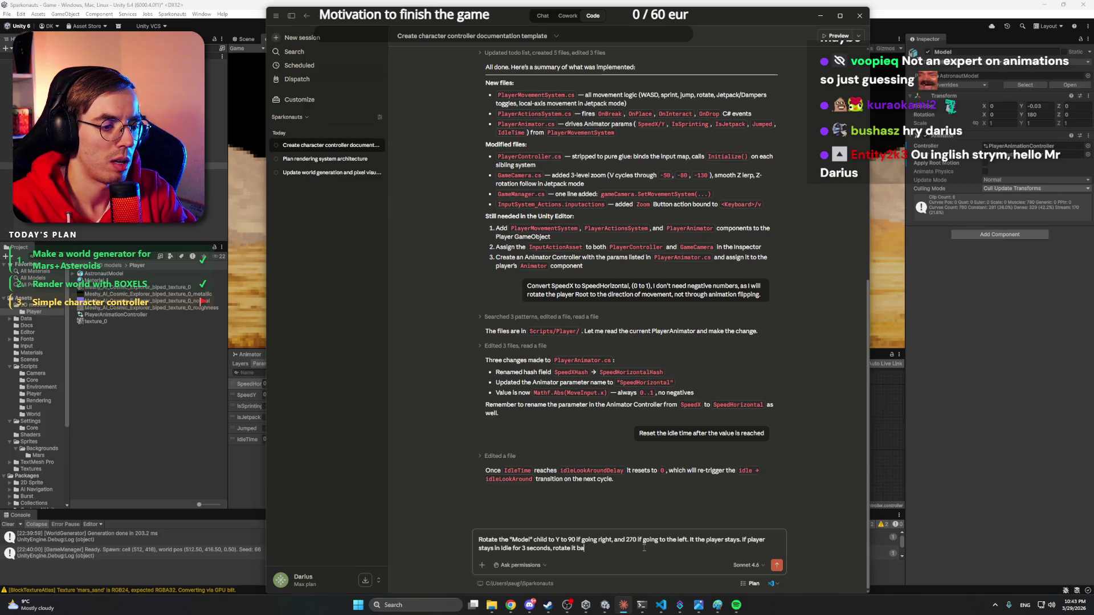
{"action": "type", "text": "c"}
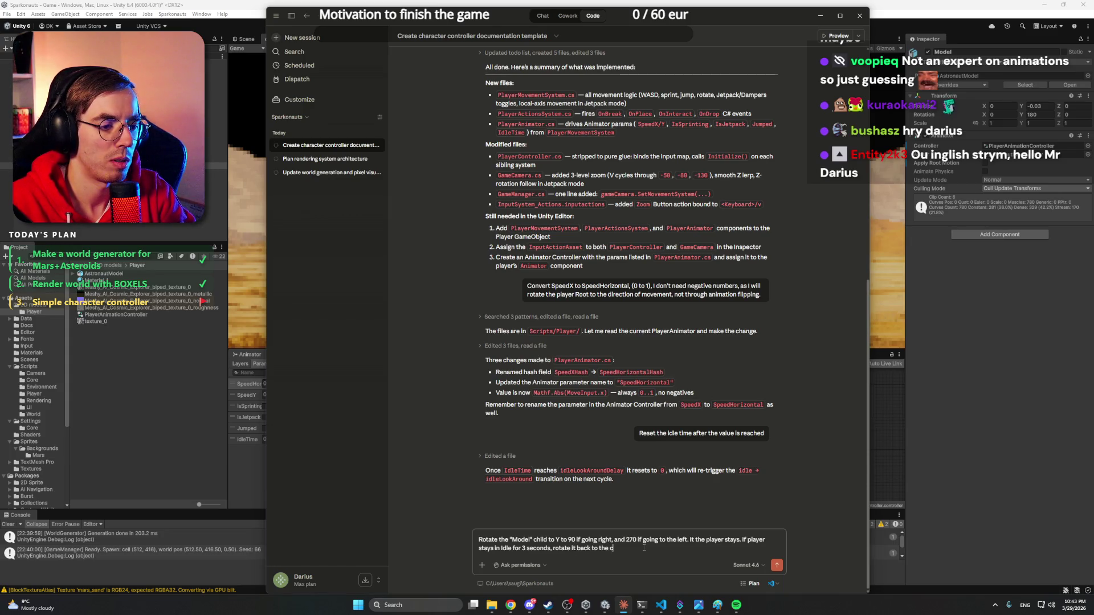
{"action": "type", "text": " the ccreen."}
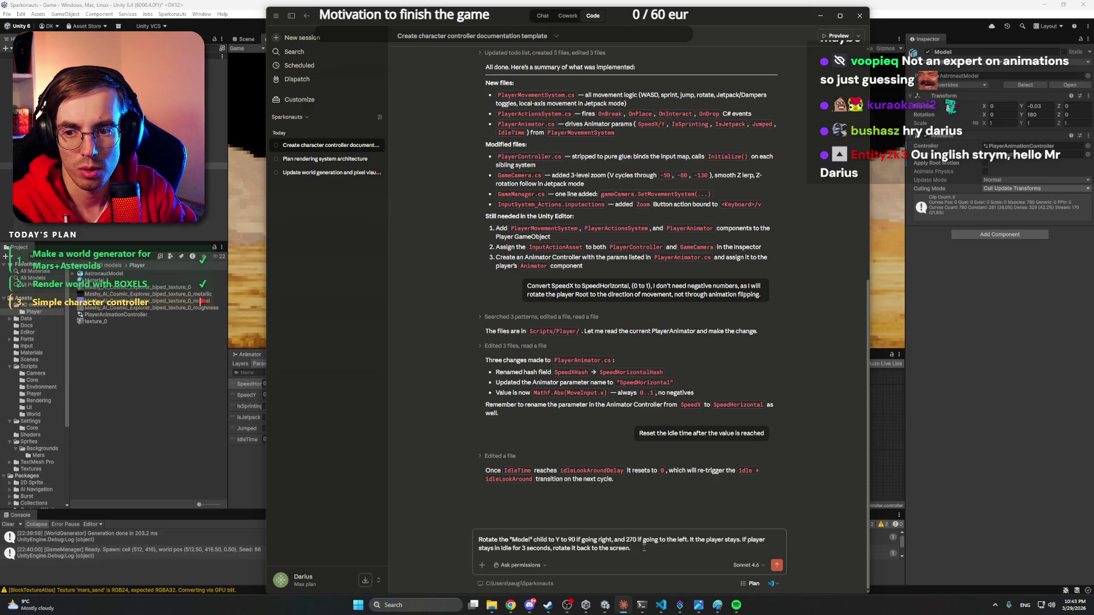
{"action": "key", "text": "Return"}
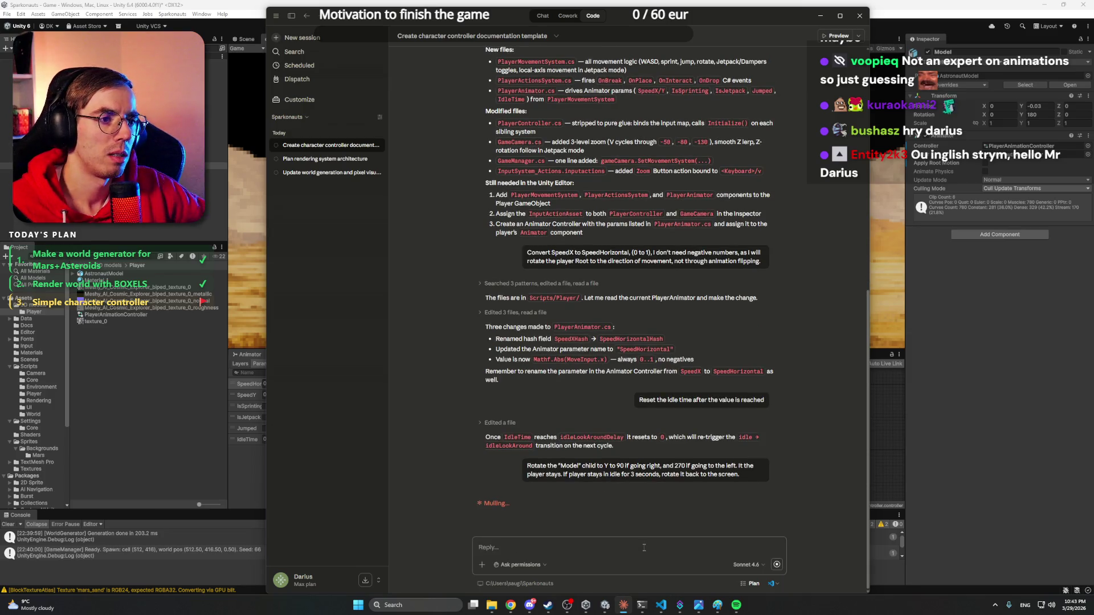
{"action": "key", "text": "alt+Tab"}
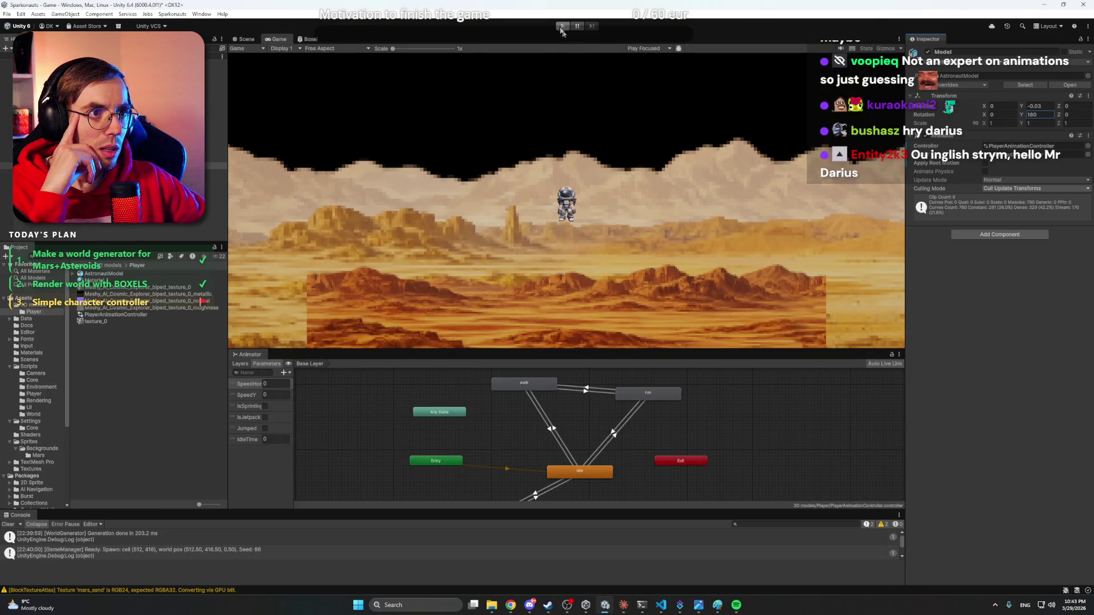
- Stop play mode and dock the Animator beside the Scene and Game views
{"action": "left_click", "coordinate": [561, 28]}
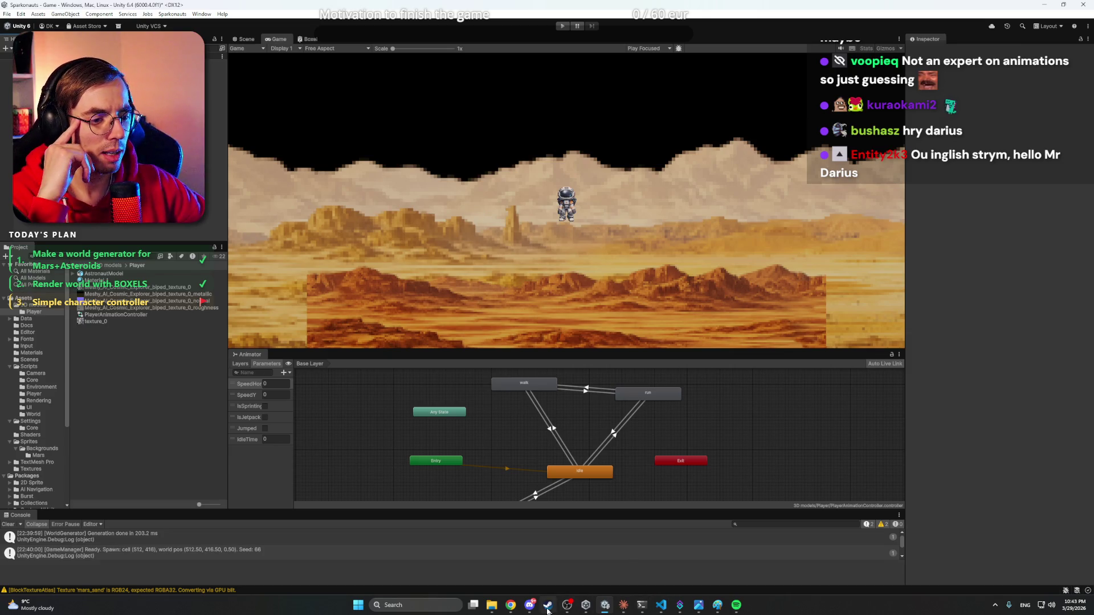
{"action": "left_click", "coordinate": [530, 606]}
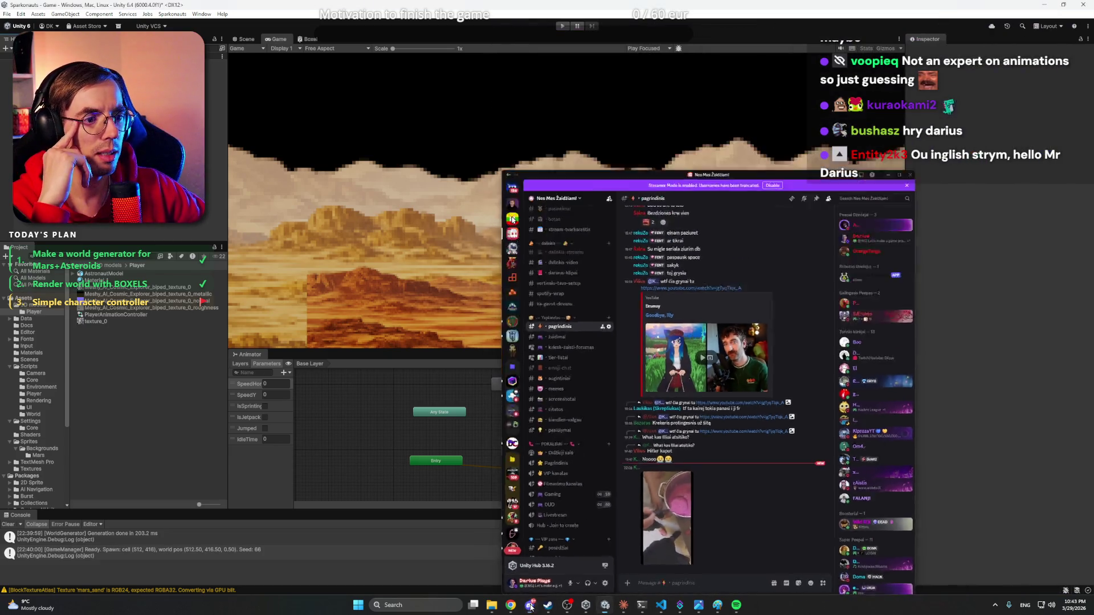
{"action": "left_click", "coordinate": [530, 605]}
{"action": "mouse_move", "coordinate": [608, 352]}
{"action": "left_mouse_down"}
{"action": "mouse_move", "coordinate": [607, 365]}
{"action": "mouse_move", "coordinate": [610, 354]}
{"action": "left_mouse_up"}
{"action": "mouse_move", "coordinate": [254, 361]}
{"action": "left_mouse_down"}
{"action": "mouse_move", "coordinate": [393, 42]}
{"action": "mouse_move", "coordinate": [276, 46]}
{"action": "left_mouse_up"}
{"action": "left_click", "coordinate": [276, 41]}
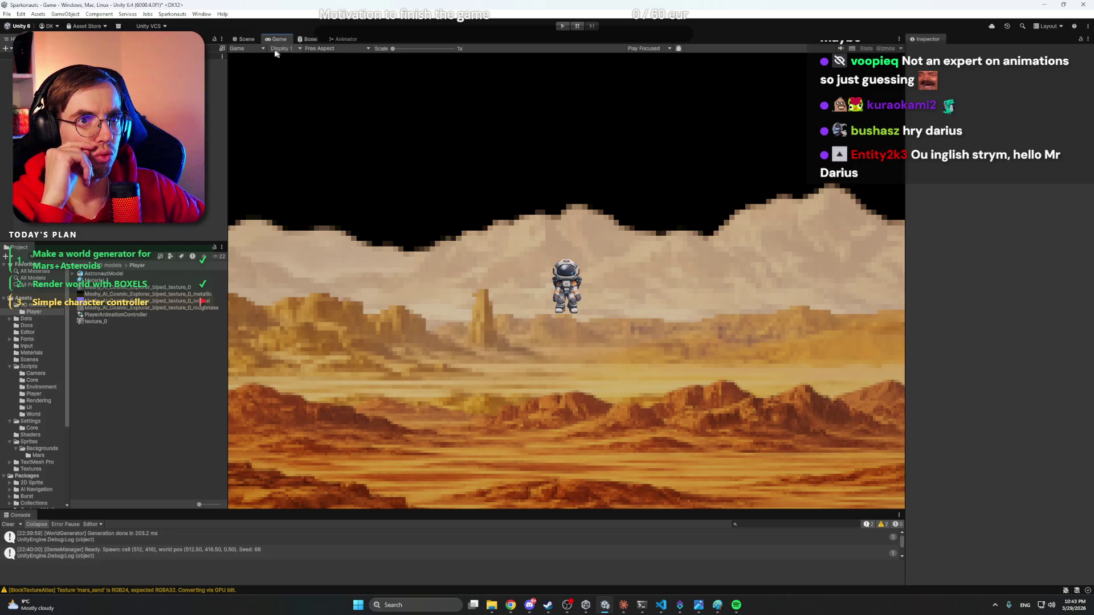
- Orbit the Scene view around the astronaut and expand AstronautModel to show its animation clips
{"action": "left_click", "coordinate": [245, 39]}
{"action": "mouse_move", "coordinate": [615, 237]}
{"action": "left_mouse_down"}
{"action": "mouse_move", "coordinate": [631, 254]}
{"action": "mouse_move", "coordinate": [735, 249]}
{"action": "mouse_move", "coordinate": [701, 251]}
{"action": "mouse_move", "coordinate": [717, 249]}
{"action": "left_mouse_up"}
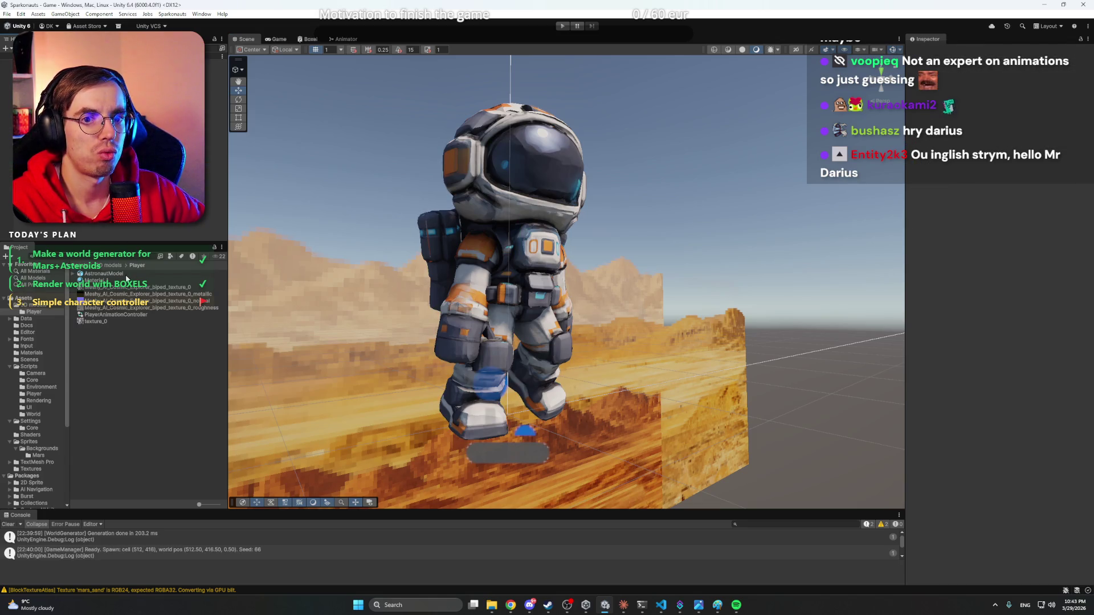
{"action": "left_click", "coordinate": [94, 274]}
{"action": "left_click", "coordinate": [74, 274]}
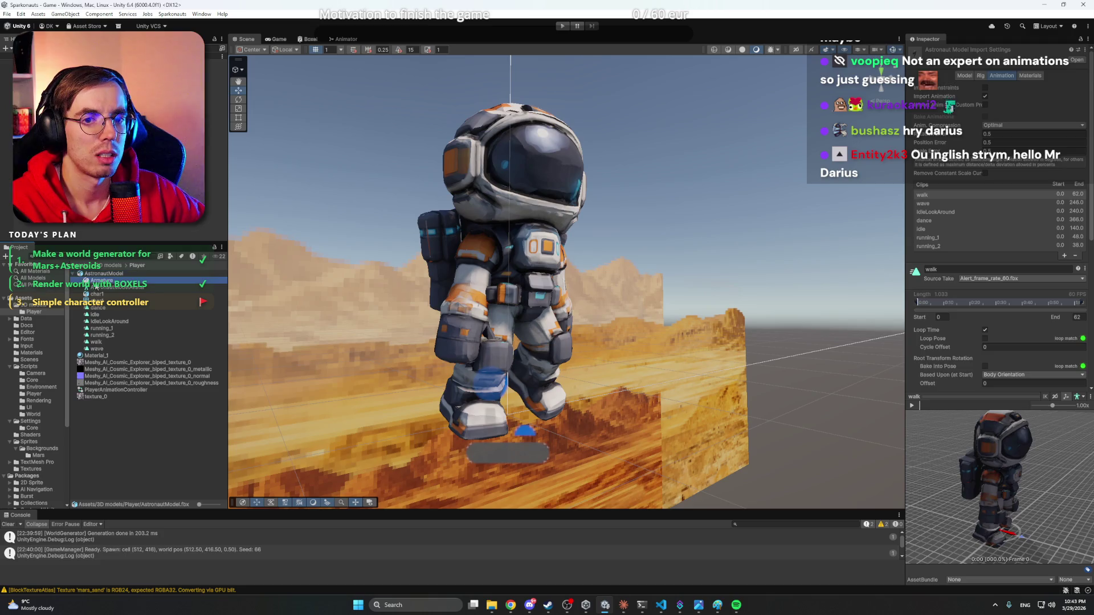
- Launch Blender 4.3 from a 'blender' Windows search and dismiss its splash screen
{"action": "left_click", "coordinate": [123, 224]}
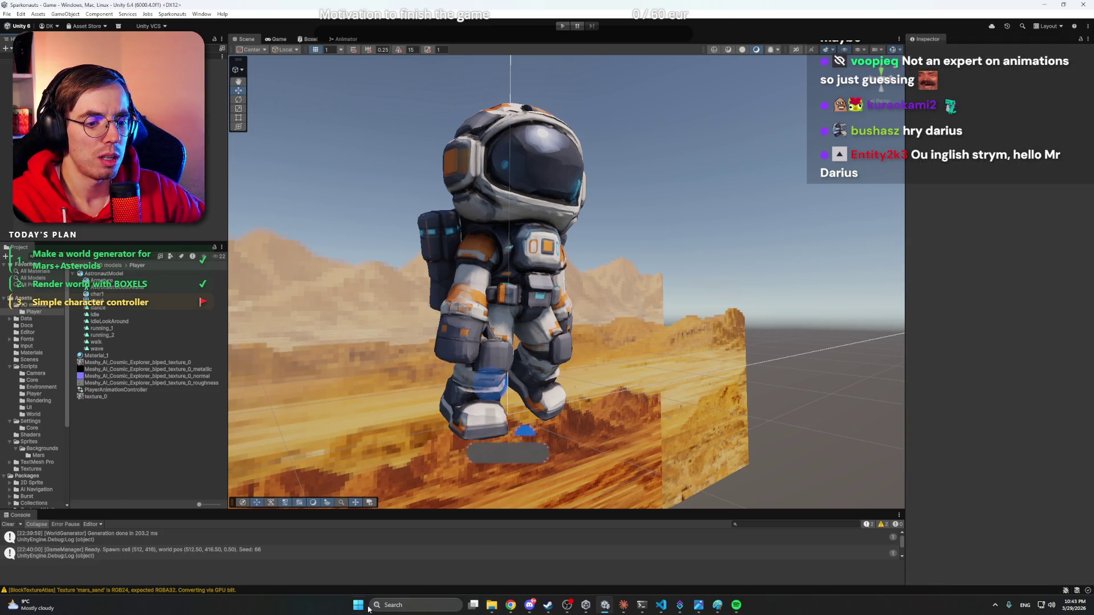
{"action": "left_click", "coordinate": [359, 605]}
{"action": "type", "text": "blender"}
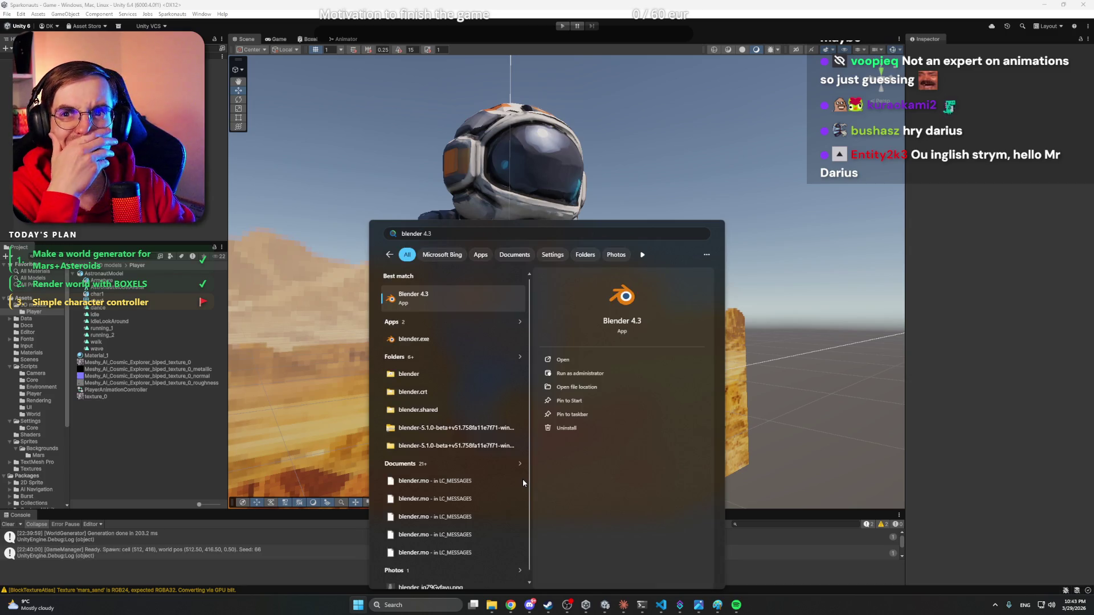
{"action": "key", "text": "Escape"}
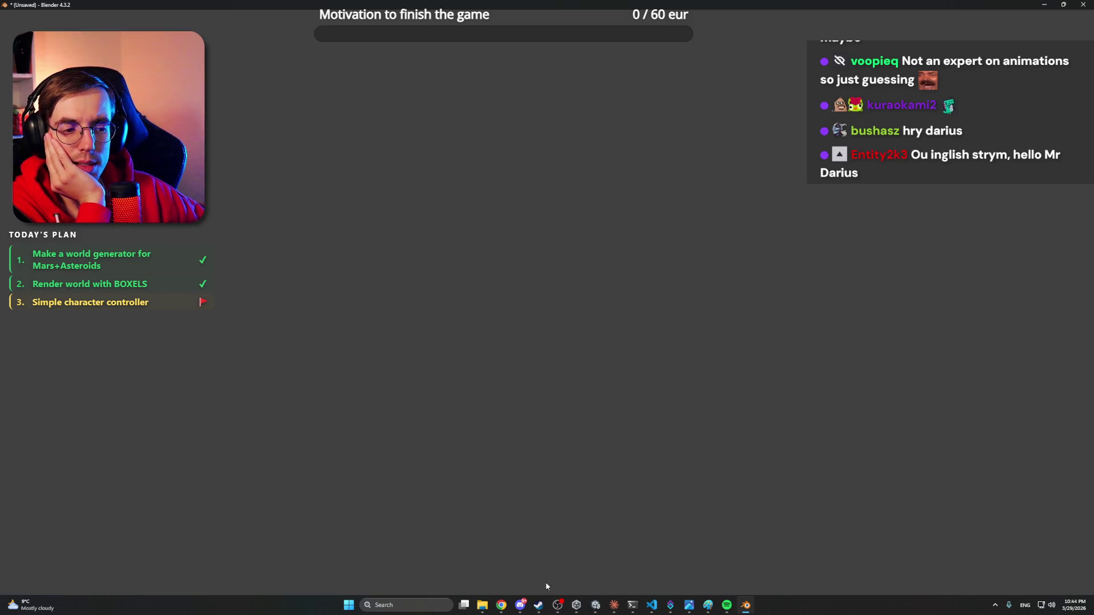
{"action": "left_click", "coordinate": [520, 606]}
{"action": "left_click", "coordinate": [520, 606]}
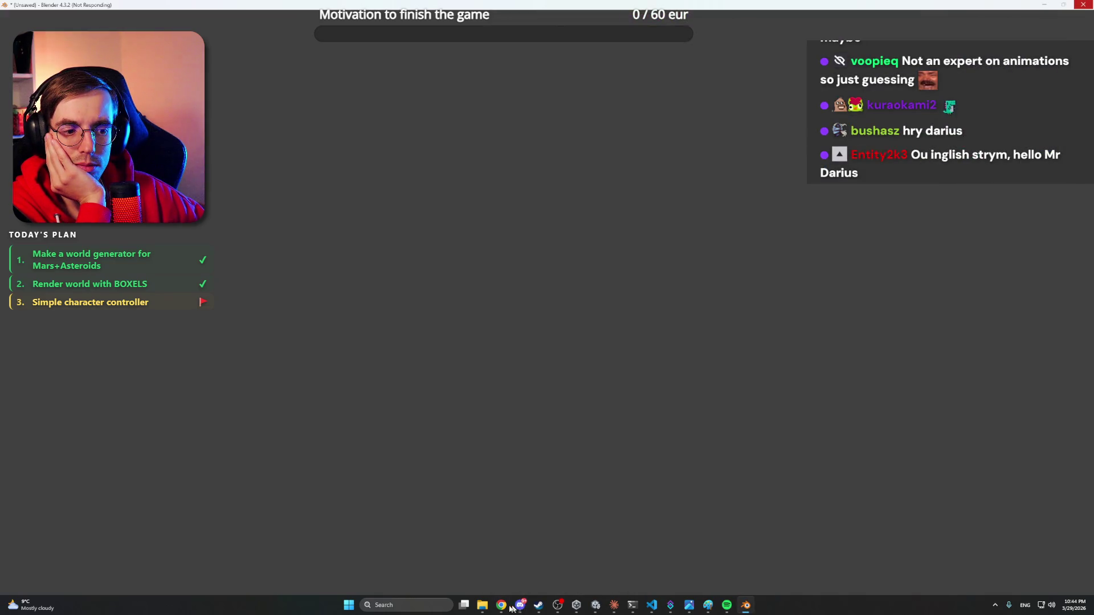
{"action": "mouse_move", "coordinate": [482, 605]}
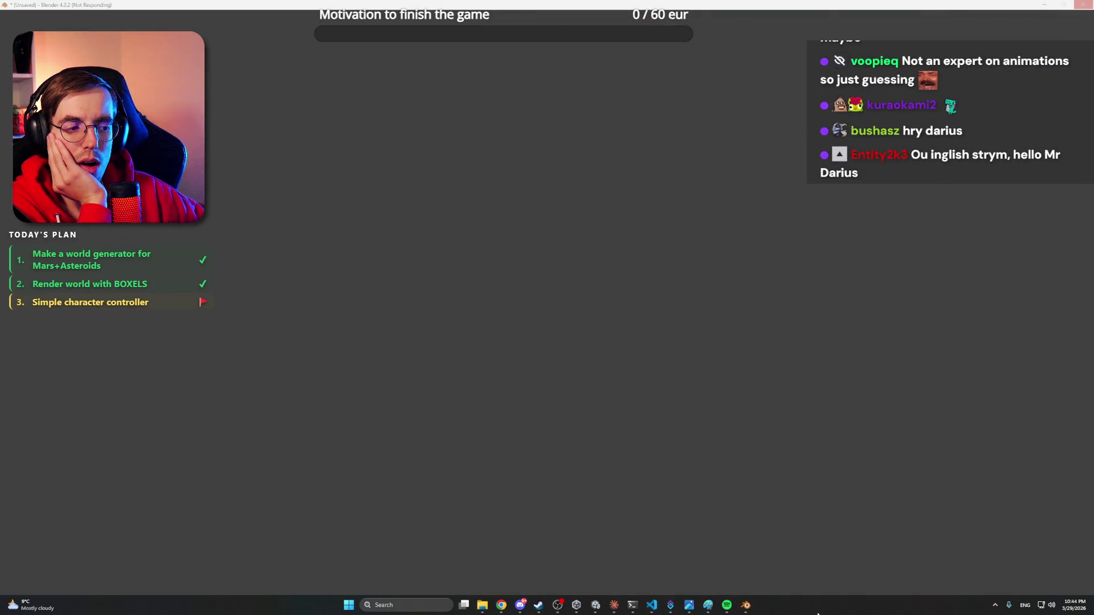
{"action": "left_click", "coordinate": [743, 606]}
{"action": "left_click", "coordinate": [743, 606]}
{"action": "left_click", "coordinate": [691, 242]}
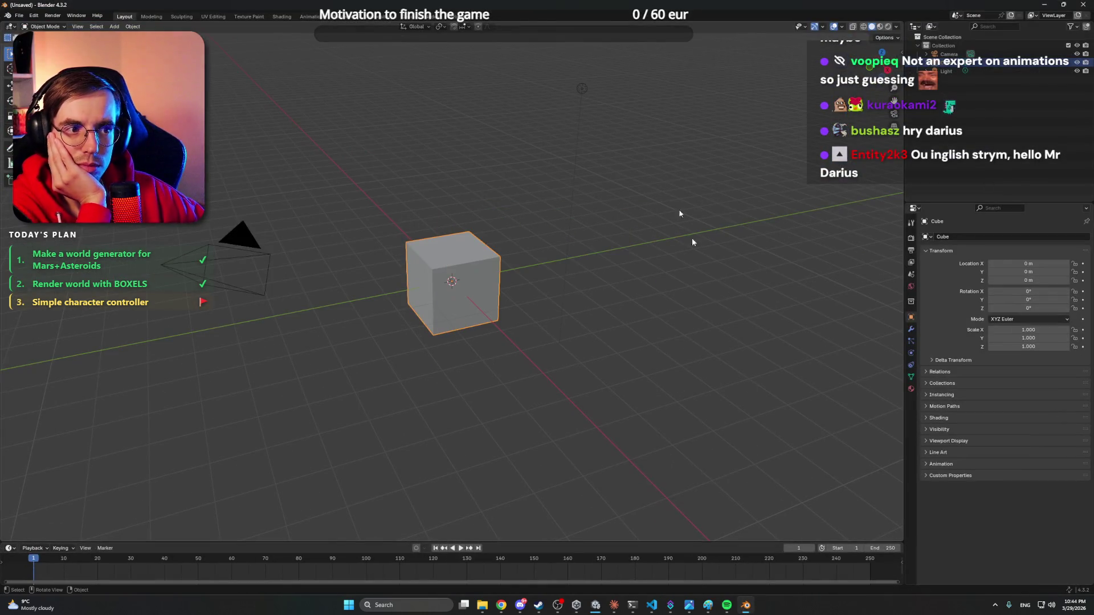
- Delete Blender's default Cube, Camera and Light, leaving an empty scene
{"action": "left_click_drag", "start_coordinate": [935, 74], "coordinate": [943, 53]}
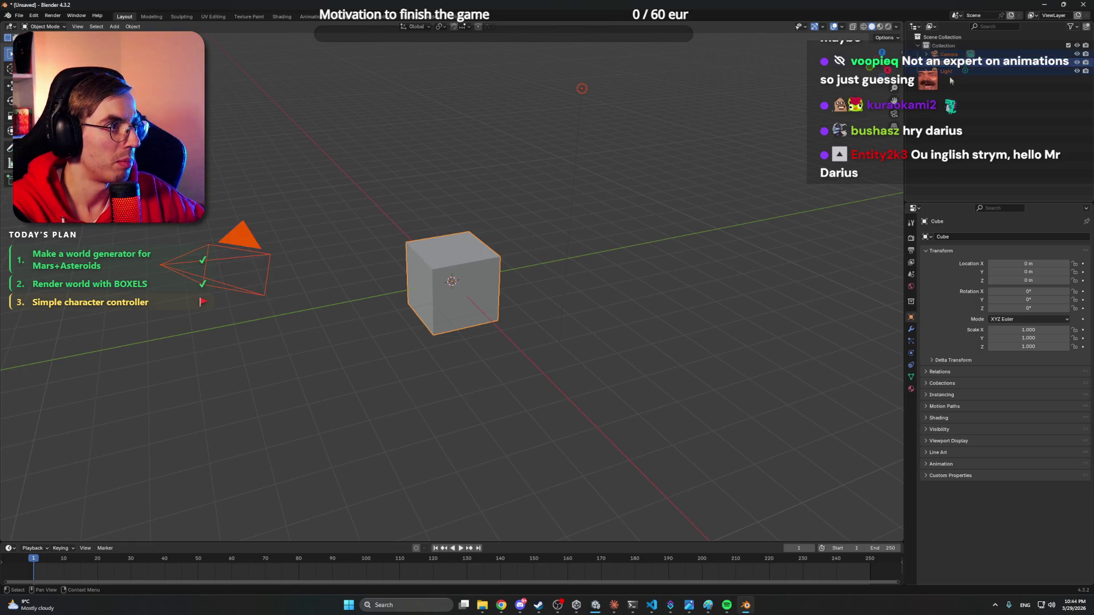
{"action": "key", "text": "x"}
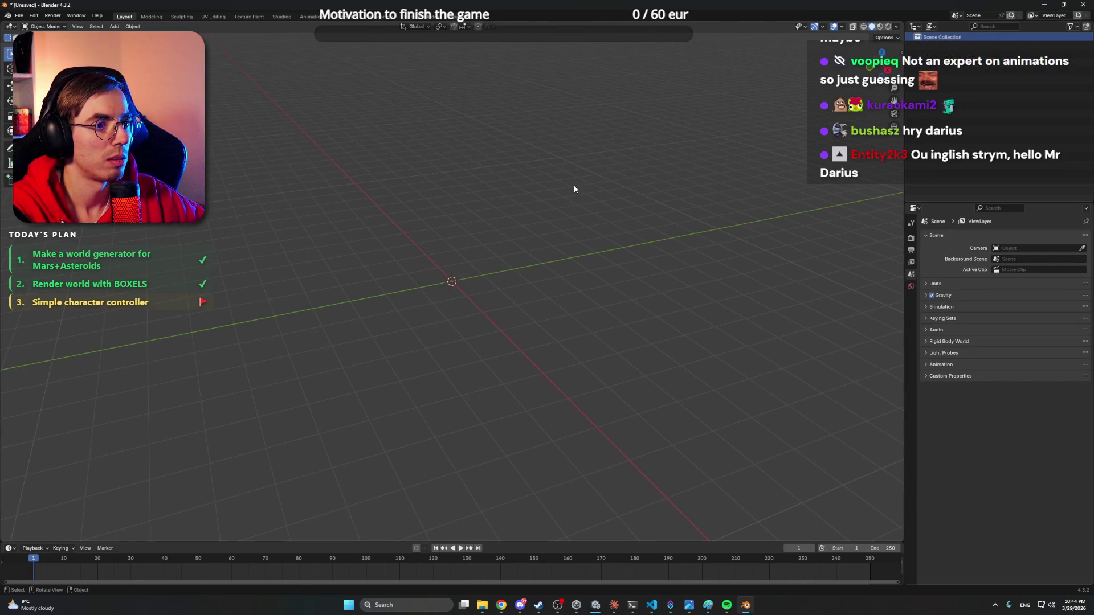
{"action": "left_click", "coordinate": [18, 15]}
{"action": "mouse_move", "coordinate": [35, 135]}
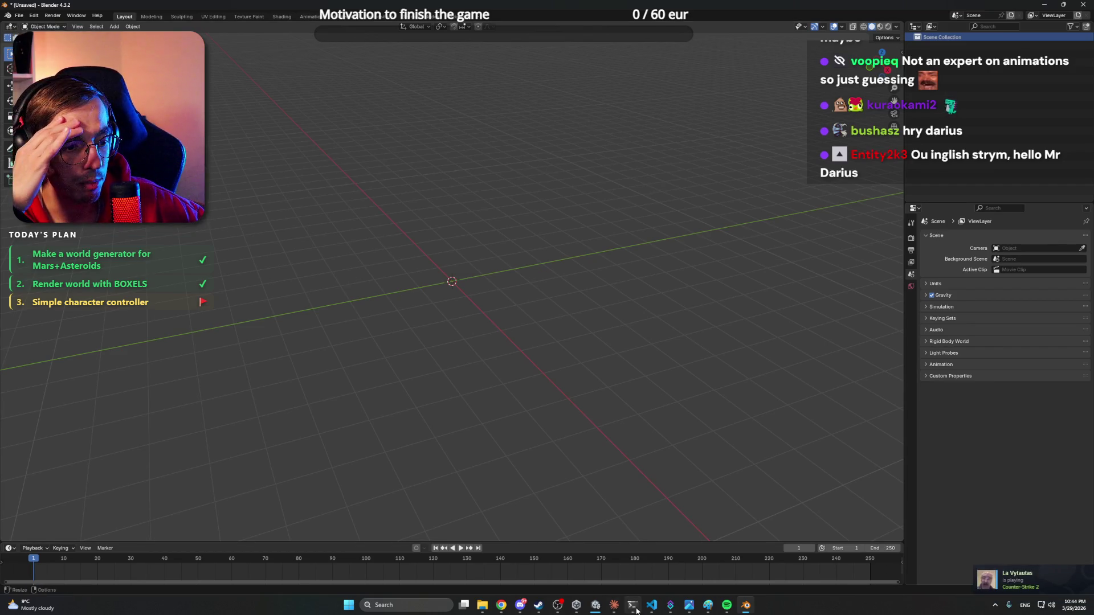
{"action": "left_click", "coordinate": [595, 608]}
- Preview the running_1 and running_2 clips, playing and orbiting running_1 in the Inspector preview
{"action": "left_click", "coordinate": [579, 608]}
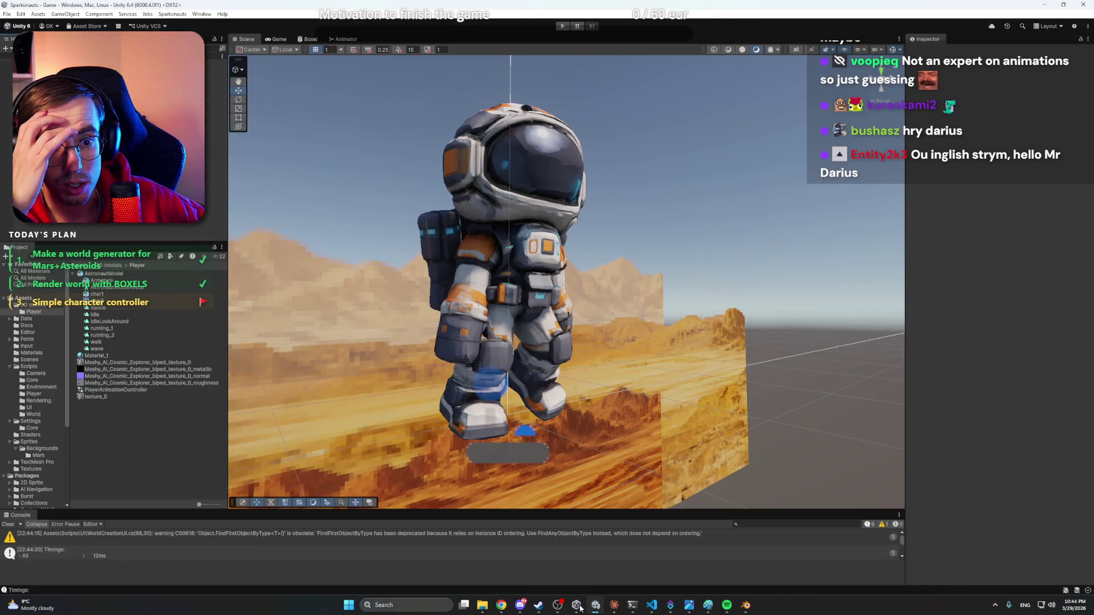
{"action": "mouse_move", "coordinate": [593, 609]}
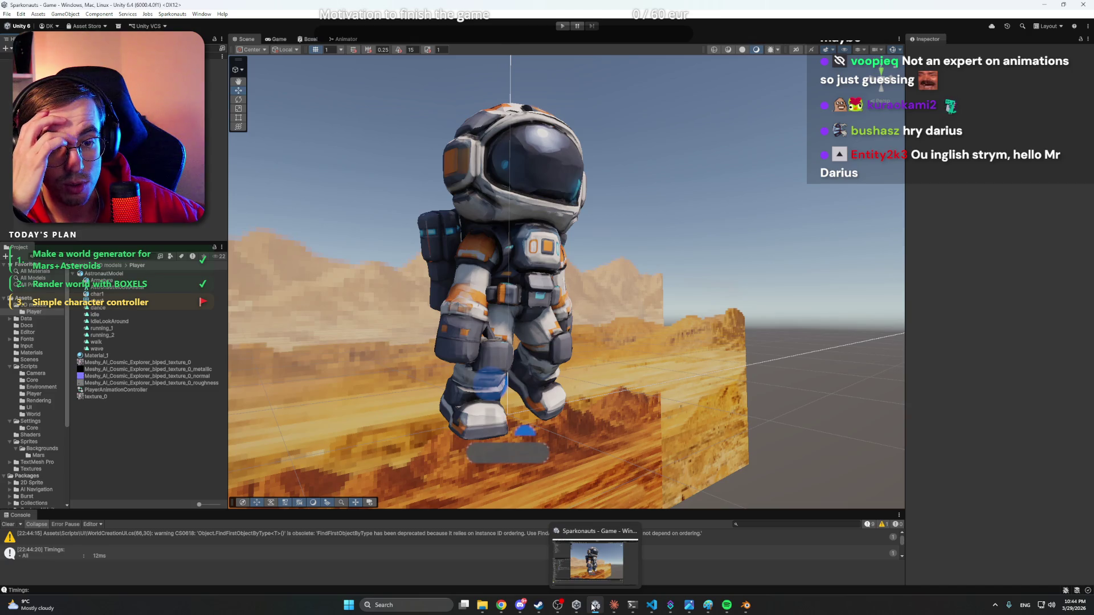
{"action": "left_click", "coordinate": [124, 327]}
{"action": "left_click", "coordinate": [115, 335]}
{"action": "left_click", "coordinate": [117, 329]}
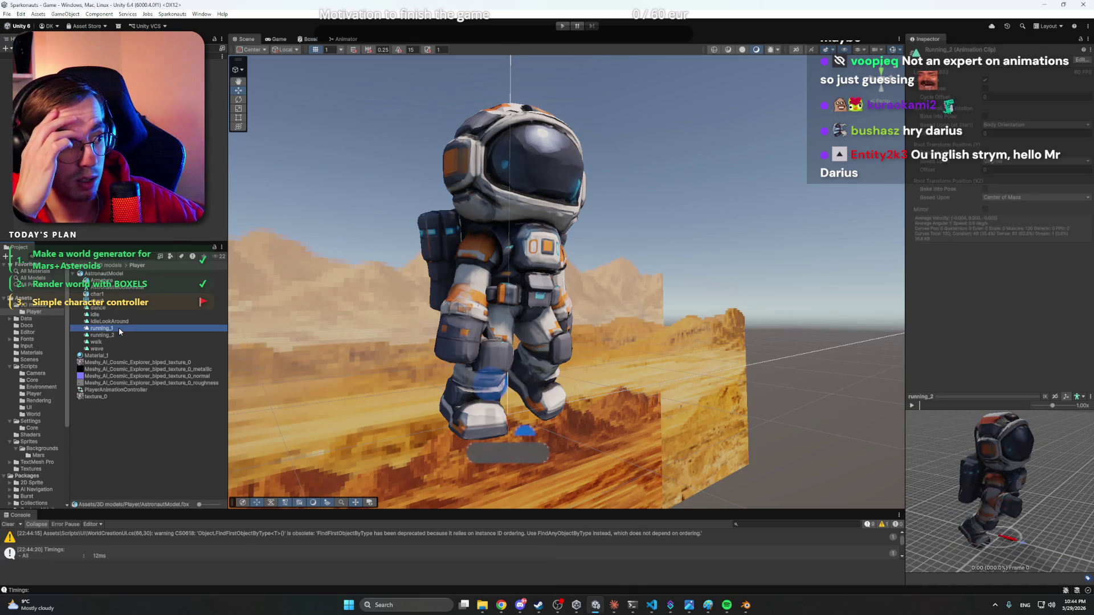
{"action": "left_click", "coordinate": [912, 406]}
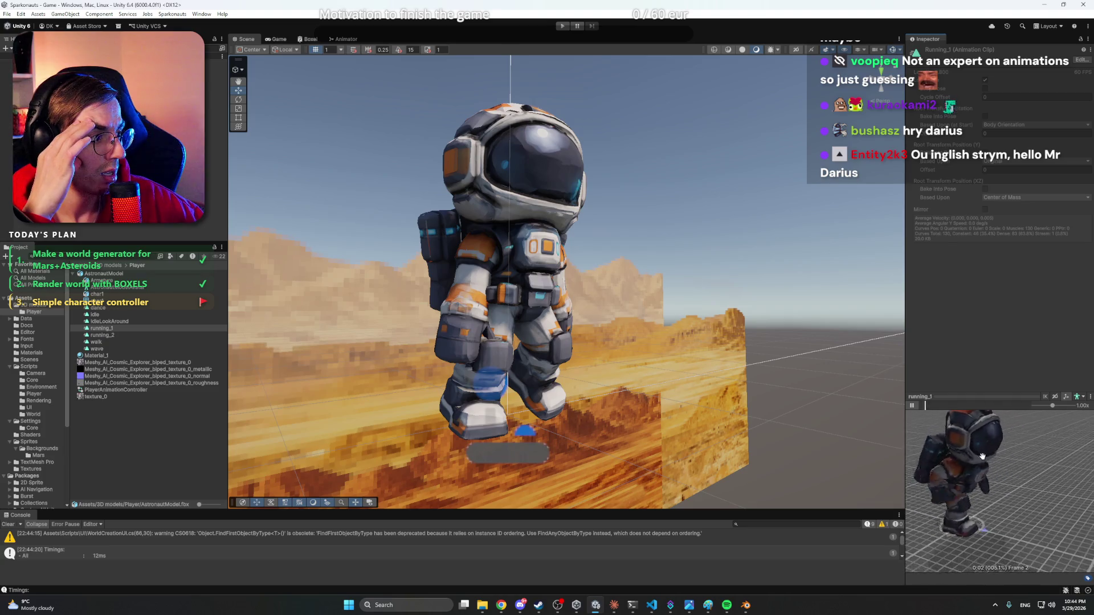
{"action": "left_click_drag", "start_coordinate": [1017, 475], "coordinate": [948, 455]}
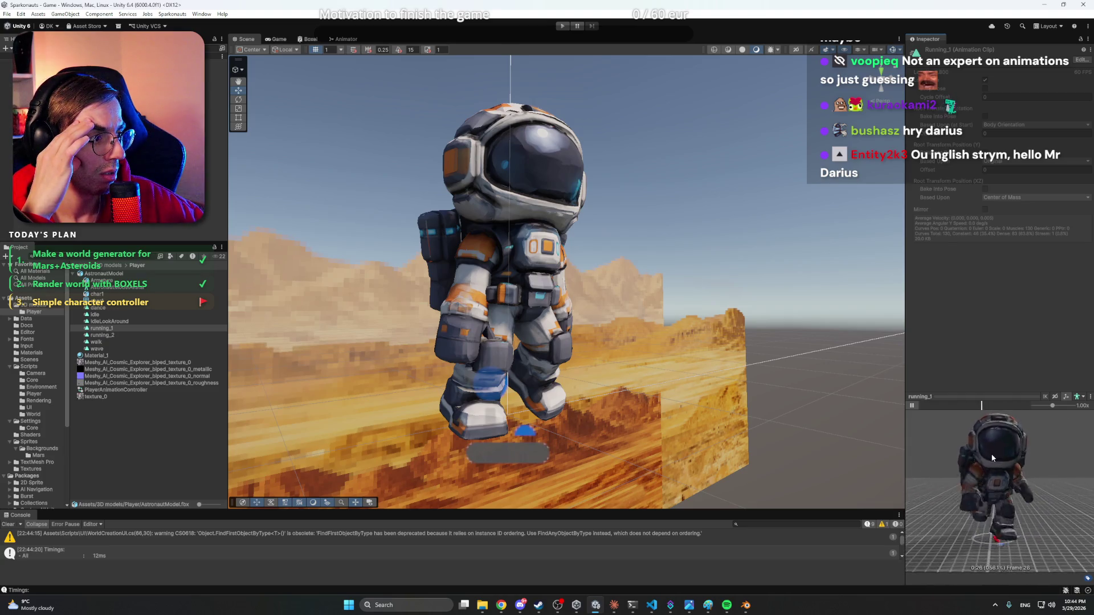
{"action": "left_click", "coordinate": [912, 405]}
- Show the AstronautModel import settings in Unity, then switch back to Blender
{"action": "left_click", "coordinate": [1054, 5]}
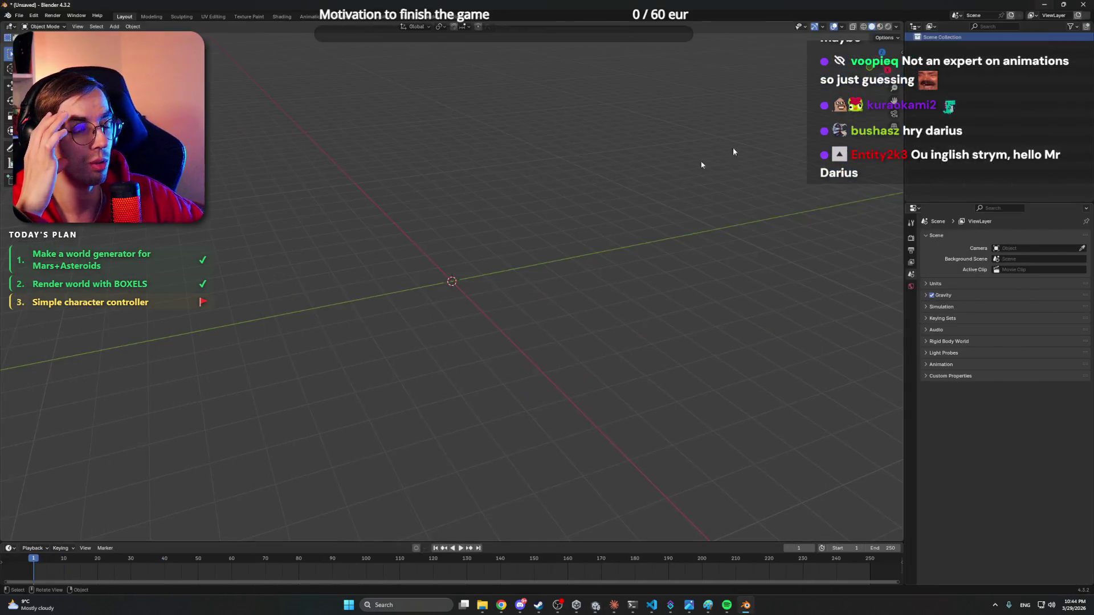
{"action": "left_click", "coordinate": [596, 605]}
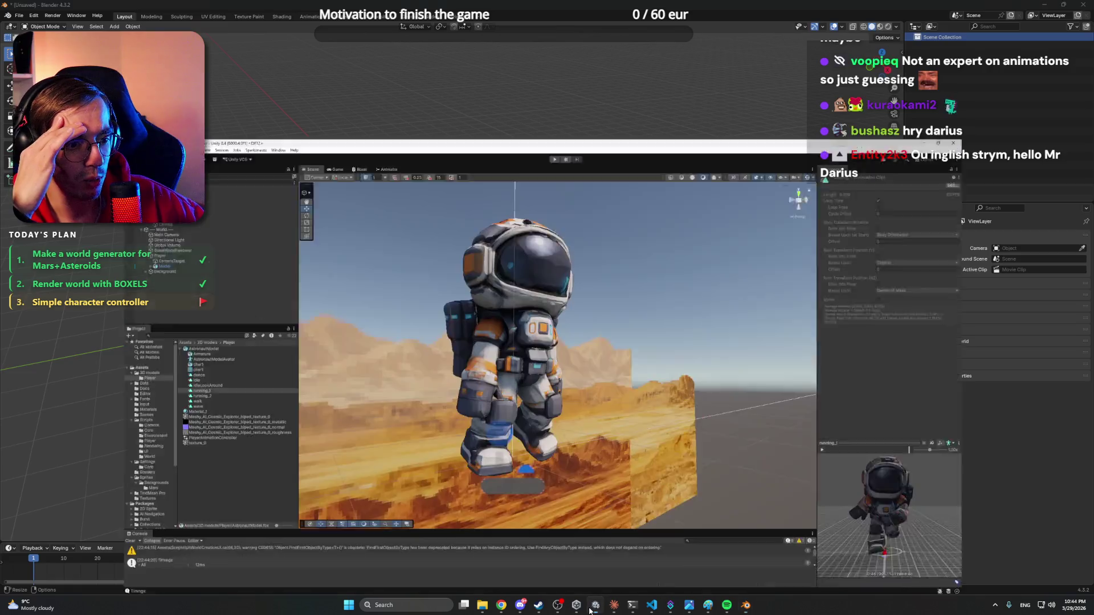
{"action": "left_click", "coordinate": [127, 277]}
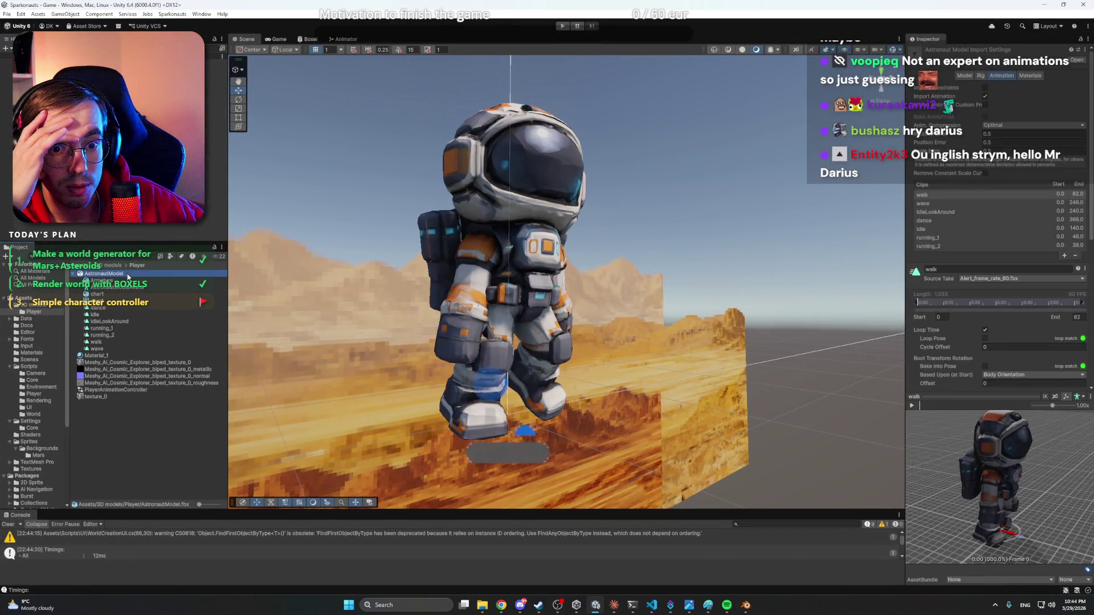
{"action": "key", "text": "alt+Tab"}
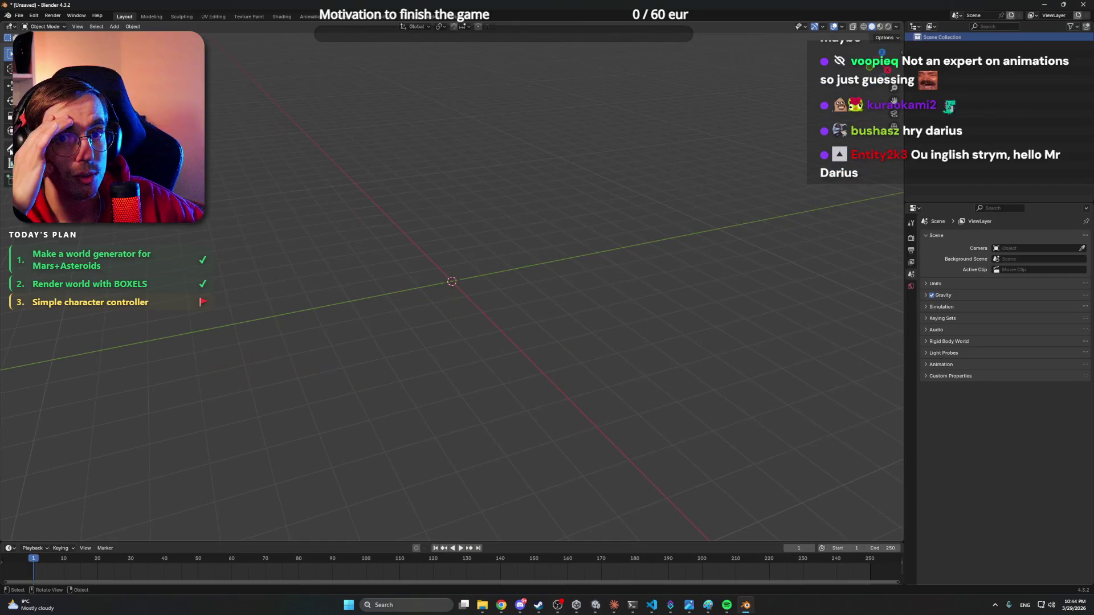
- Start an FBX import from Blender's File > Import menu
{"action": "left_click", "coordinate": [19, 15]}
{"action": "mouse_move", "coordinate": [52, 136]}
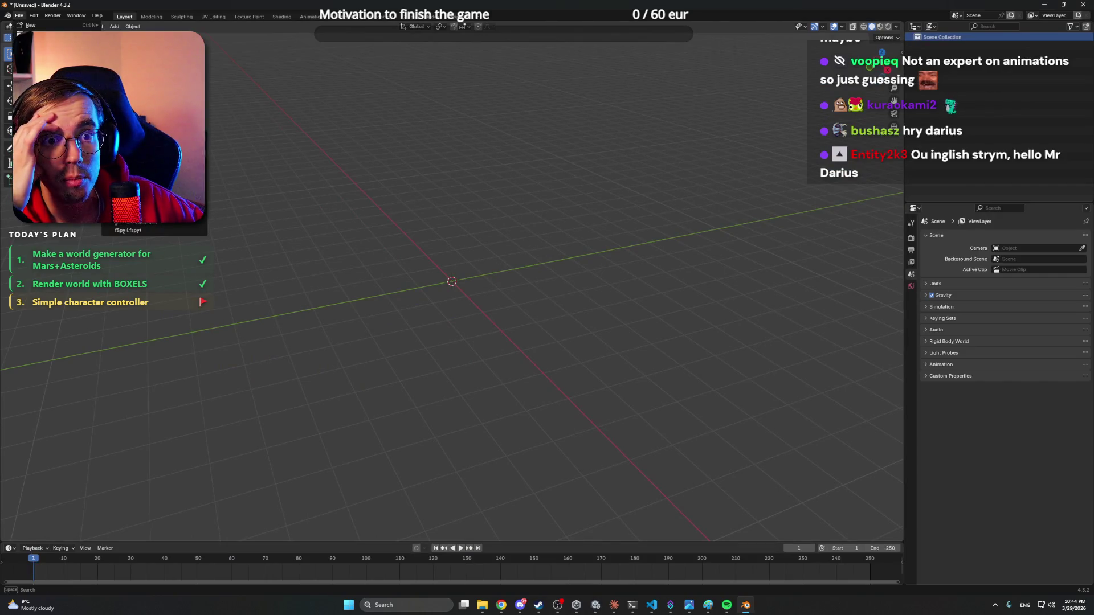
{"action": "left_click", "coordinate": [126, 197]}
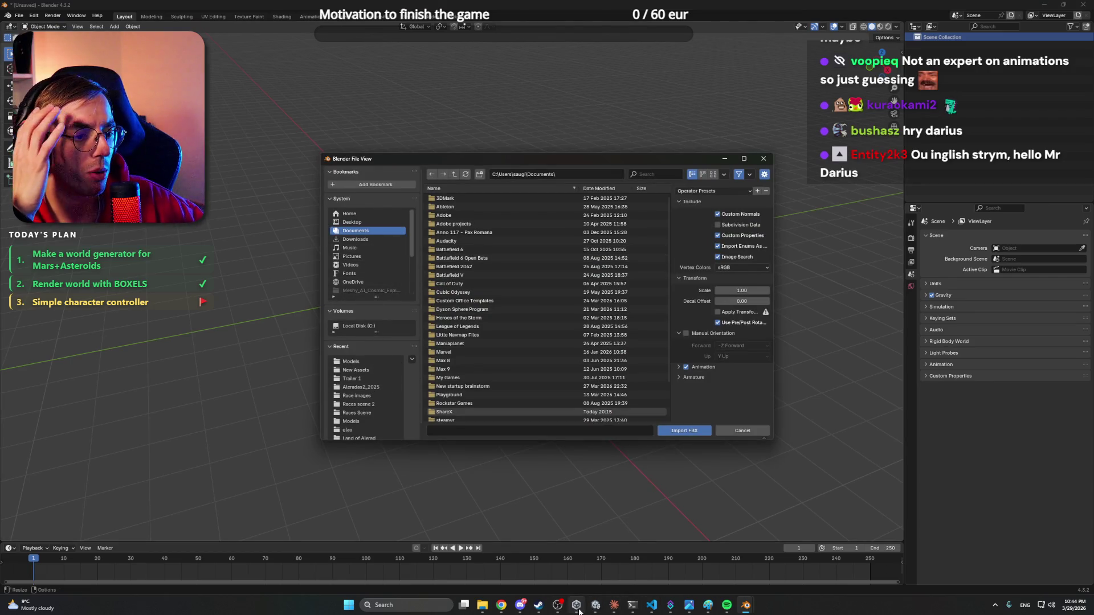
{"action": "scroll", "coordinate": [386, 396], "scroll_direction": "down", "scroll_amount": 1}
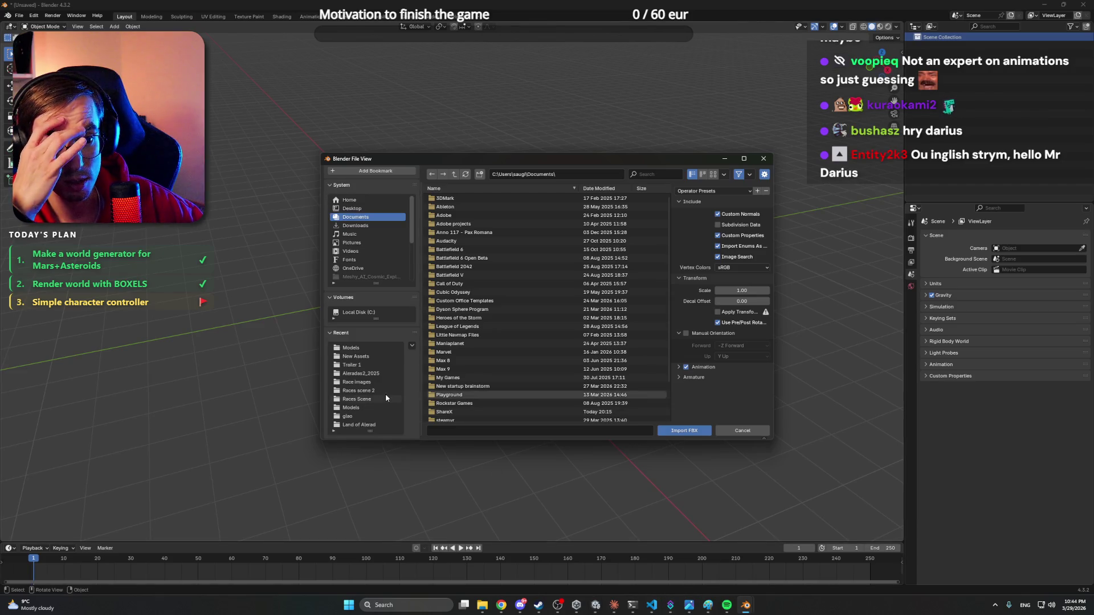
{"action": "scroll", "coordinate": [369, 387], "scroll_direction": "up", "scroll_amount": 1}
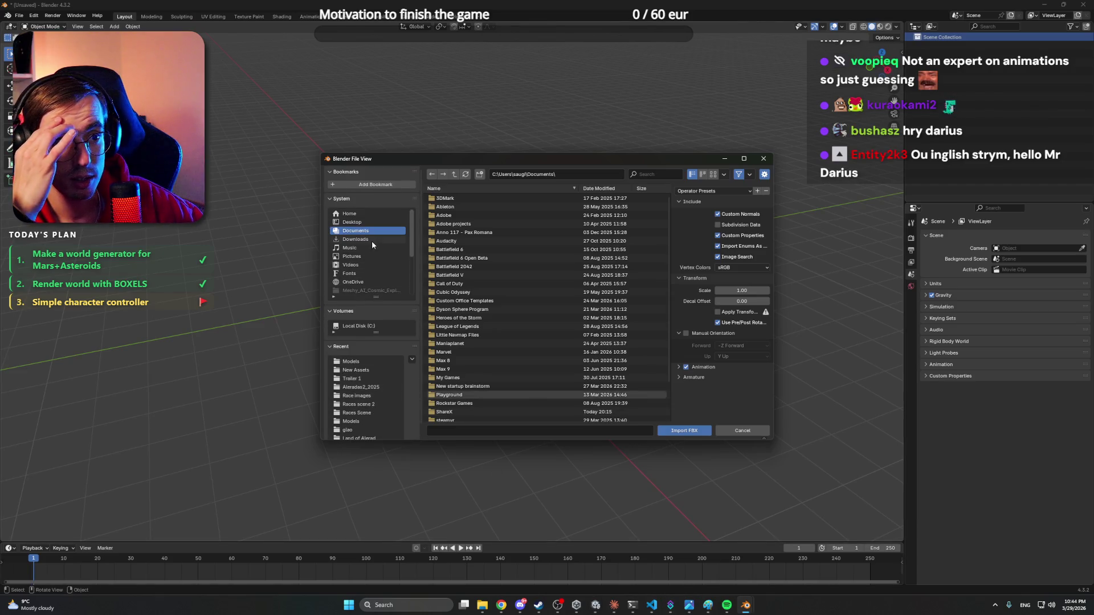
{"action": "scroll", "coordinate": [366, 230], "scroll_direction": "down", "scroll_amount": 5}
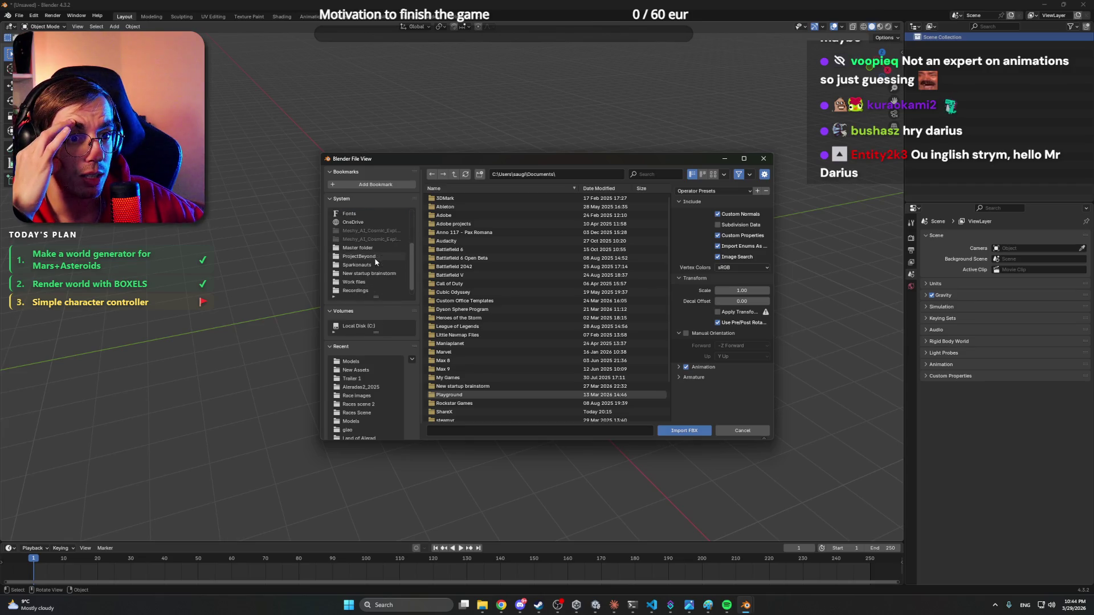
- Browse to Sparkonauts\Sparkonauts\Assets\3D models\Player and import AstronautModel.fbx
{"action": "left_click", "coordinate": [375, 256]}
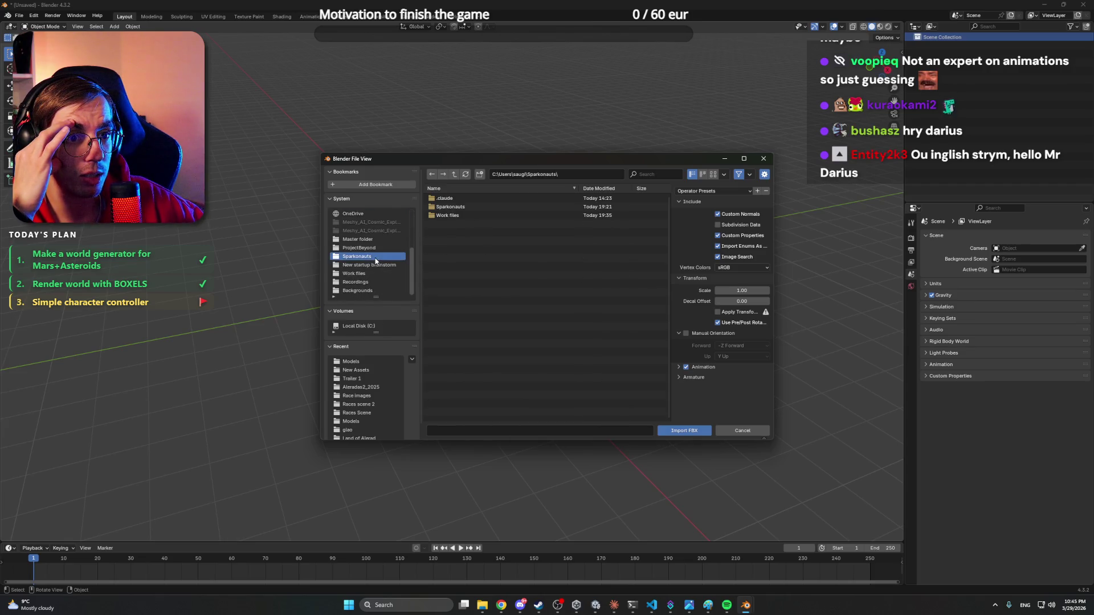
{"action": "double_click", "coordinate": [472, 207]}
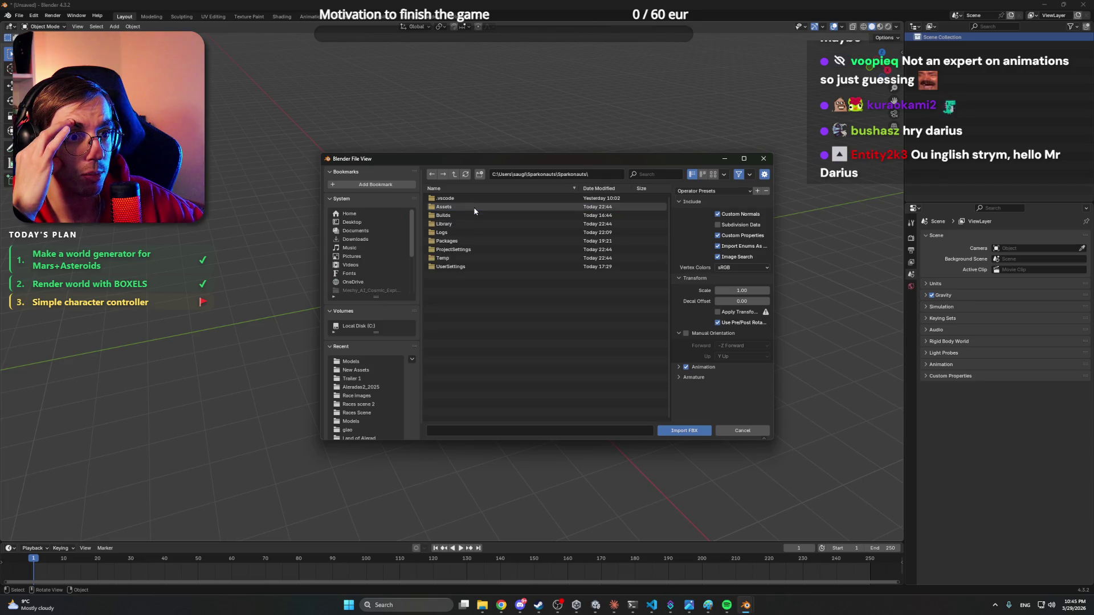
{"action": "left_click", "coordinate": [475, 208]}
{"action": "double_click", "coordinate": [474, 209]}
{"action": "double_click", "coordinate": [474, 199]}
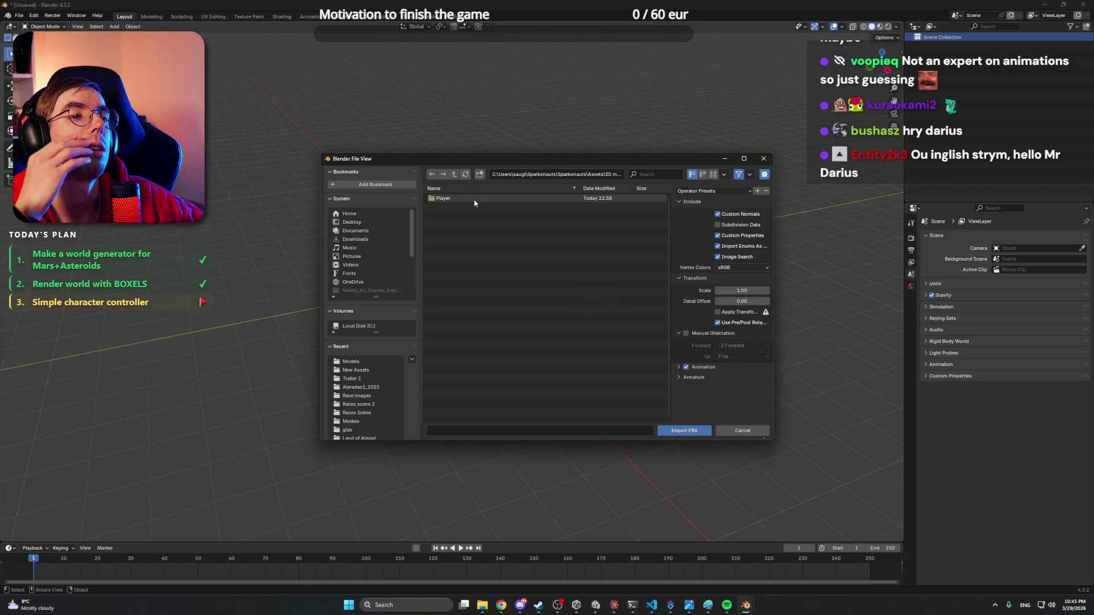
{"action": "double_click", "coordinate": [475, 198]}
{"action": "double_click", "coordinate": [474, 199]}
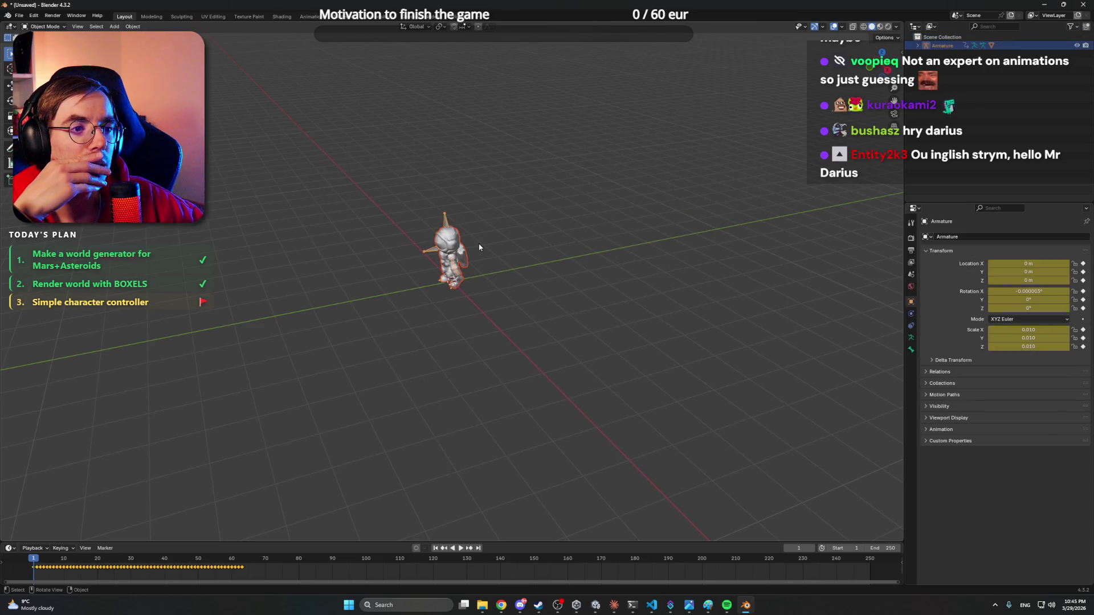
- Box-select the astronaut's armature and mesh, then zoom and orbit in for a close look
{"action": "right_click", "coordinate": [446, 305]}
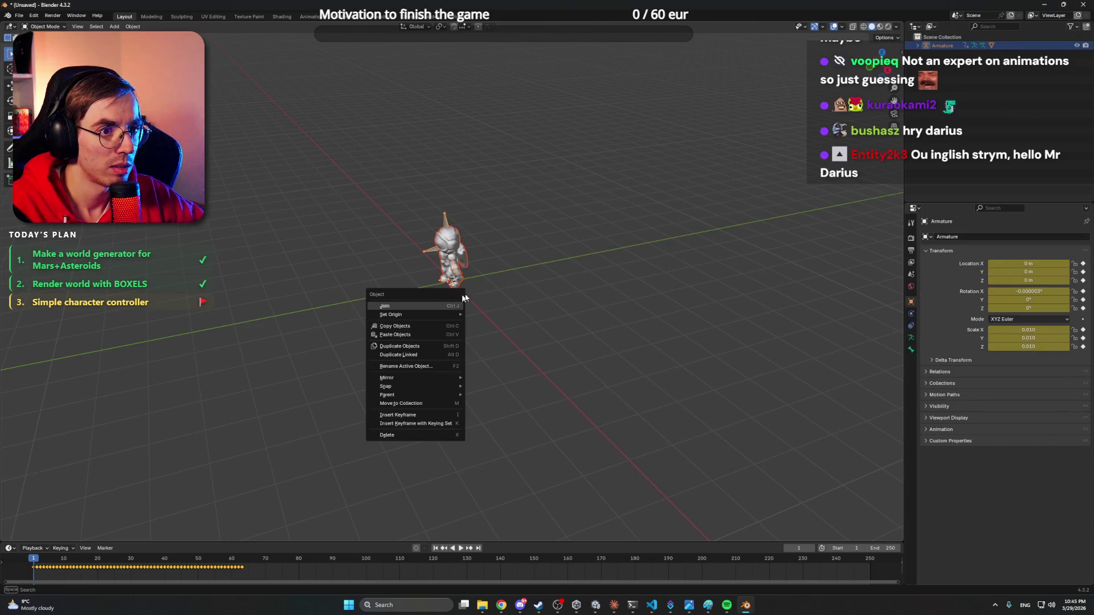
{"action": "left_click", "coordinate": [485, 290]}
{"action": "left_click_drag", "start_coordinate": [498, 205], "coordinate": [412, 291]}
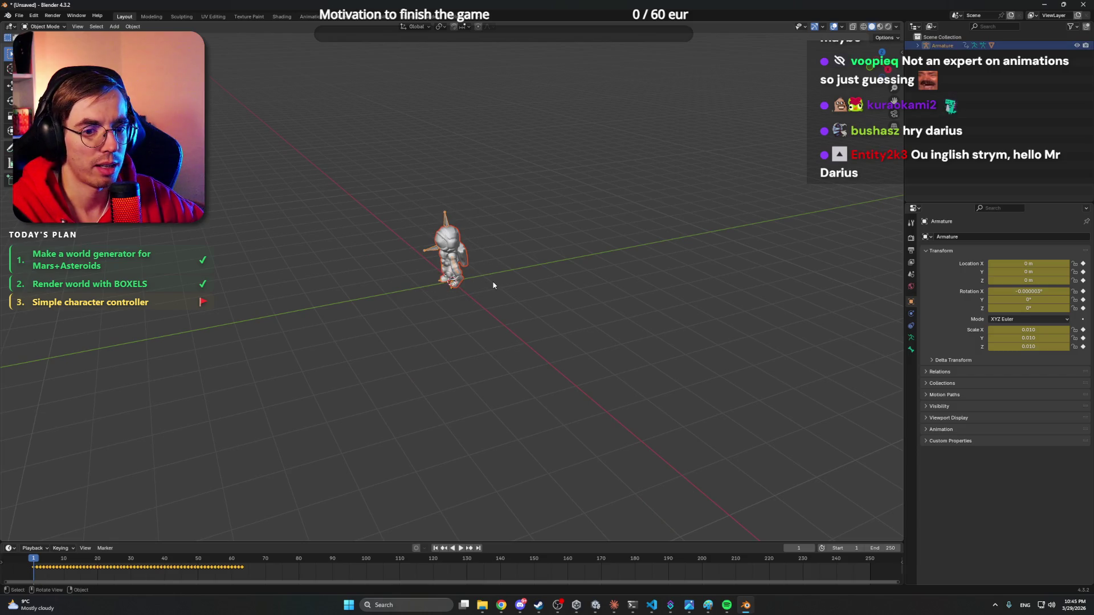
{"action": "scroll", "coordinate": [484, 268], "scroll_direction": "up", "scroll_amount": 7}
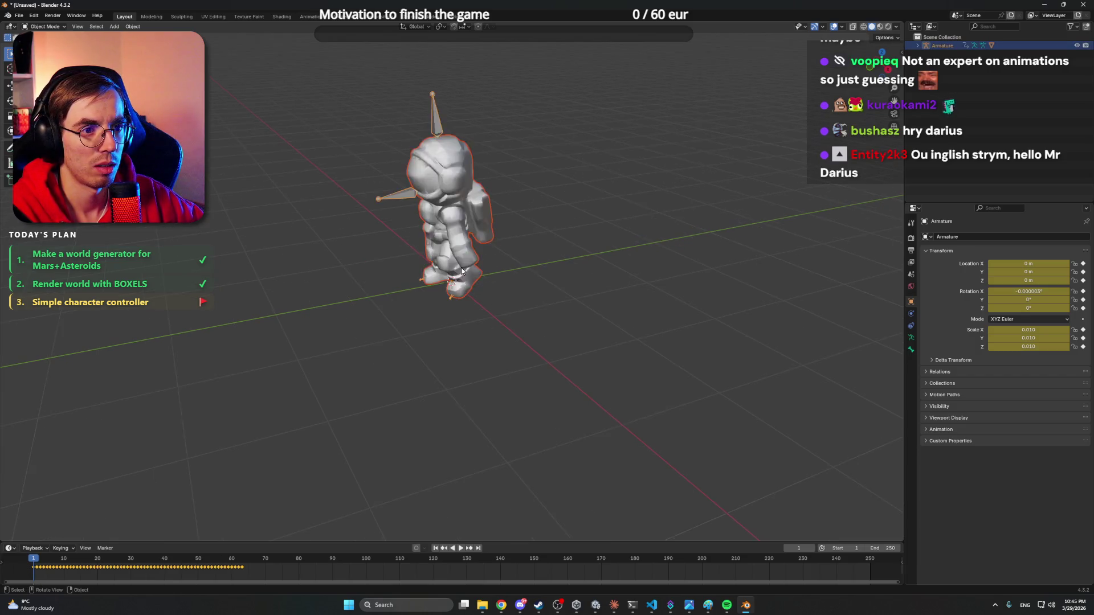
{"action": "mouse_move", "coordinate": [461, 371]}
{"action": "left_mouse_down"}
{"action": "mouse_move", "coordinate": [504, 320]}
{"action": "mouse_move", "coordinate": [613, 347]}
{"action": "mouse_move", "coordinate": [437, 345]}
{"action": "mouse_move", "coordinate": [506, 346]}
{"action": "mouse_move", "coordinate": [557, 312]}
{"action": "mouse_move", "coordinate": [640, 313]}
{"action": "mouse_move", "coordinate": [528, 316]}
{"action": "mouse_move", "coordinate": [570, 313]}
{"action": "left_mouse_up"}
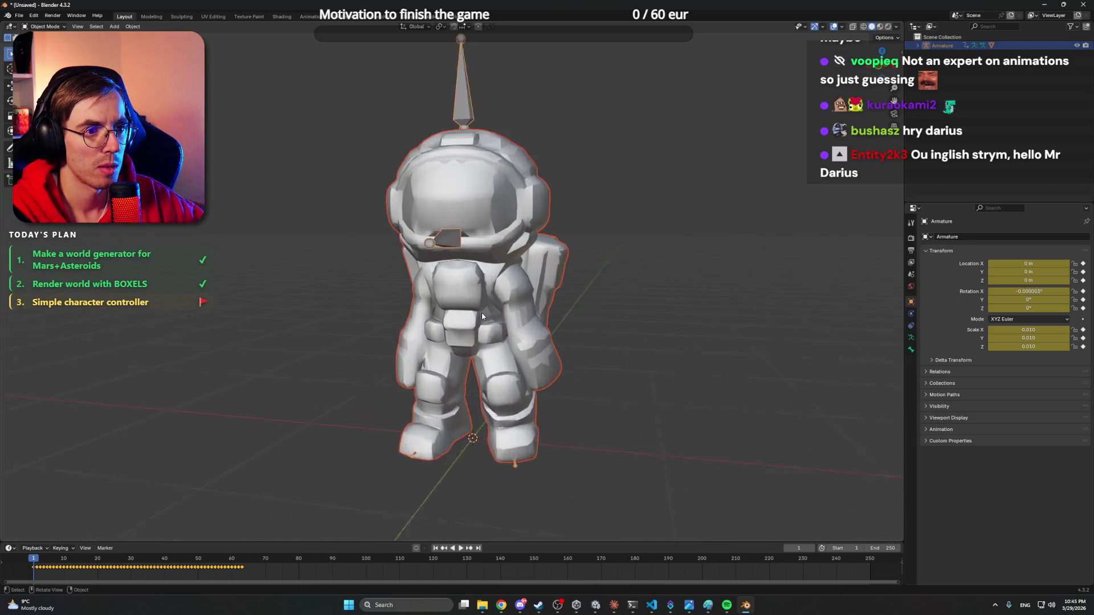
{"action": "scroll", "coordinate": [623, 311], "scroll_direction": "up", "scroll_amount": 4}
{"action": "scroll", "coordinate": [621, 304], "scroll_direction": "down", "scroll_amount": 2}
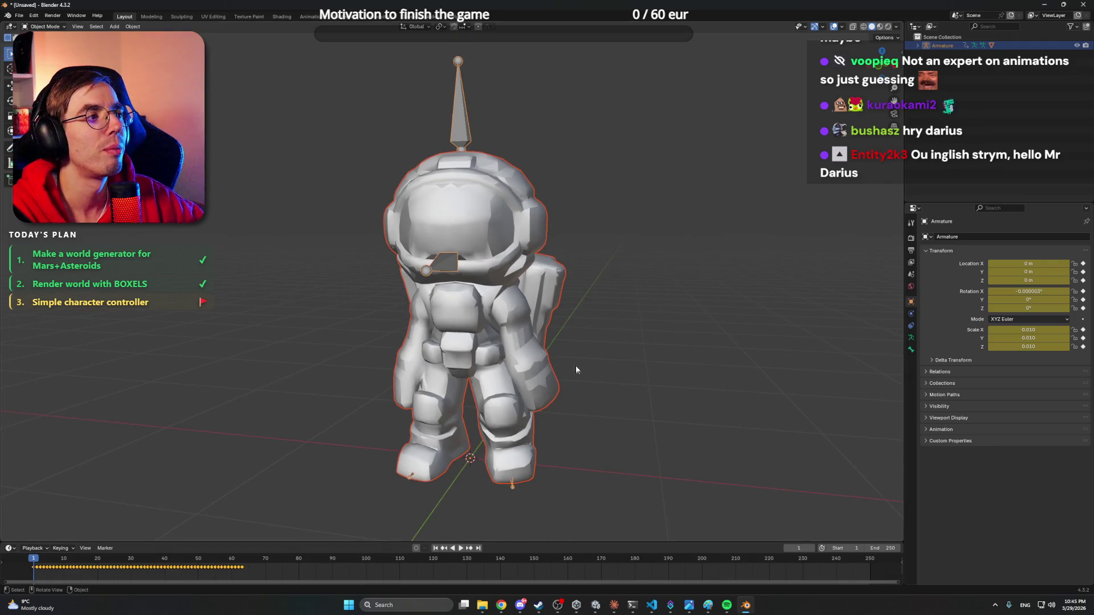
{"action": "mouse_move", "coordinate": [469, 325]}
{"action": "left_mouse_down"}
{"action": "mouse_move", "coordinate": [583, 314]}
{"action": "mouse_move", "coordinate": [452, 317]}
{"action": "left_mouse_up"}
- Switch the viewport to Rendered shading and put the armature in Pose Mode with bones deselected
{"action": "key", "text": "z"}
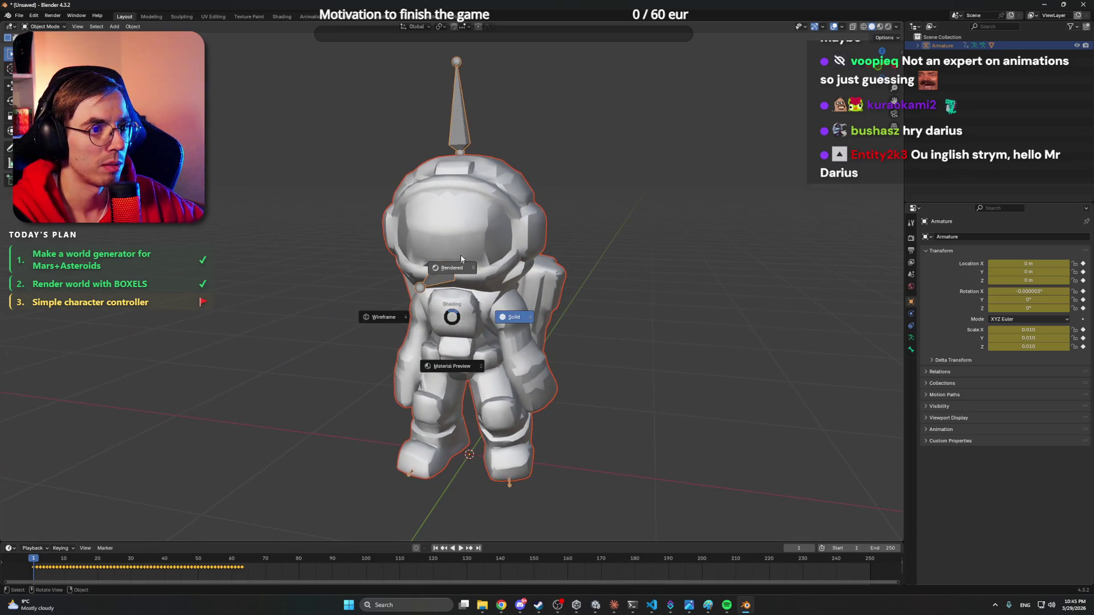
{"action": "left_click", "coordinate": [462, 255]}
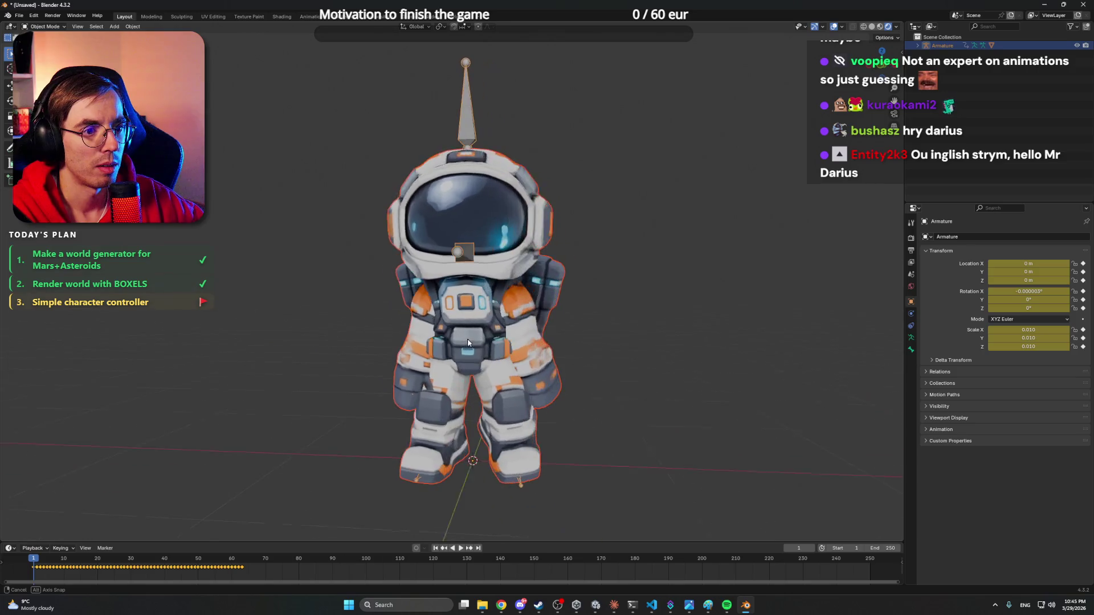
{"action": "scroll", "coordinate": [607, 315], "scroll_direction": "up", "scroll_amount": 2}
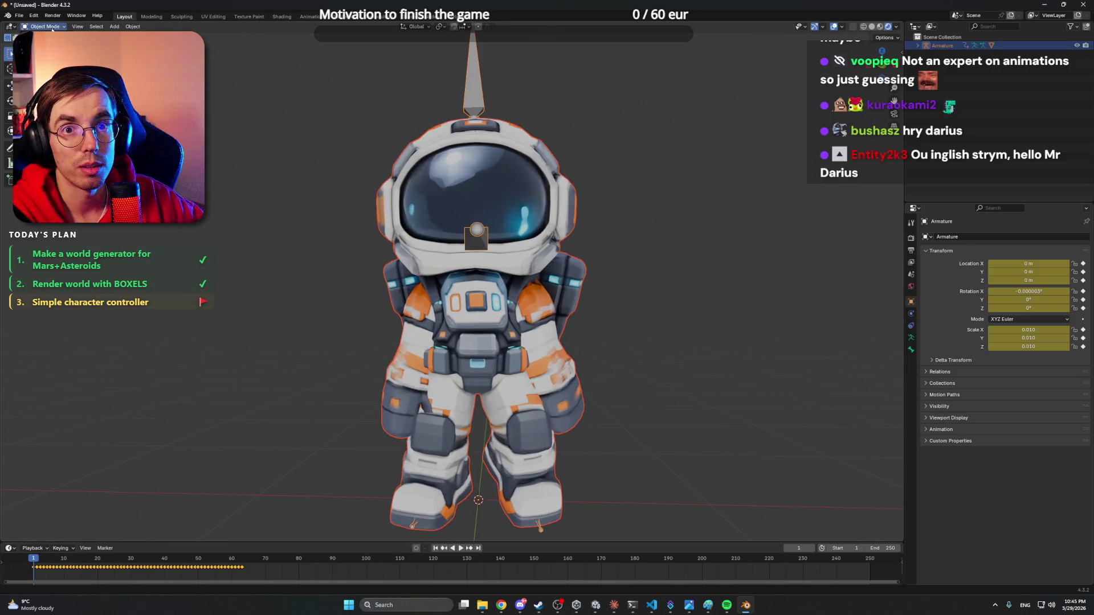
{"action": "key", "text": "ctrl+Tab"}
{"action": "left_click", "coordinate": [509, 230]}
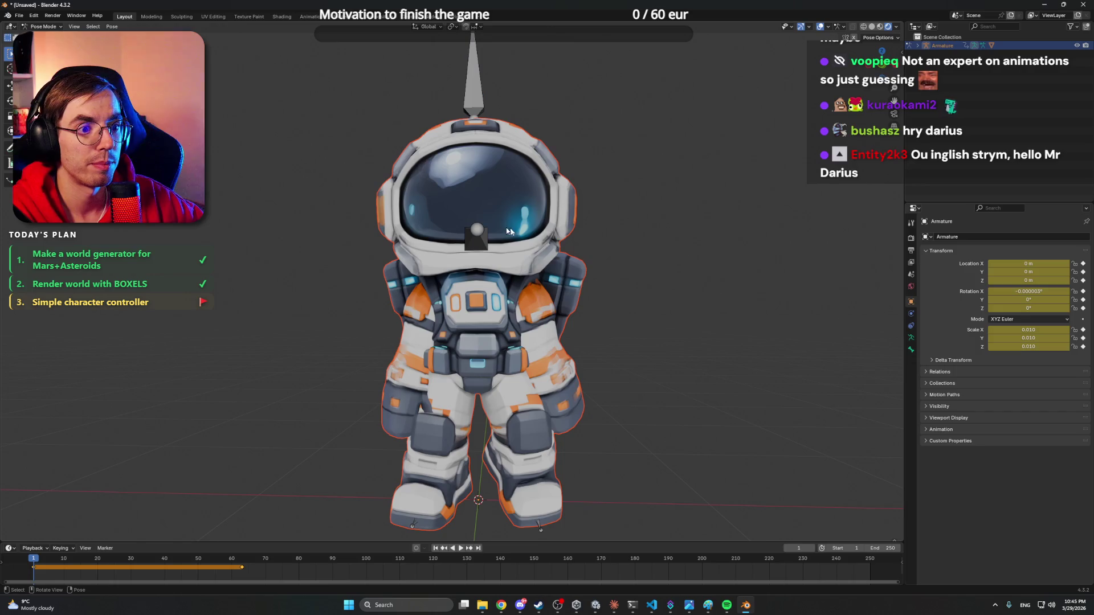
{"action": "left_click_drag", "start_coordinate": [638, 191], "coordinate": [659, 198]}
- Show the Armature data properties and expand Armature in the Outliner to list Animation, Armature, char1
{"action": "left_click", "coordinate": [911, 337]}
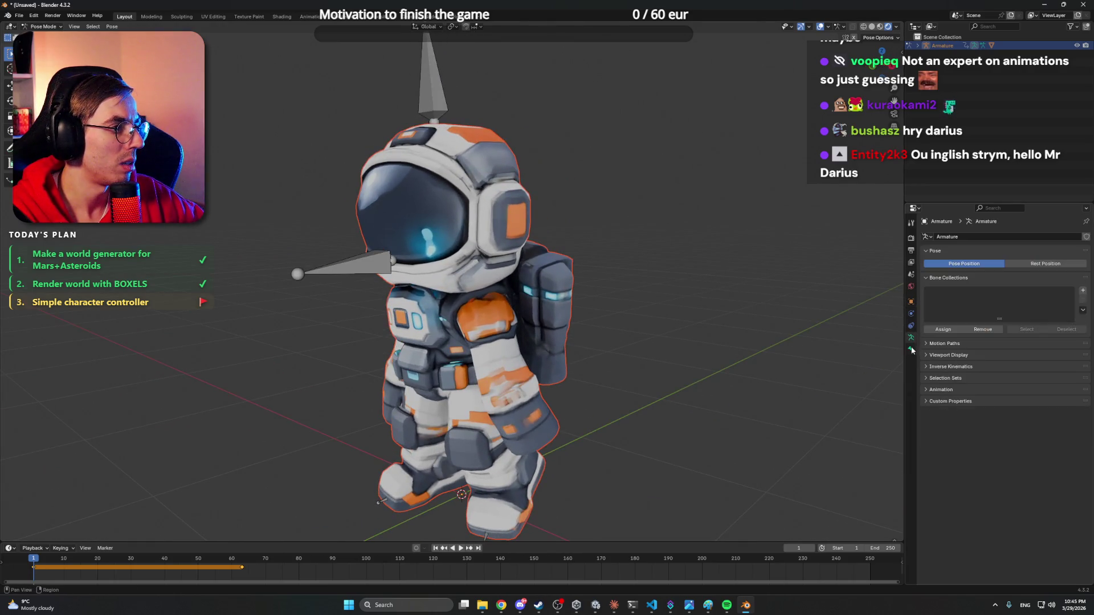
{"action": "left_click", "coordinate": [911, 349]}
{"action": "left_click", "coordinate": [912, 338]}
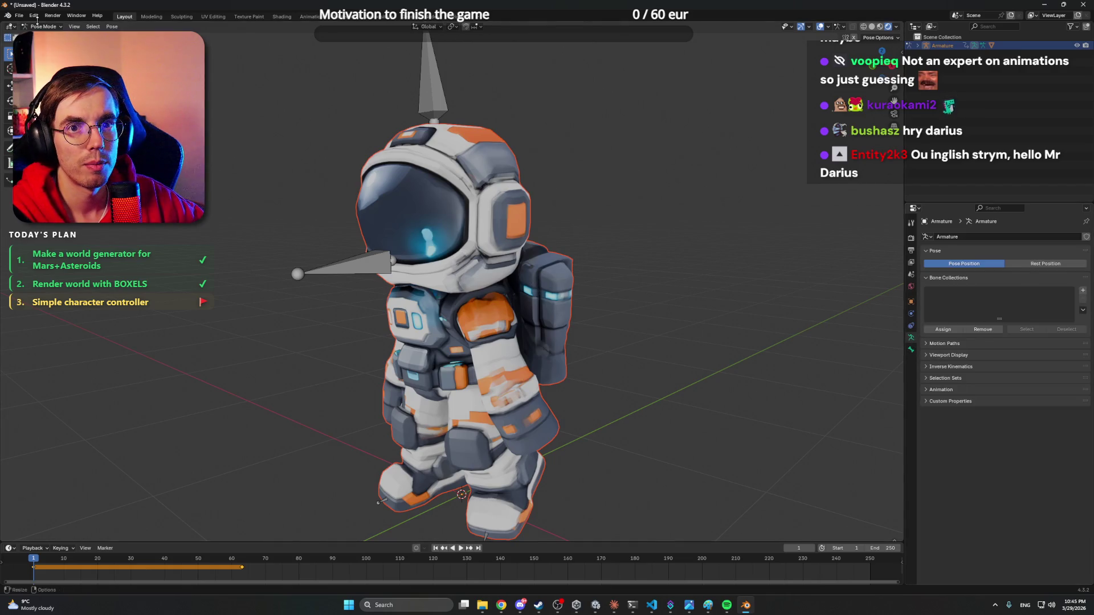
{"action": "key", "text": "ctrl+Tab"}
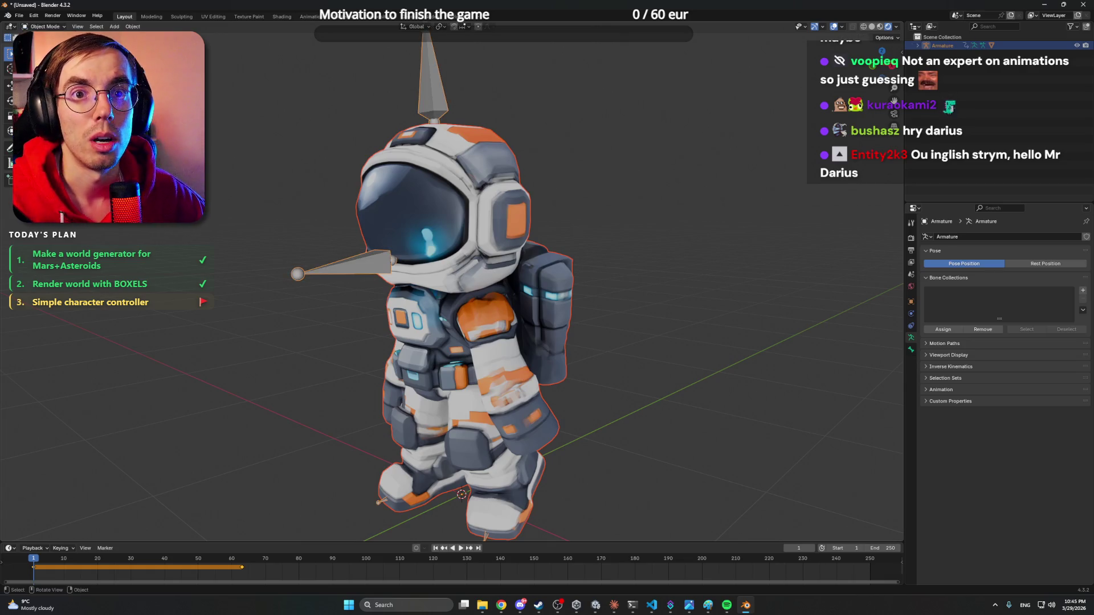
{"action": "left_click", "coordinate": [918, 46]}
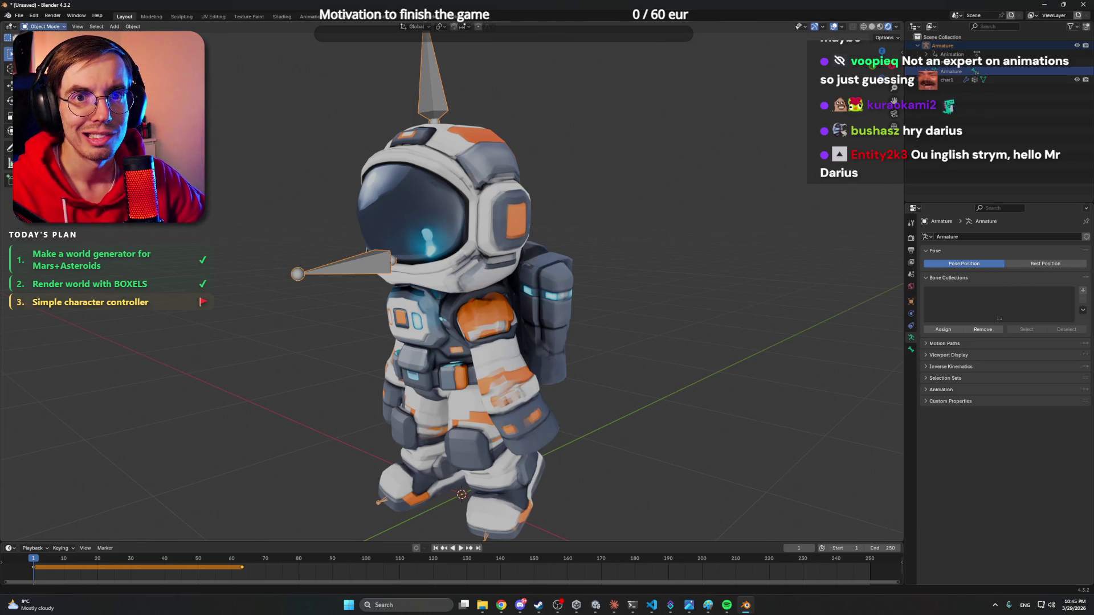
{"action": "key", "text": "ctrl+Tab"}
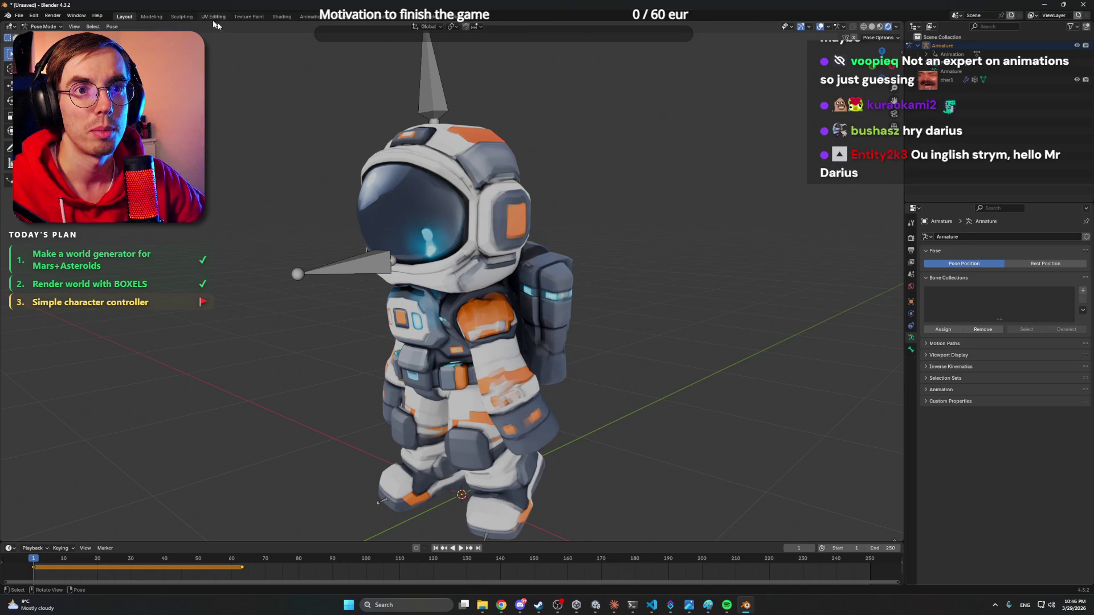
- Browse the UV Editing, Texture Paint and Animation workspaces, orbiting to view the astronaut
{"action": "left_click", "coordinate": [213, 18]}
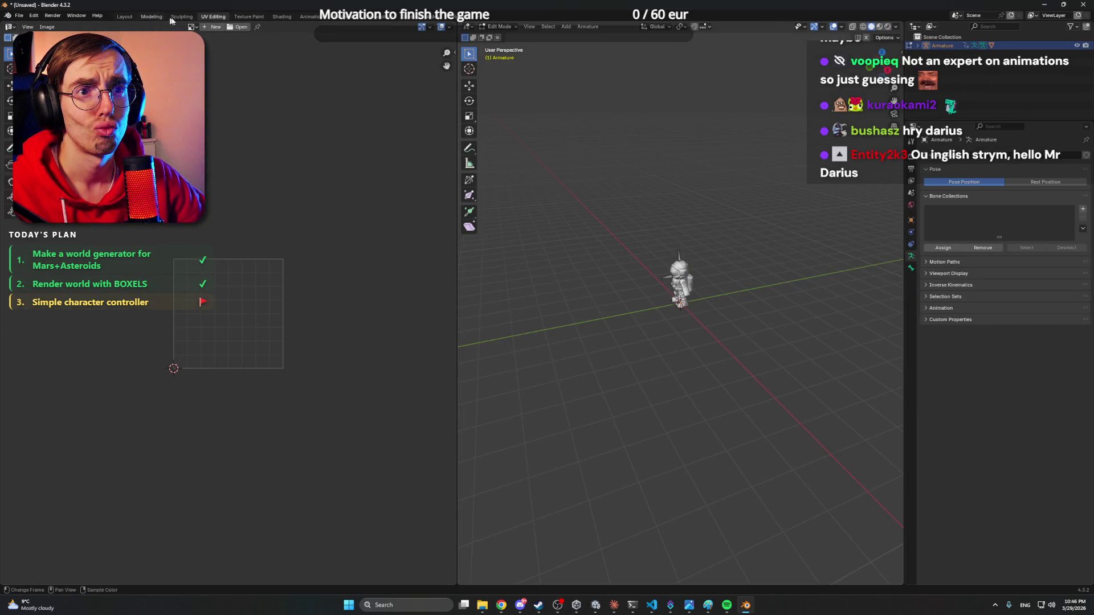
{"action": "left_click", "coordinate": [250, 18]}
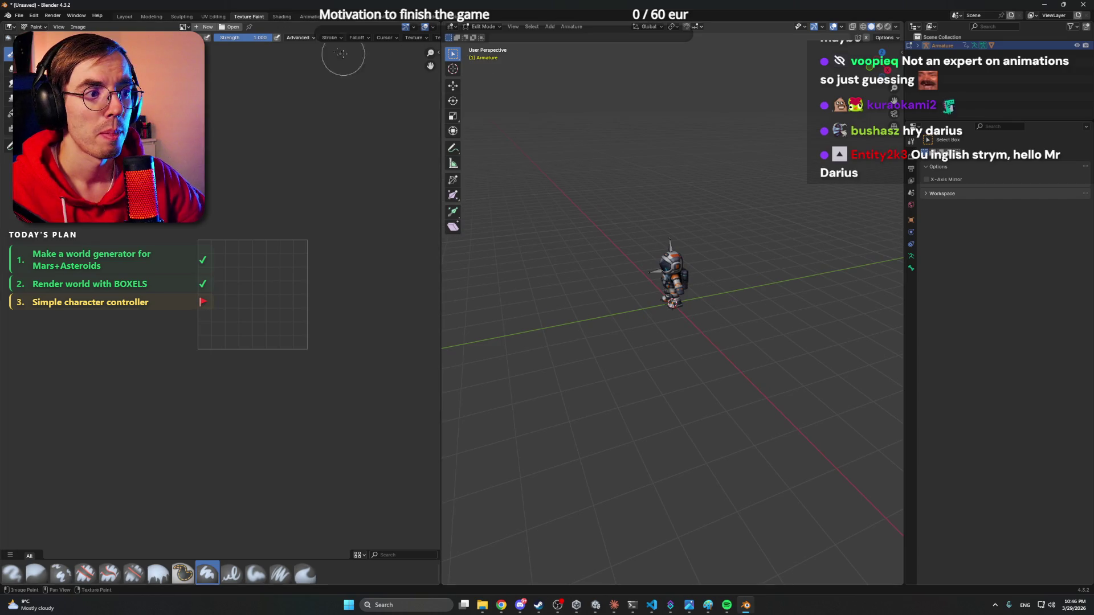
{"action": "left_click", "coordinate": [319, 17]}
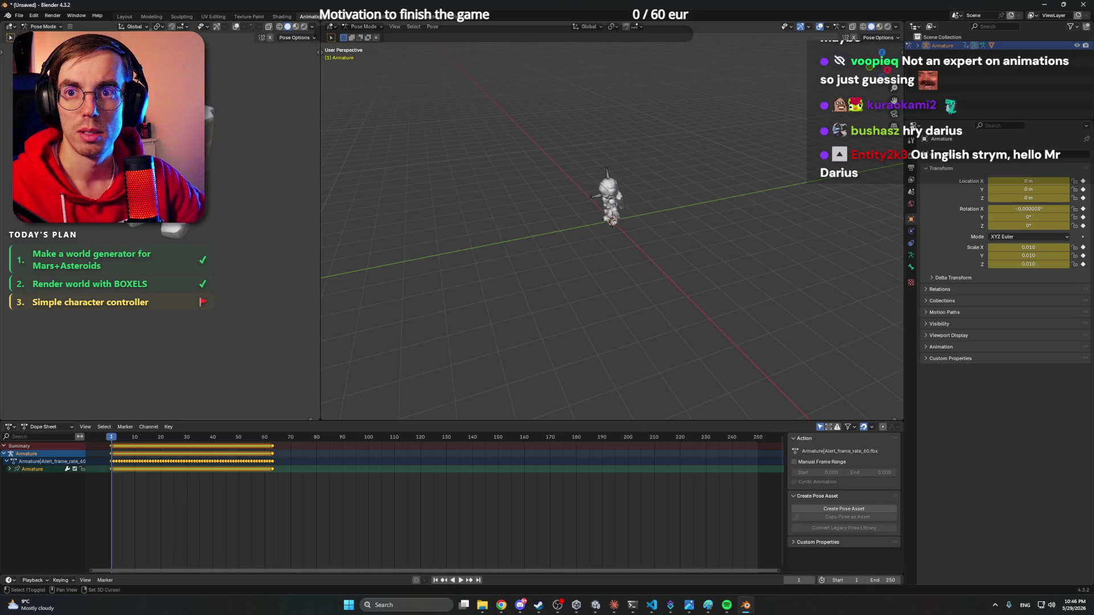
{"action": "mouse_move", "coordinate": [171, 228]}
{"action": "left_mouse_down"}
{"action": "mouse_move", "coordinate": [247, 265]}
{"action": "mouse_move", "coordinate": [226, 254]}
{"action": "left_mouse_up"}
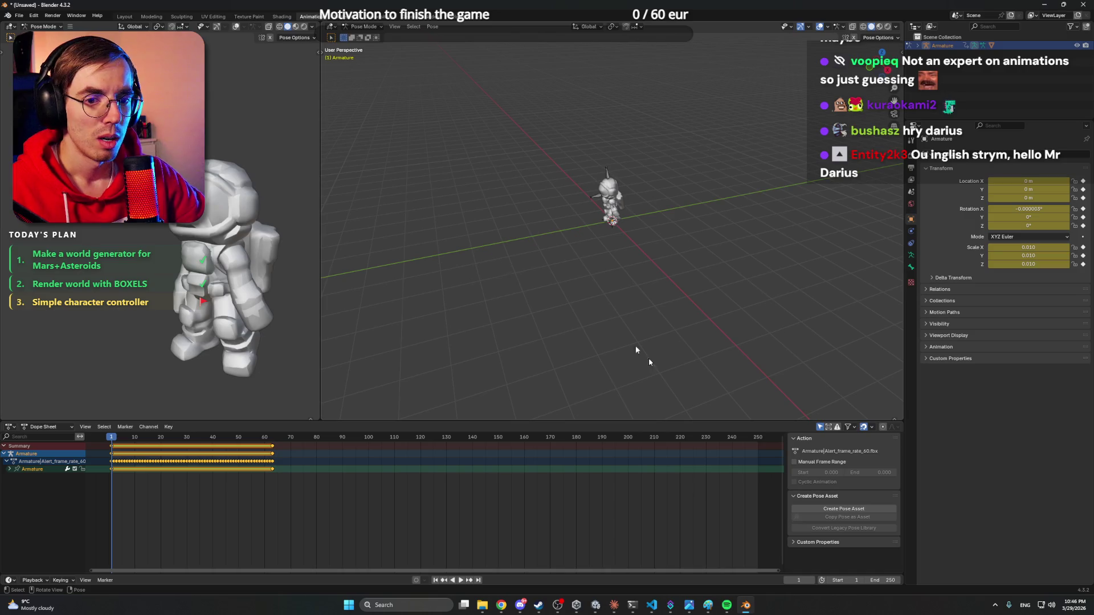
{"action": "left_click", "coordinate": [621, 608]}
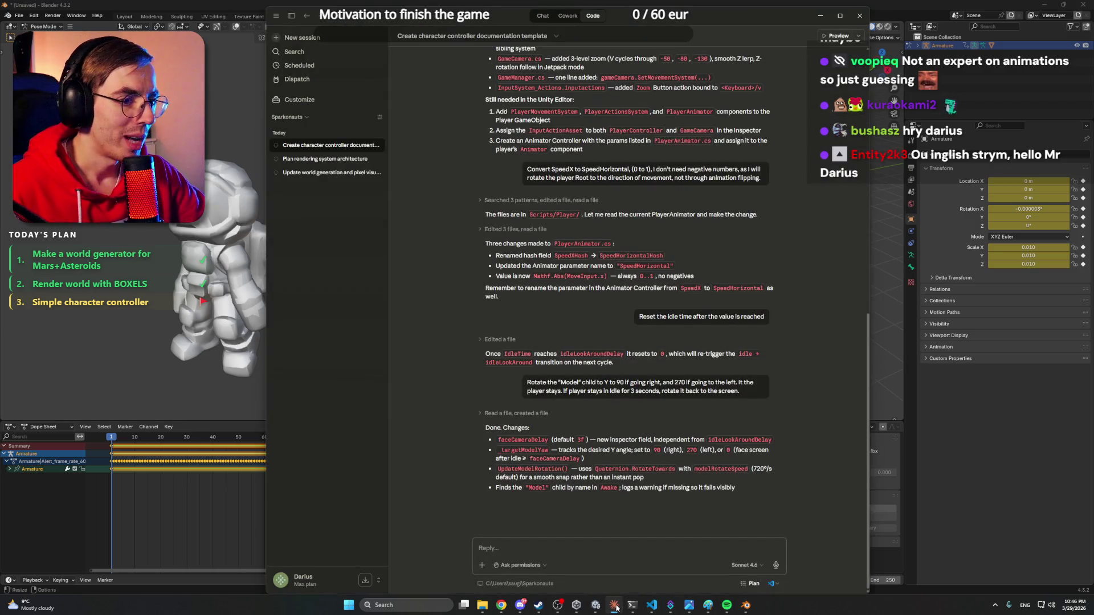
{"action": "left_click", "coordinate": [617, 607]}
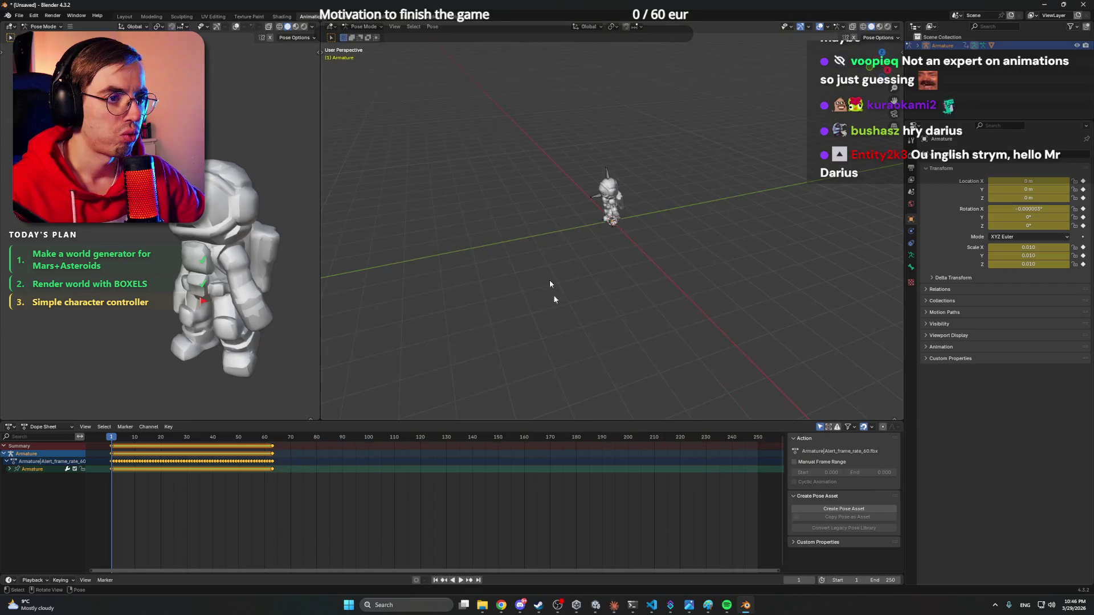
{"action": "scroll", "coordinate": [615, 228], "scroll_direction": "up", "scroll_amount": 6}
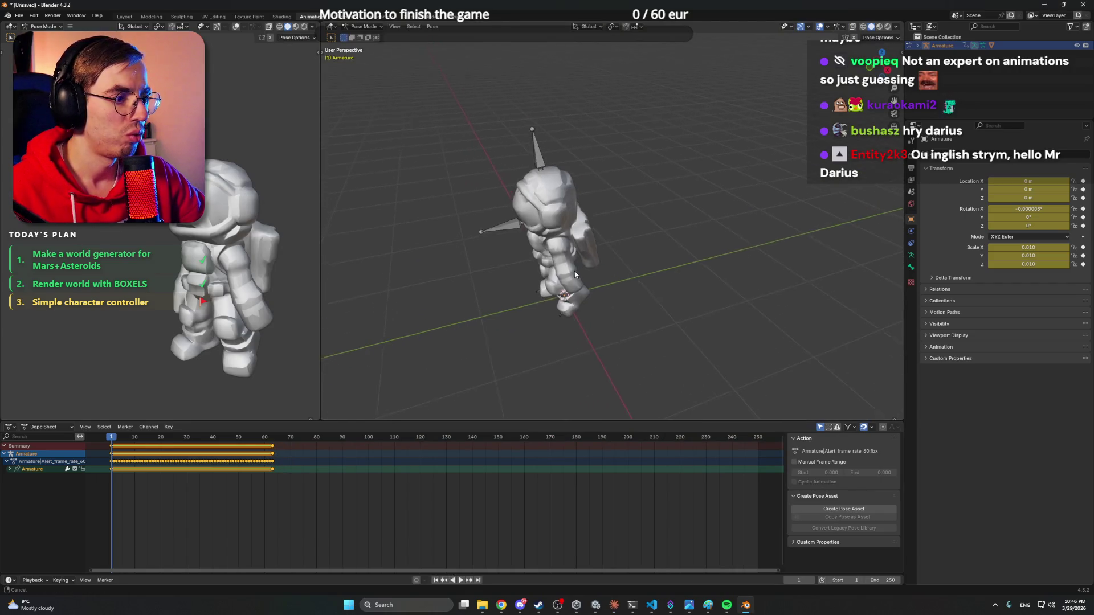
{"action": "left_click_drag", "start_coordinate": [572, 271], "coordinate": [241, 257]}
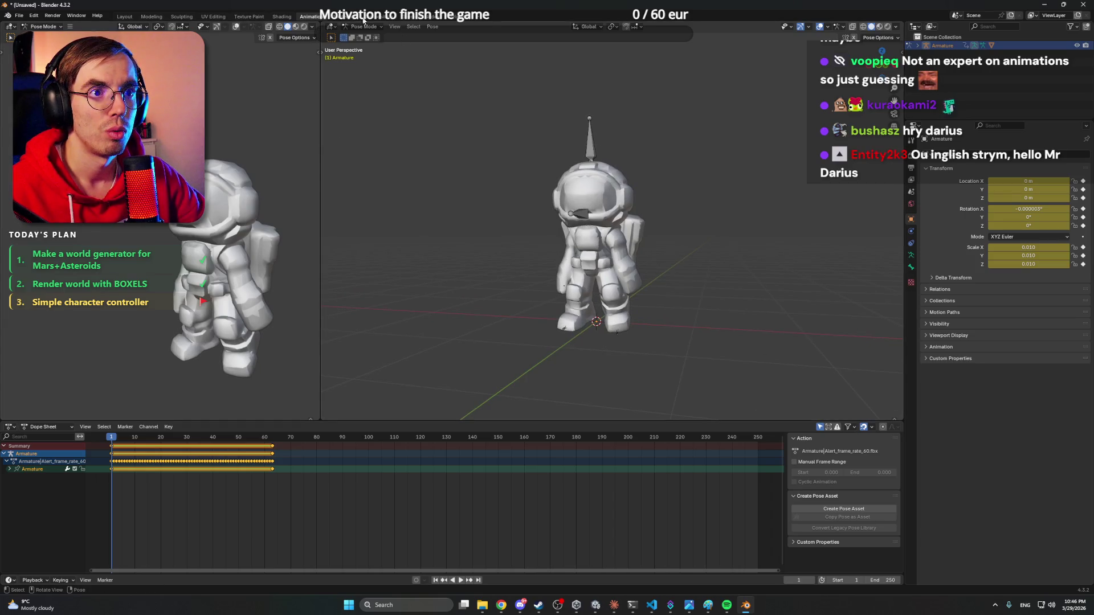
- Return to the Layout workspace via Modeling and turn the view to face the astronaut
{"action": "left_click", "coordinate": [161, 17]}
{"action": "left_click", "coordinate": [125, 17]}
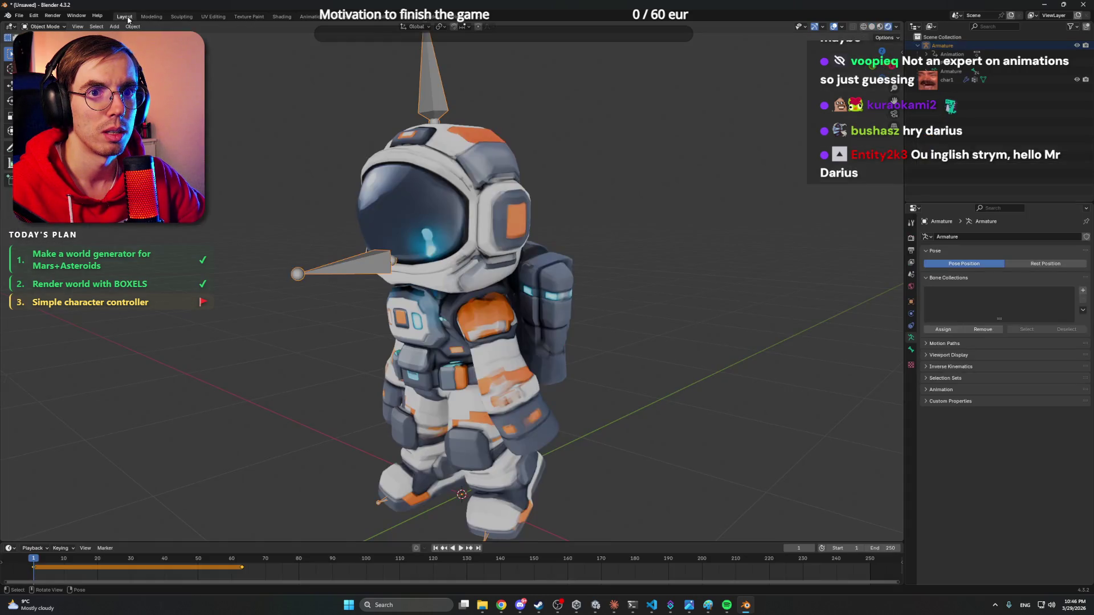
{"action": "mouse_move", "coordinate": [534, 242]}
{"action": "left_mouse_down"}
{"action": "mouse_move", "coordinate": [563, 269]}
{"action": "mouse_move", "coordinate": [630, 273]}
{"action": "left_mouse_up"}
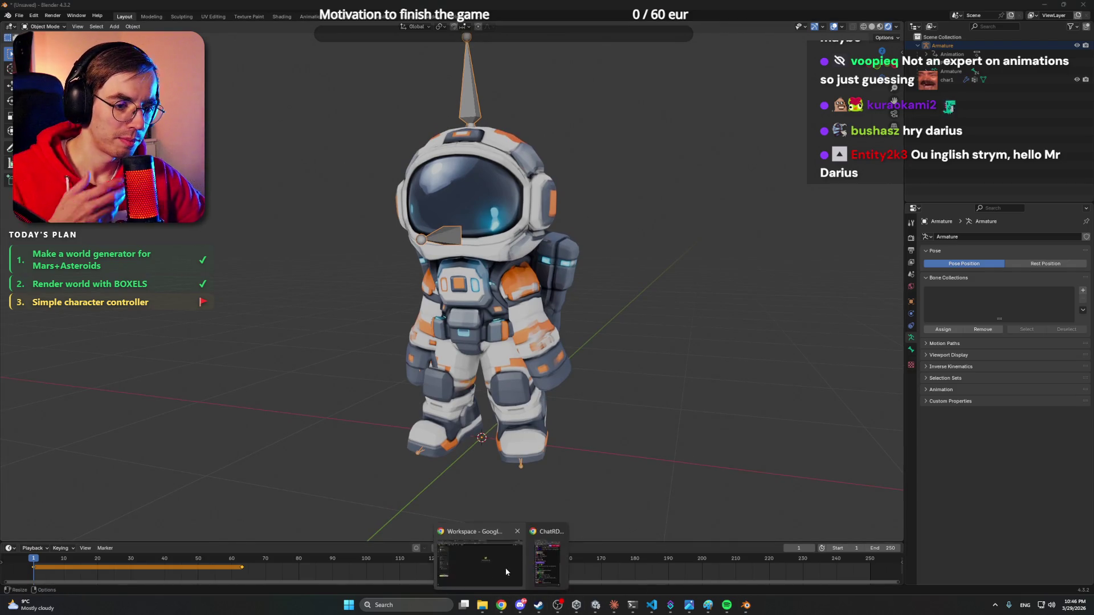
{"action": "left_click", "coordinate": [501, 605]}
- Open YouTube in a new tab and search for 'blender animationig weight'
{"action": "left_click", "coordinate": [634, 8]}
{"action": "type", "text": "youtube.com"}
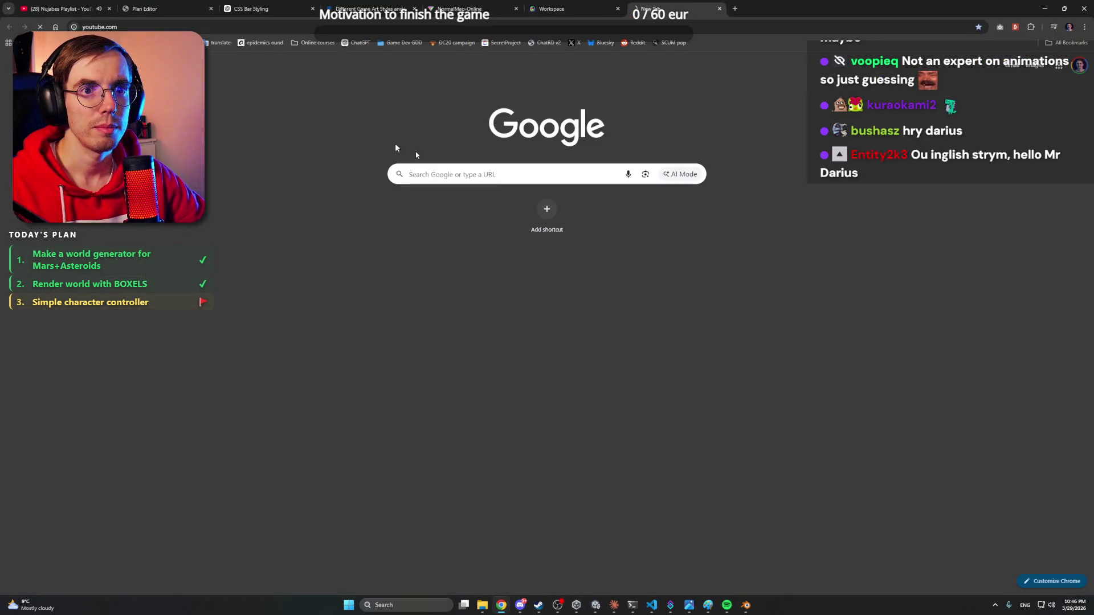
{"action": "key", "text": "Return"}
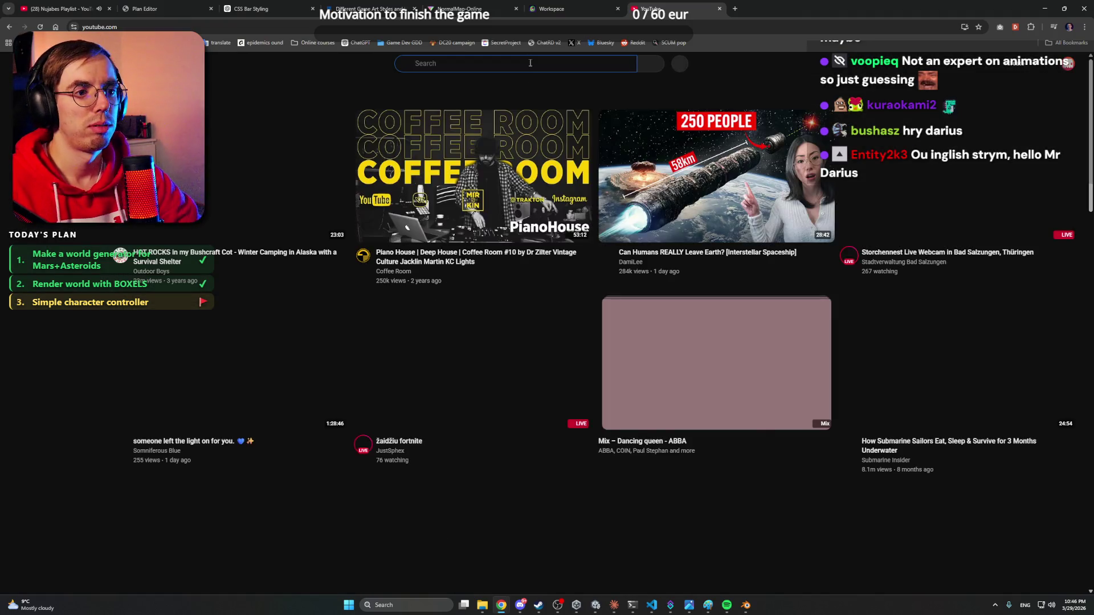
{"action": "left_click", "coordinate": [530, 63]}
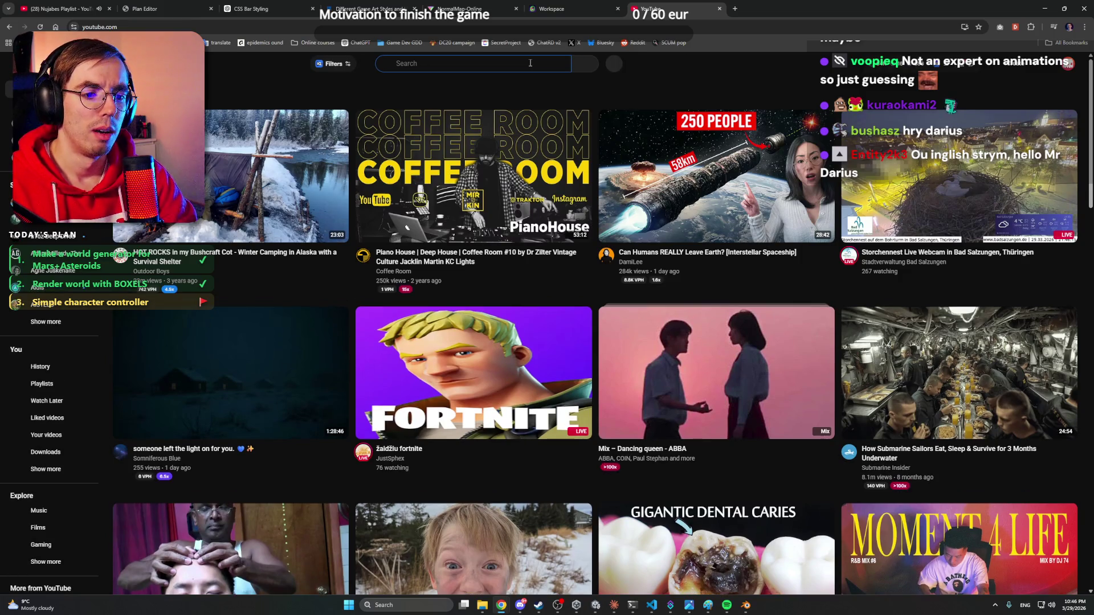
{"action": "type", "text": "blender"}
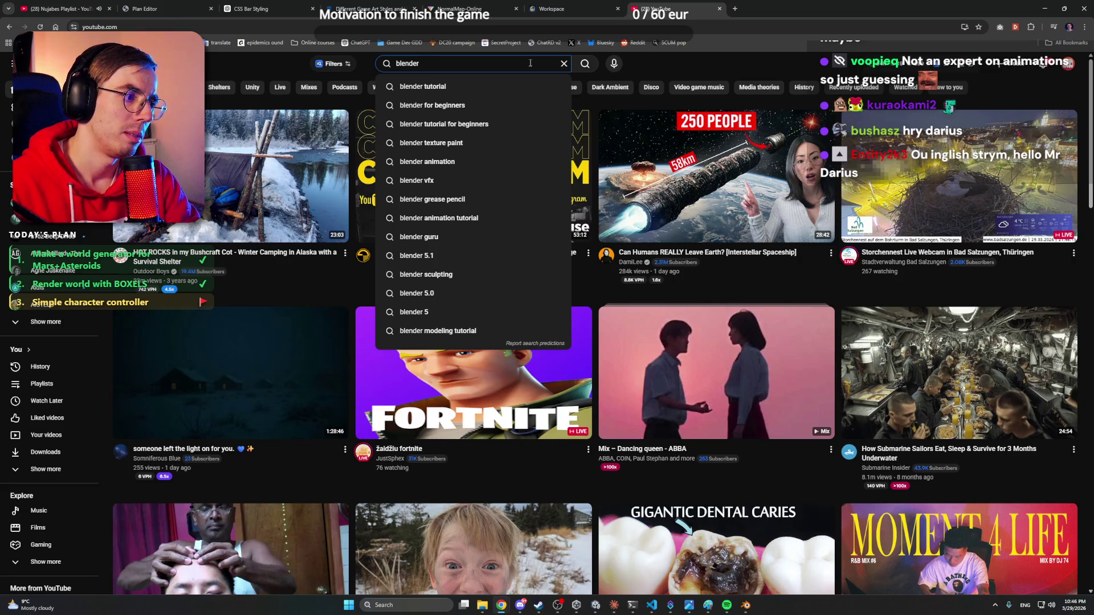
{"action": "type", "text": " animation"}
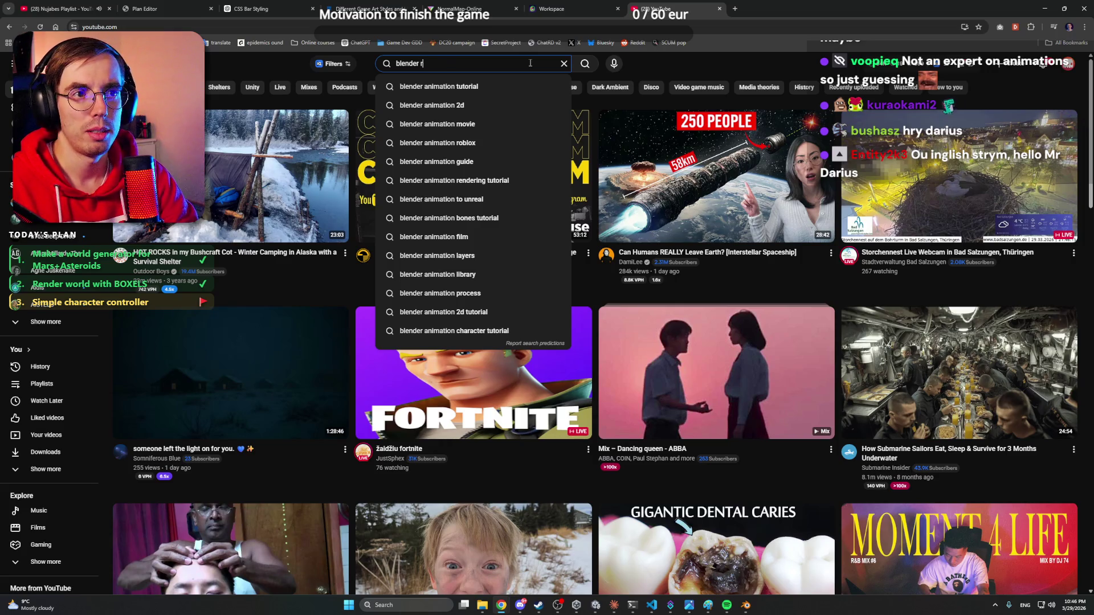
{"action": "type", "text": "ig weight"}
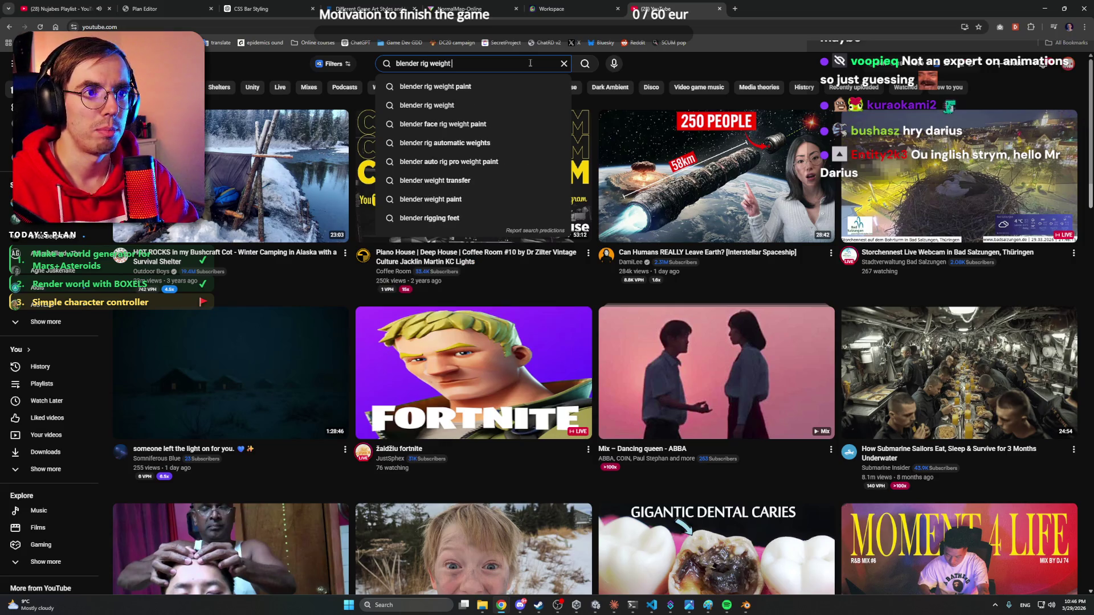
{"action": "key", "text": "Return"}
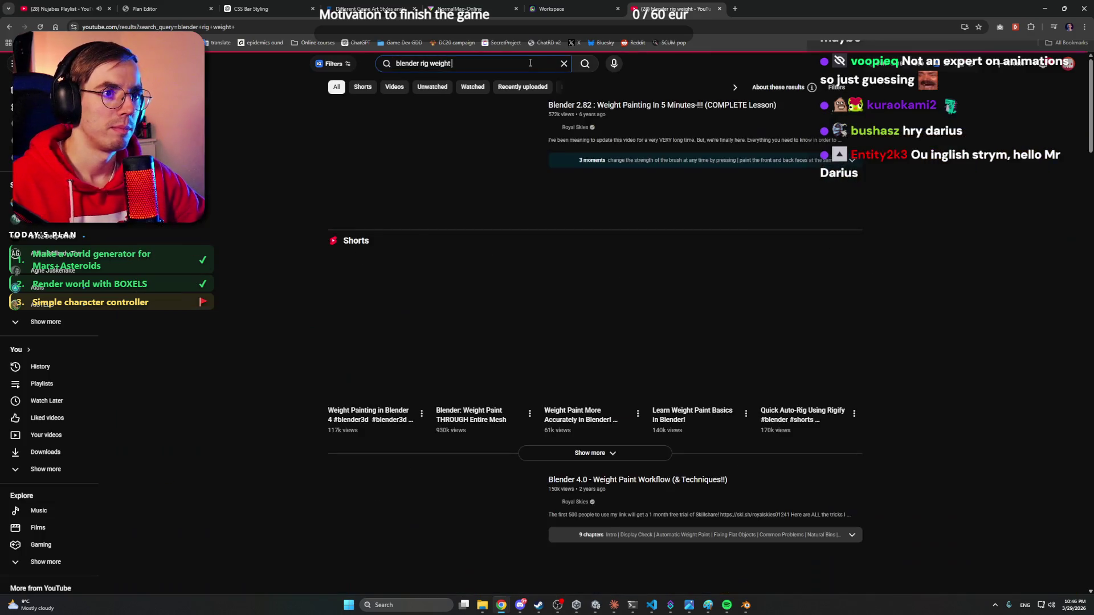
- Refine the search to 'blender rig weight paint' and scroll to the Blender 4.0 Weight Paint Workflow video
{"action": "left_click", "coordinate": [529, 63]}
{"action": "key", "text": "Down"}
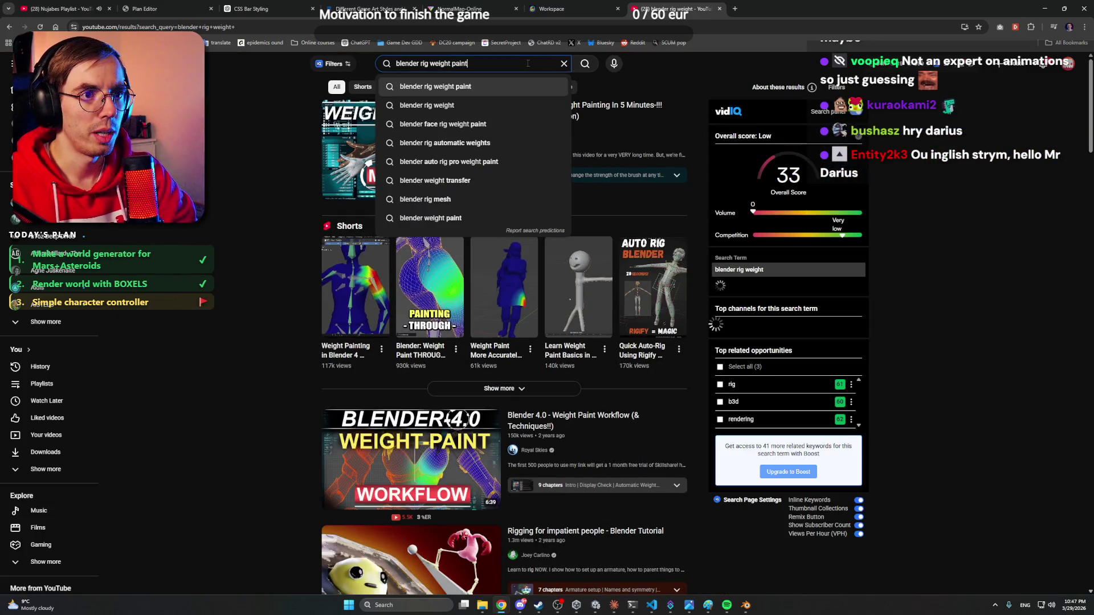
{"action": "key", "text": "Return"}
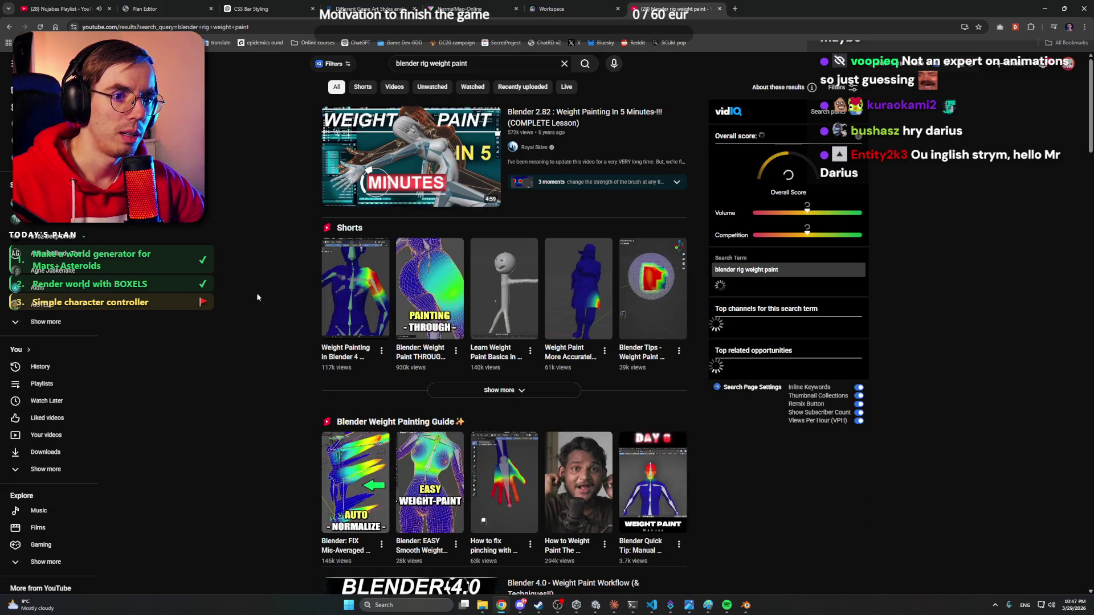
{"action": "scroll", "coordinate": [256, 302], "scroll_direction": "down", "scroll_amount": 5}
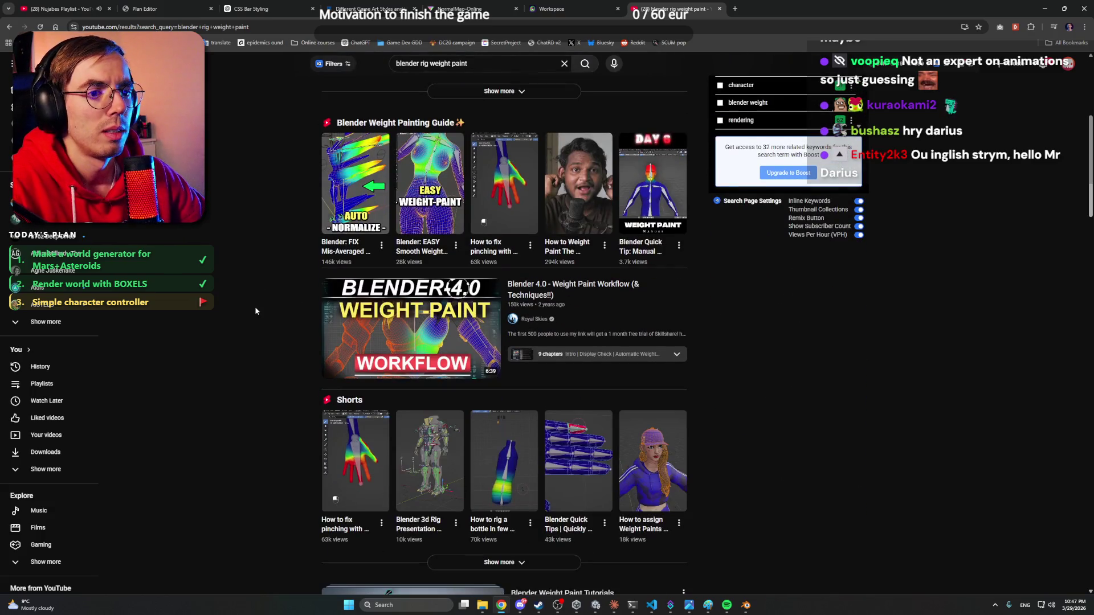
{"action": "scroll", "coordinate": [255, 308], "scroll_direction": "down", "scroll_amount": 3}
{"action": "scroll", "coordinate": [255, 306], "scroll_direction": "down", "scroll_amount": 7}
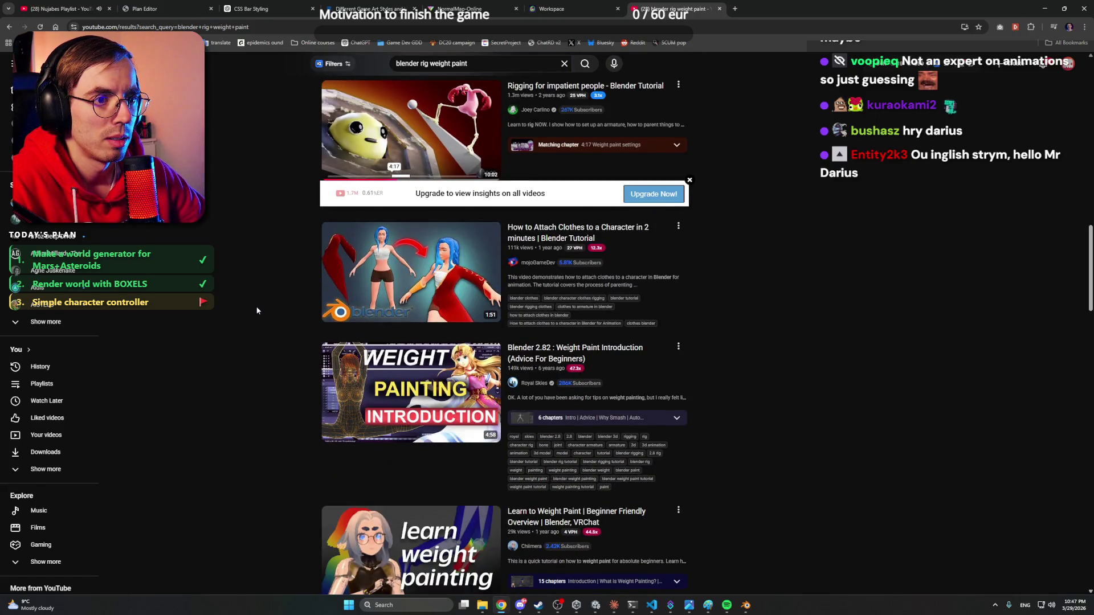
{"action": "scroll", "coordinate": [256, 311], "scroll_direction": "down", "scroll_amount": 5}
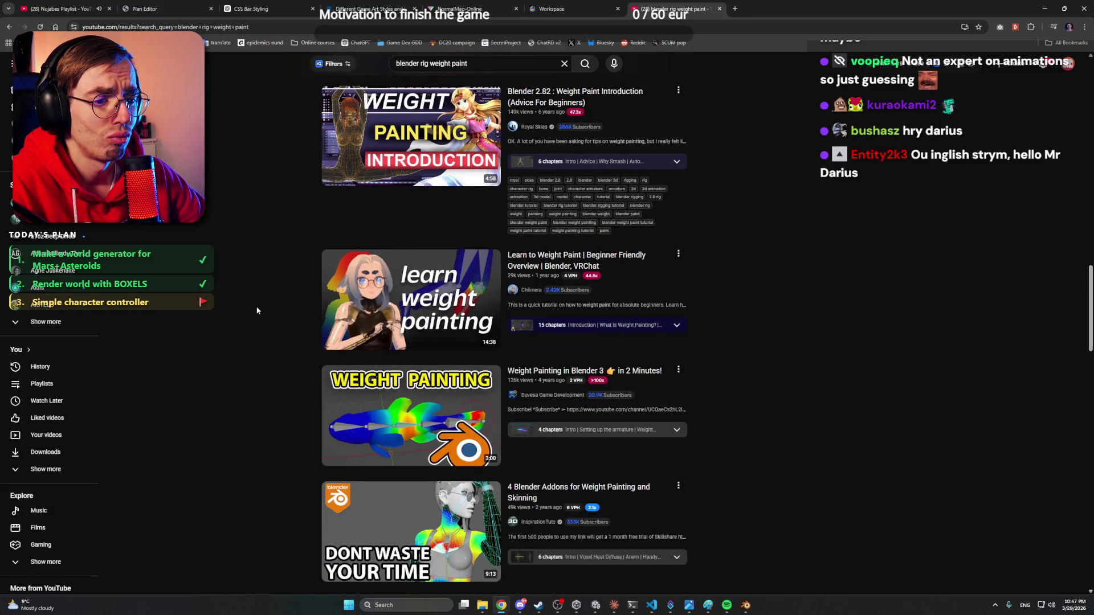
{"action": "scroll", "coordinate": [256, 311], "scroll_direction": "up", "scroll_amount": 19}
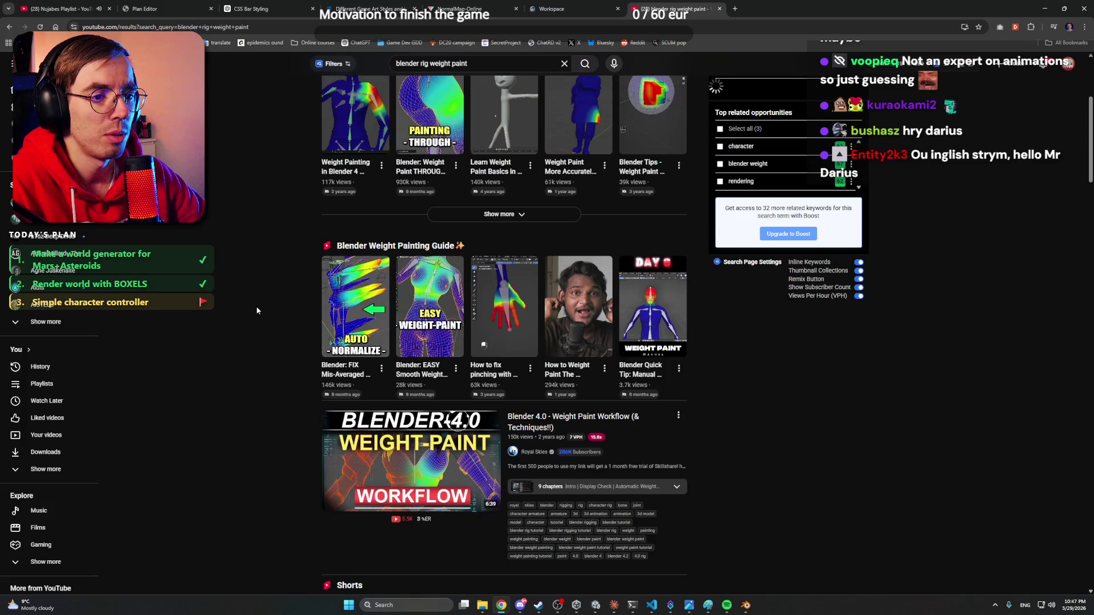
{"action": "scroll", "coordinate": [256, 311], "scroll_direction": "up", "scroll_amount": 4}
{"action": "scroll", "coordinate": [256, 311], "scroll_direction": "down", "scroll_amount": 6}
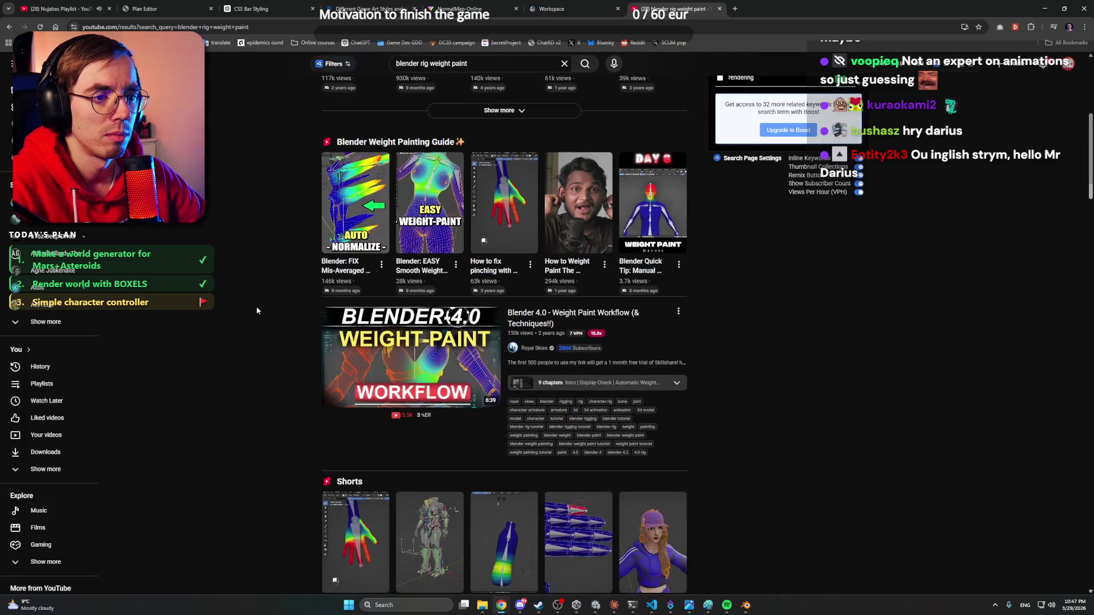
{"action": "mouse_move", "coordinate": [367, 361]}
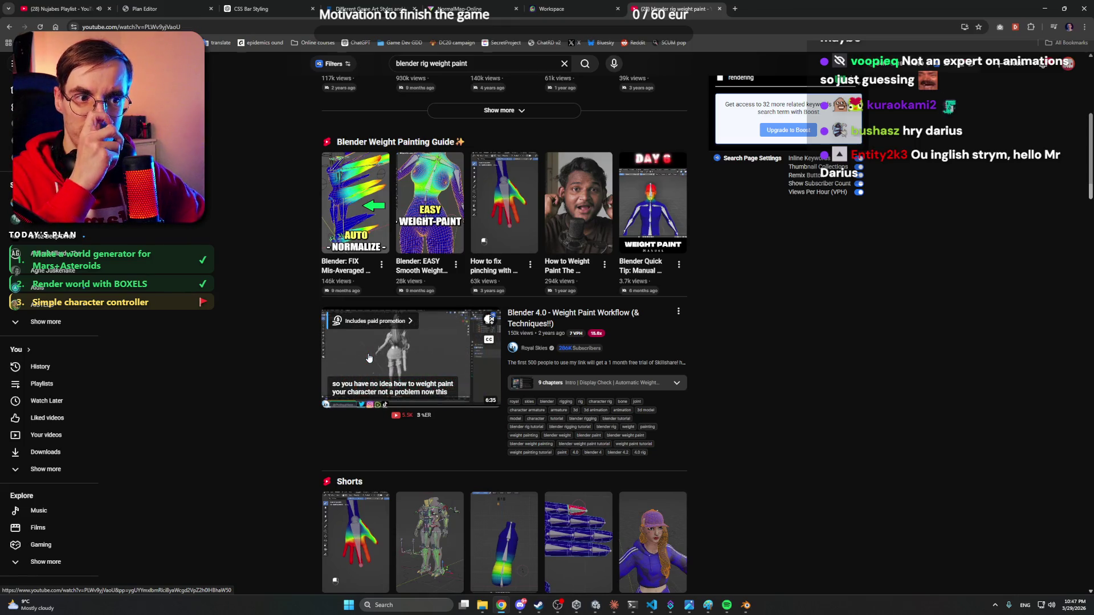
- Play the Blender 4.0 Weight Paint Workflow tutorial, skipping ahead to the weight painting part
{"action": "left_click", "coordinate": [369, 358]}
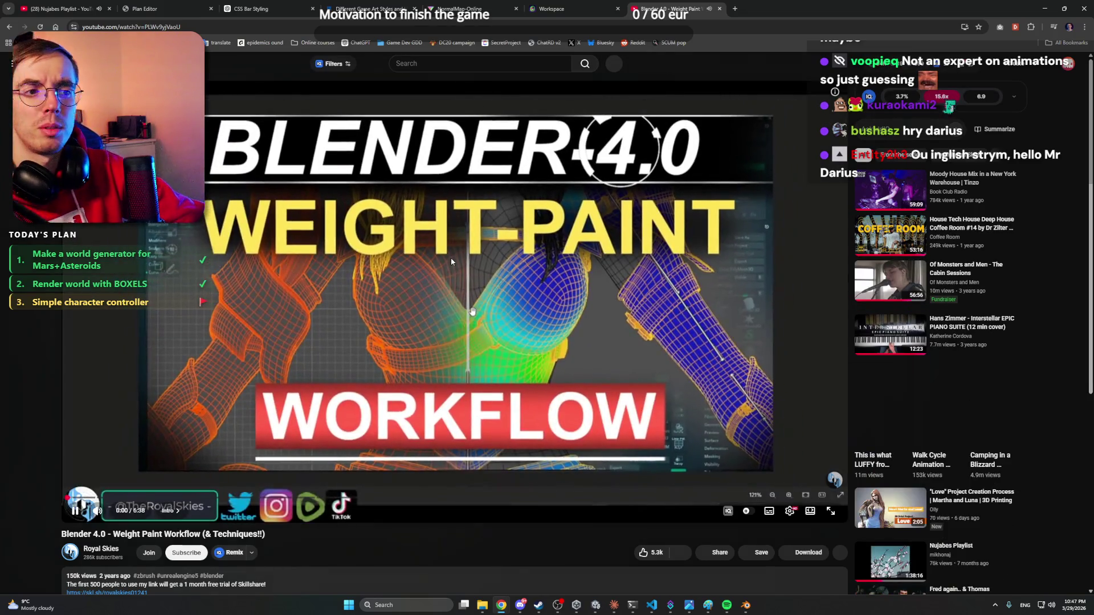
{"action": "key", "text": "space"}
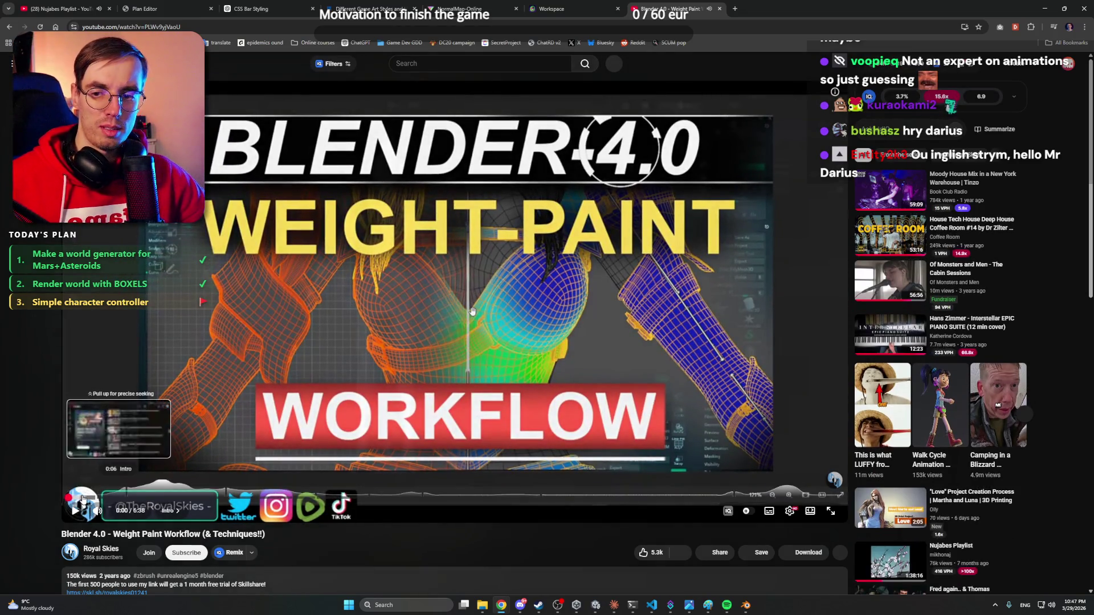
{"action": "left_click", "coordinate": [100, 499]}
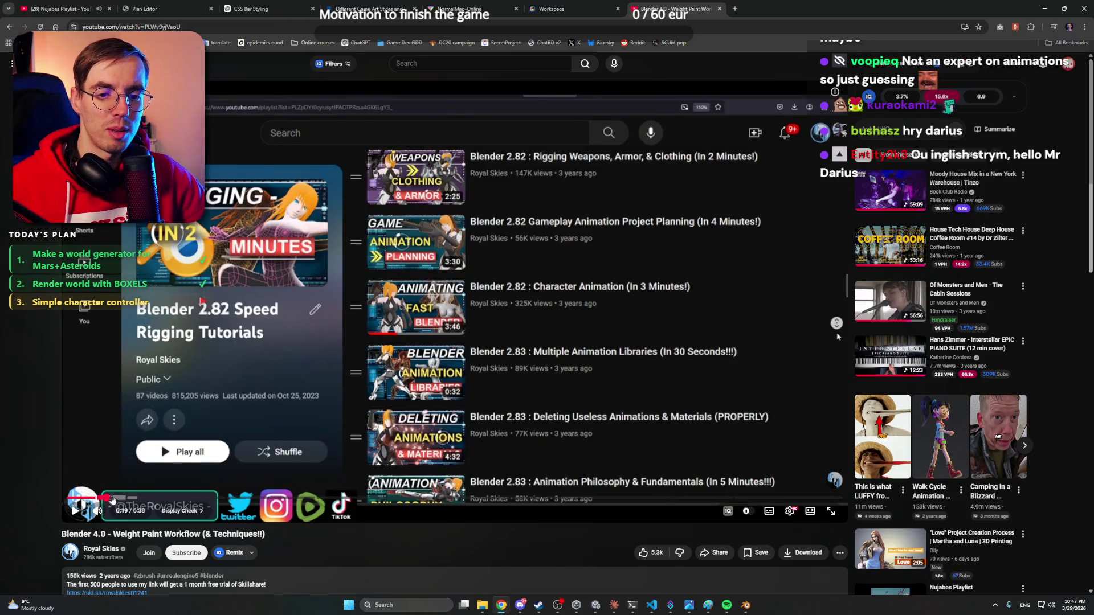
{"action": "left_click", "coordinate": [115, 500]}
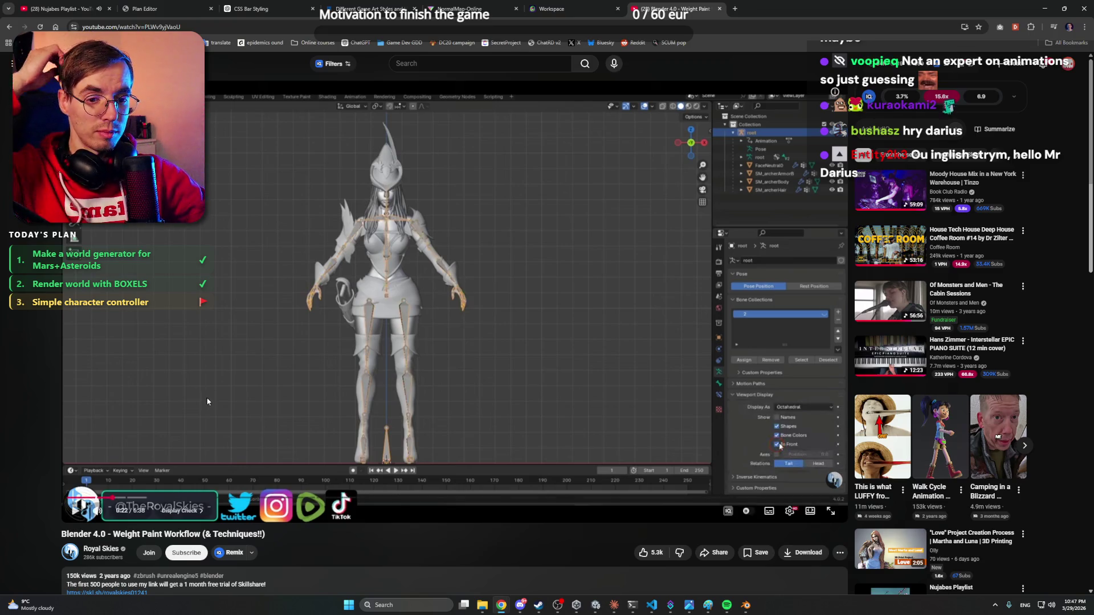
{"action": "left_click", "coordinate": [138, 499]}
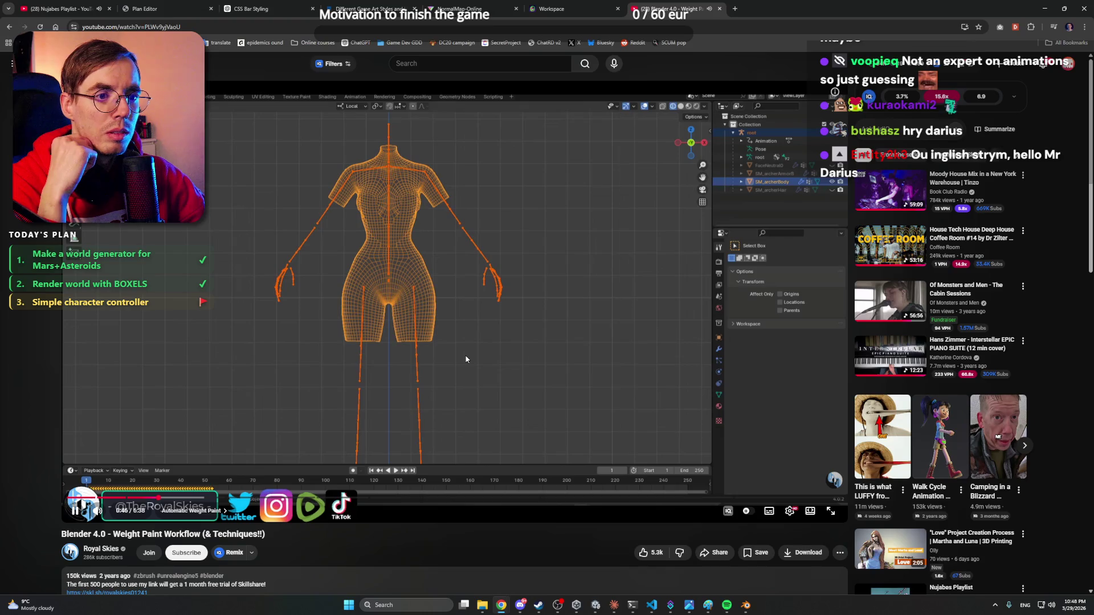
{"action": "left_click", "coordinate": [439, 335]}
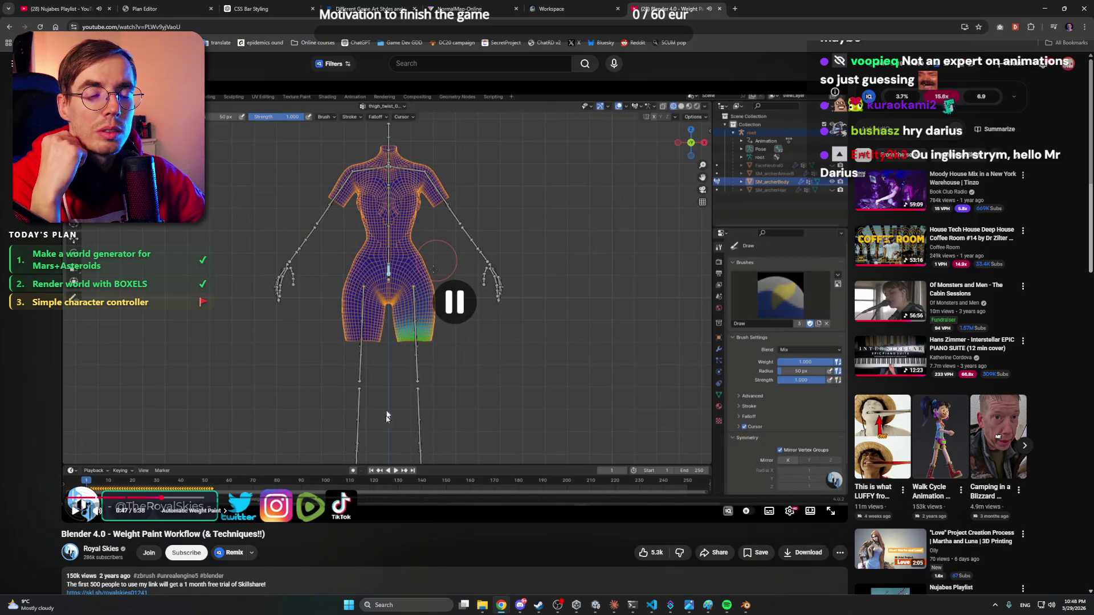
- Rewind to 0:40 and pause on the parenting step, then return to Blender and select the astronaut mesh
{"action": "left_click", "coordinate": [156, 498]}
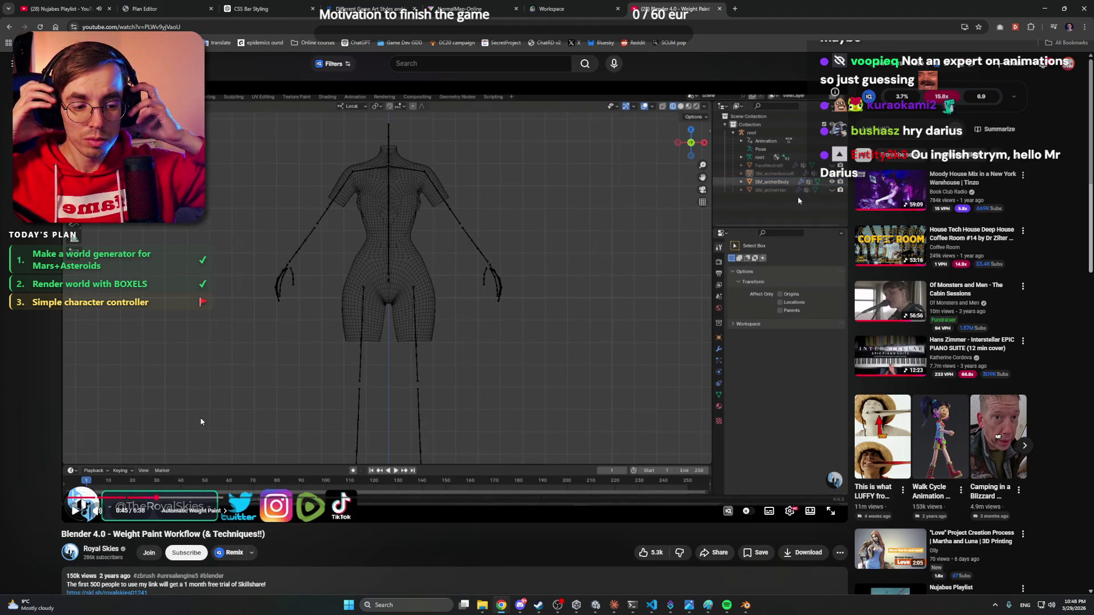
{"action": "left_click", "coordinate": [361, 366]}
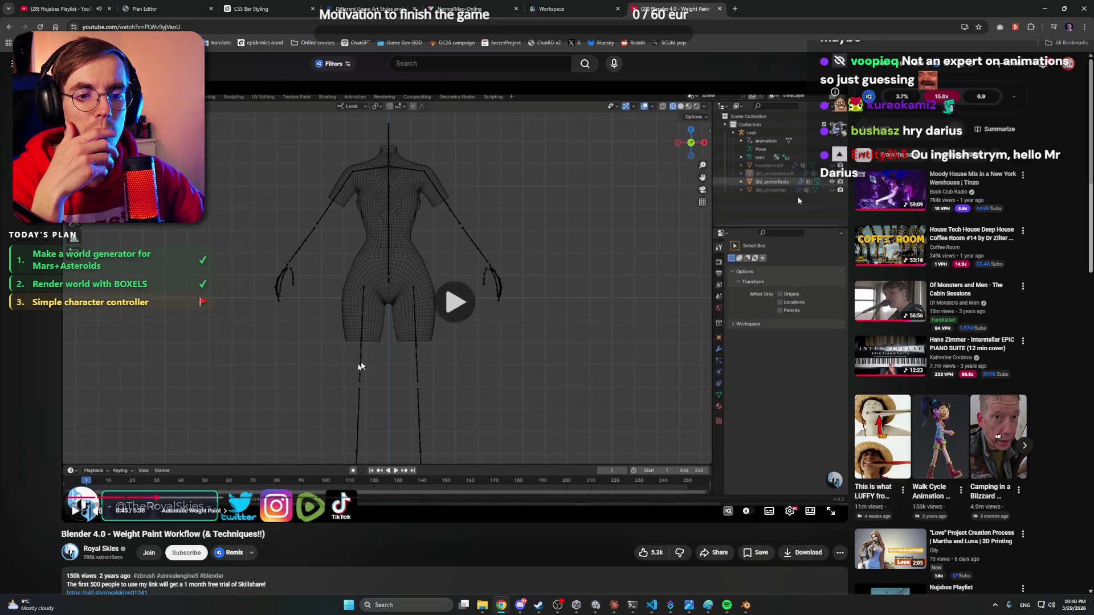
{"action": "left_click", "coordinate": [135, 500]}
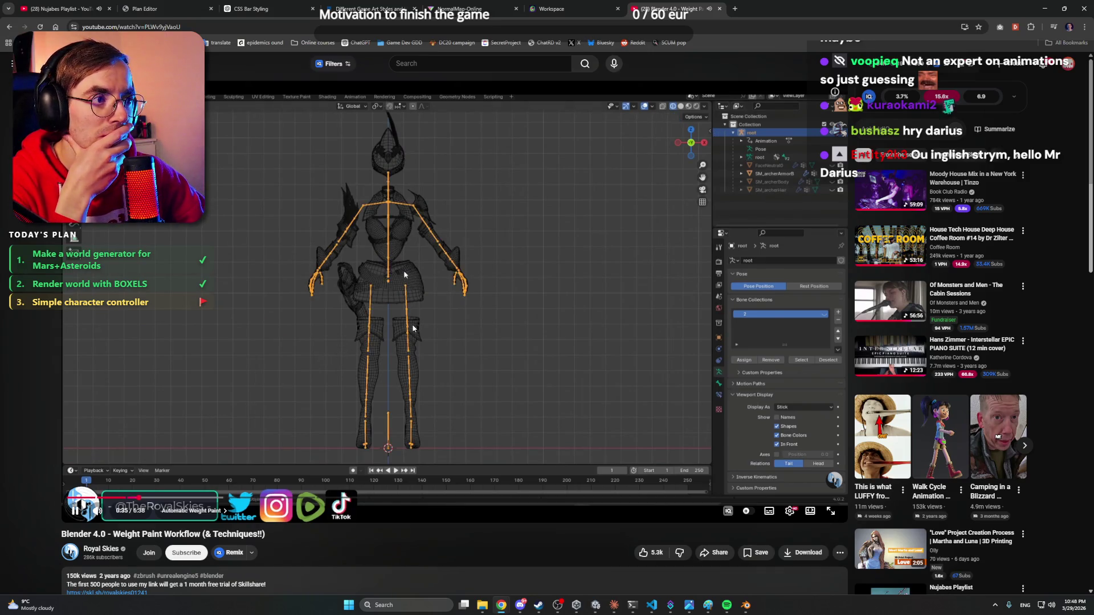
{"action": "left_click", "coordinate": [517, 289]}
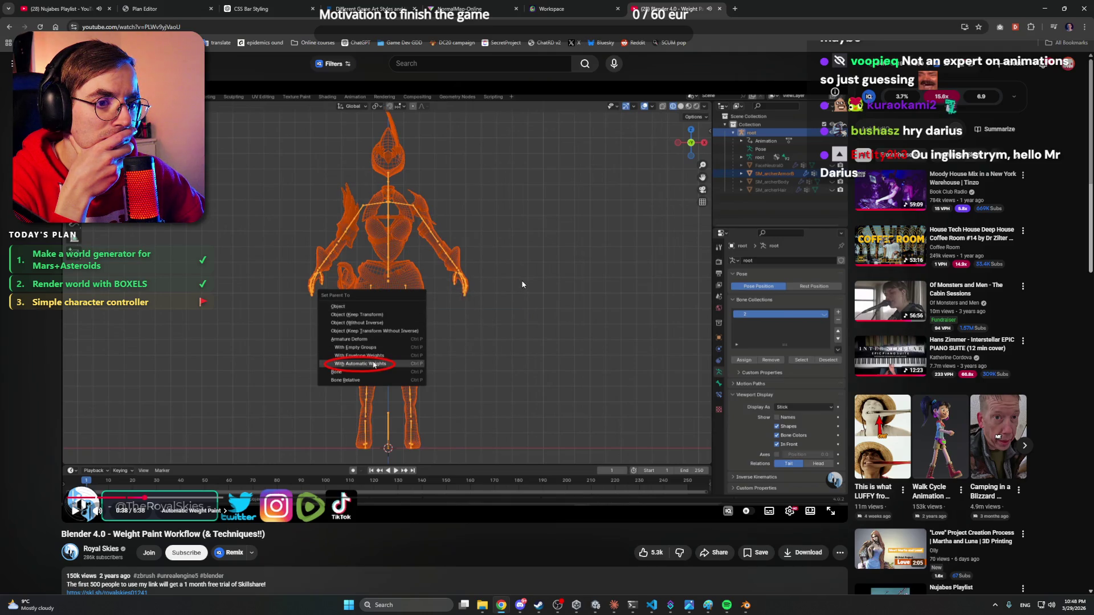
{"action": "left_click", "coordinate": [523, 280]}
{"action": "left_click", "coordinate": [530, 283]}
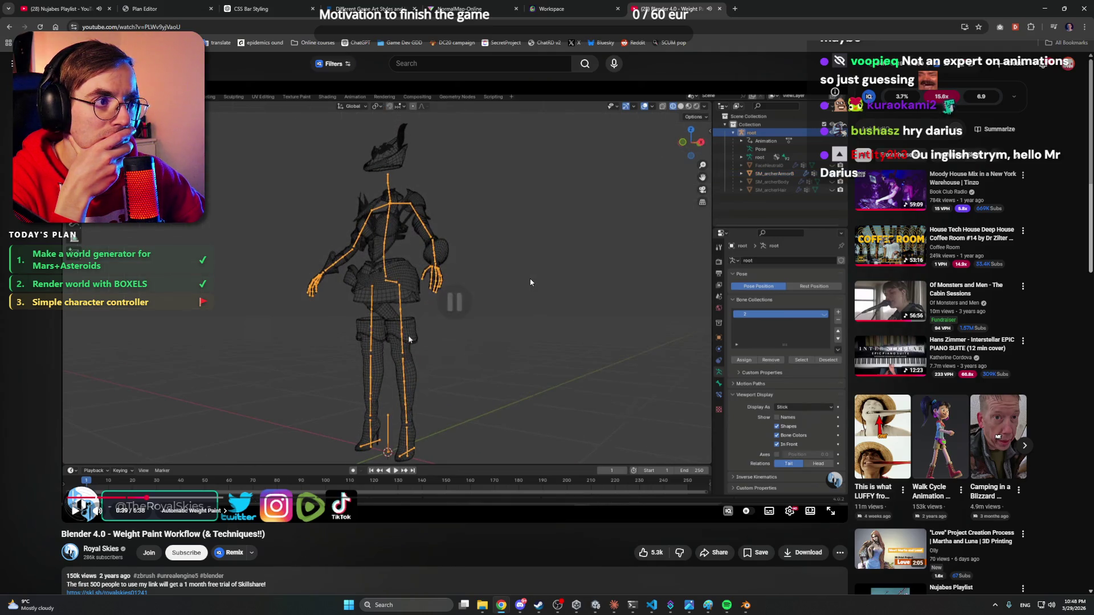
{"action": "left_click", "coordinate": [1045, 8]}
{"action": "left_click", "coordinate": [580, 229]}
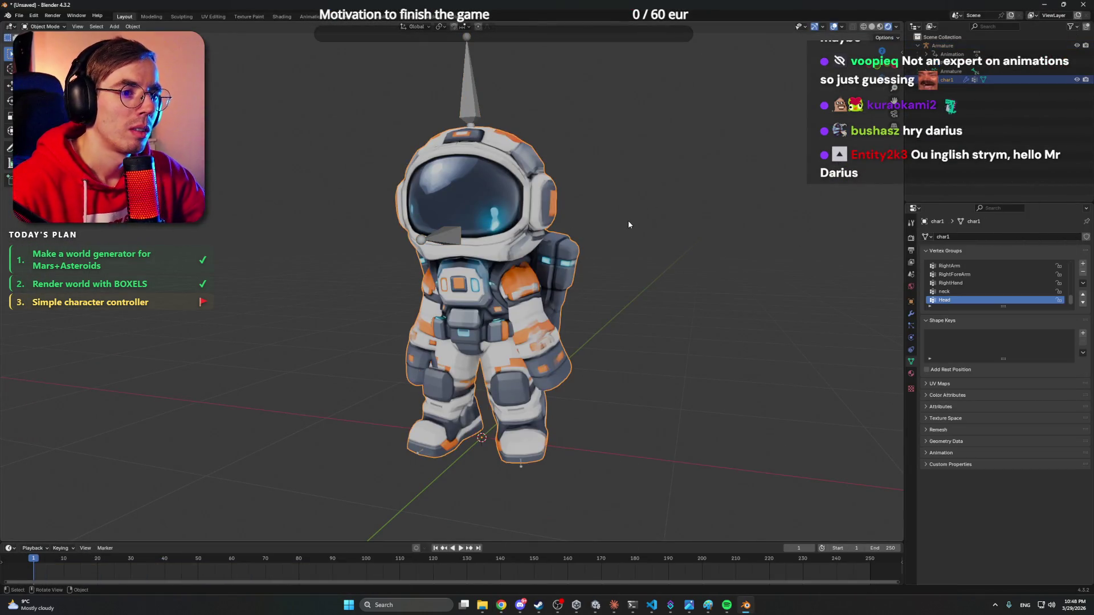
- Put the astronaut mesh in Edit Mode with nothing selected and inspect it from the front
{"action": "key", "text": "Tab"}
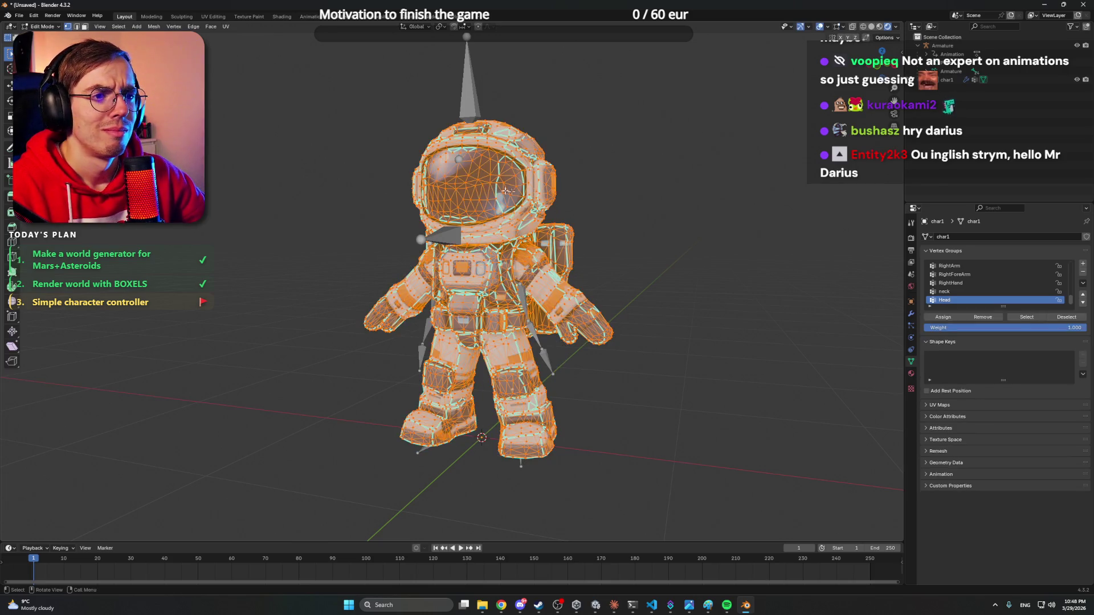
{"action": "key", "text": "alt+a"}
{"action": "key", "text": "KP_1"}
{"action": "scroll", "coordinate": [580, 200], "scroll_direction": "up", "scroll_amount": 3}
{"action": "scroll", "coordinate": [581, 199], "scroll_direction": "down", "scroll_amount": 3}
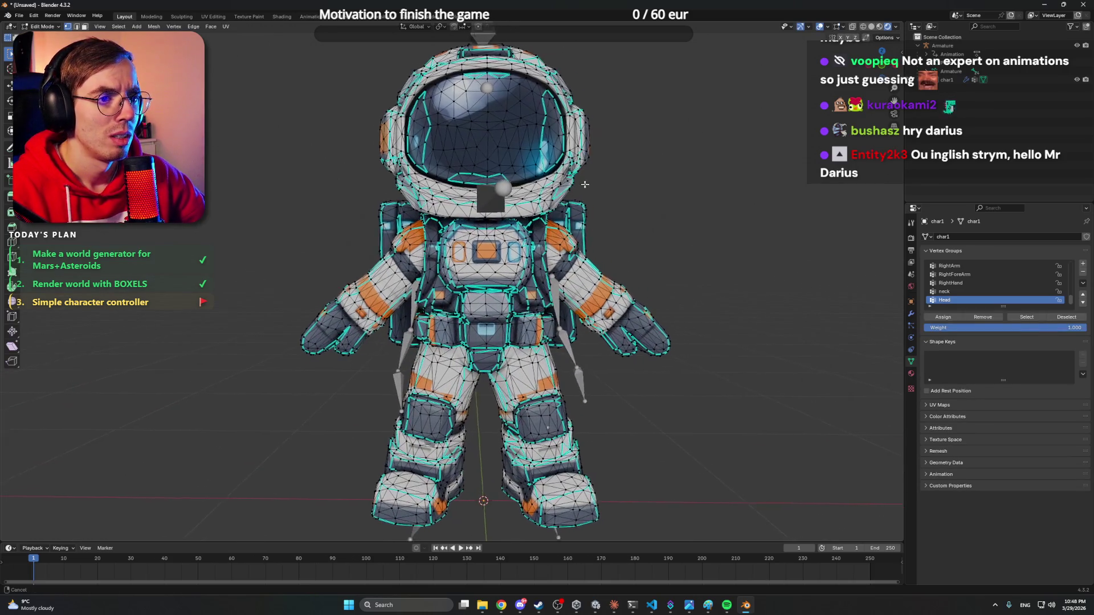
{"action": "scroll", "coordinate": [586, 196], "scroll_direction": "down", "scroll_amount": 1}
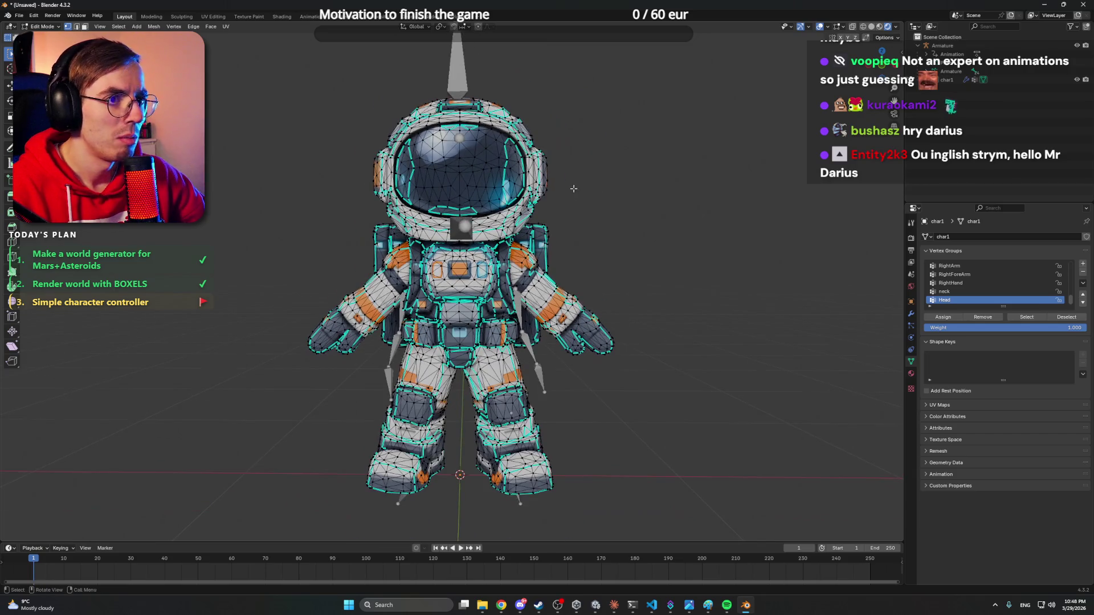
{"action": "mouse_move", "coordinate": [280, 160]}
{"action": "left_mouse_down"}
{"action": "mouse_move", "coordinate": [376, 171]}
{"action": "mouse_move", "coordinate": [308, 172]}
{"action": "left_mouse_up"}
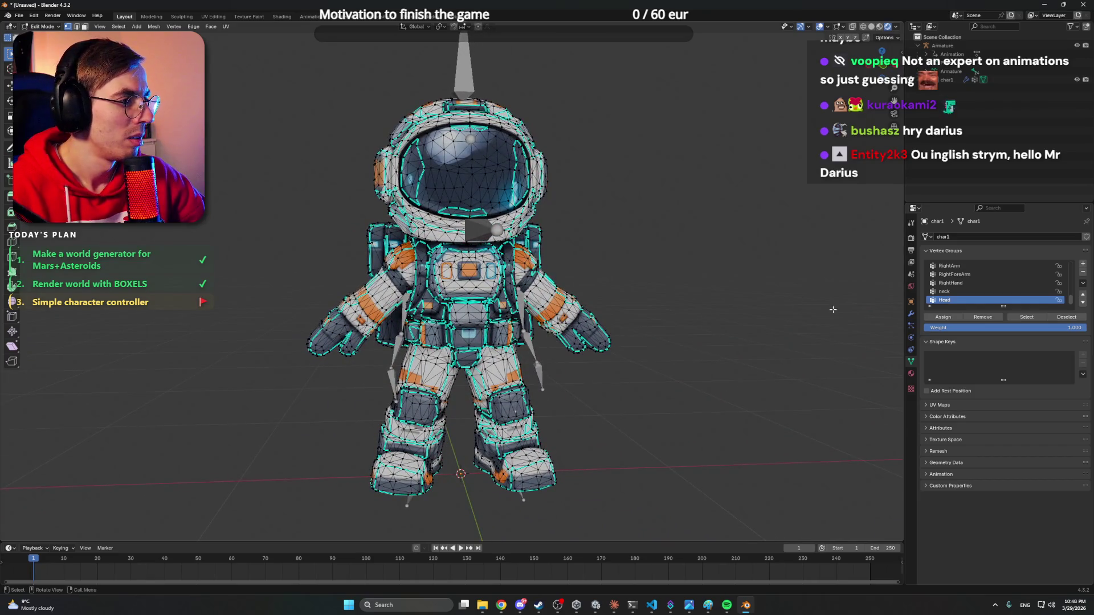
- Switch to Weight Paint mode and view the Head group's weights, briefly checking the neck group
{"action": "left_click", "coordinate": [43, 26]}
{"action": "left_click", "coordinate": [45, 79]}
{"action": "mouse_move", "coordinate": [433, 216]}
{"action": "left_mouse_down"}
{"action": "mouse_move", "coordinate": [476, 205]}
{"action": "mouse_move", "coordinate": [408, 206]}
{"action": "mouse_move", "coordinate": [474, 200]}
{"action": "mouse_move", "coordinate": [489, 227]}
{"action": "left_mouse_up"}
{"action": "left_click", "coordinate": [945, 291]}
{"action": "left_click", "coordinate": [944, 299]}
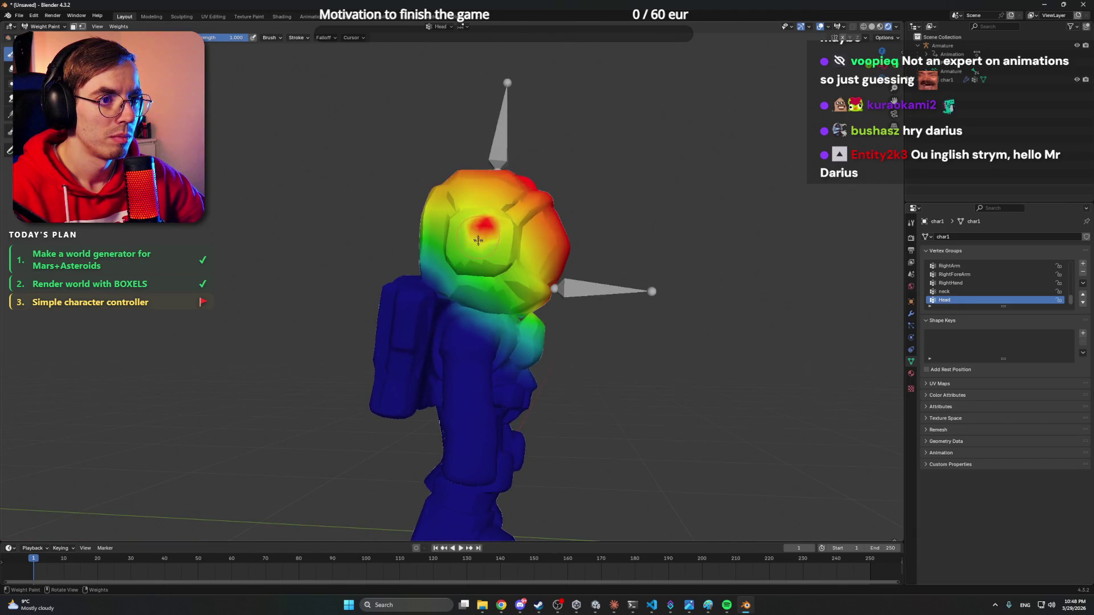